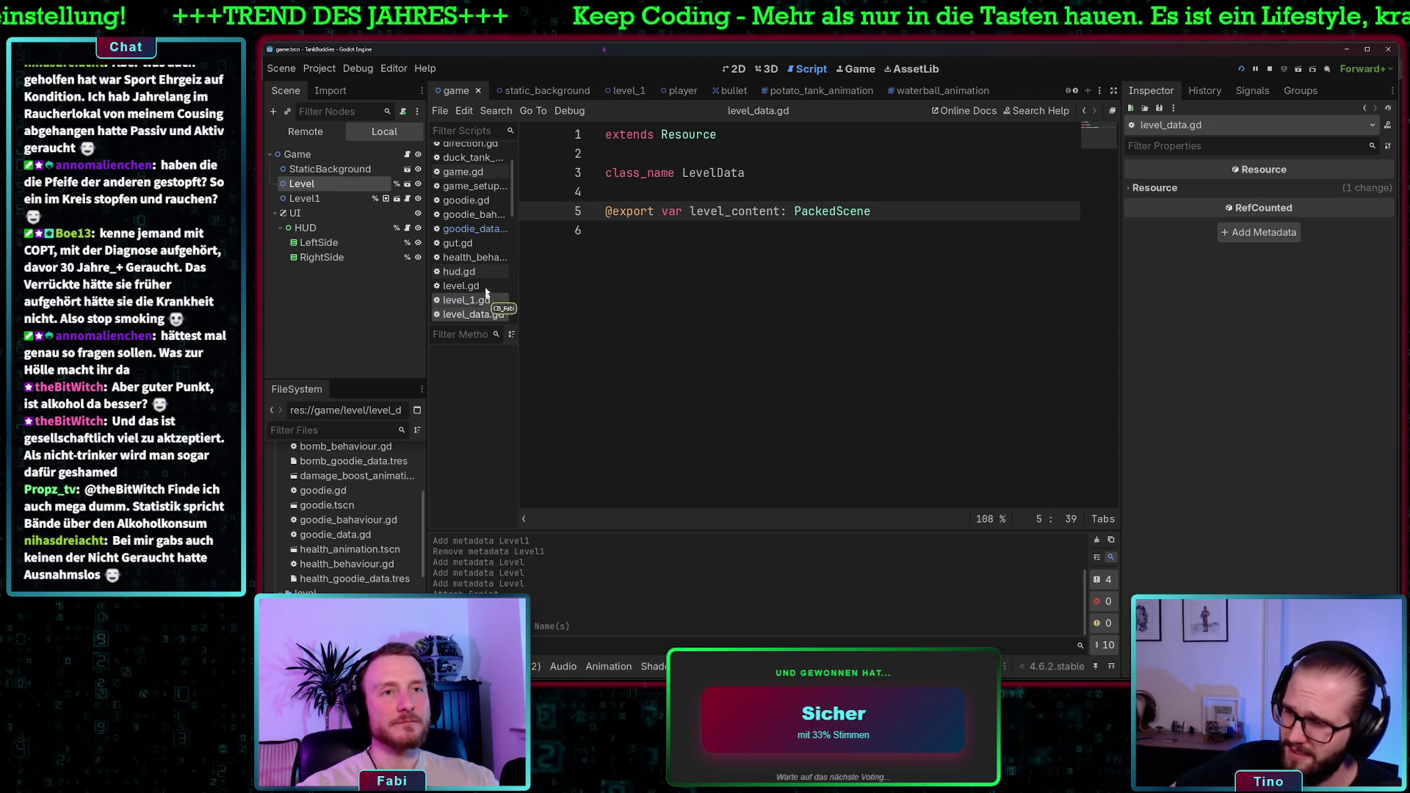
Scroll the FileSystem dock to the level folder and open its right-click menu.
scroll(482, 293, down, 1)
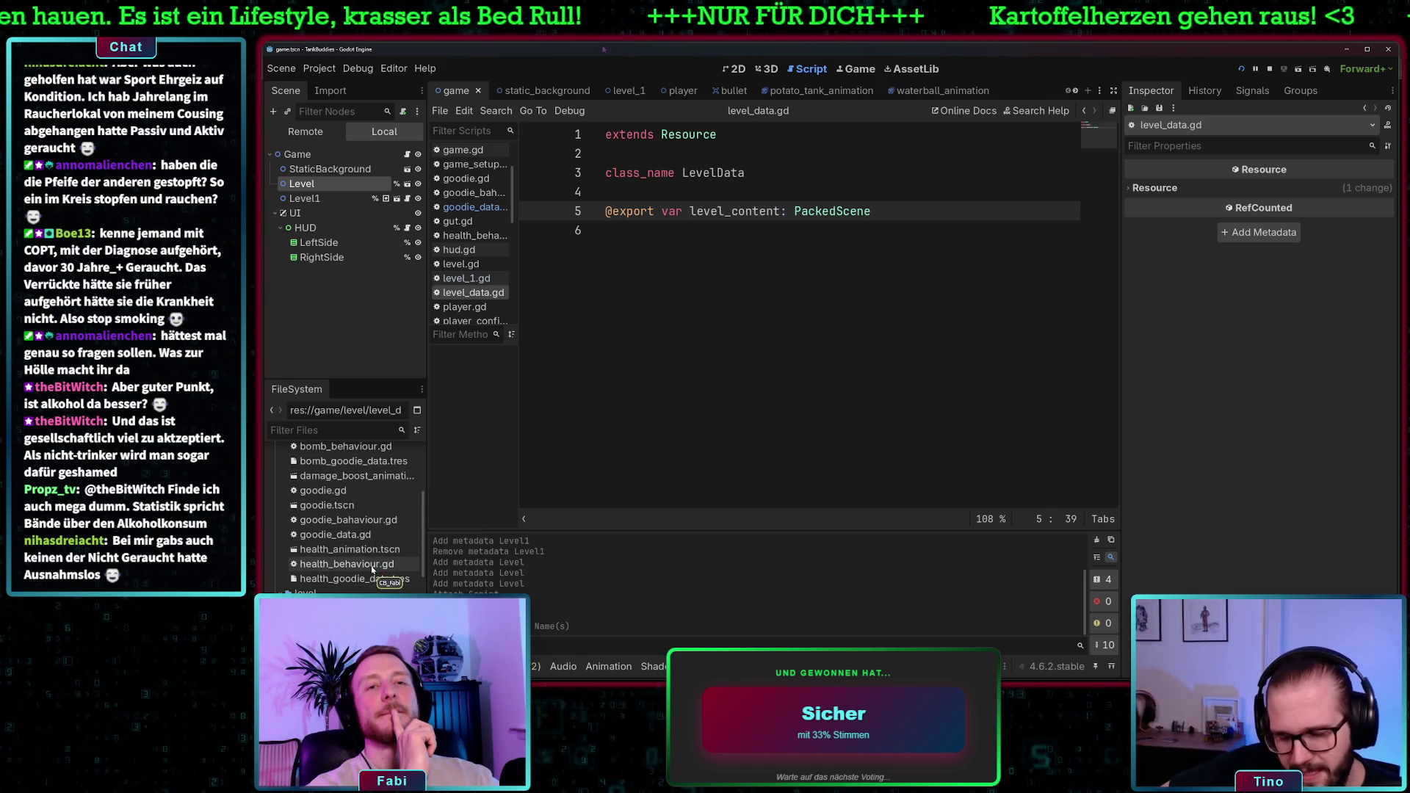
scroll(368, 514, up, 2)
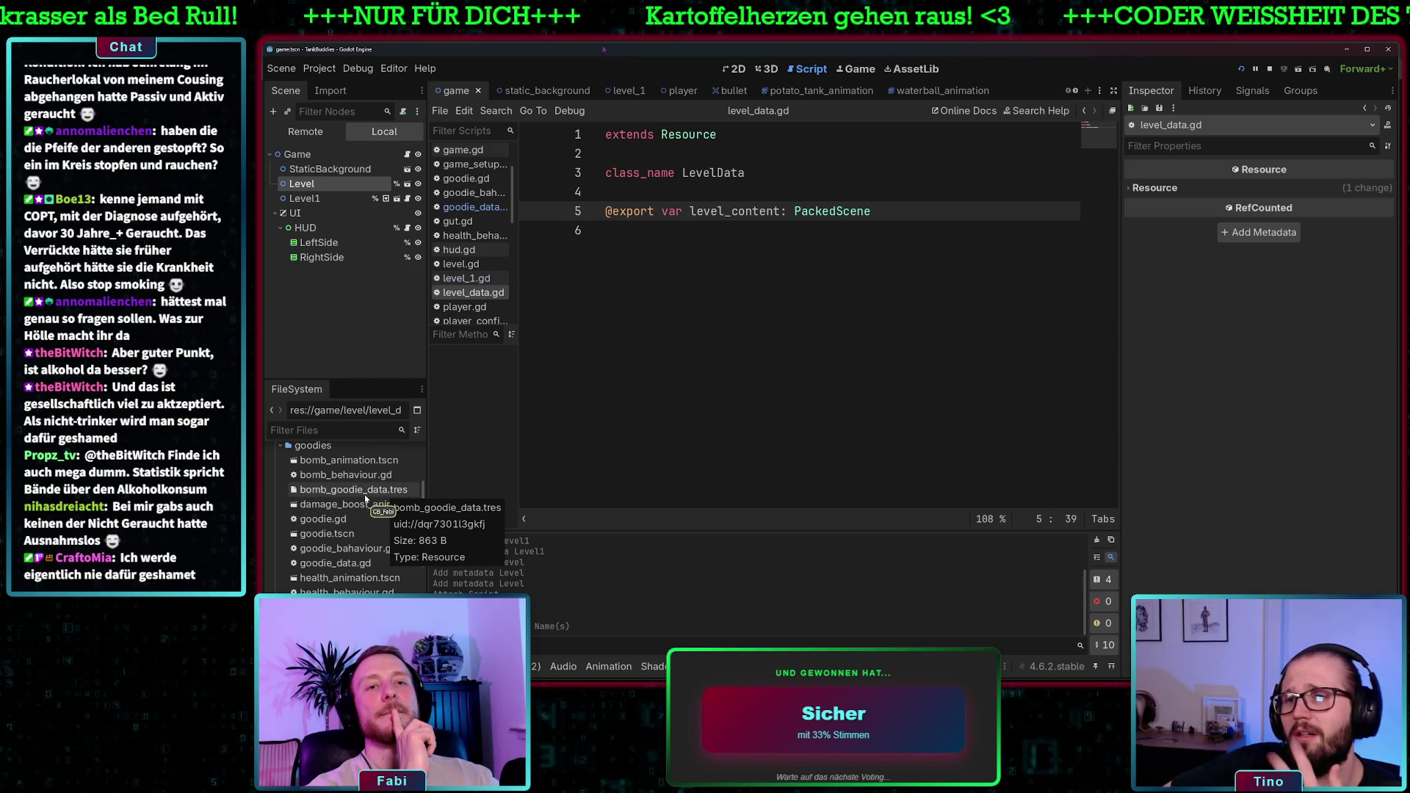
scroll(364, 495, down, 3)
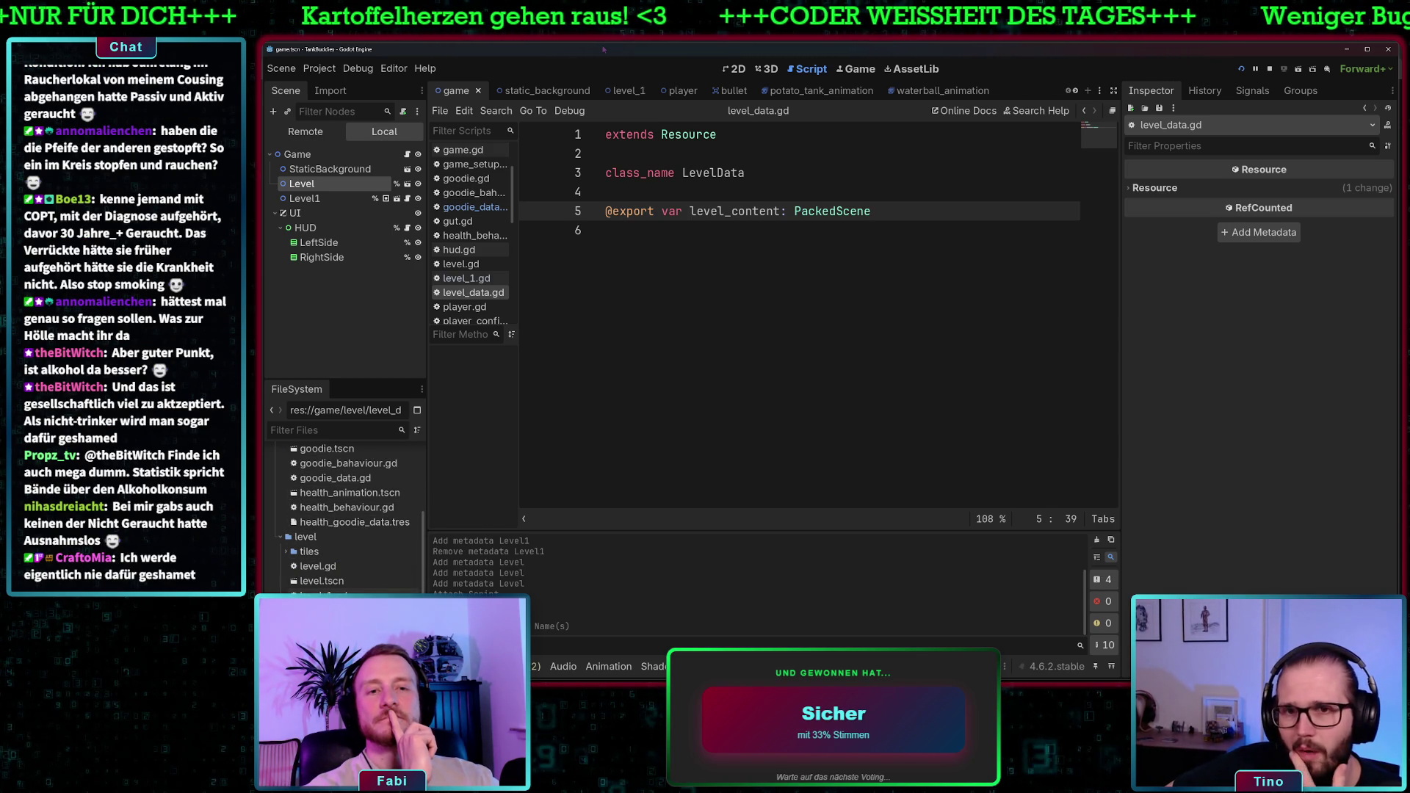
right_click(309, 540)
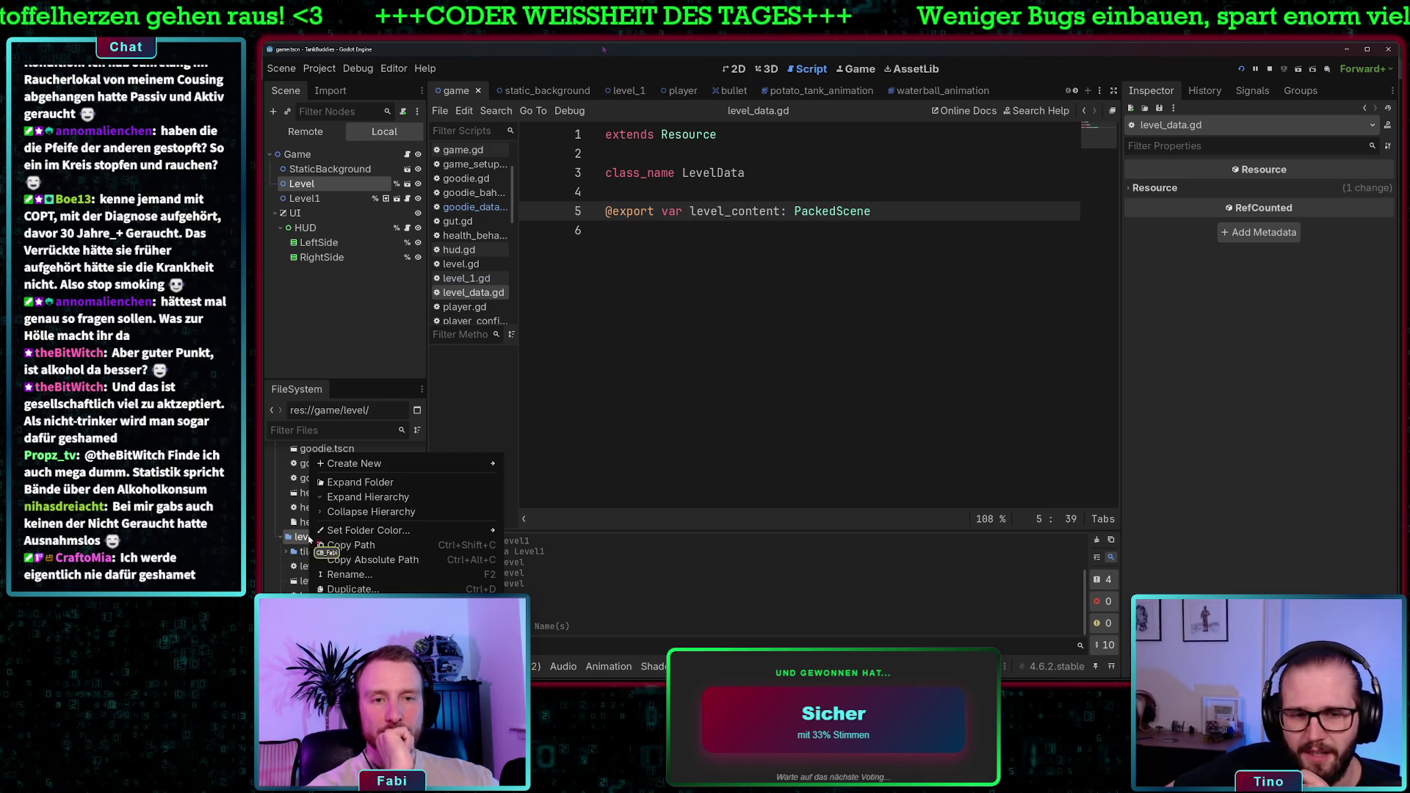
Create a new LevelData resource in the level folder and save it as level_1_data.tres.
mouse_move(453, 465)
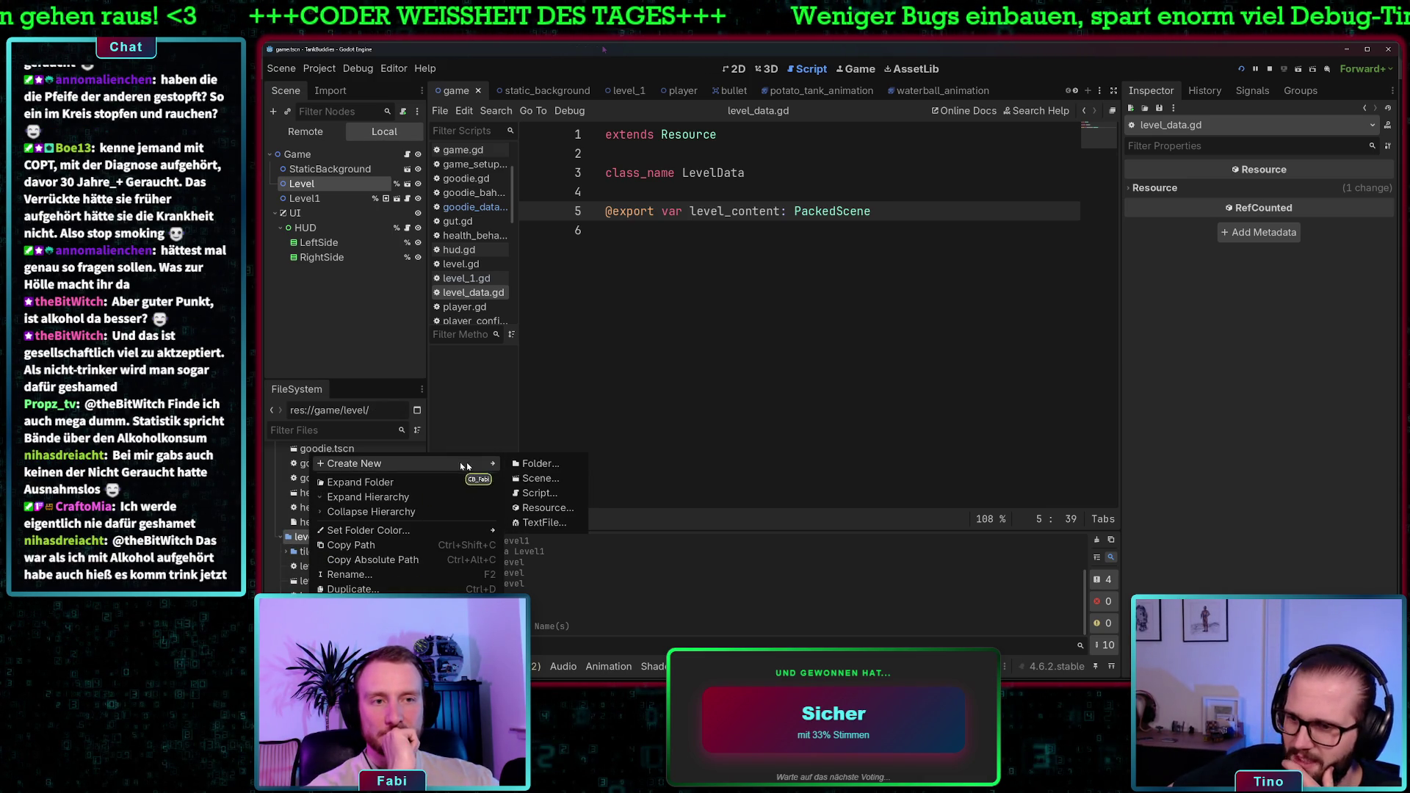
click(547, 508)
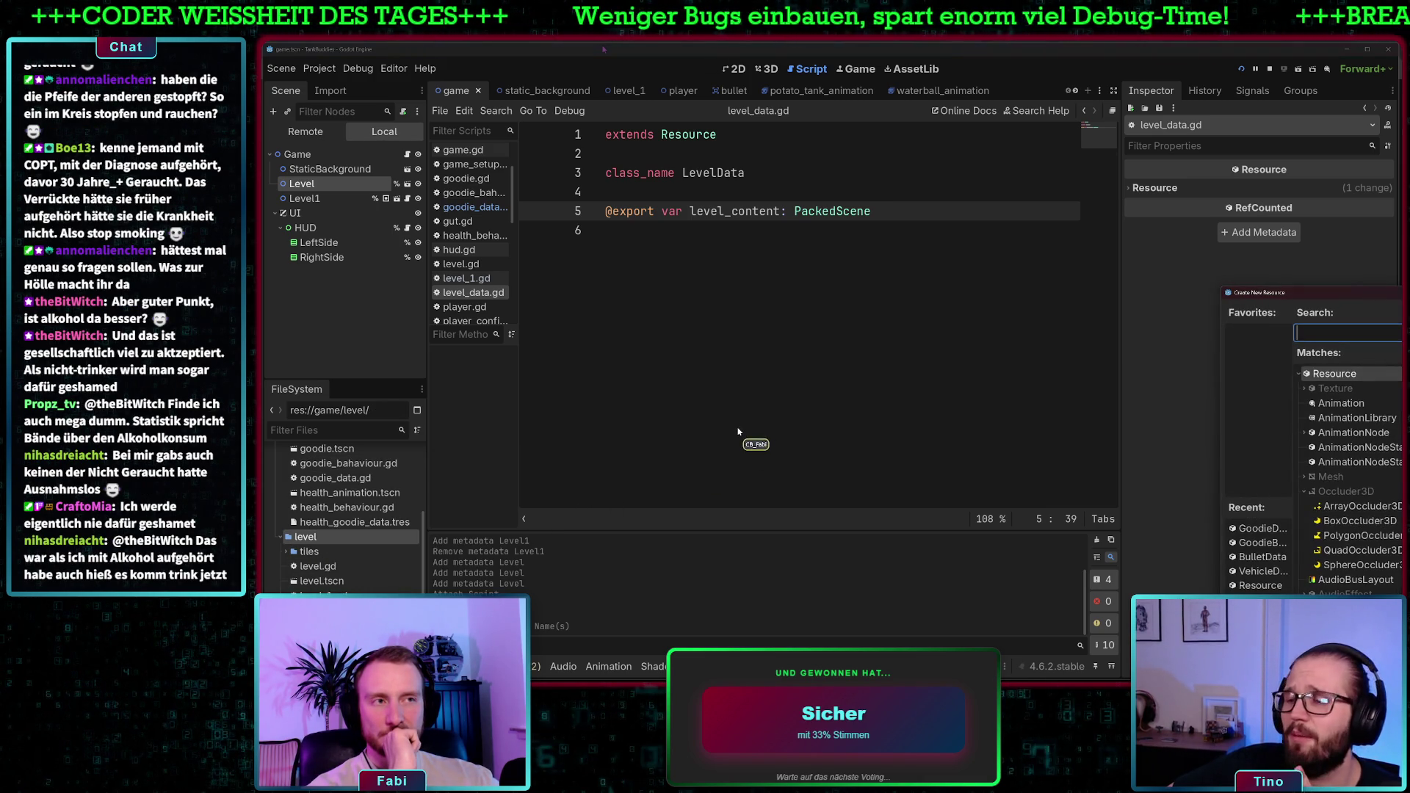
mouse_move(1344, 294)
mouse_down()
mouse_move(1210, 288)
mouse_move(724, 189)
mouse_up()
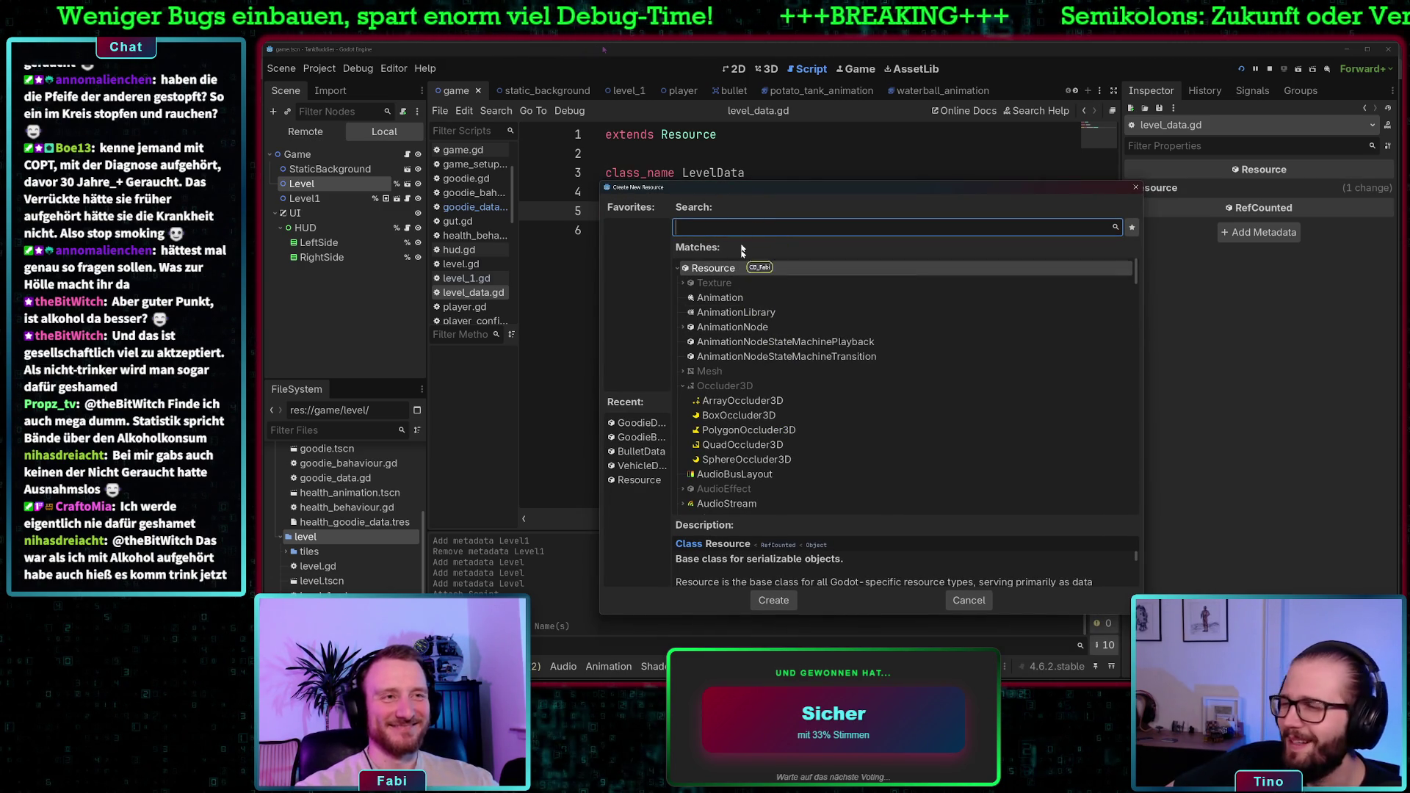
text(Level)
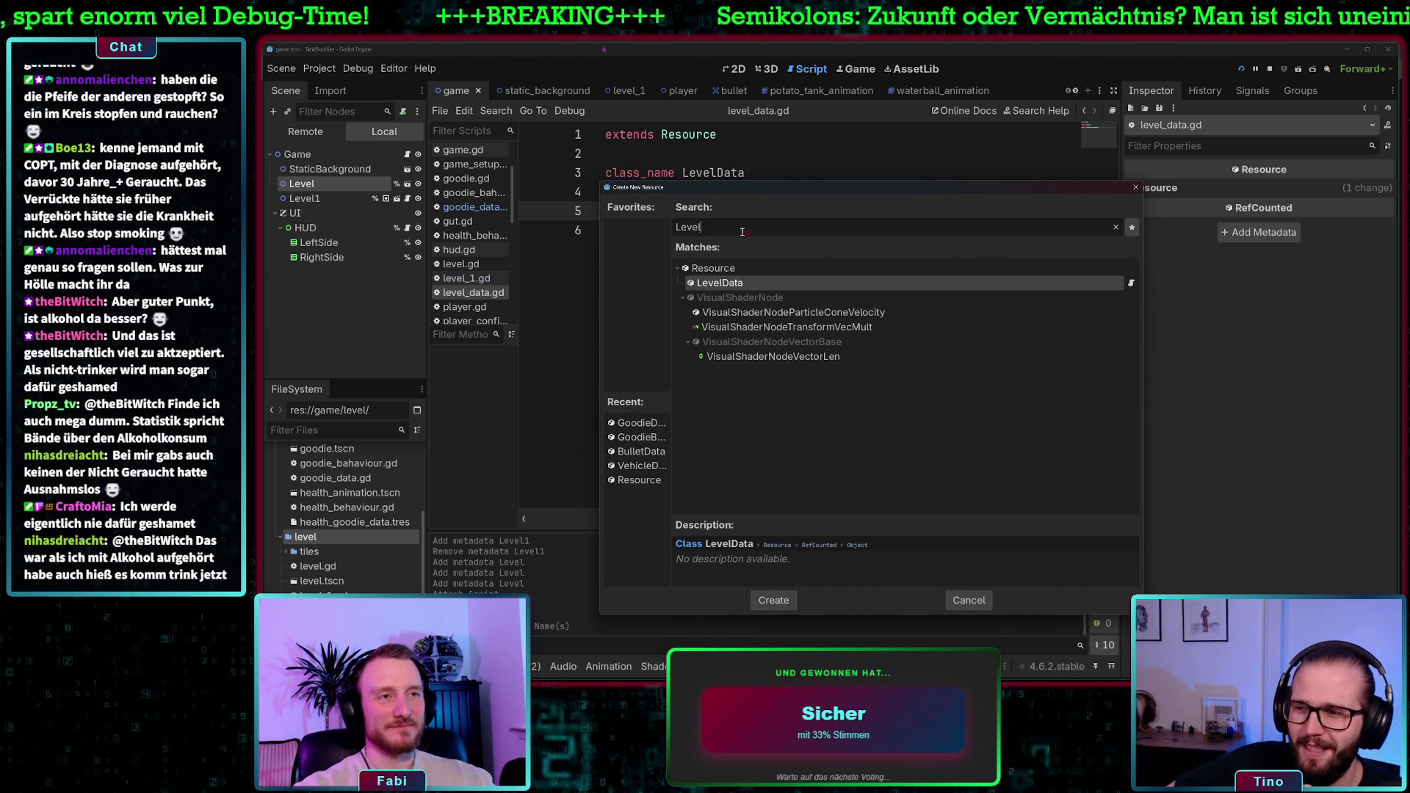
double_click(729, 283)
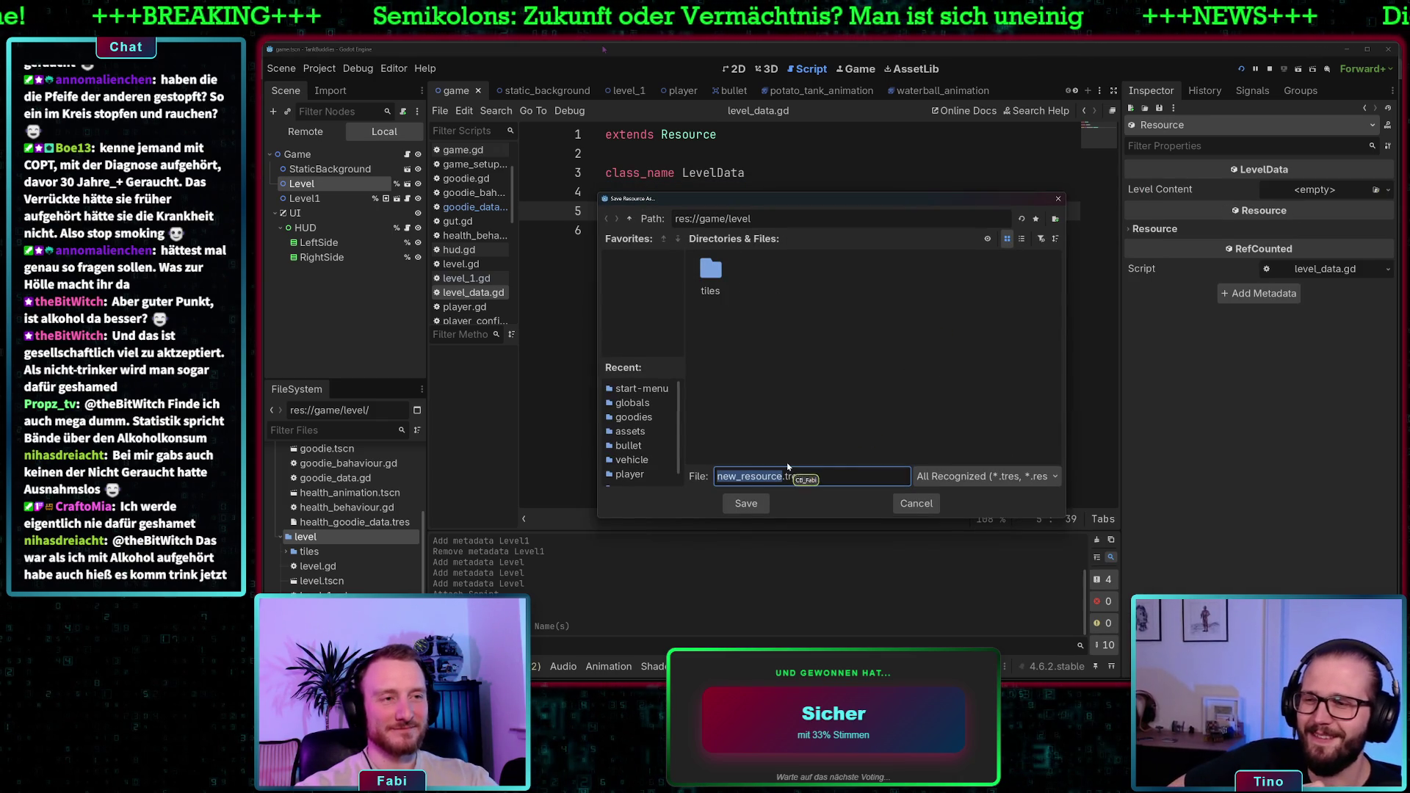
text(level)
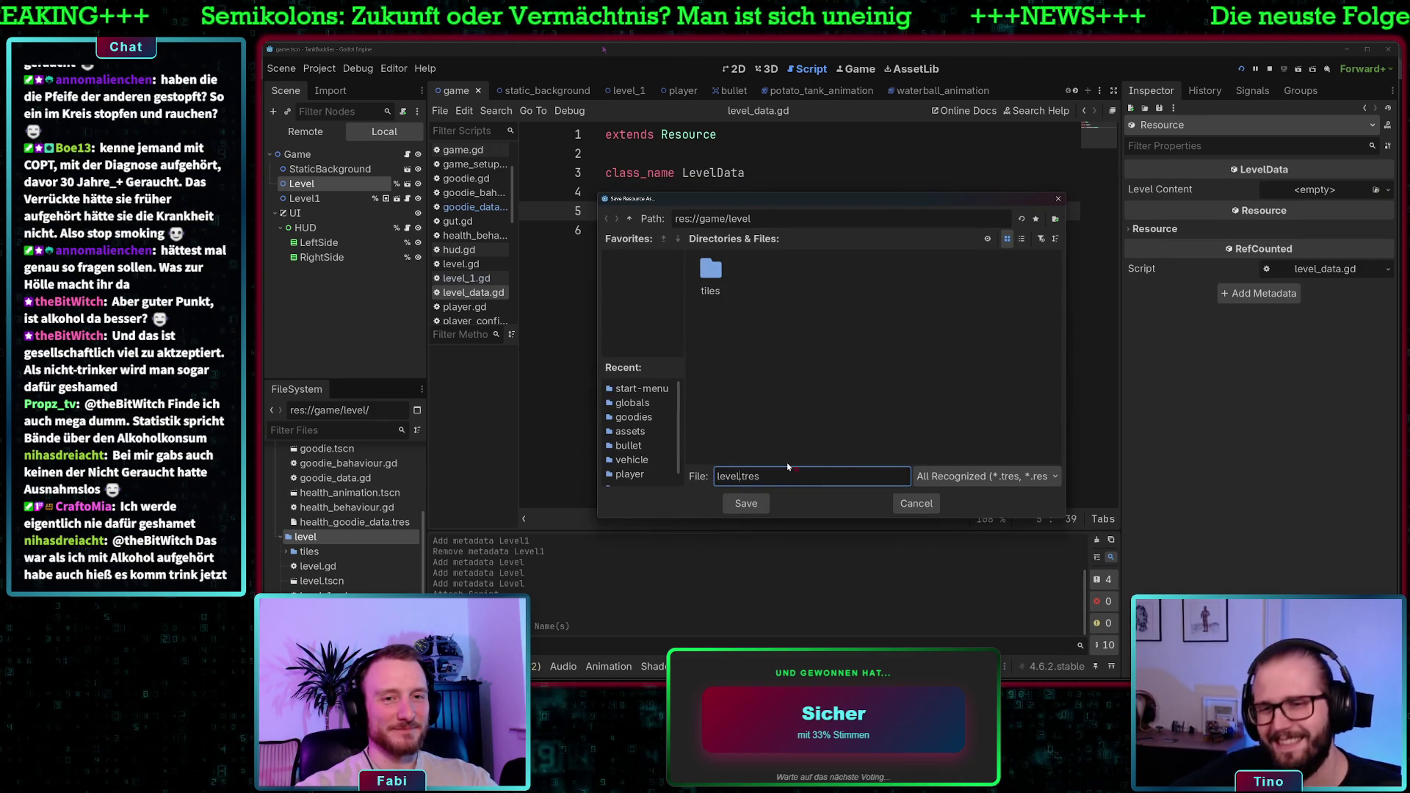
text(_1_)
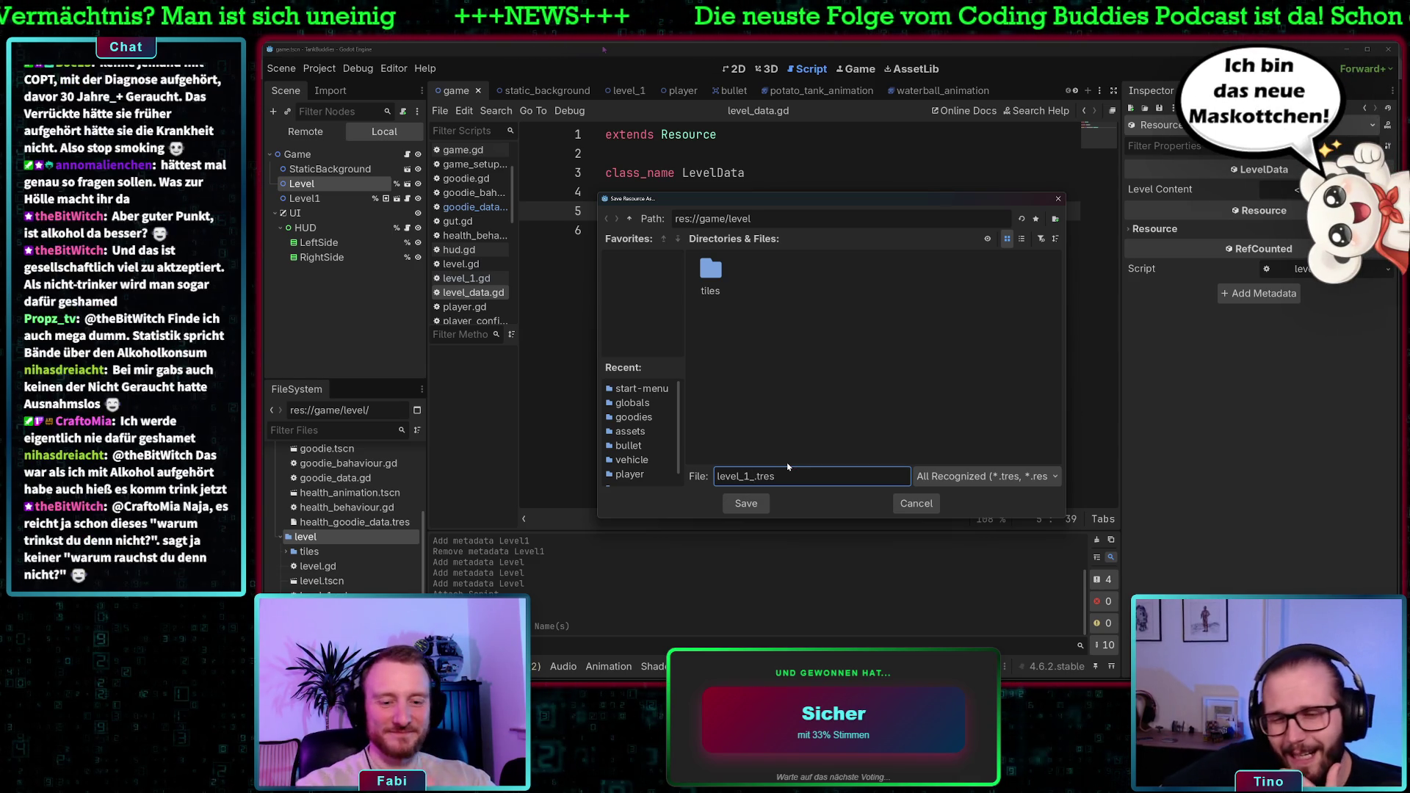
text(data)
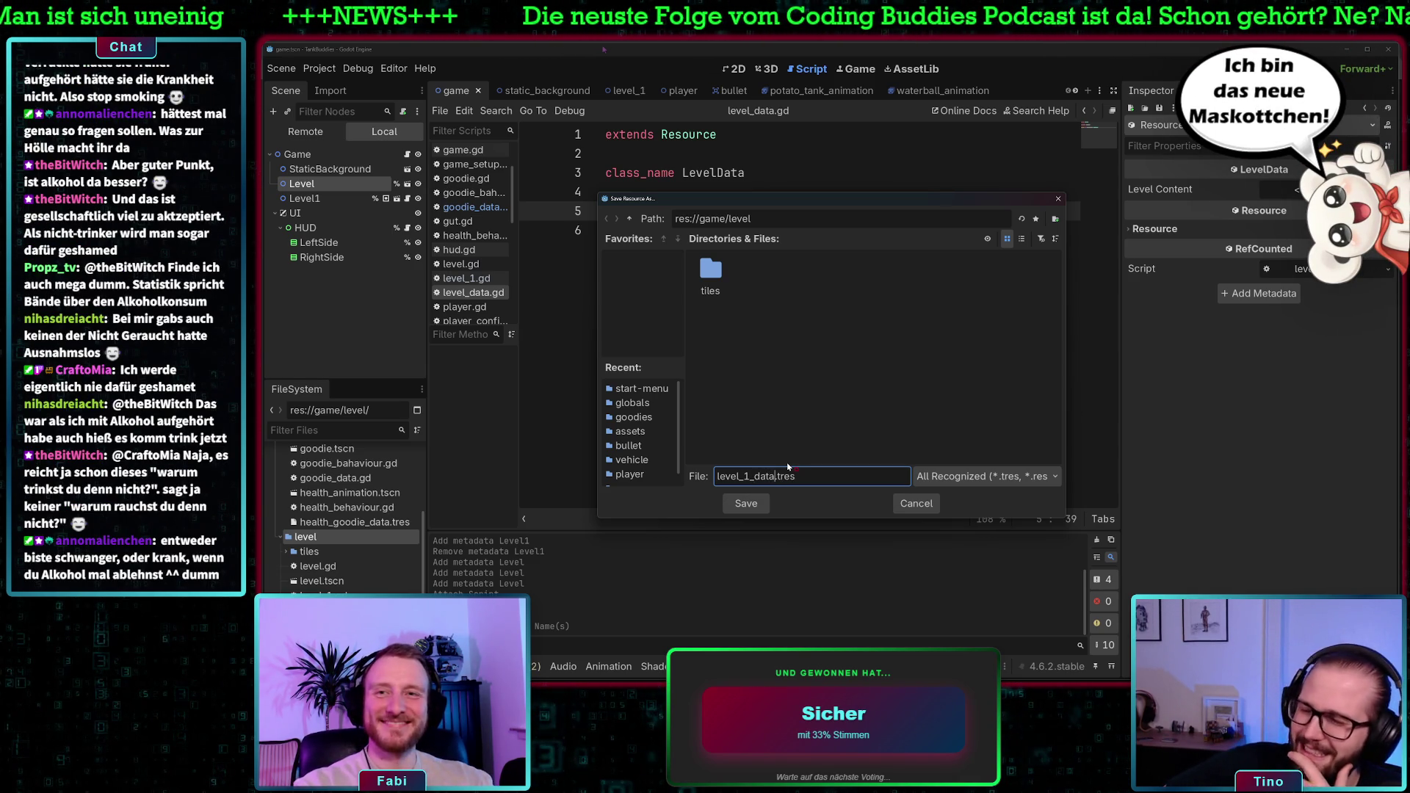
click(746, 504)
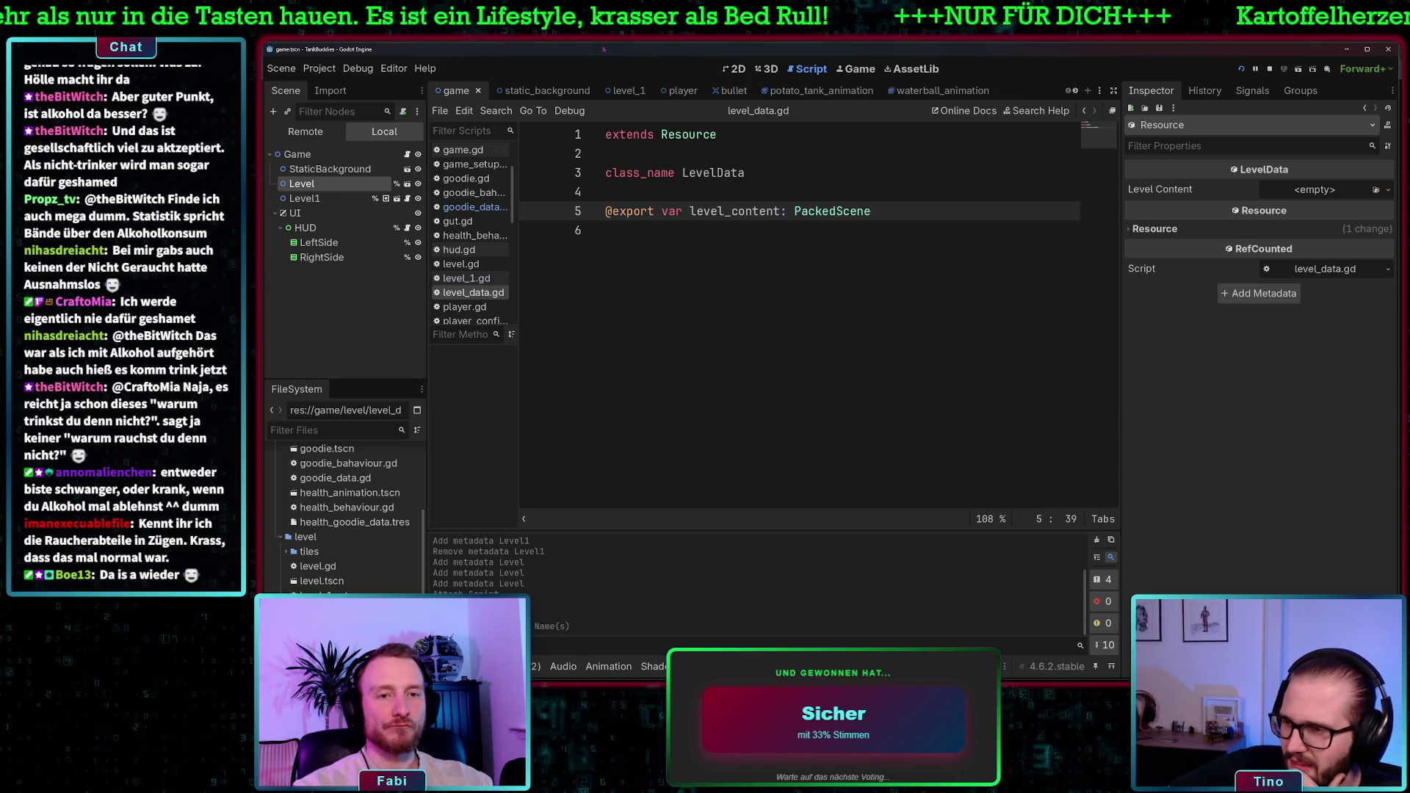
Assign level_1.tscn as the Level Content of level_1_data.
mouse_move(323, 609)
mouse_down()
mouse_move(1329, 346)
mouse_move(1308, 200)
mouse_up()
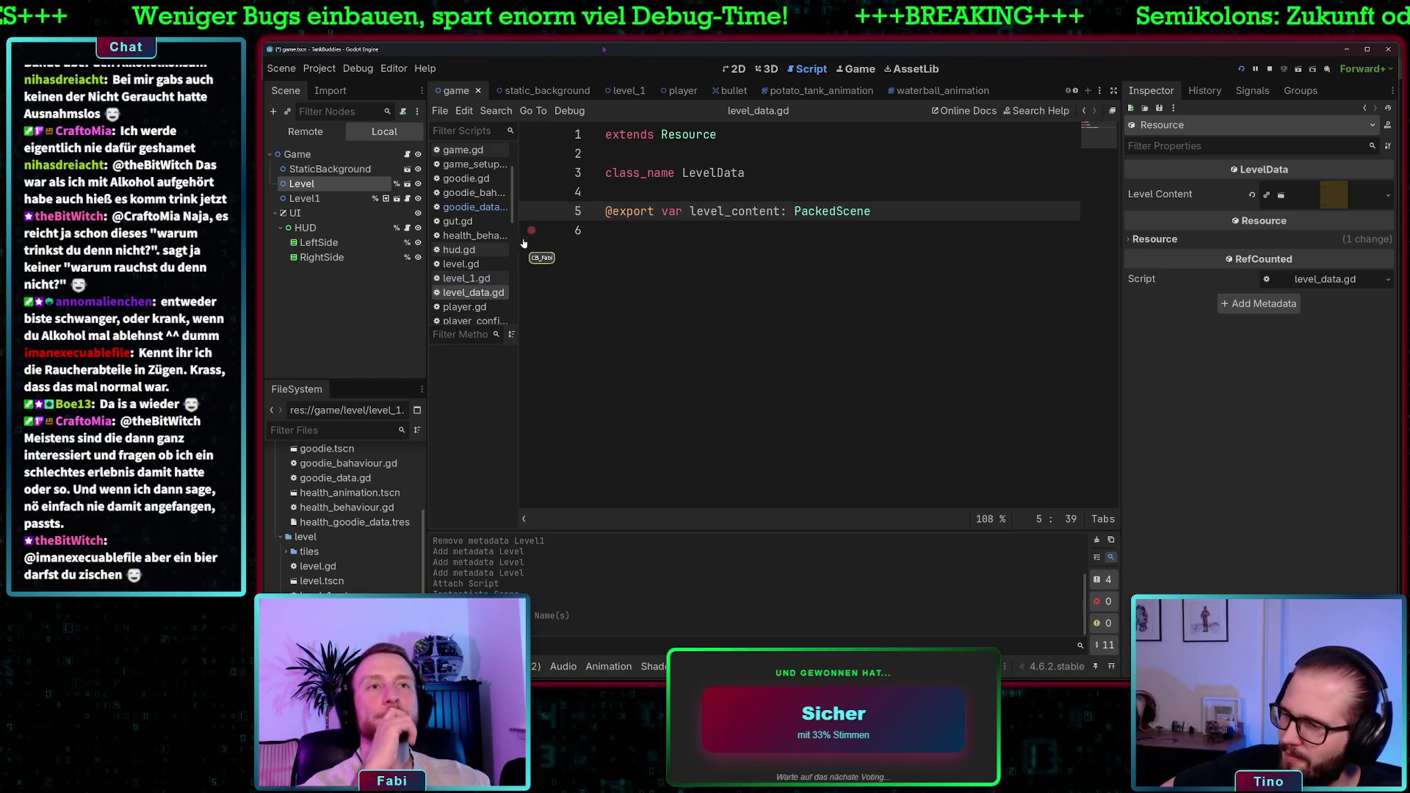
Widen the script list panel so full script names show.
drag(520, 243, 555, 244)
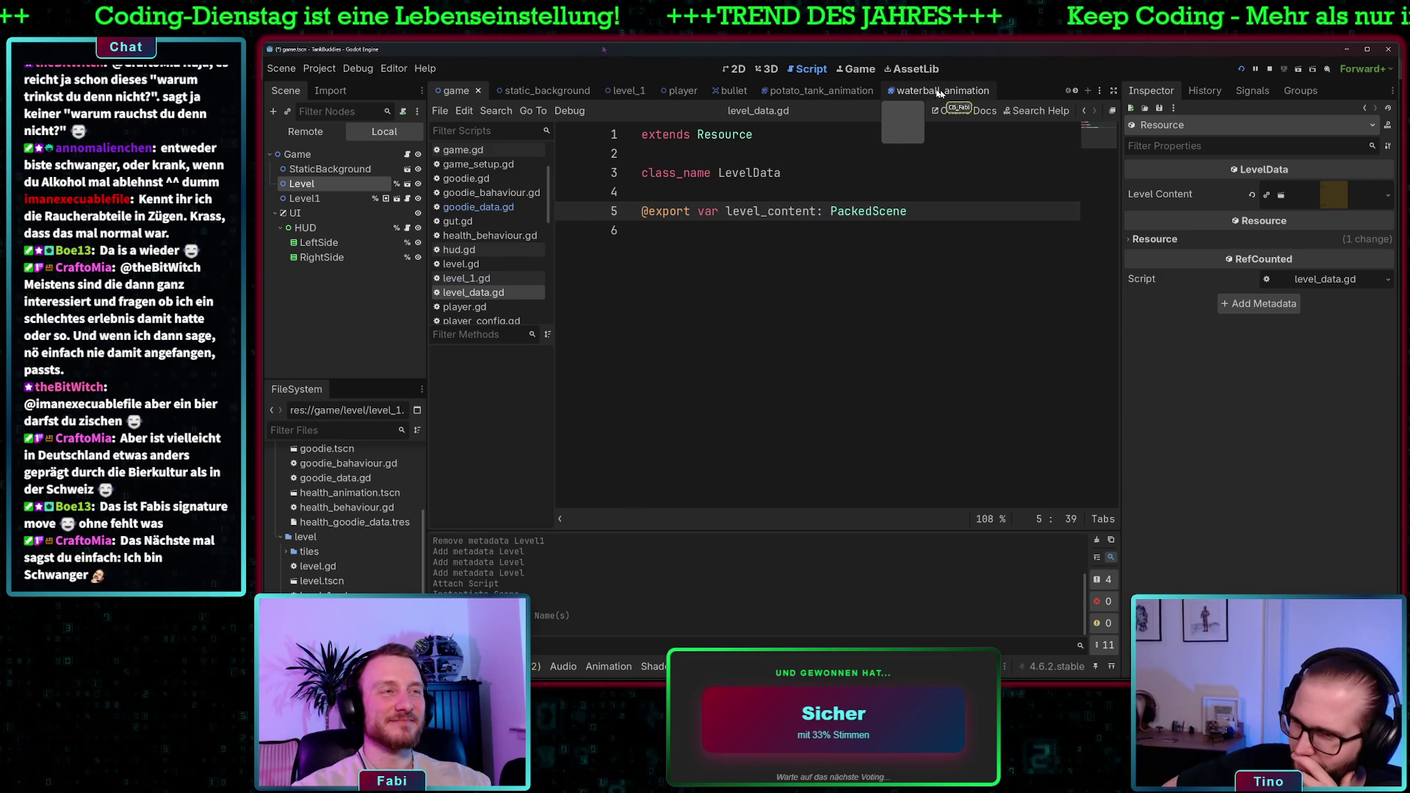
Save the start_menu scene and the level scene with Ctrl+S.
scroll(933, 91, down, 5)
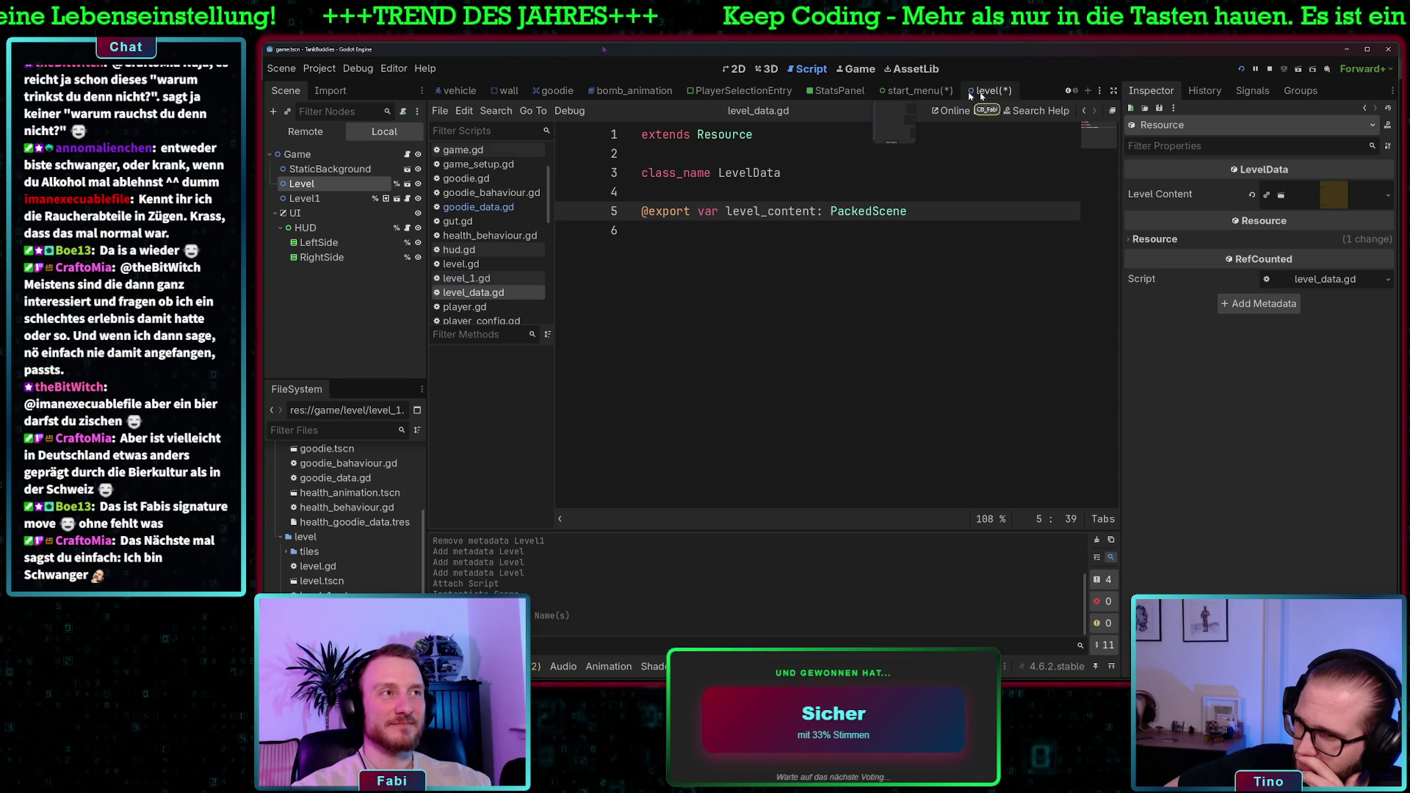
click(927, 91)
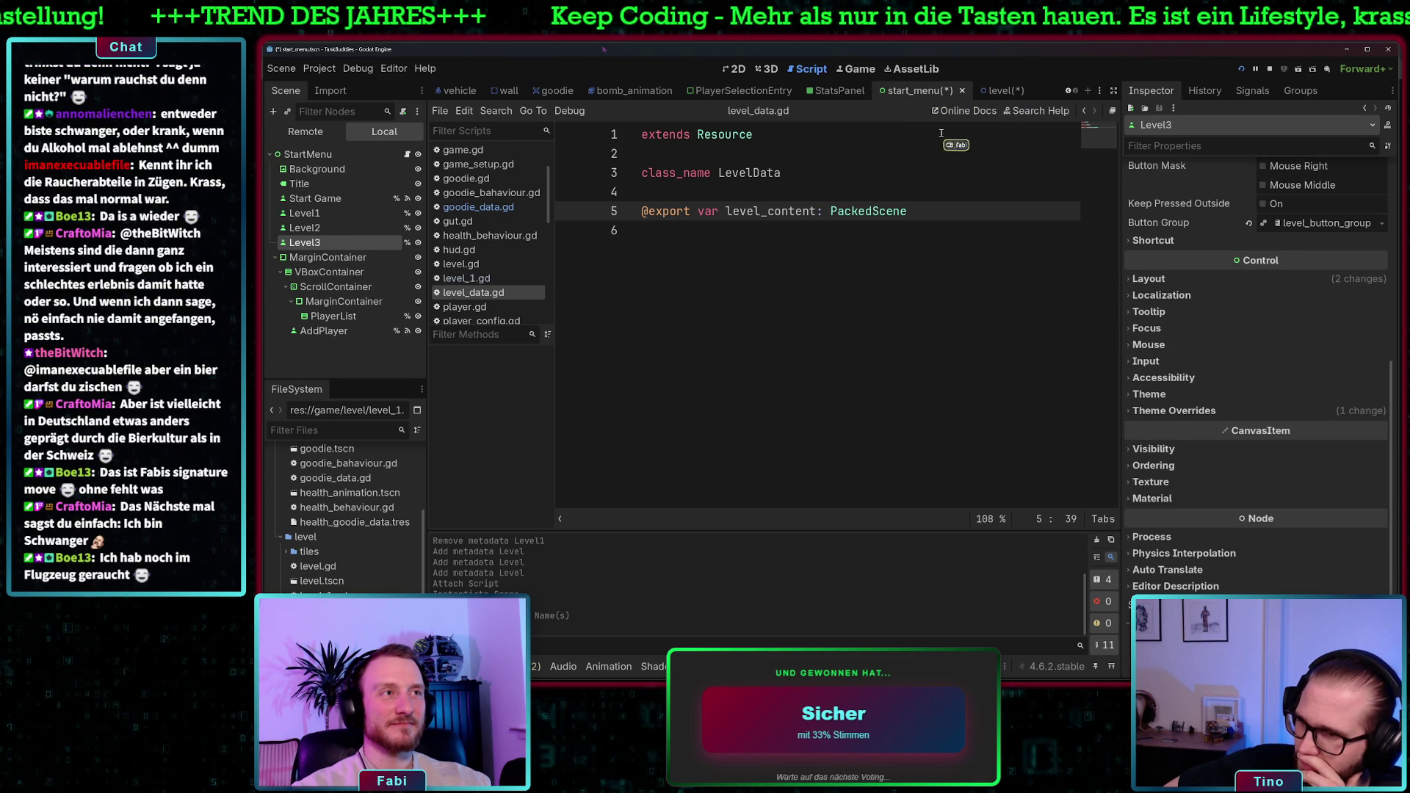
key(ctrl+s)
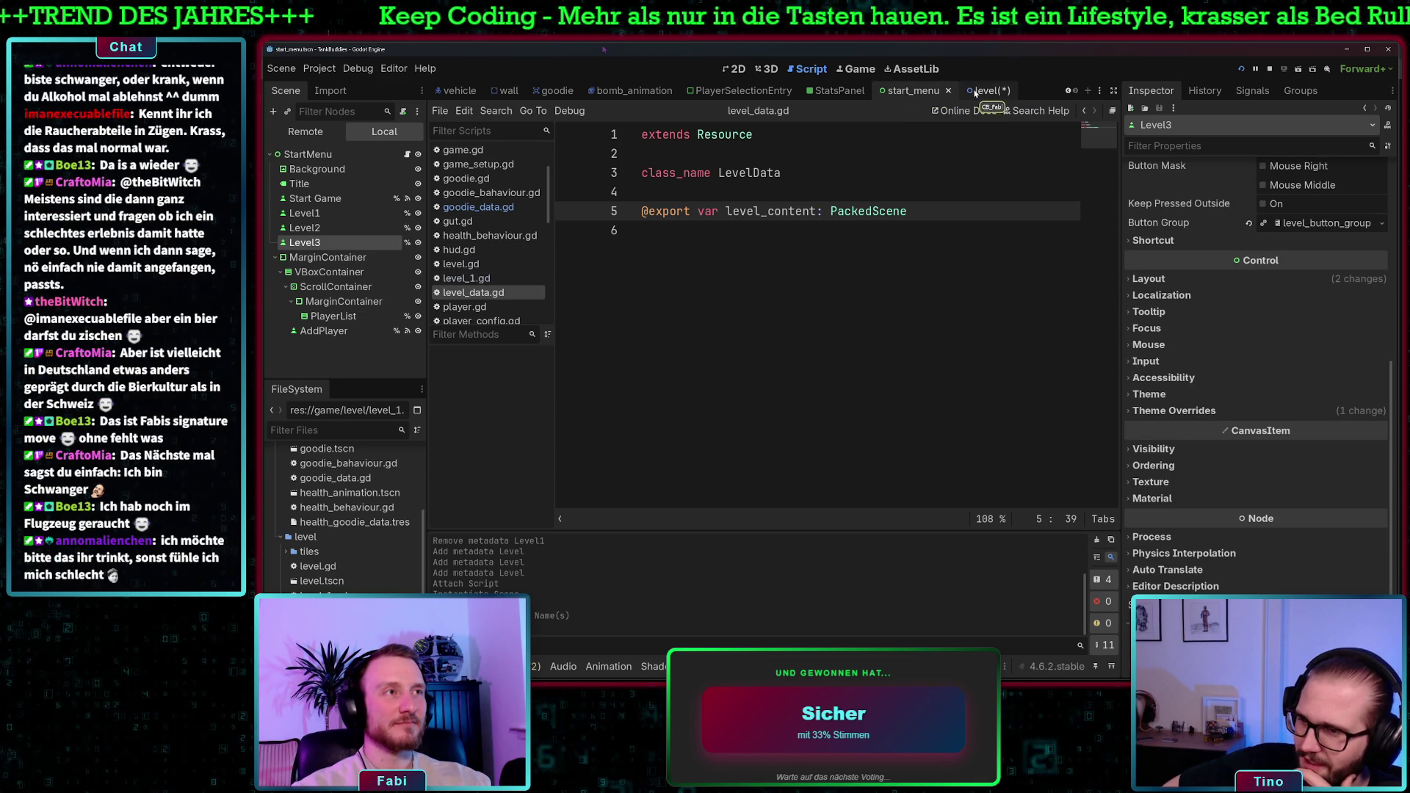
click(975, 91)
click(925, 198)
key(ctrl+s)
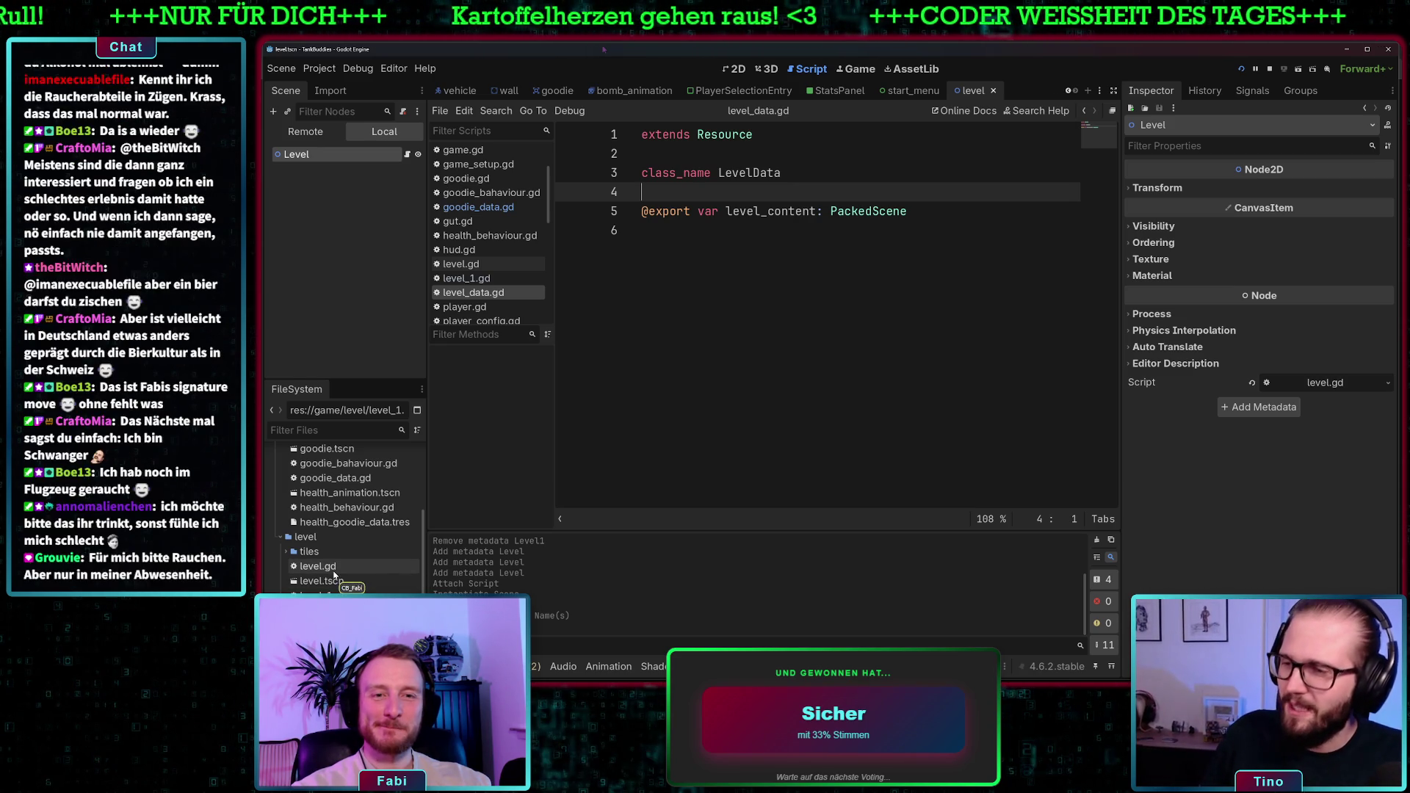
Return to the start_menu scene and select the Level1 button.
scroll(333, 492, up, 3)
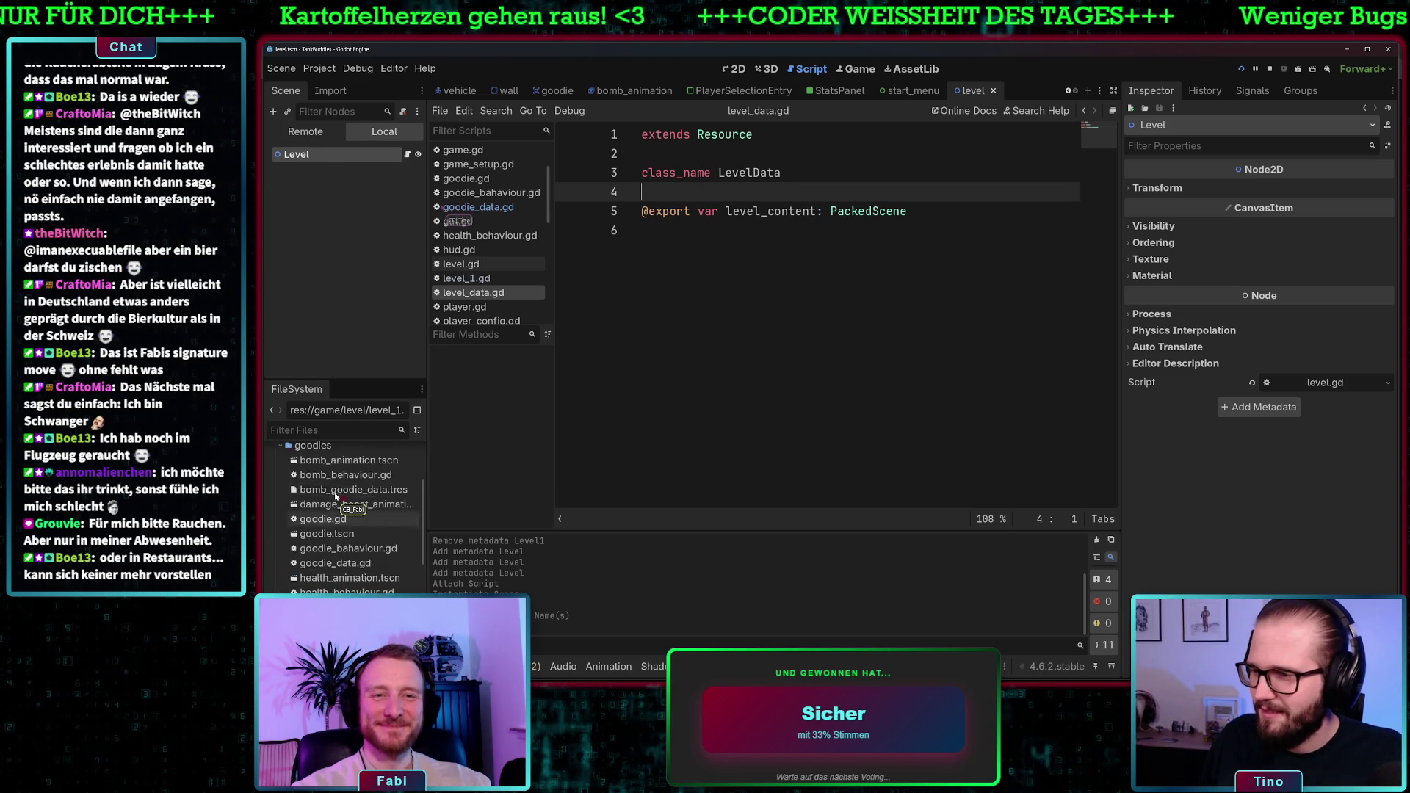
scroll(338, 502, down, 10)
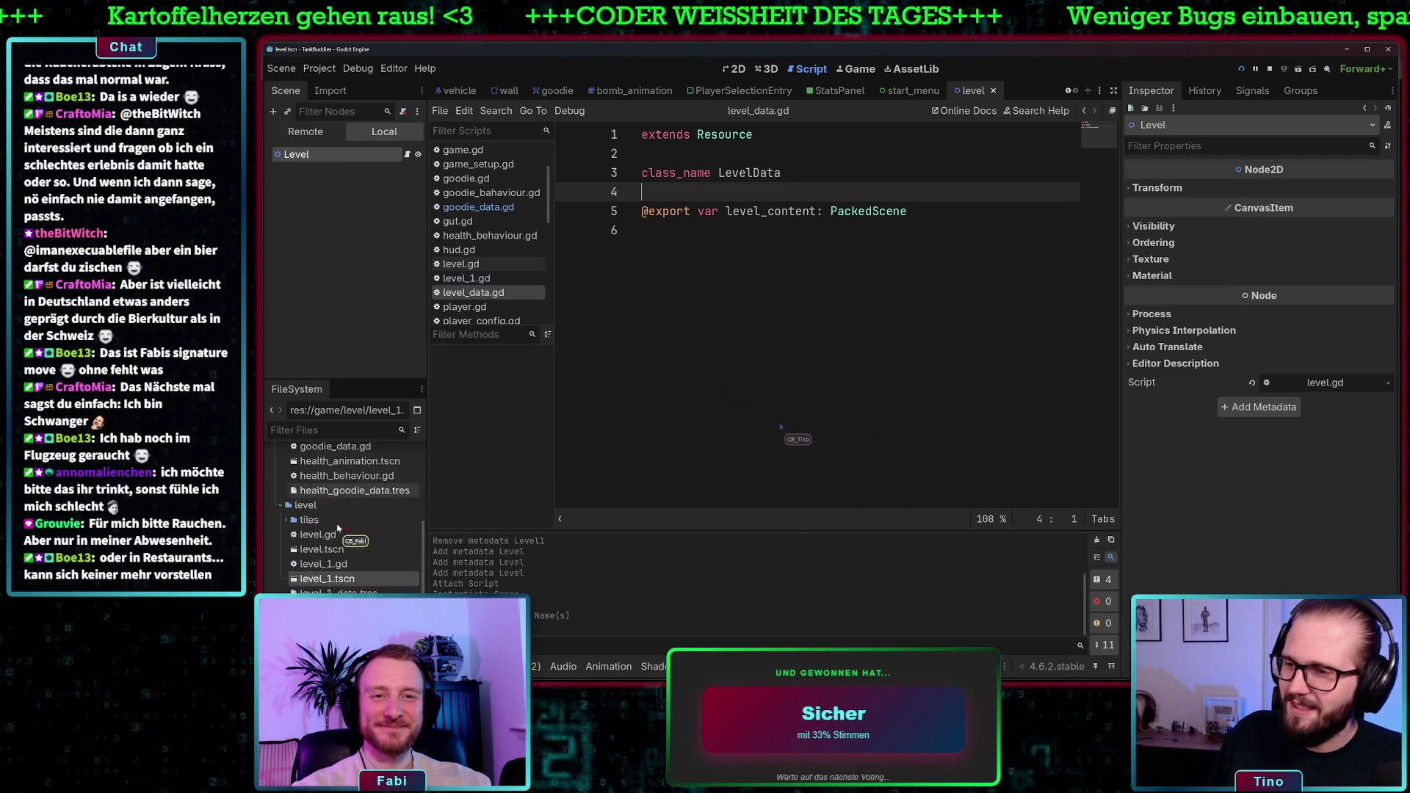
key(ctrl+shift+Tab)
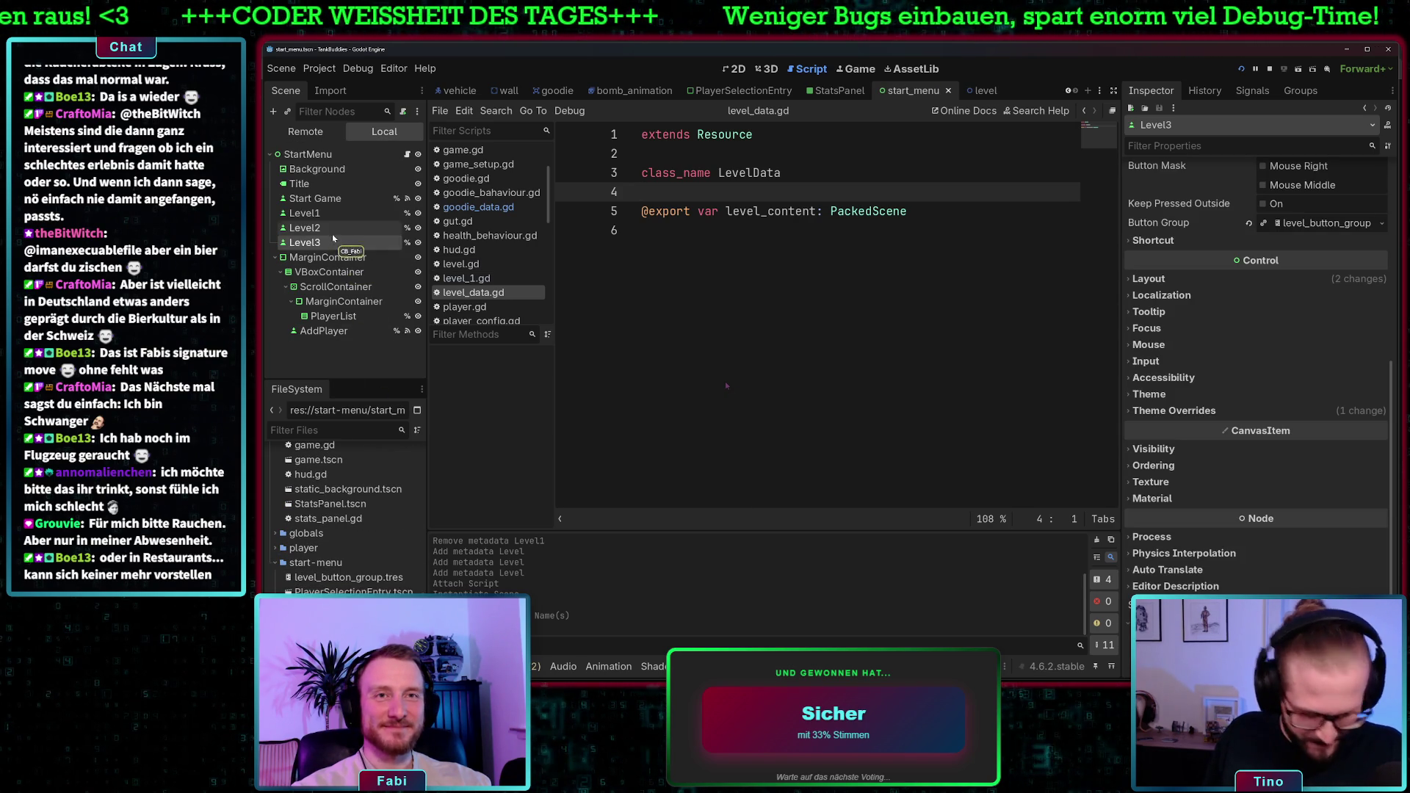
click(321, 213)
Drag level_1_data.tres from the level folder into the Level1 button's Inspector.
scroll(376, 507, up, 2)
scroll(376, 507, up, 3)
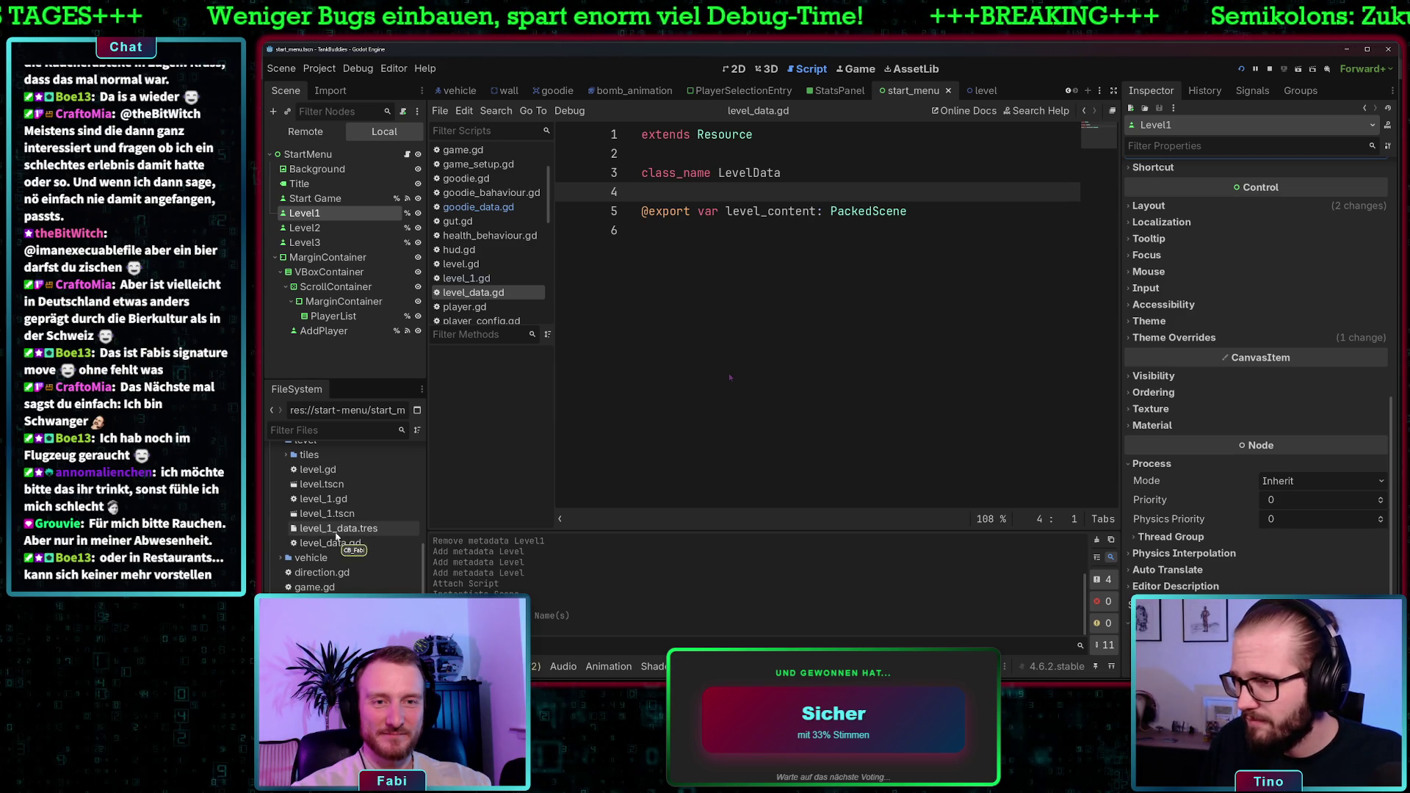
click(334, 529)
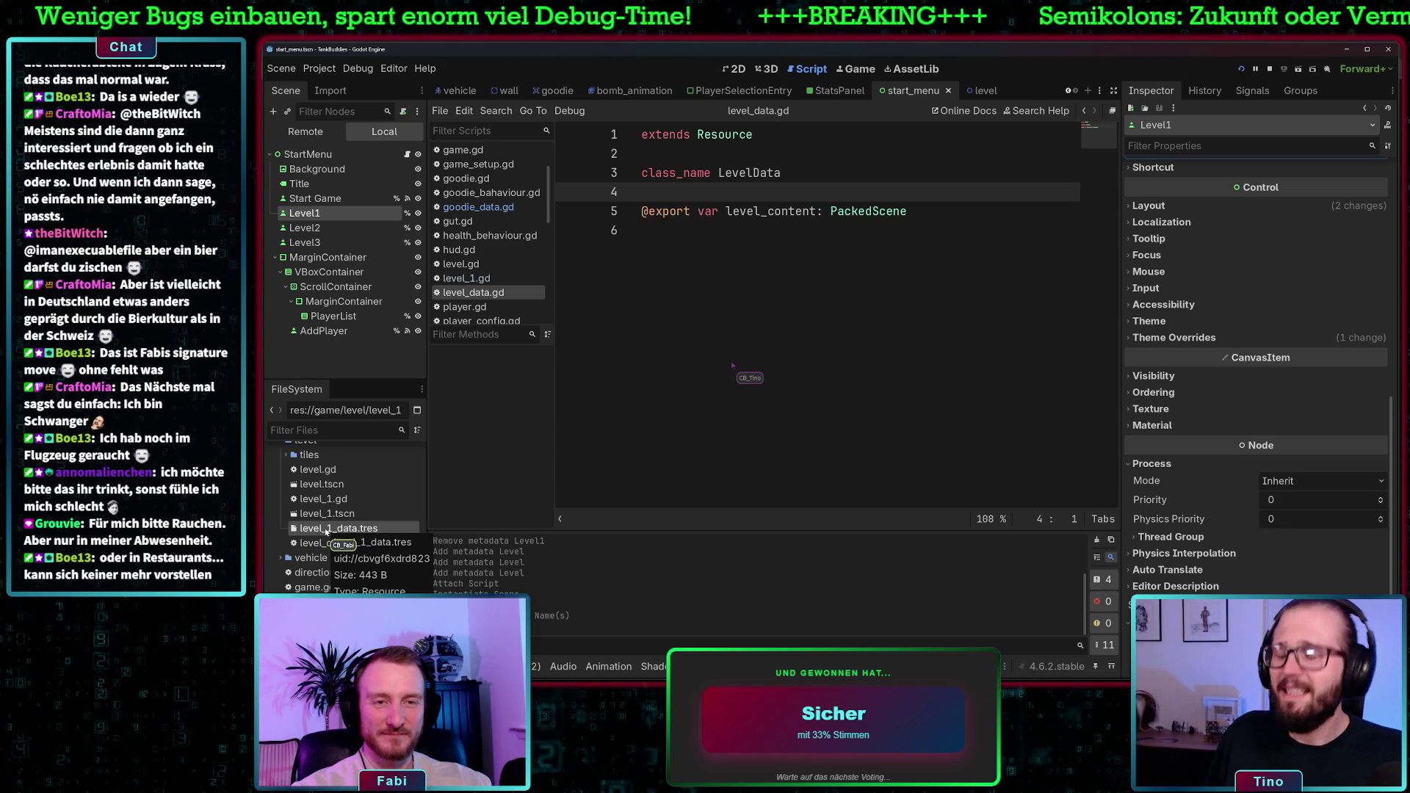
drag(328, 530, 1117, 621)
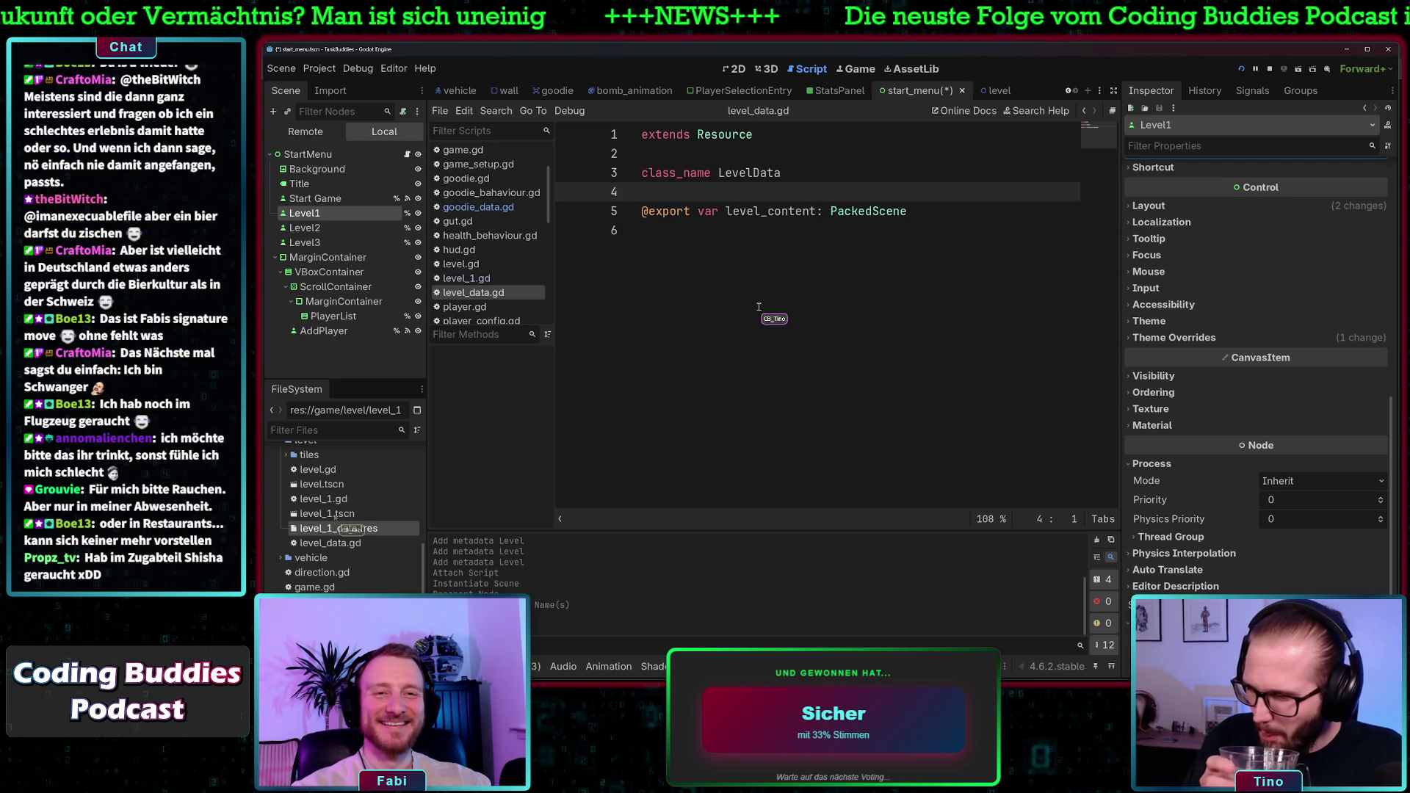
Open the level_1.tscn scene and show level_1_data.tres in the Inspector.
double_click(332, 513)
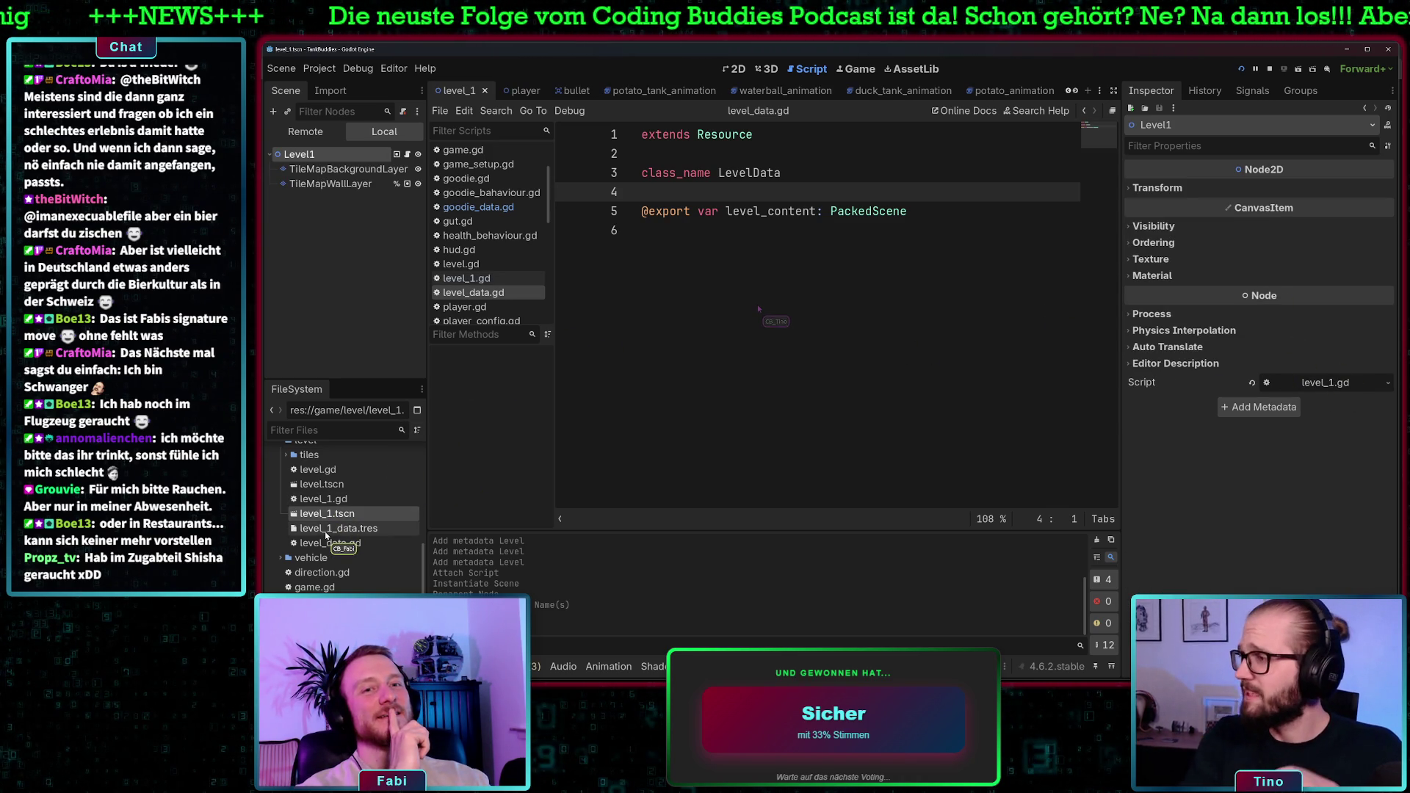
click(337, 528)
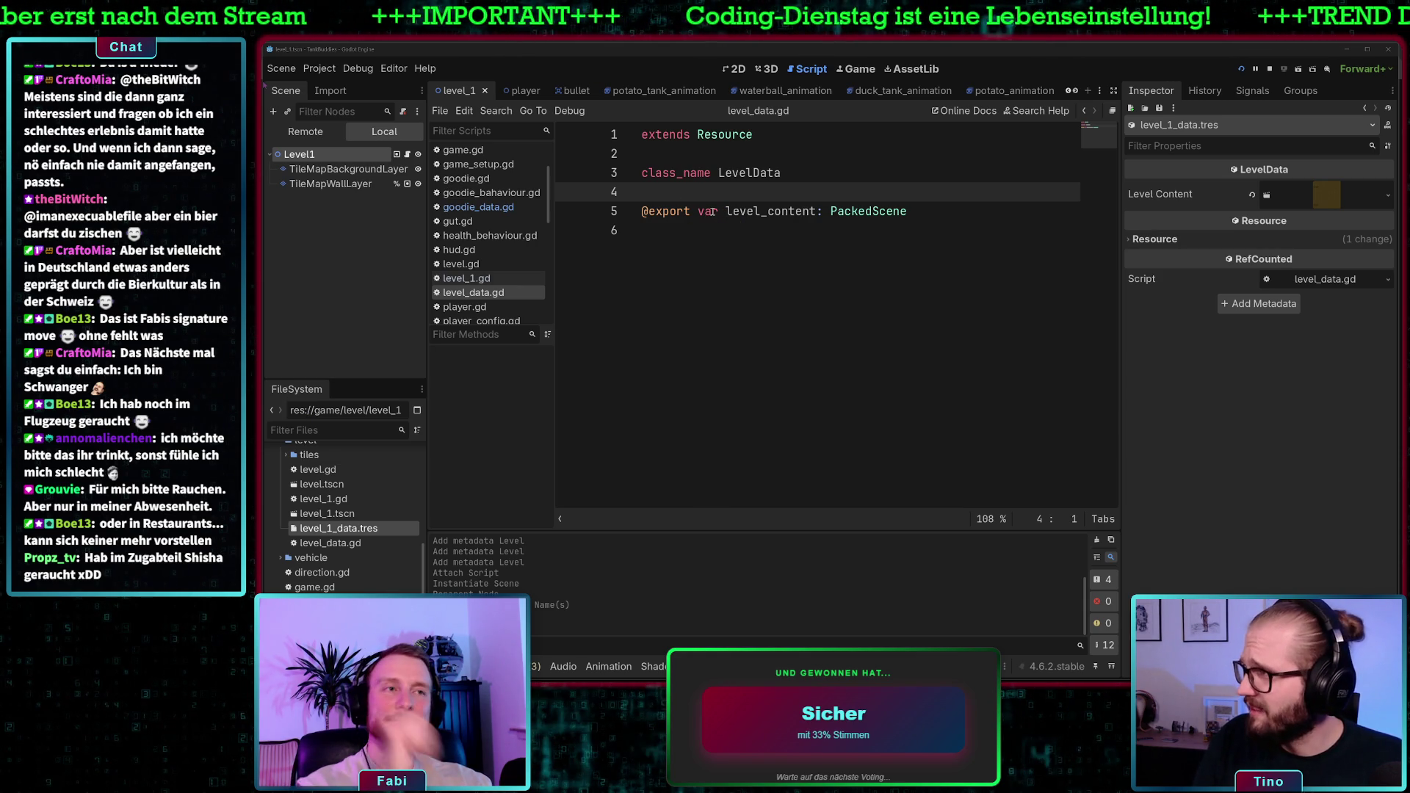
click(988, 213)
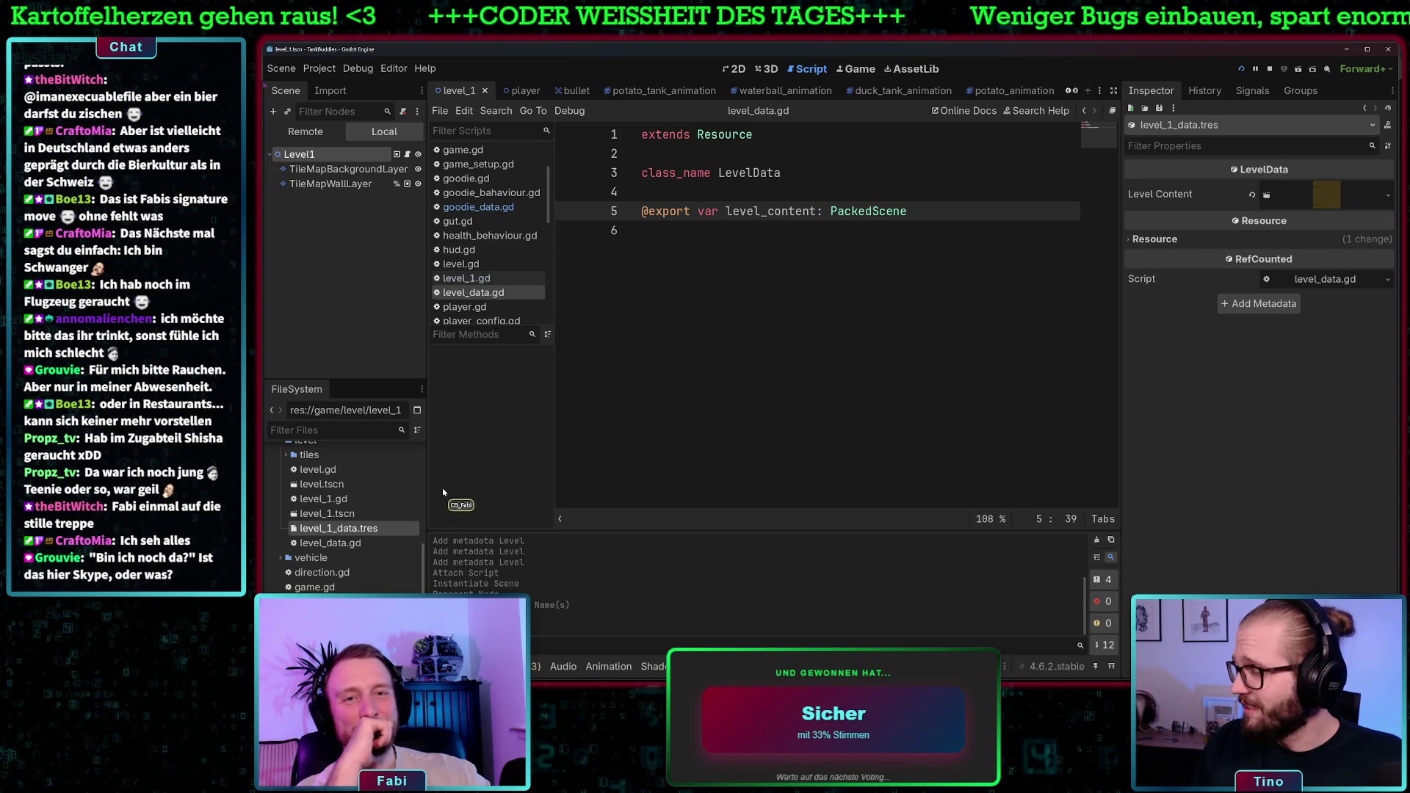
scroll(342, 543, down, 1)
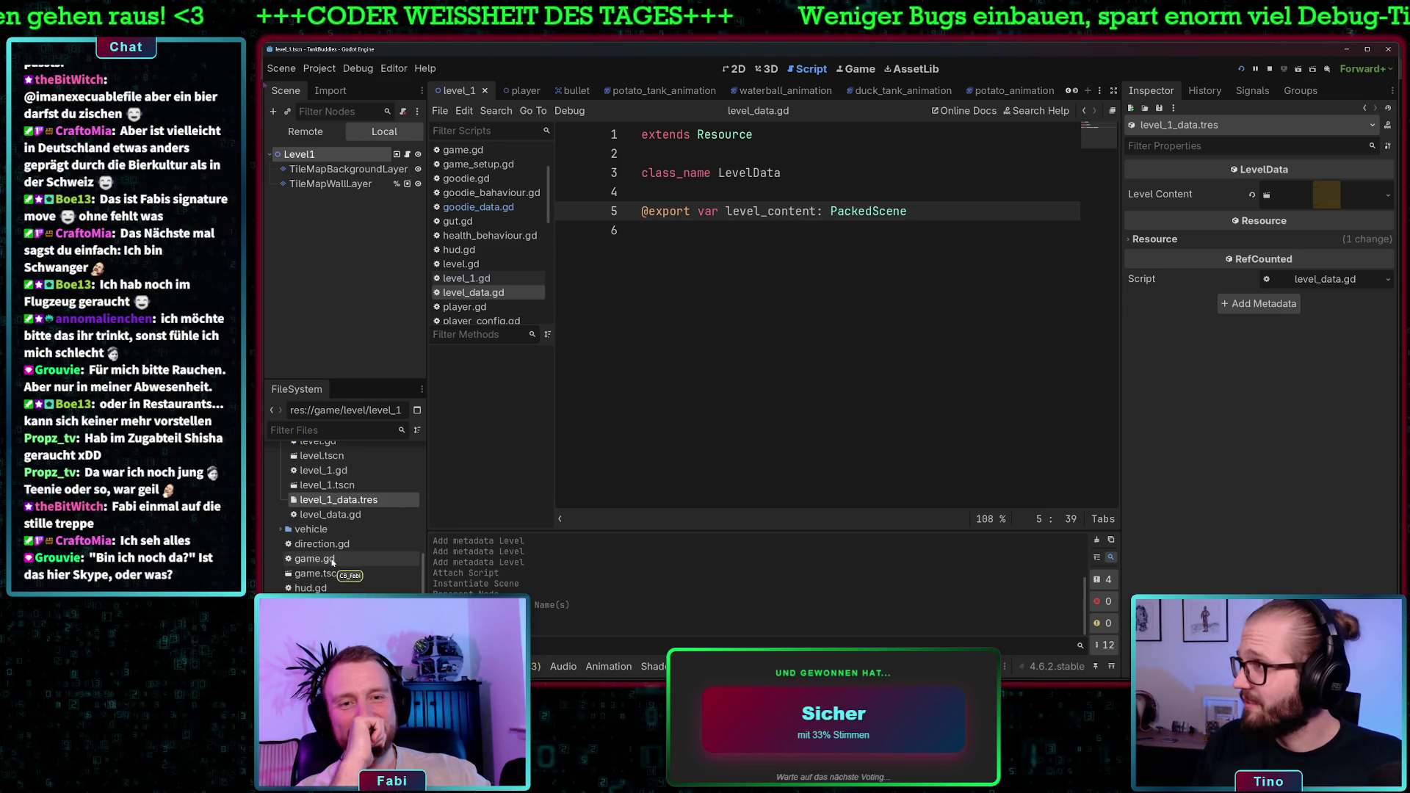
double_click(331, 560)
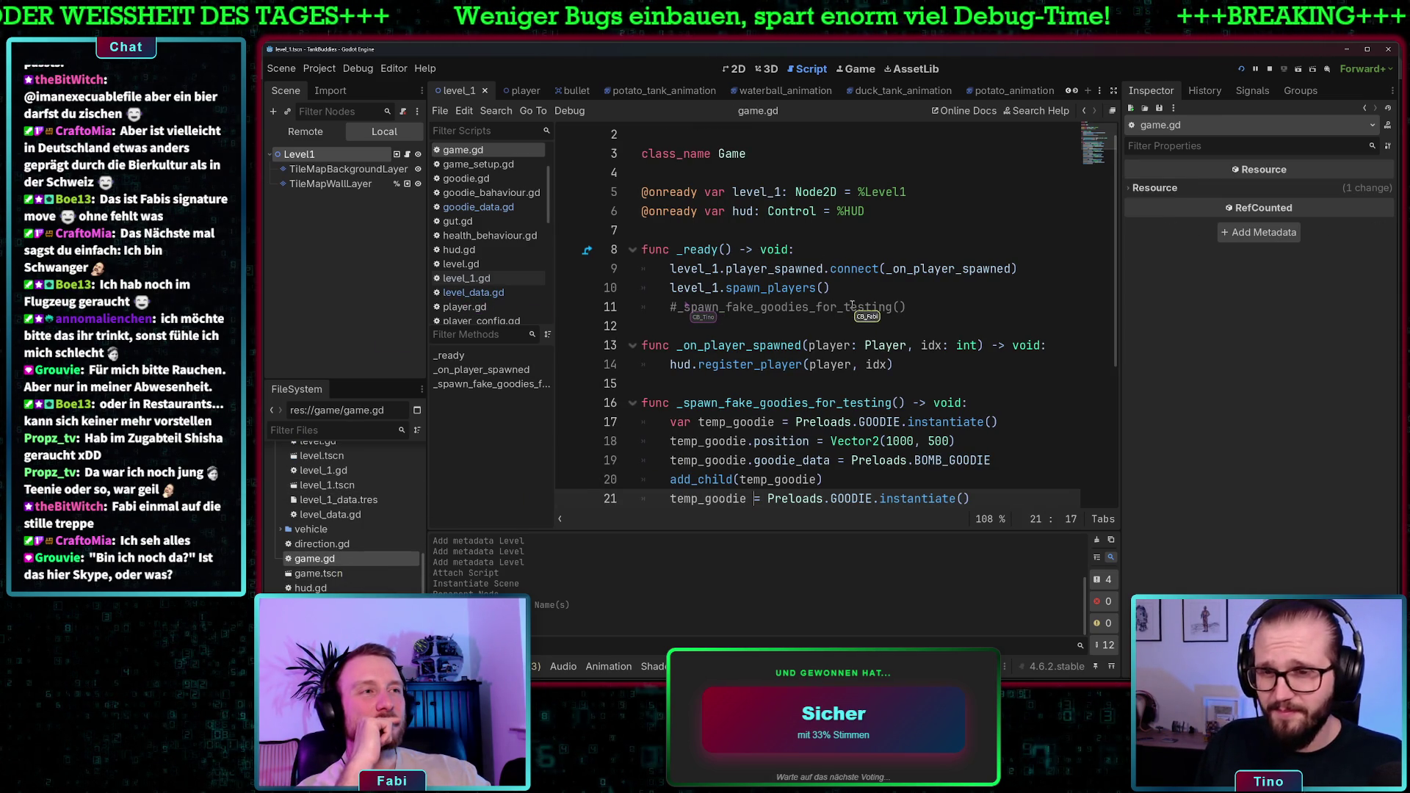
Review game.gd's _ready, selecting level_1 on line 9, and open the game scene.
scroll(845, 315, down, 1)
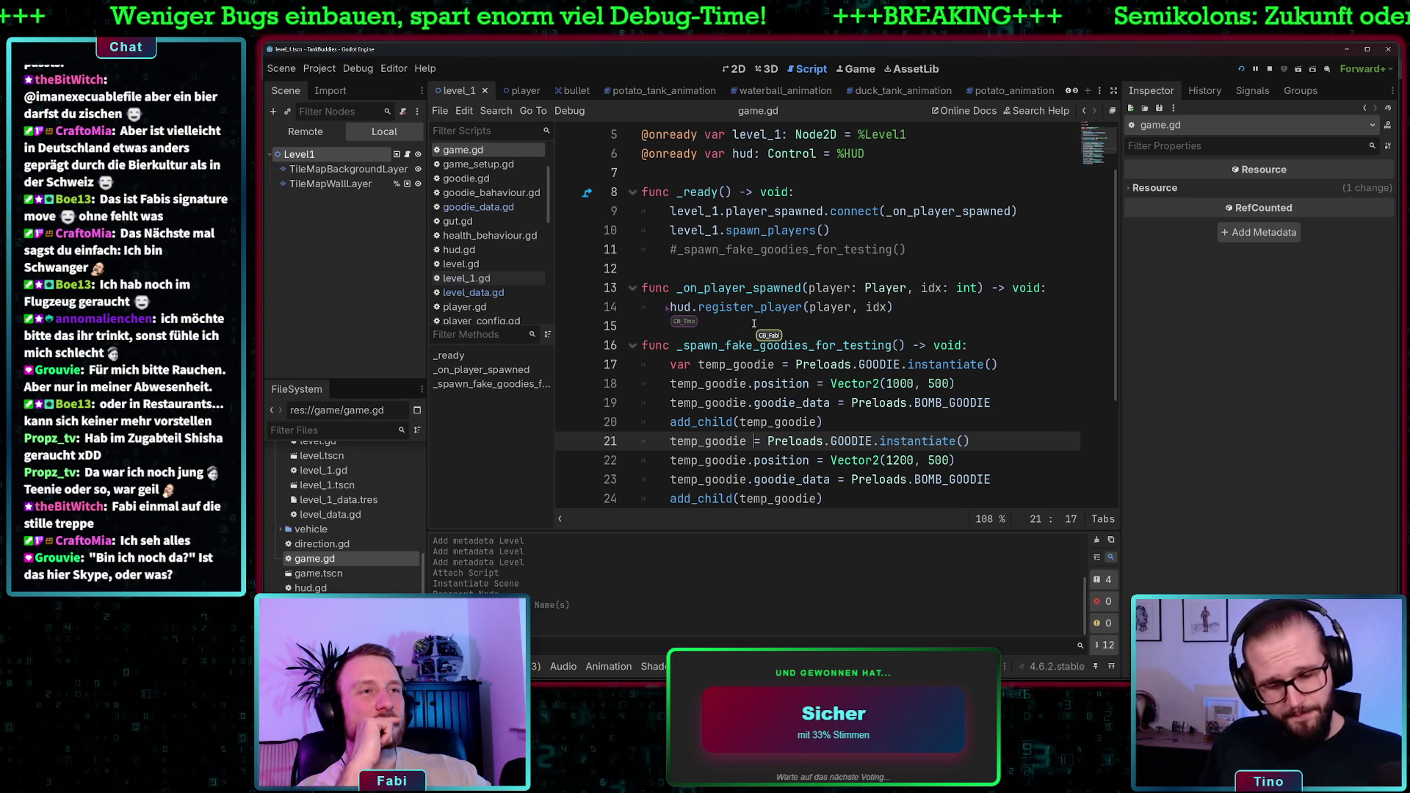
scroll(754, 323, up, 1)
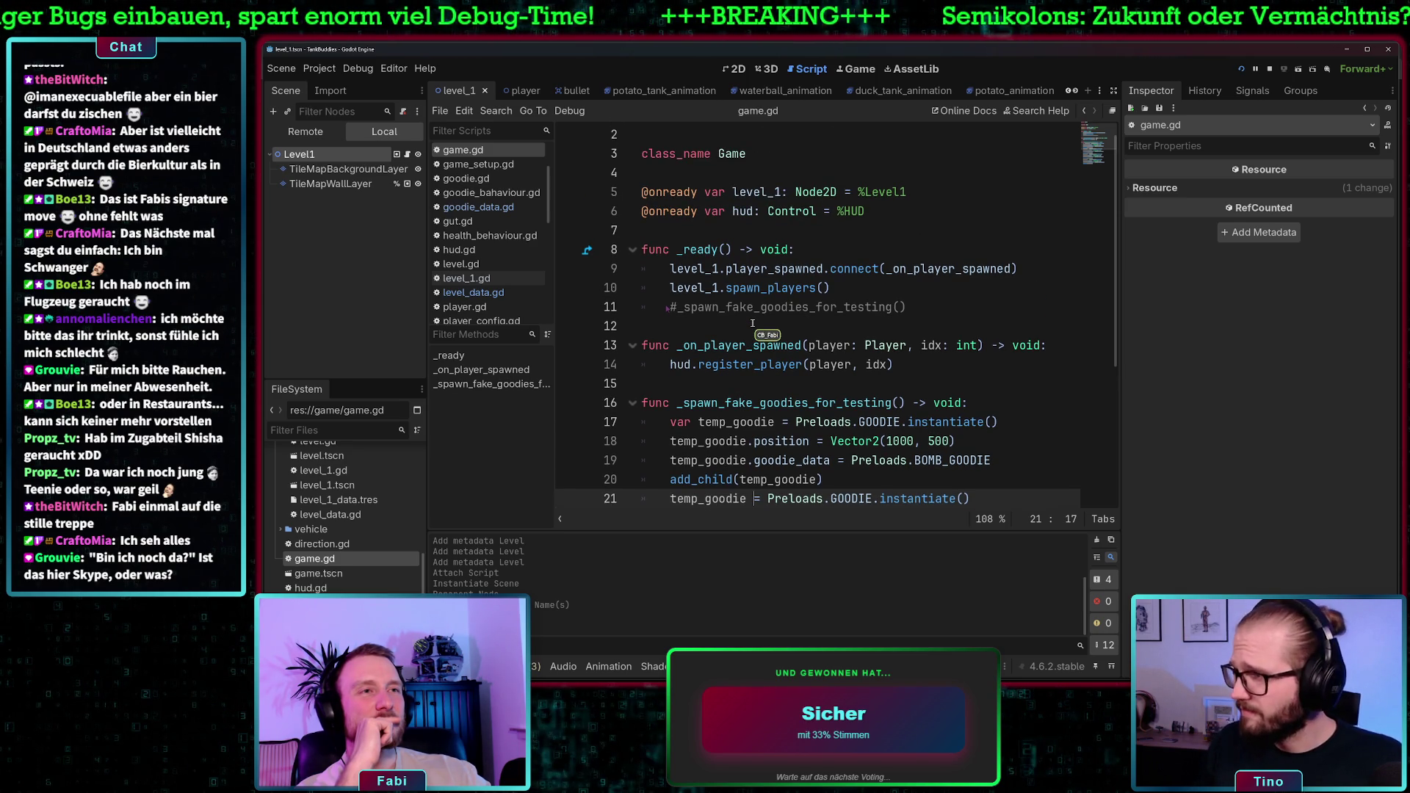
double_click(696, 269)
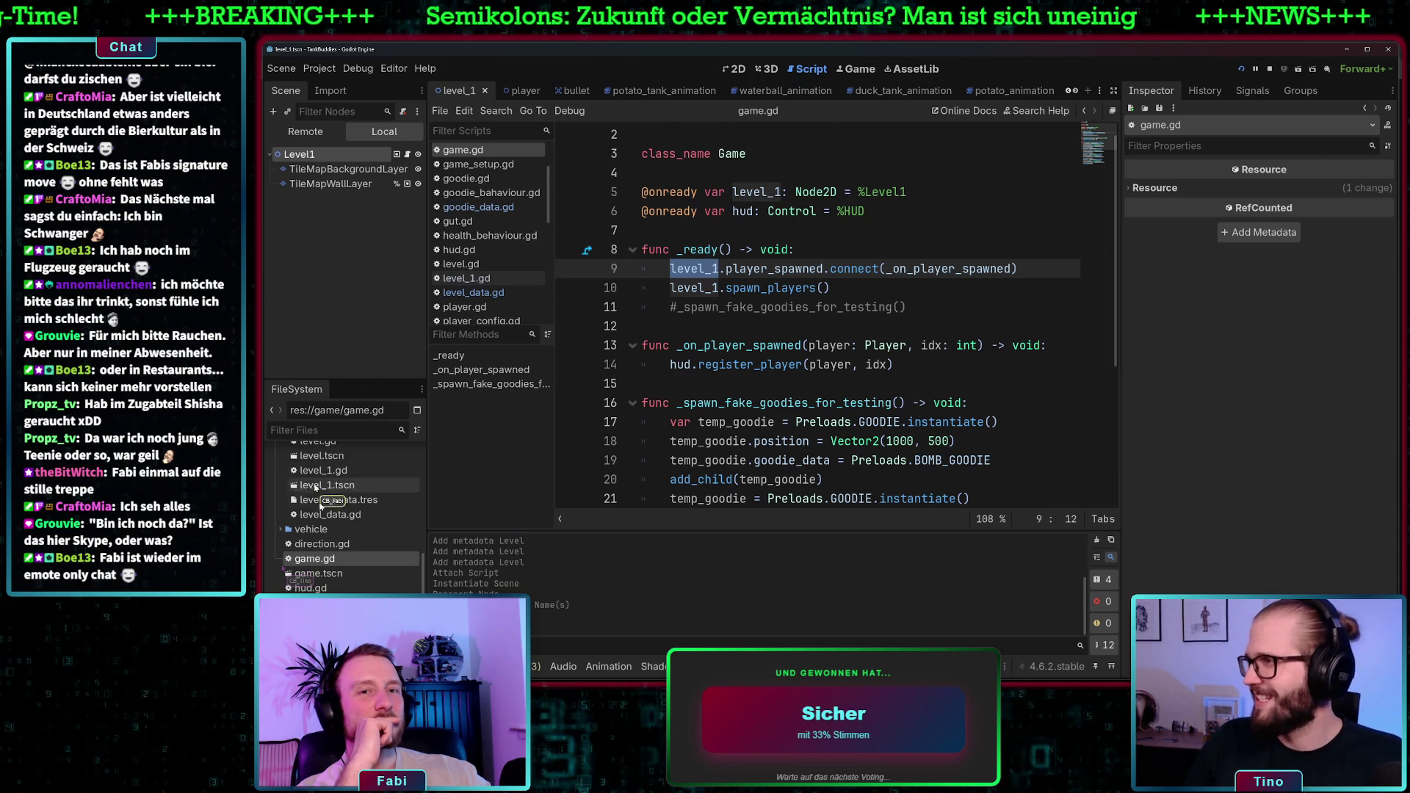
double_click(318, 573)
mouse_move(307, 180)
mouse_down()
mouse_move(514, 206)
mouse_move(843, 213)
mouse_move(777, 182)
mouse_up()
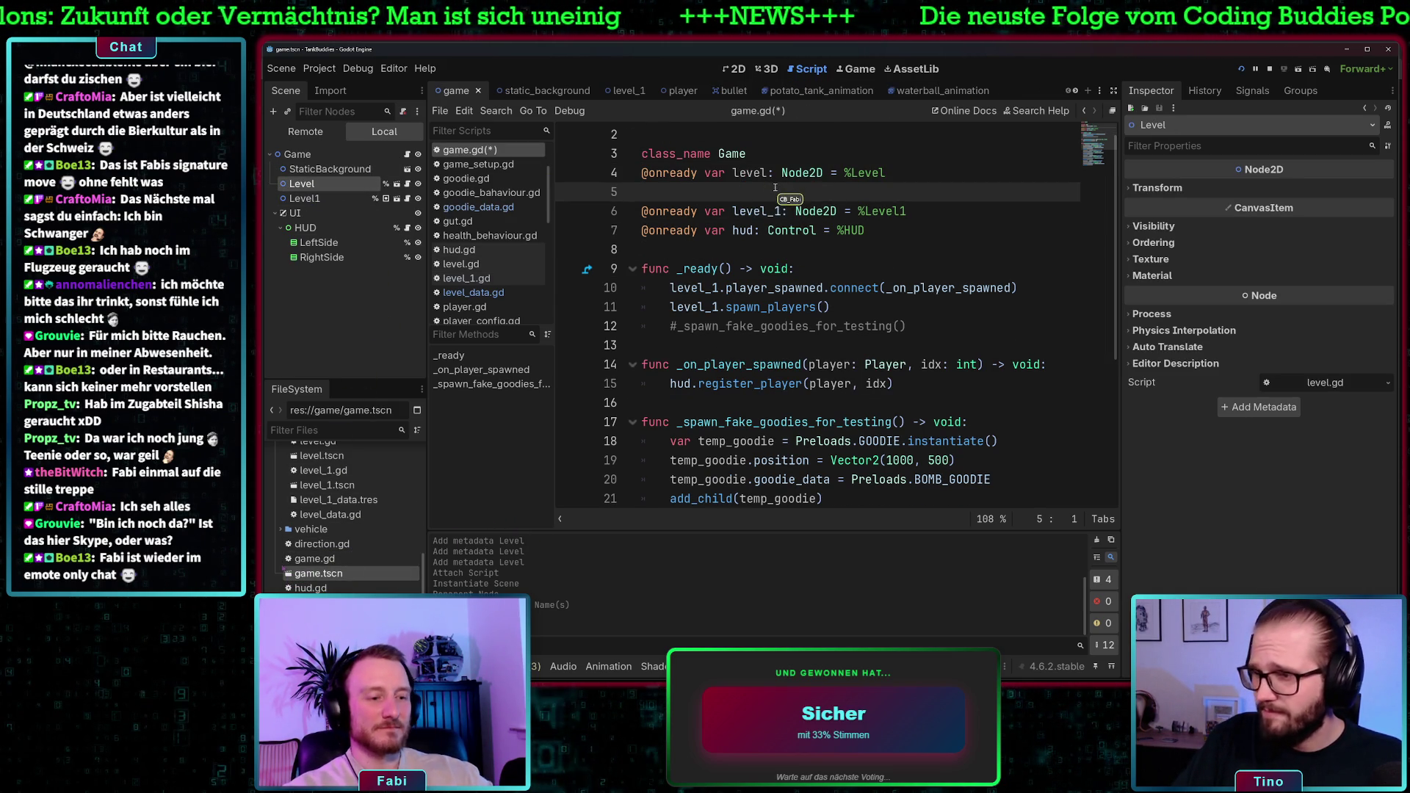
key(BackSpace)
key(Up)
key(Return)
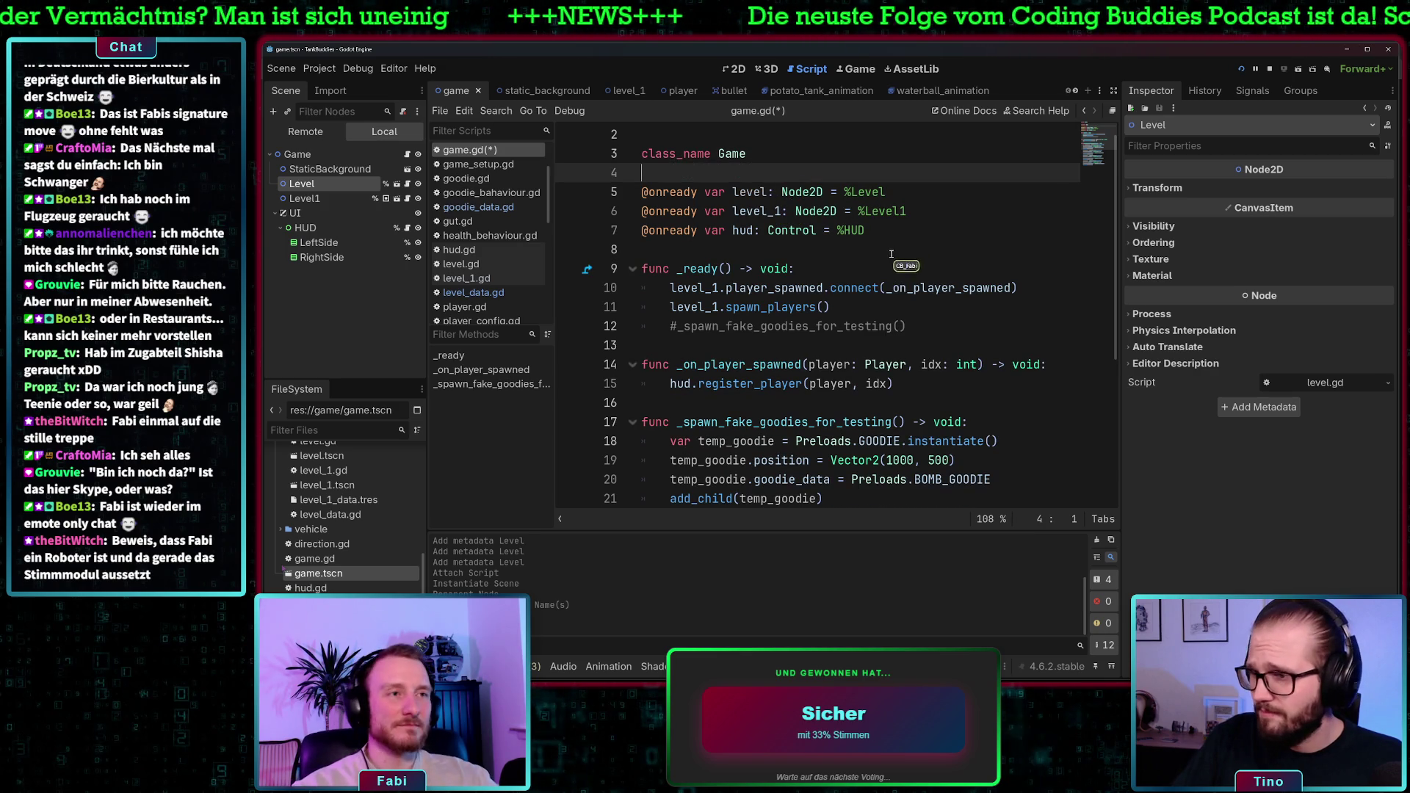
click(837, 269)
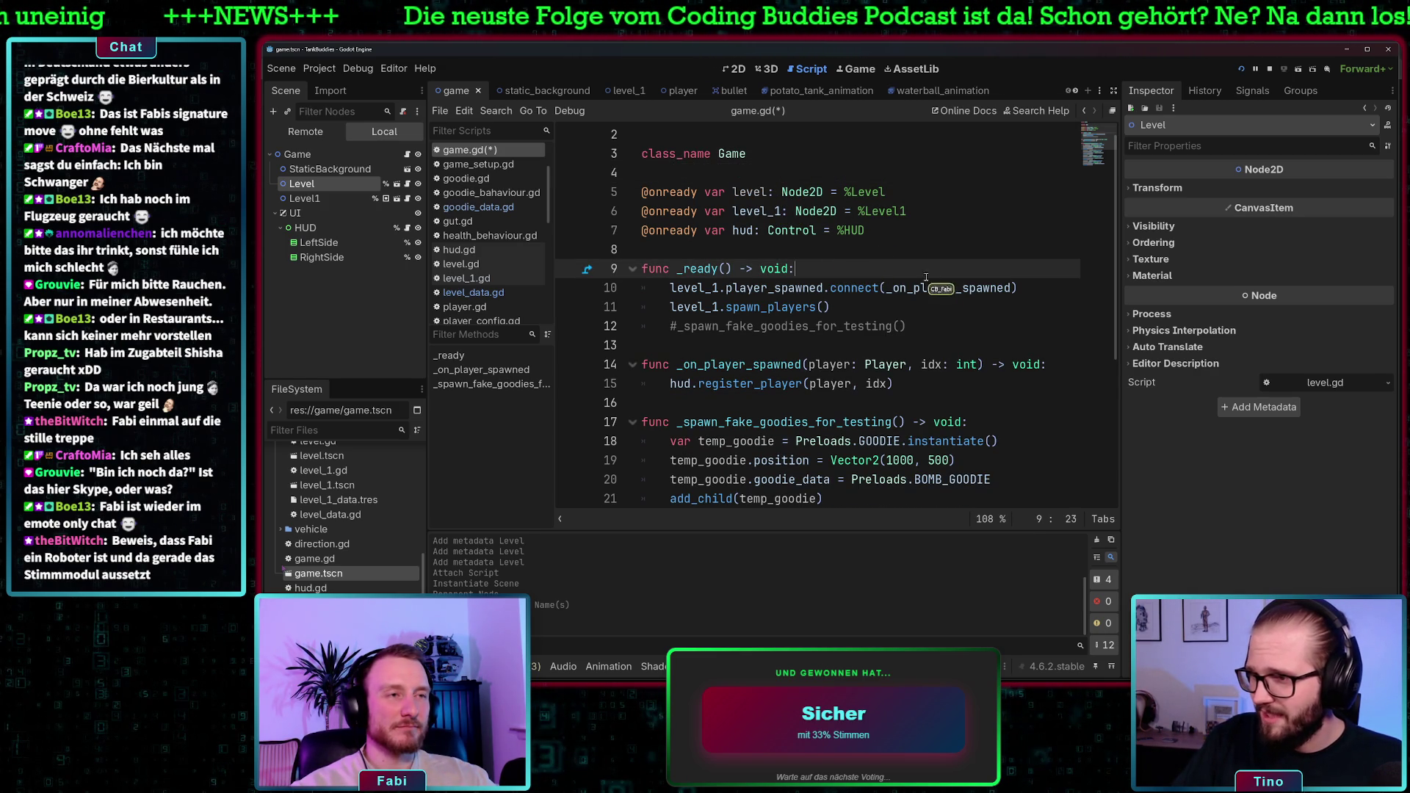
key(Return)
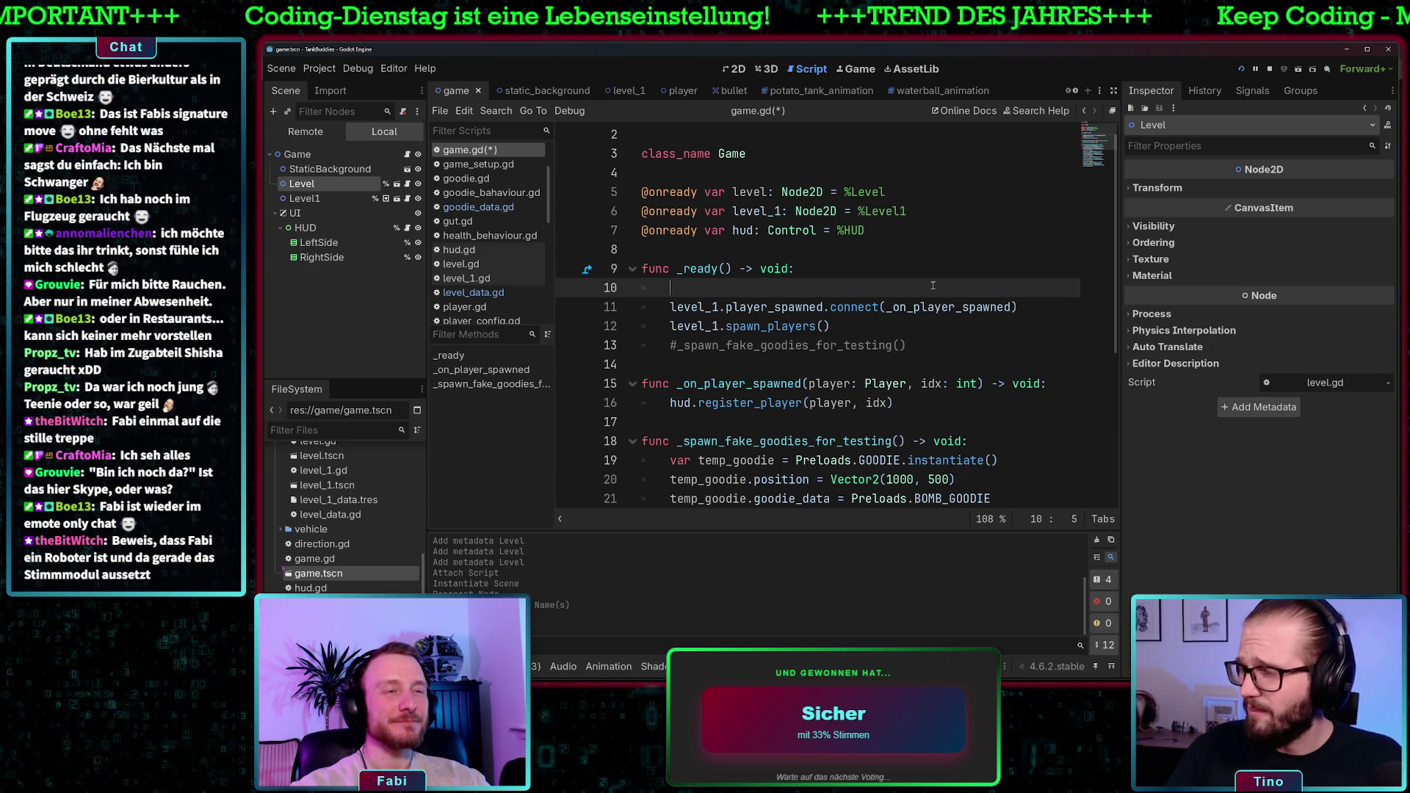
Write level.spawn_content() as the first line of _ready using autocomplete.
text(level.)
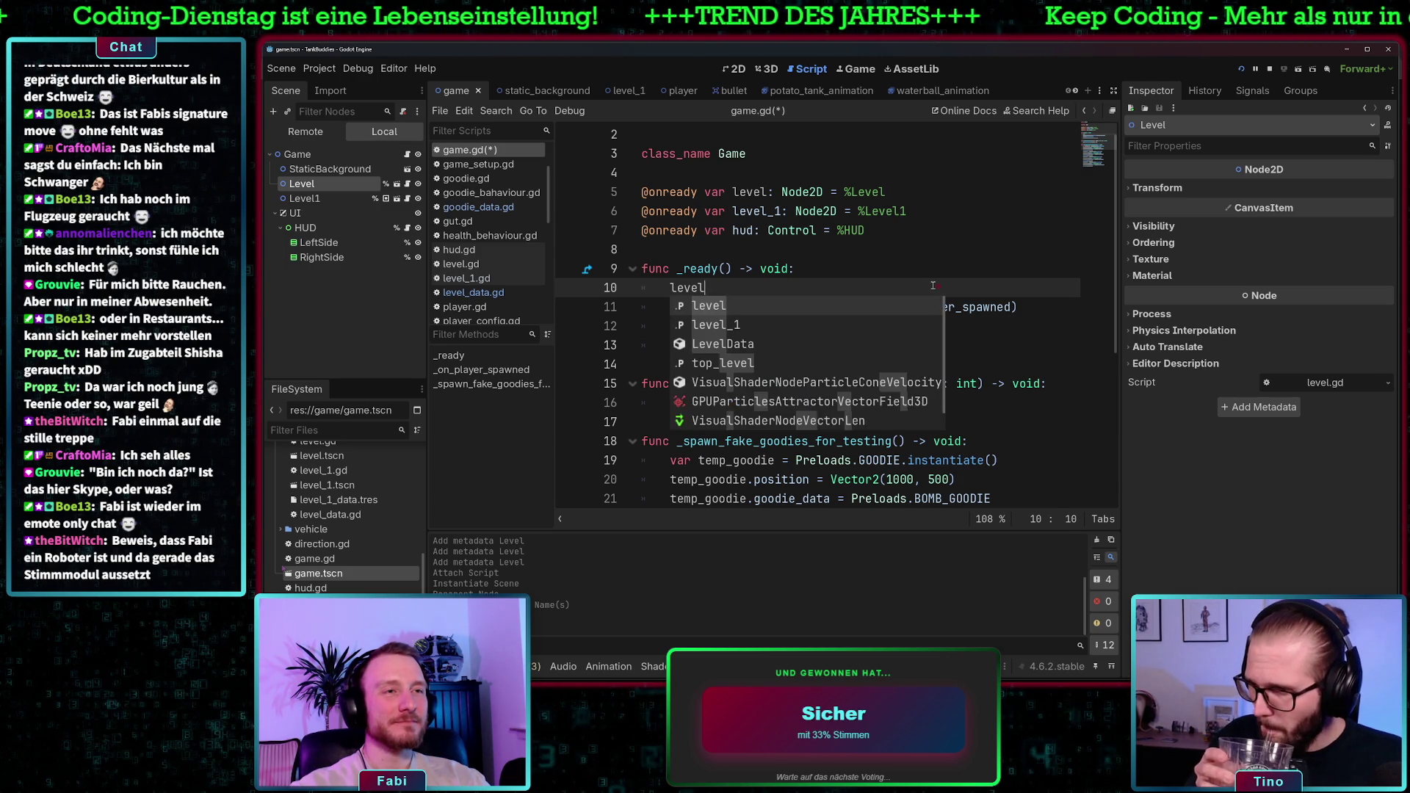
text(spawn)
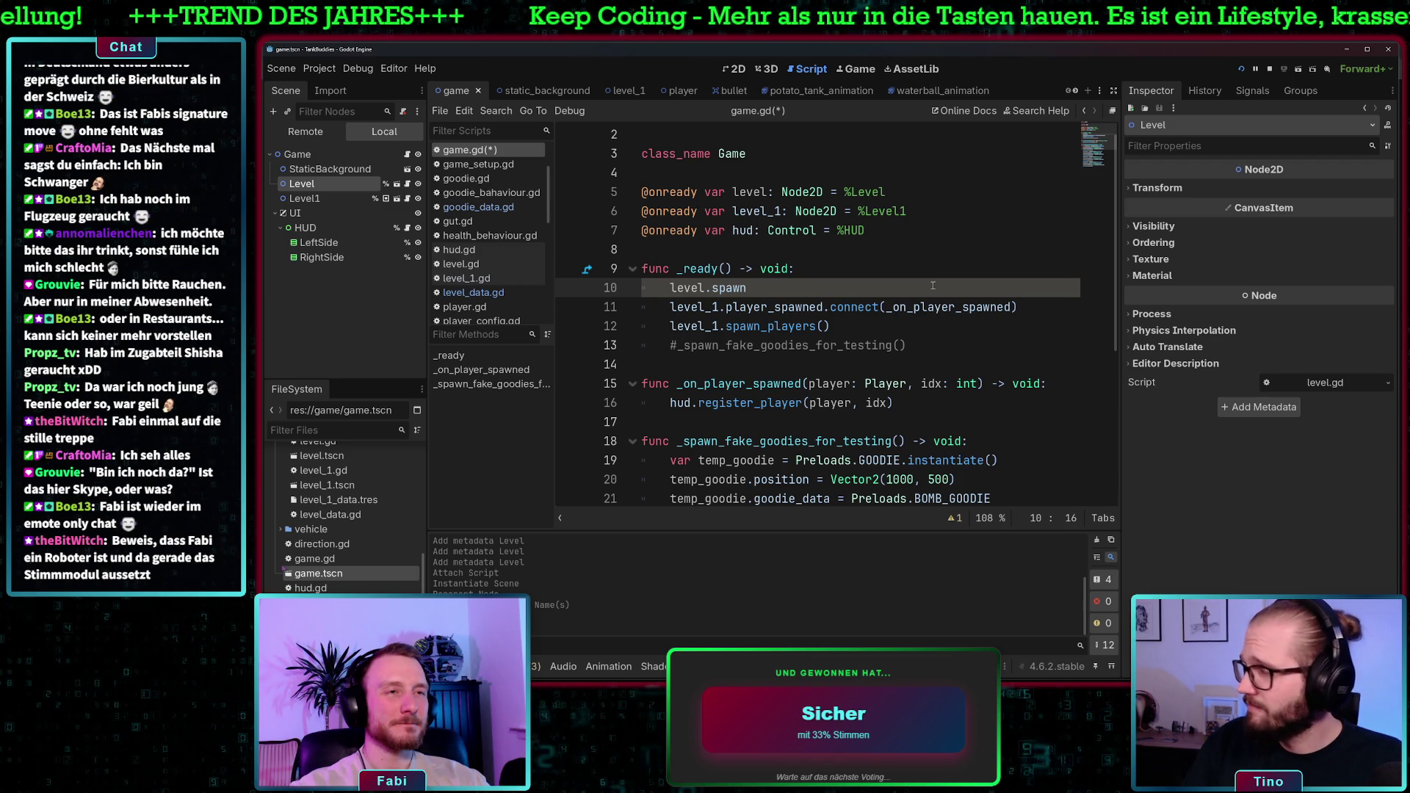
key(BackSpace)
key(BackSpace)
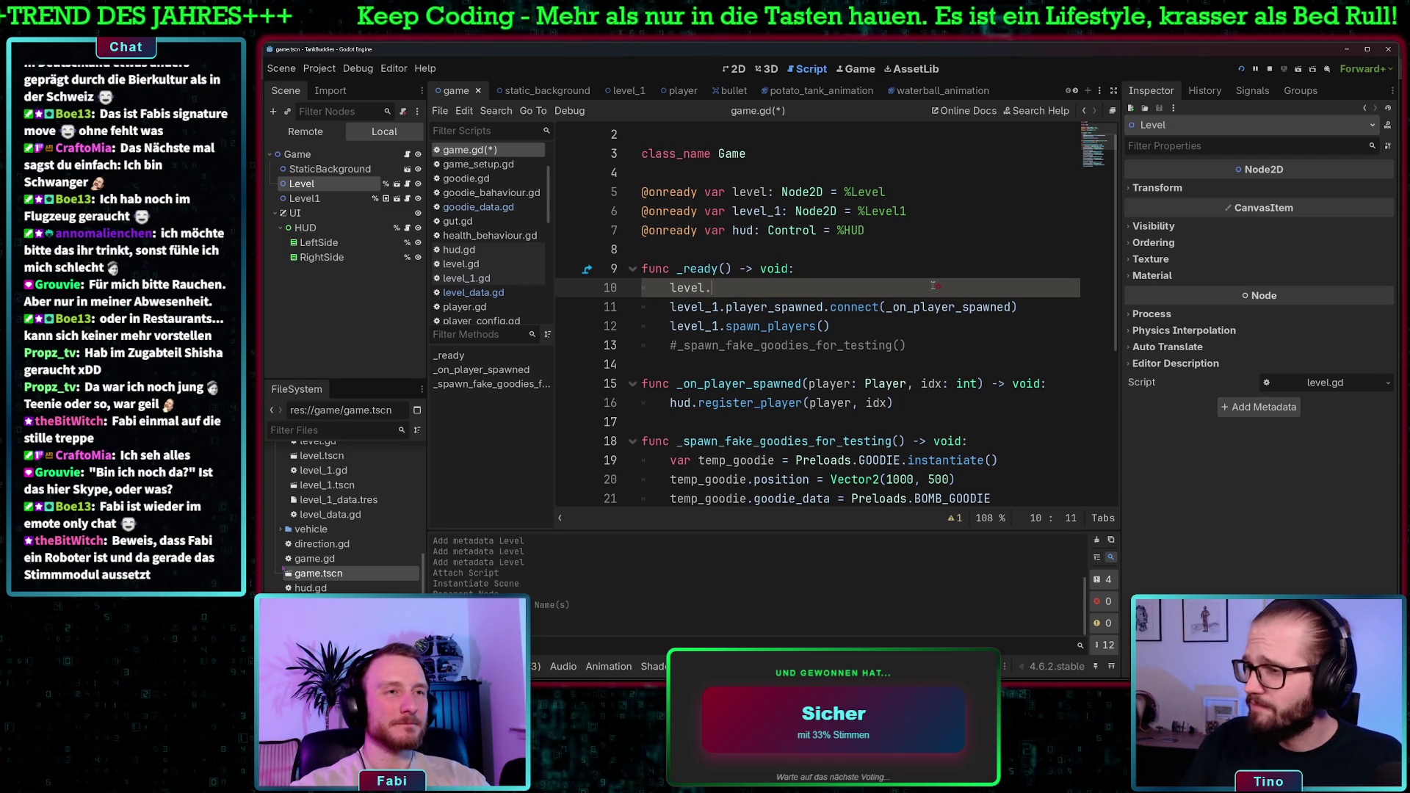
key(ctrl+space)
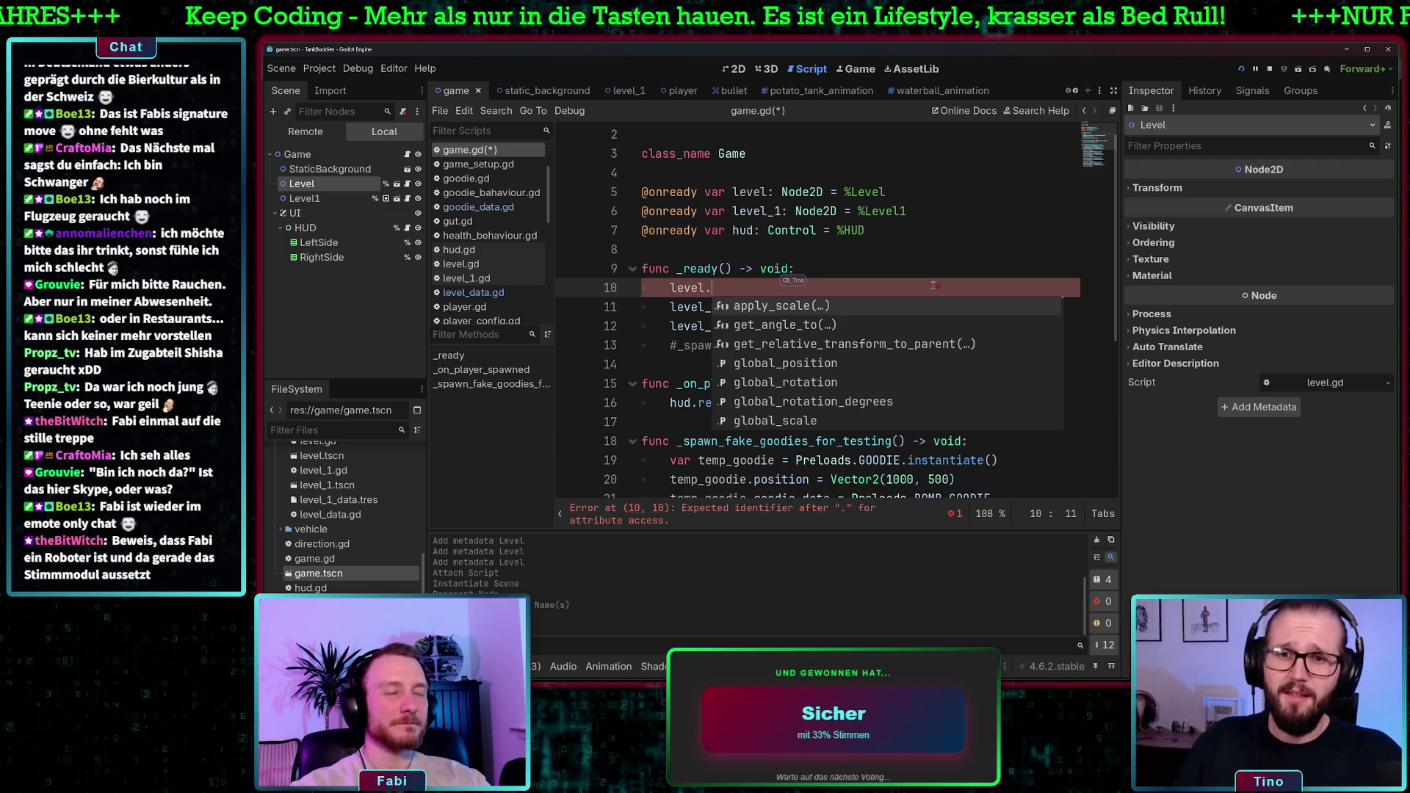
text(spawn_)
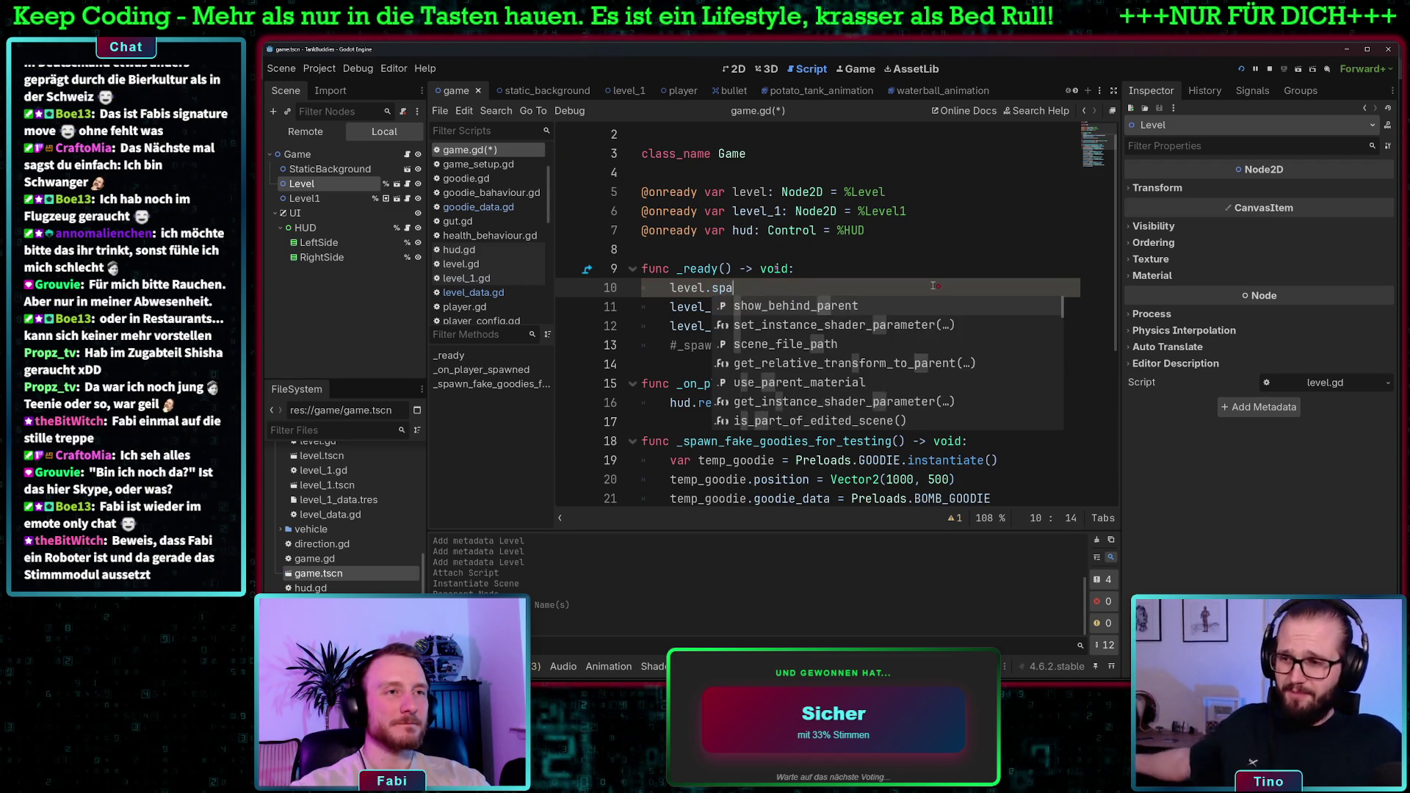
text(content())
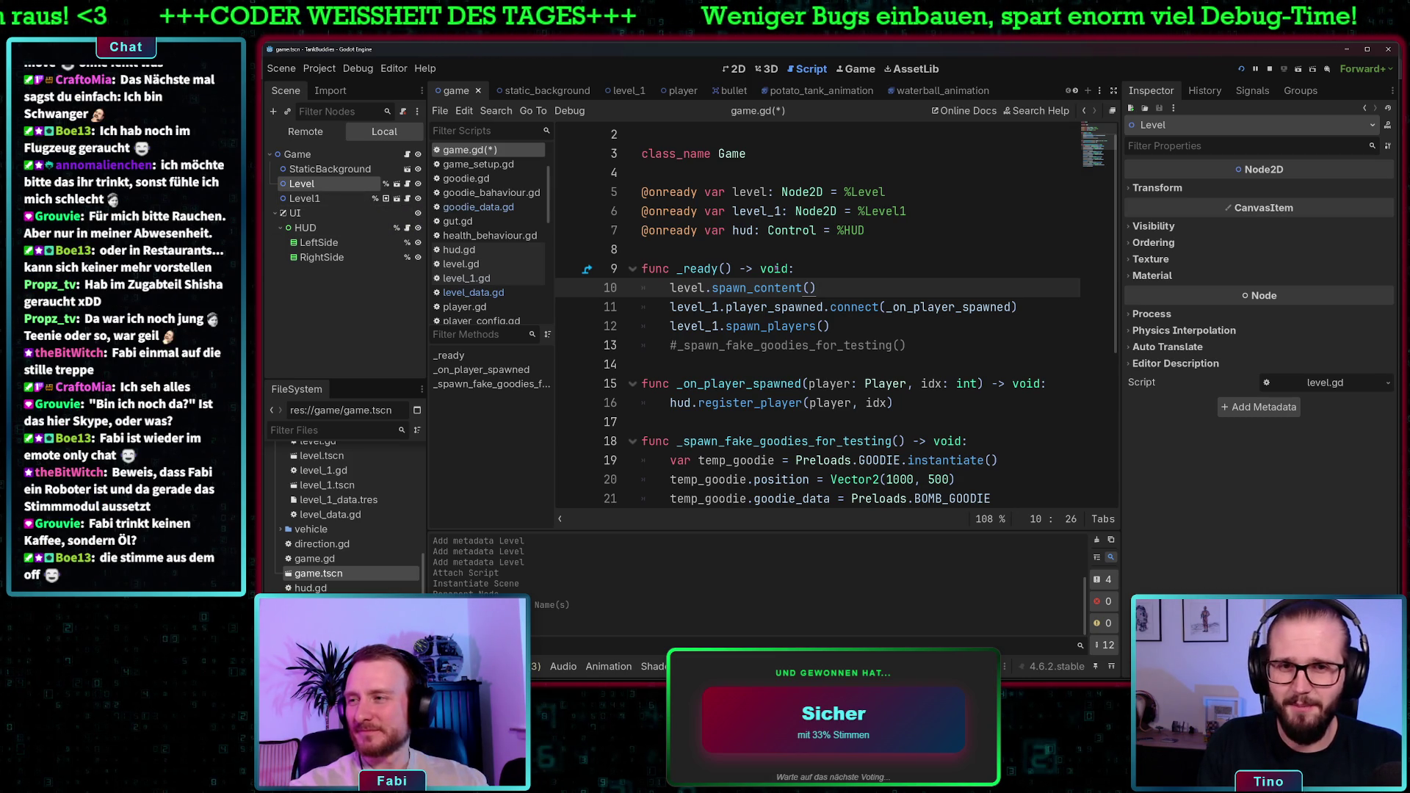
key(ctrl+t)
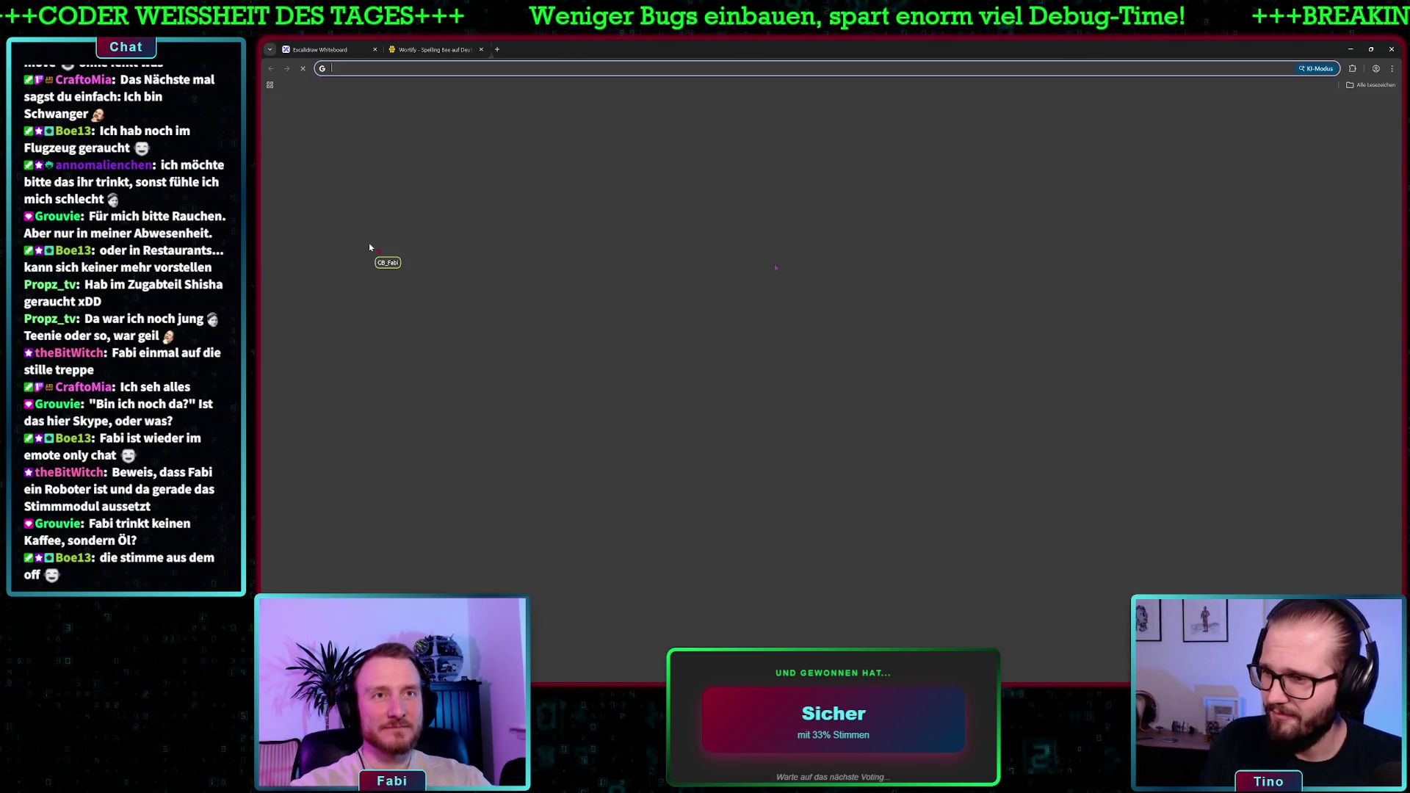
Type a joke search into the new Chrome tab, then close it to return to the whiteboard.
text(waru)
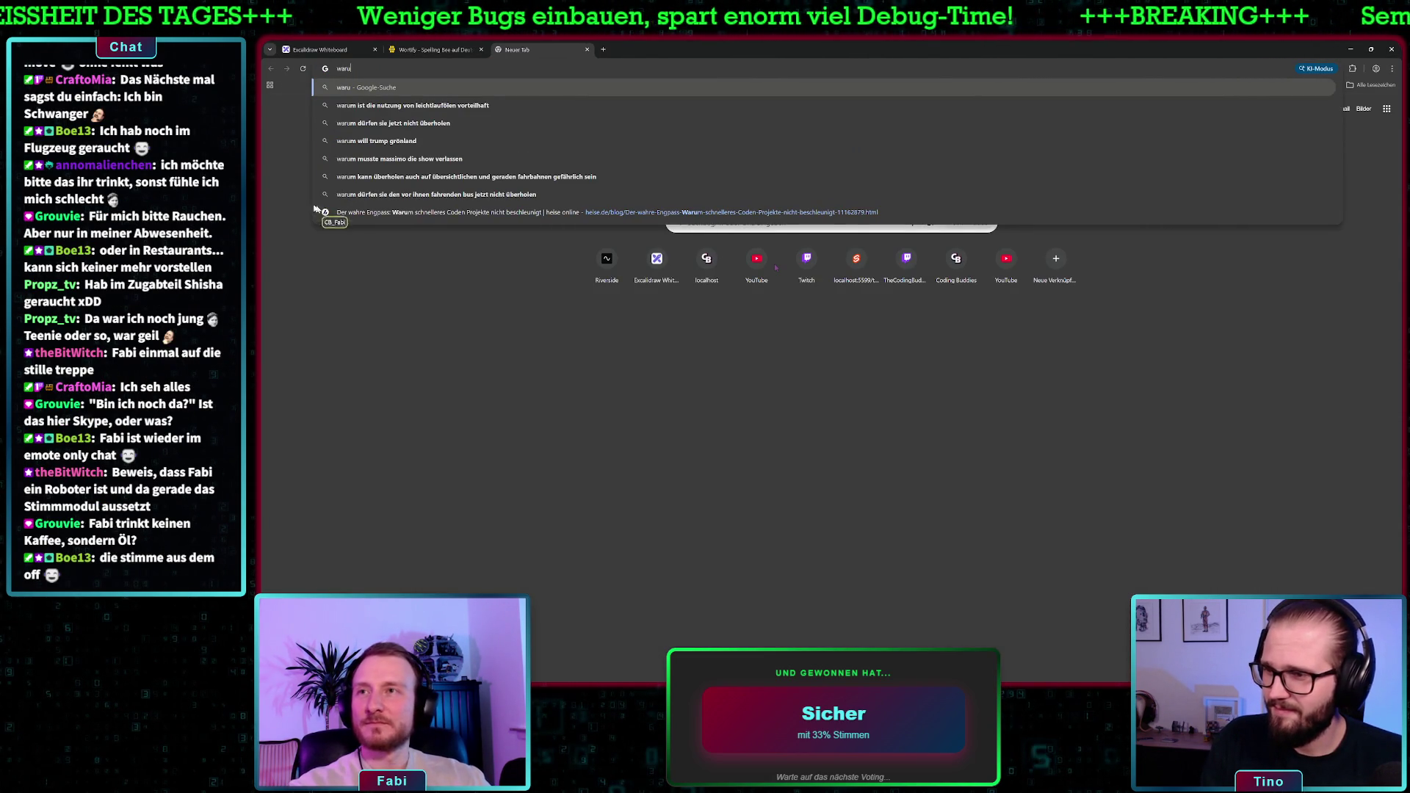
text(m nervt tino so hart)
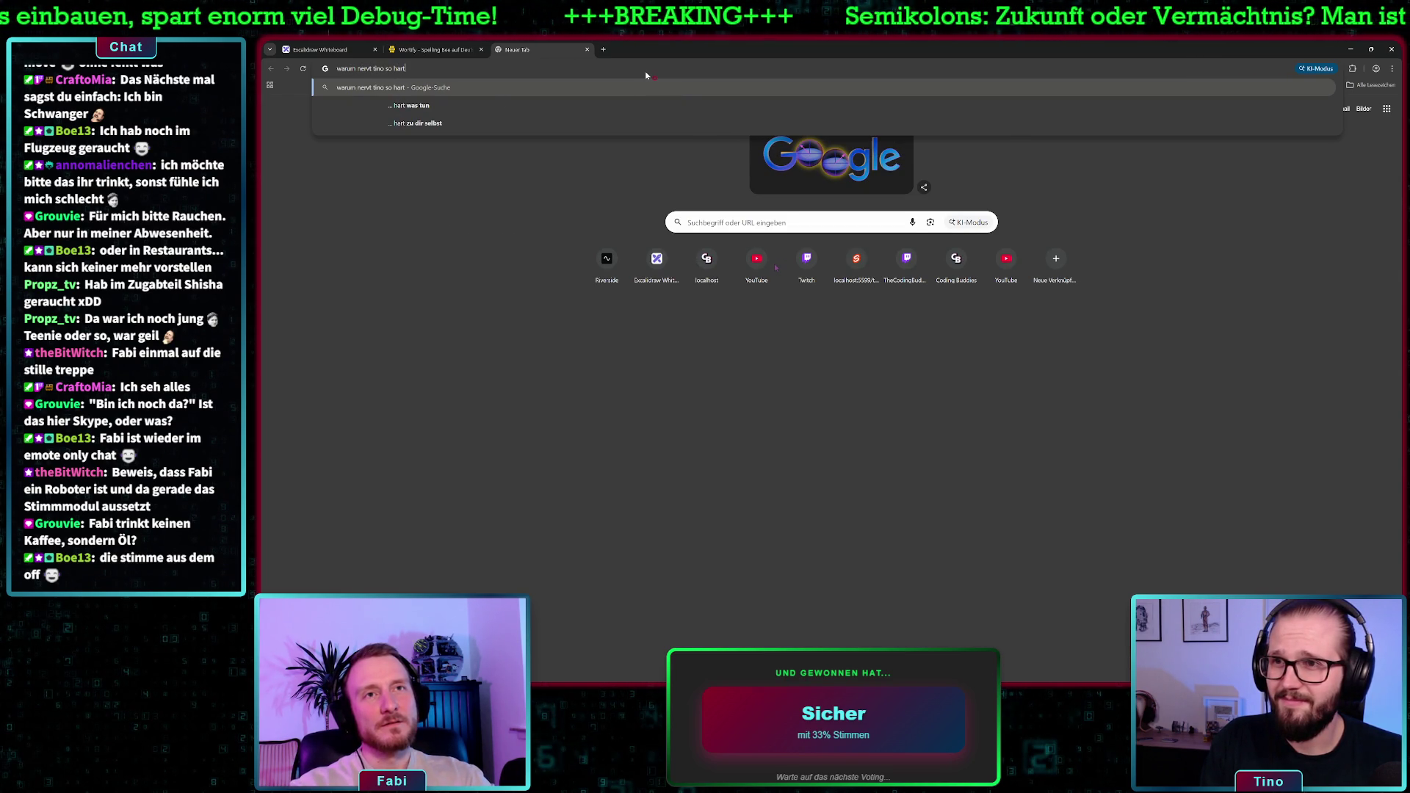
text(?)
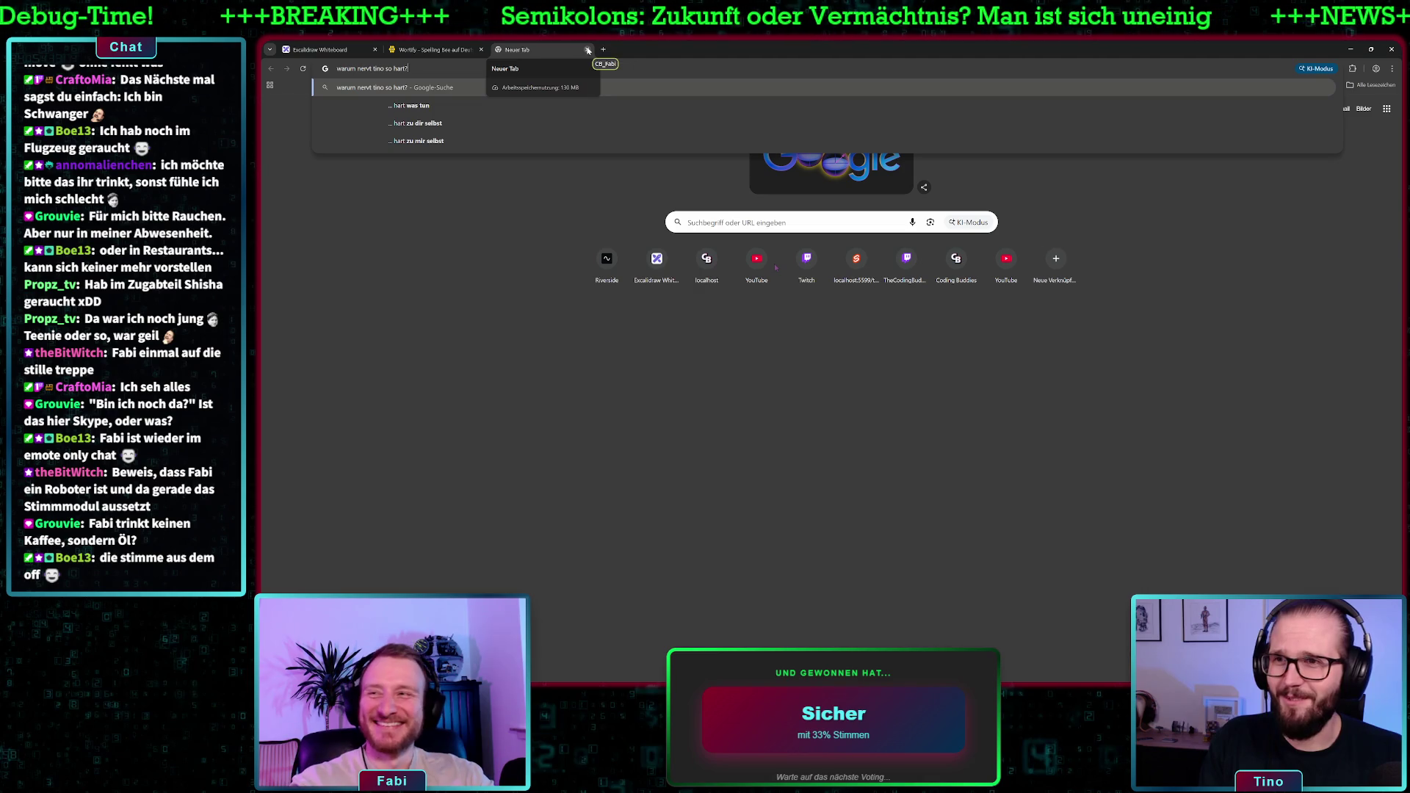
click(588, 49)
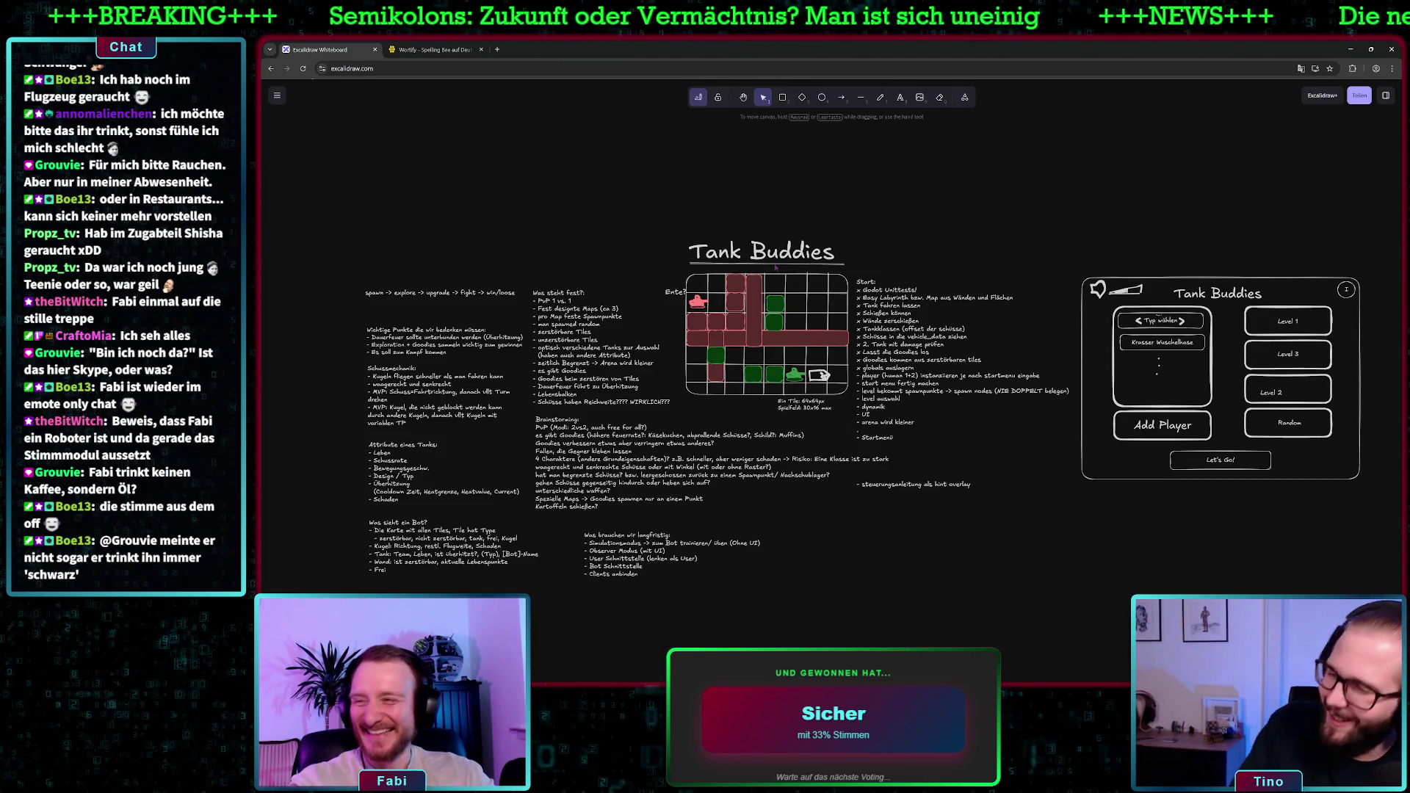
Leave the Tank Buddies whiteboard and switch back to the Godot editor showing game.gd.
key(alt+Tab)
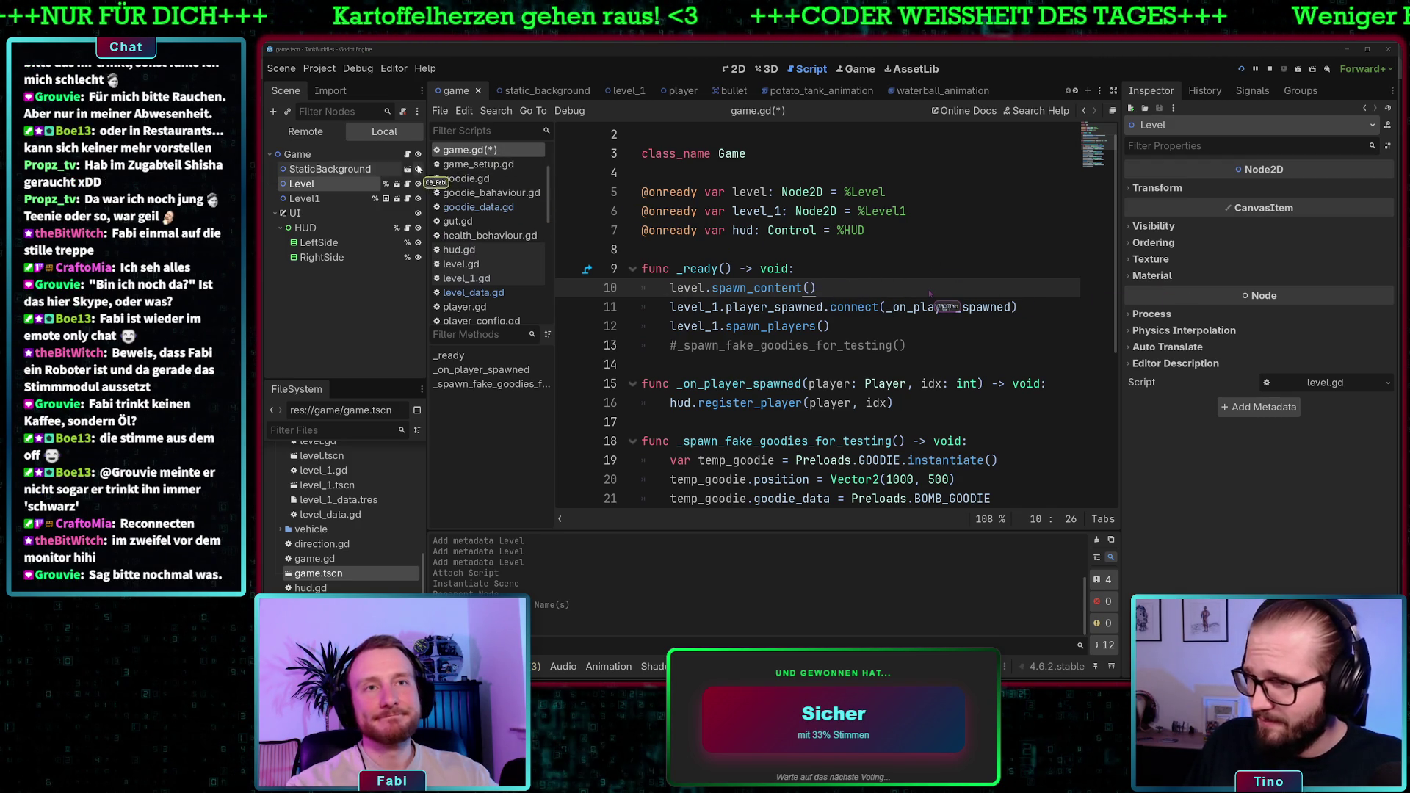
At the end of level.gd, add the header func _spawn_content() -> void:.
click(408, 184)
click(763, 162)
key(Return)
key(Return)
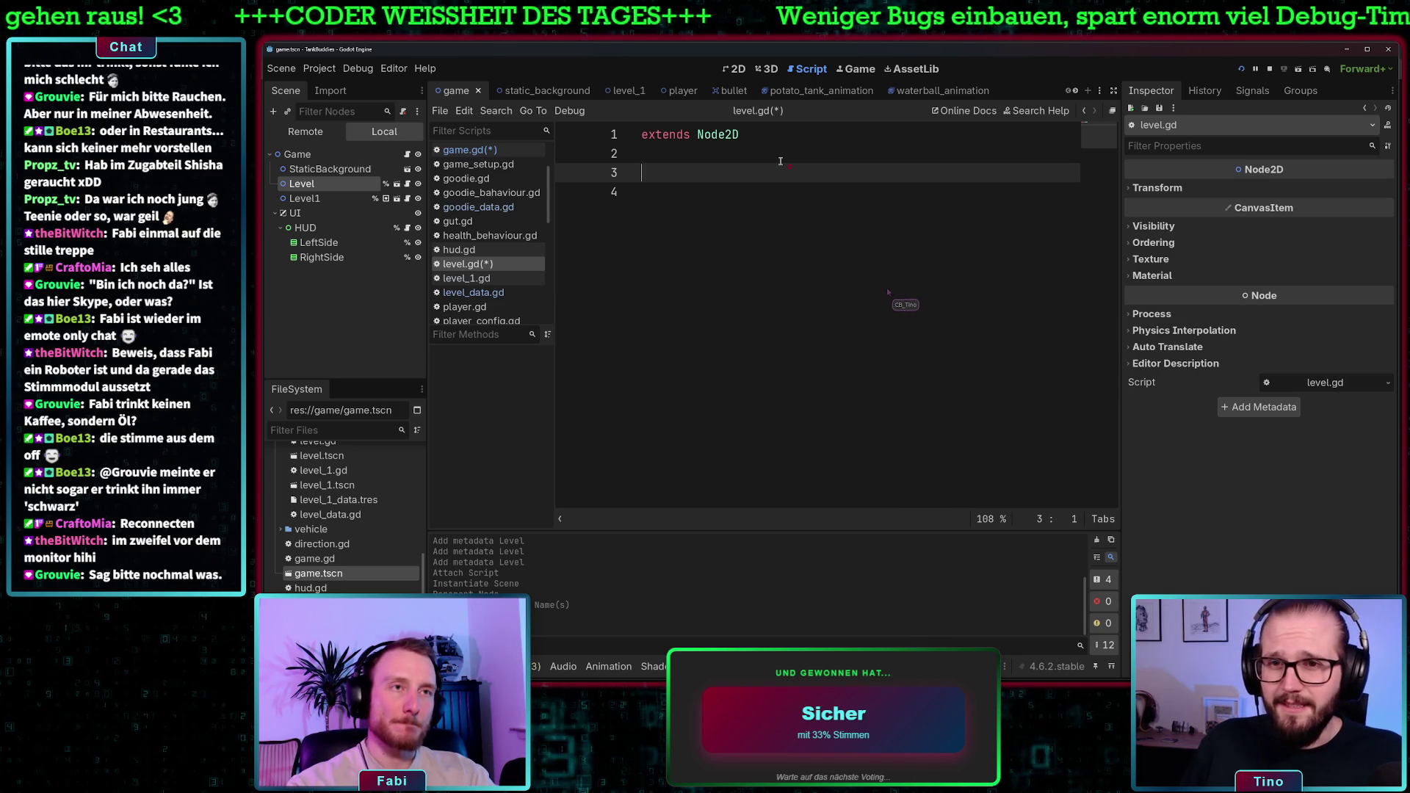
text(func)
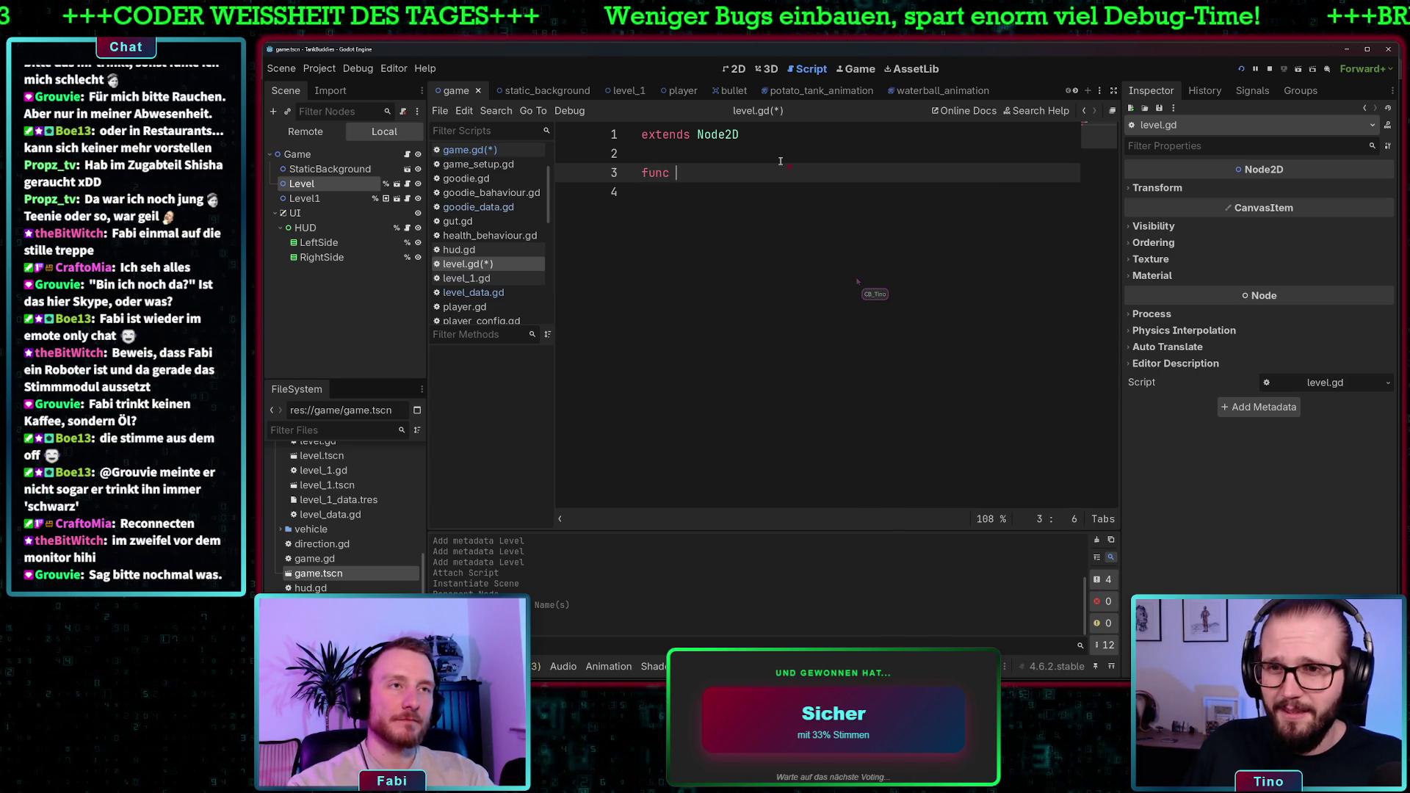
text(_spawn_content())
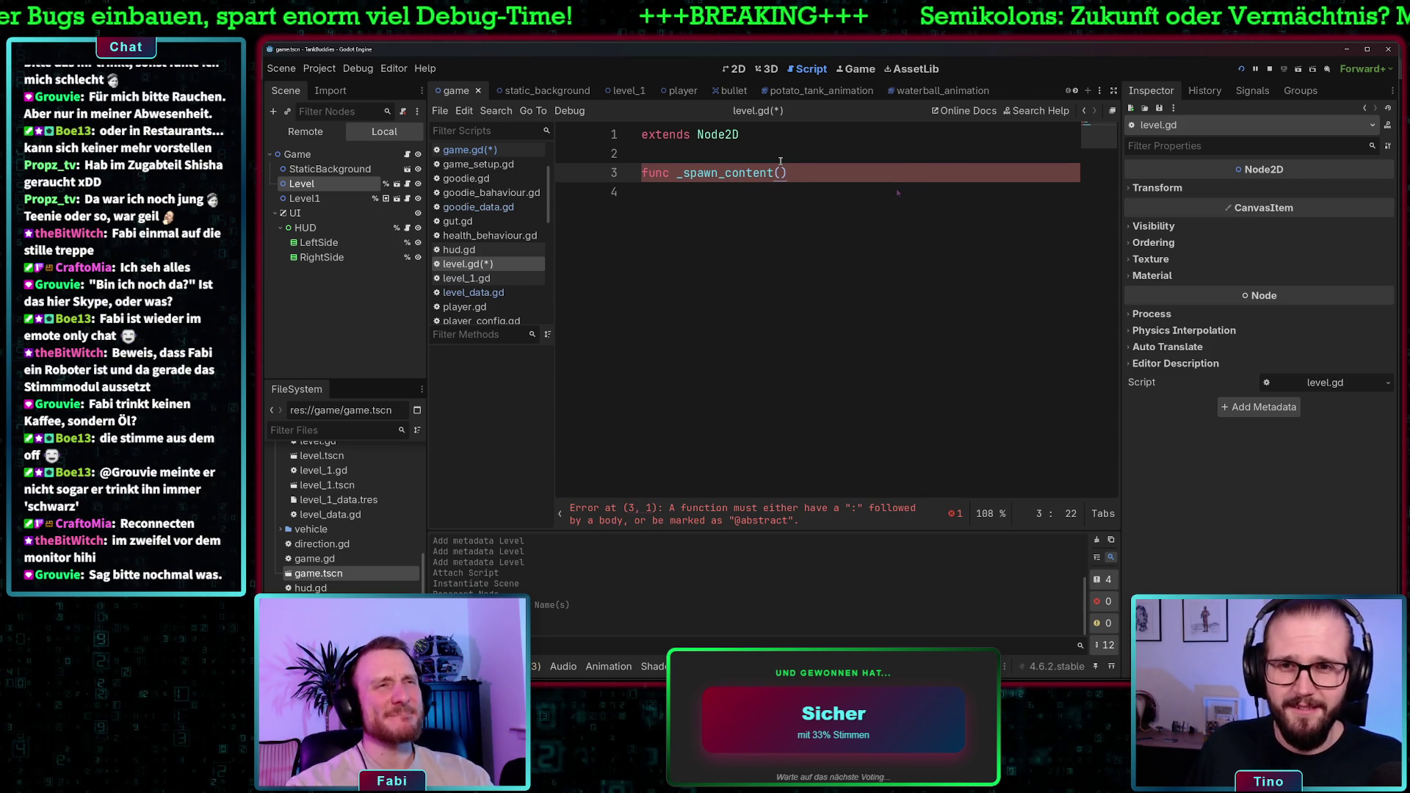
text(:)
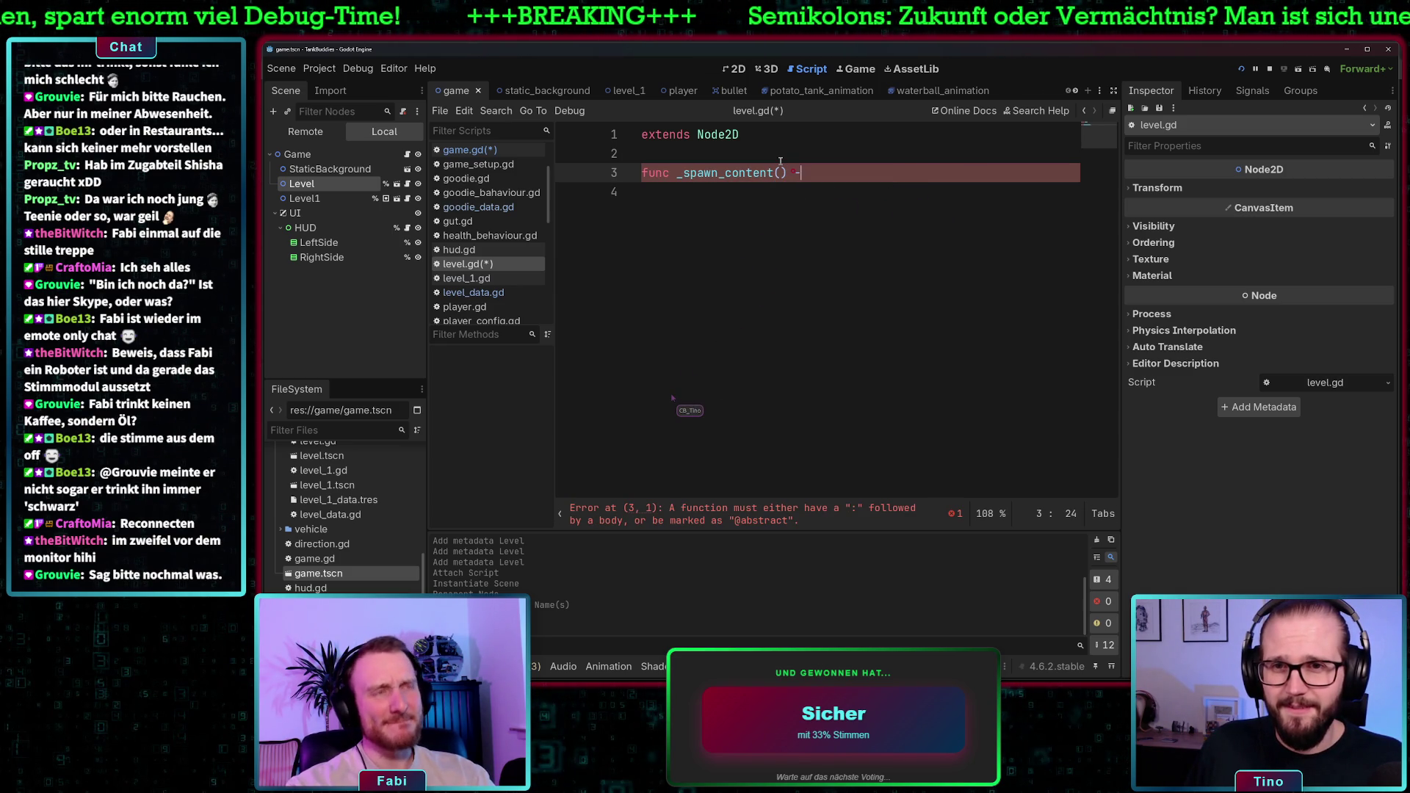
text(d:)
key(Return)
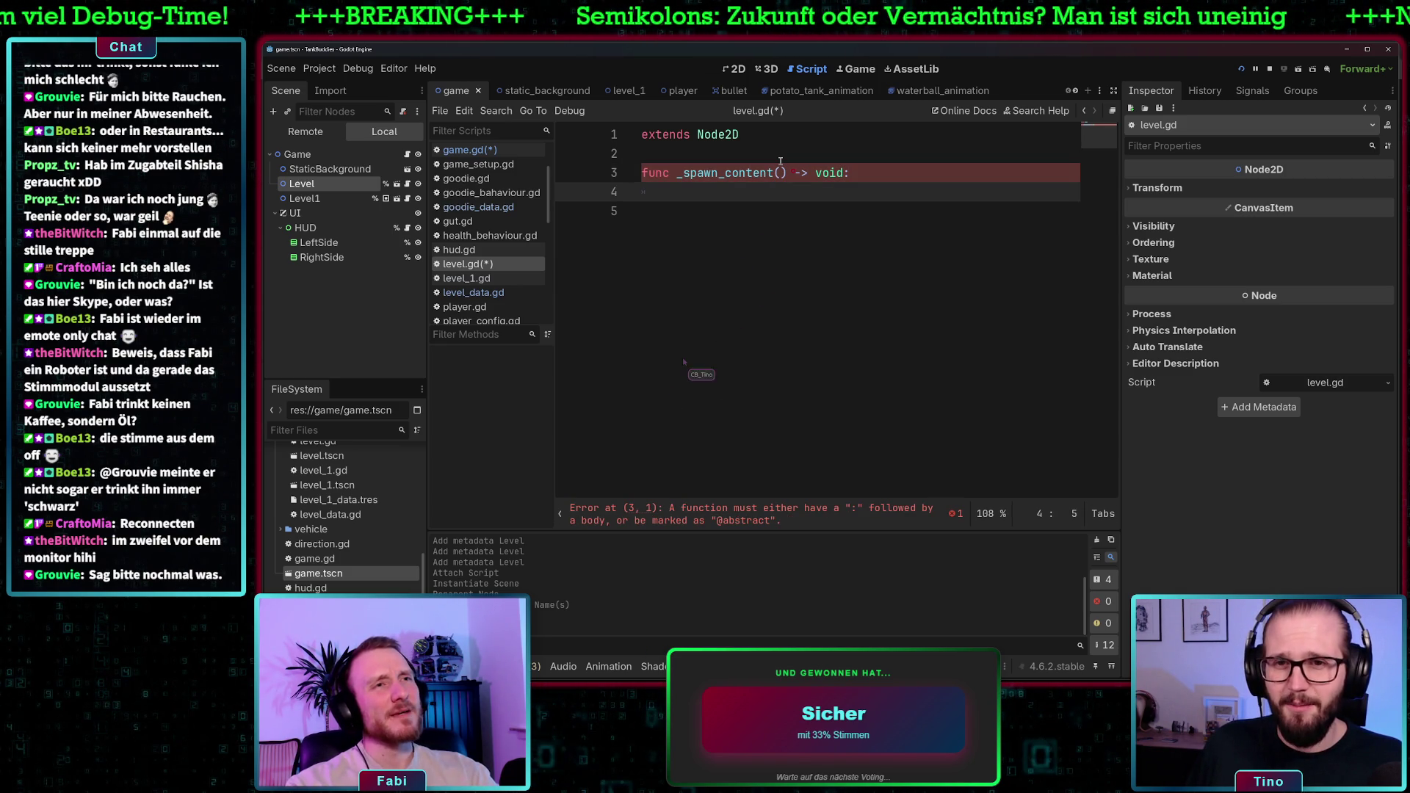
Make the function body var level = GameSetup.get_level().
text(GameSetup)
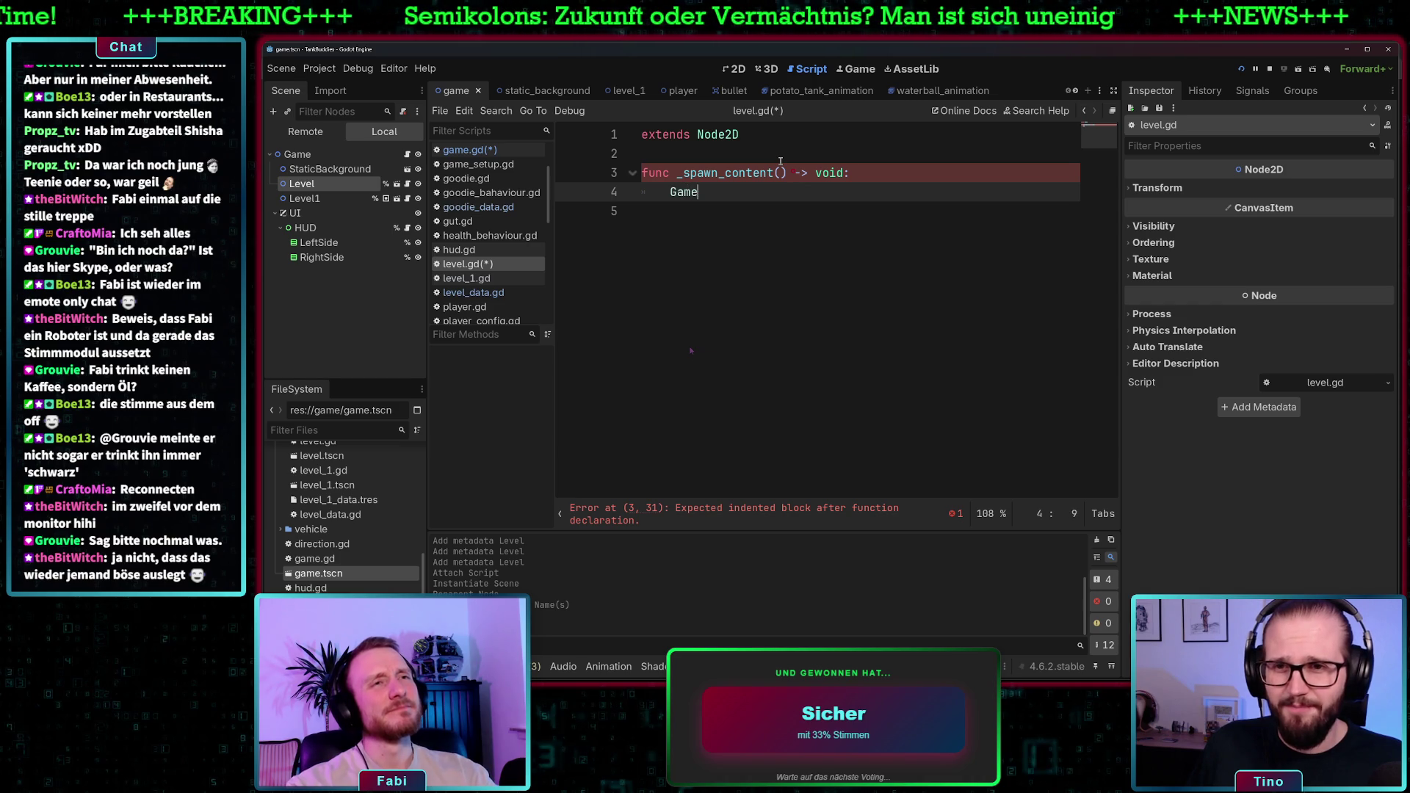
text(.)
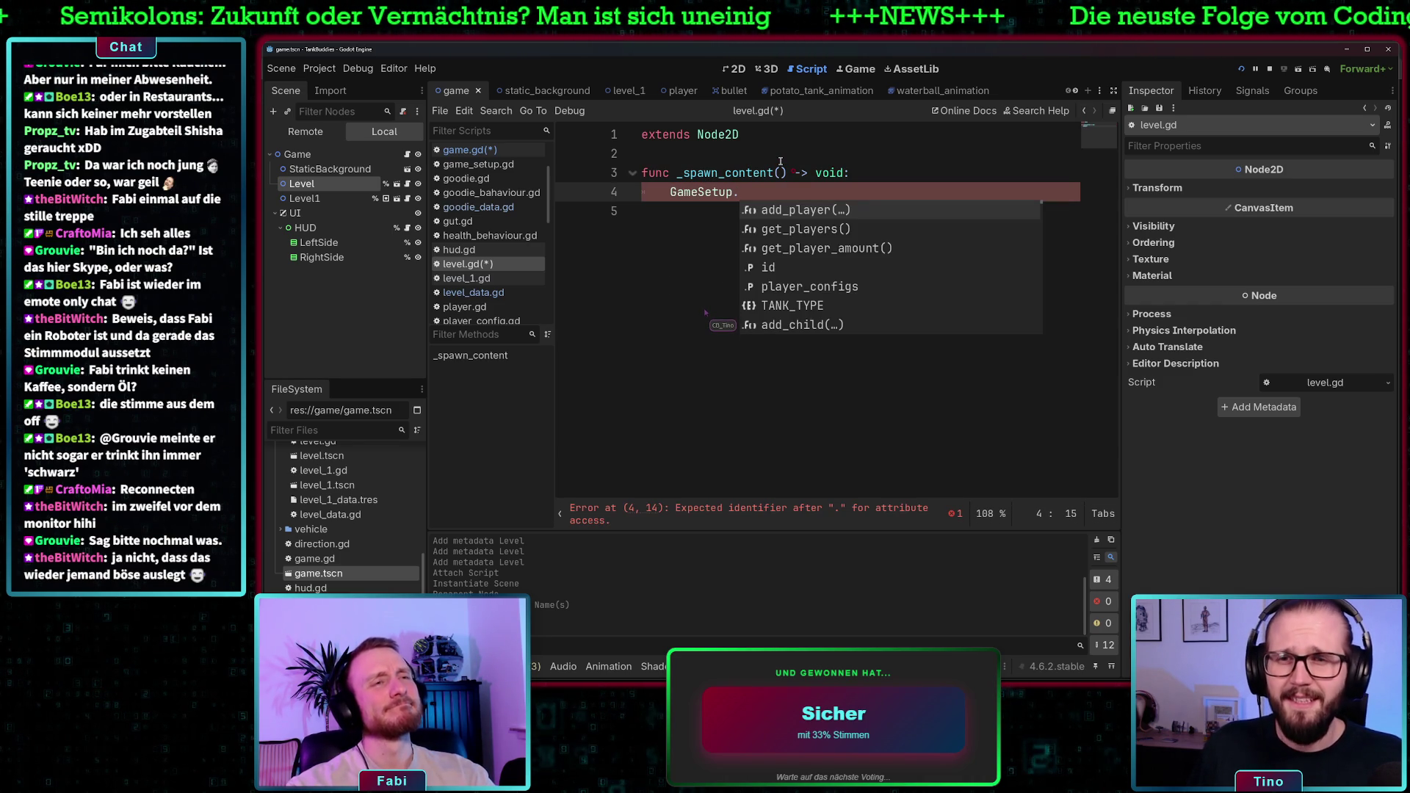
text(get)
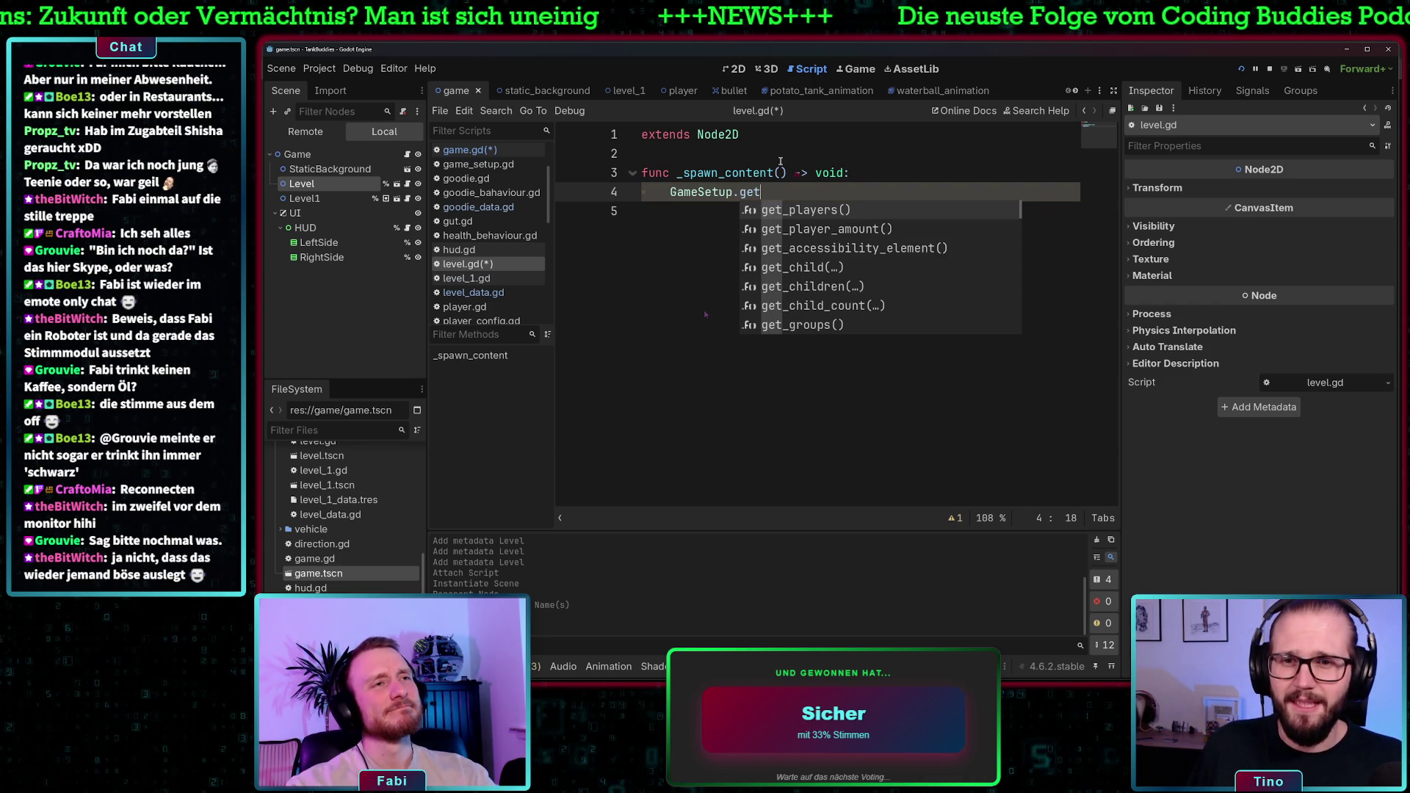
text(_level()
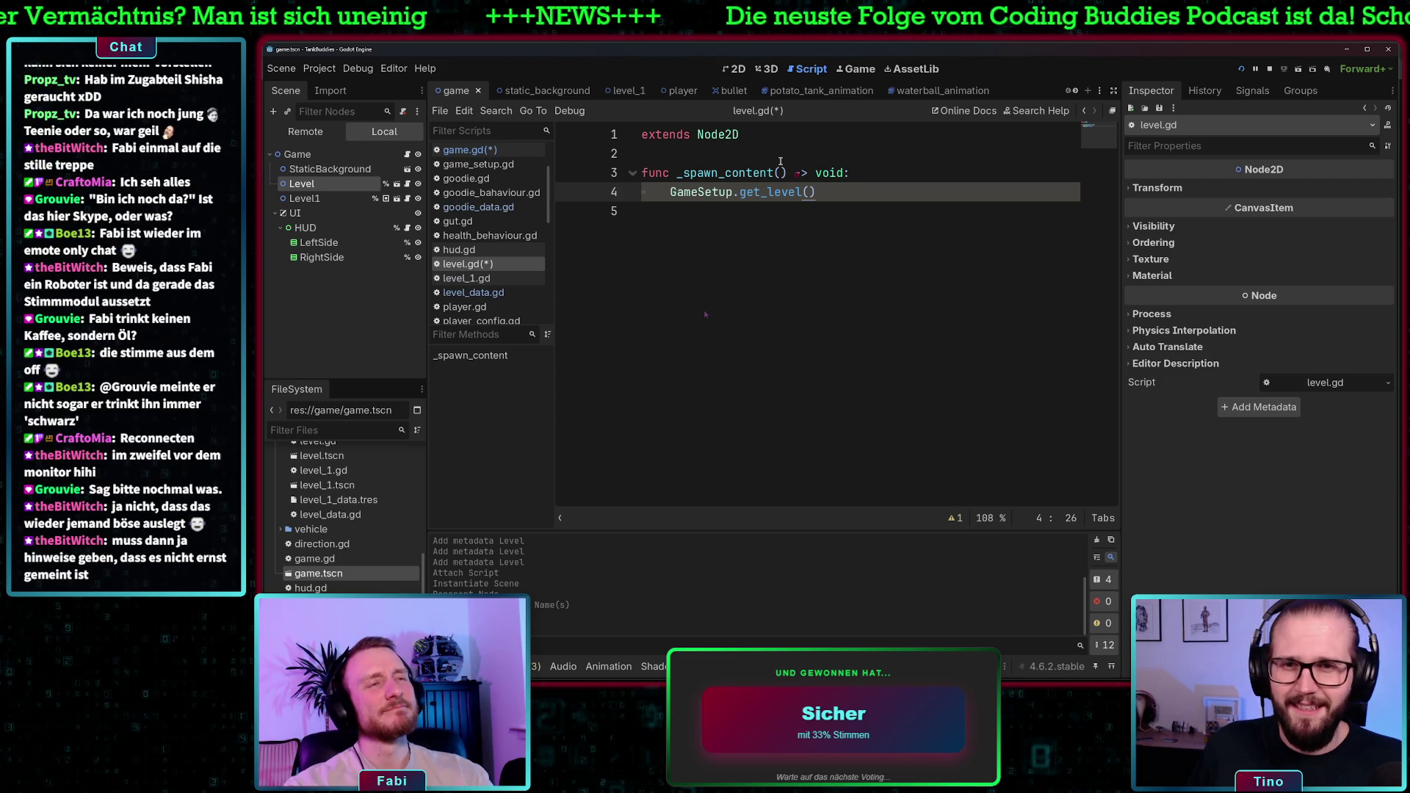
key(Return)
click(671, 192)
text(var level =)
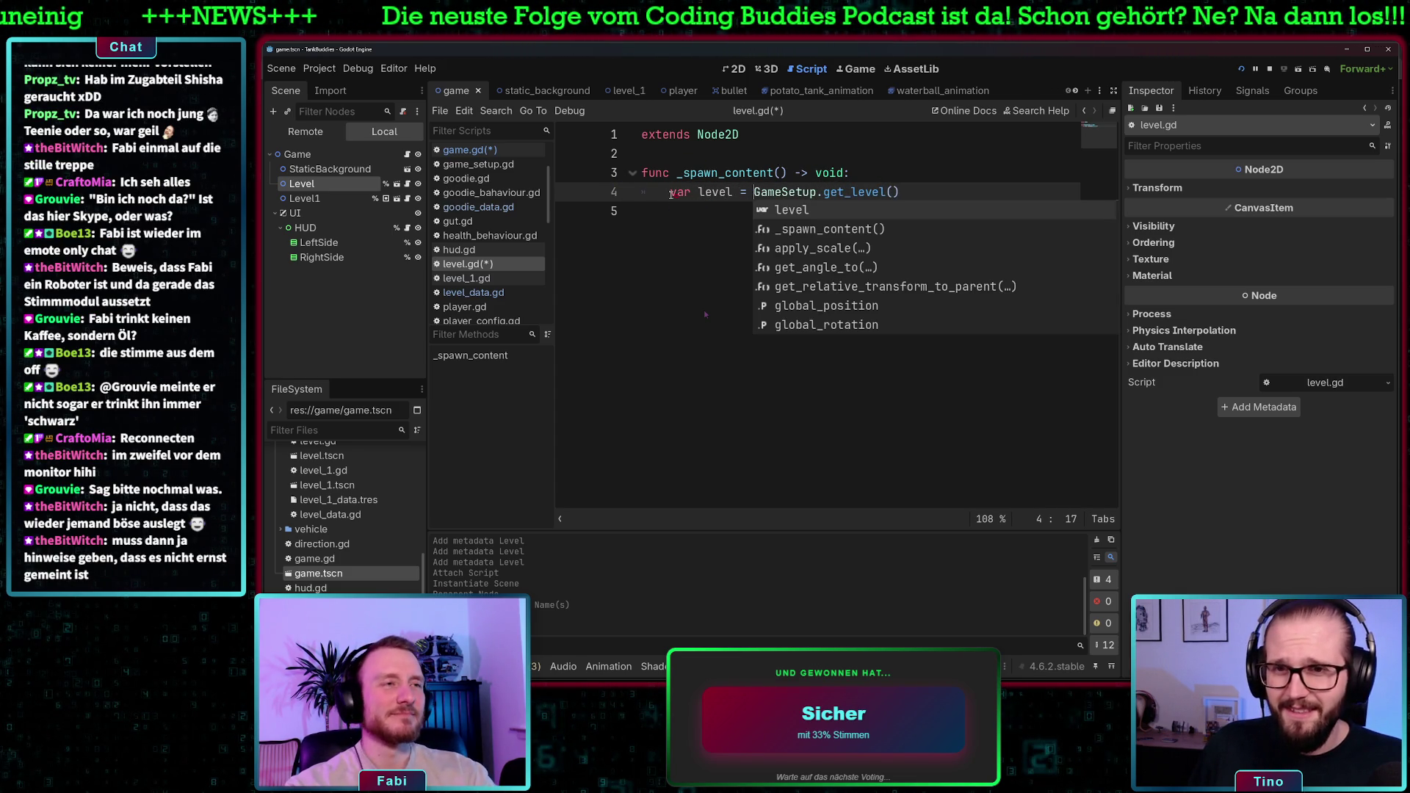
click(913, 191)
click(849, 192)
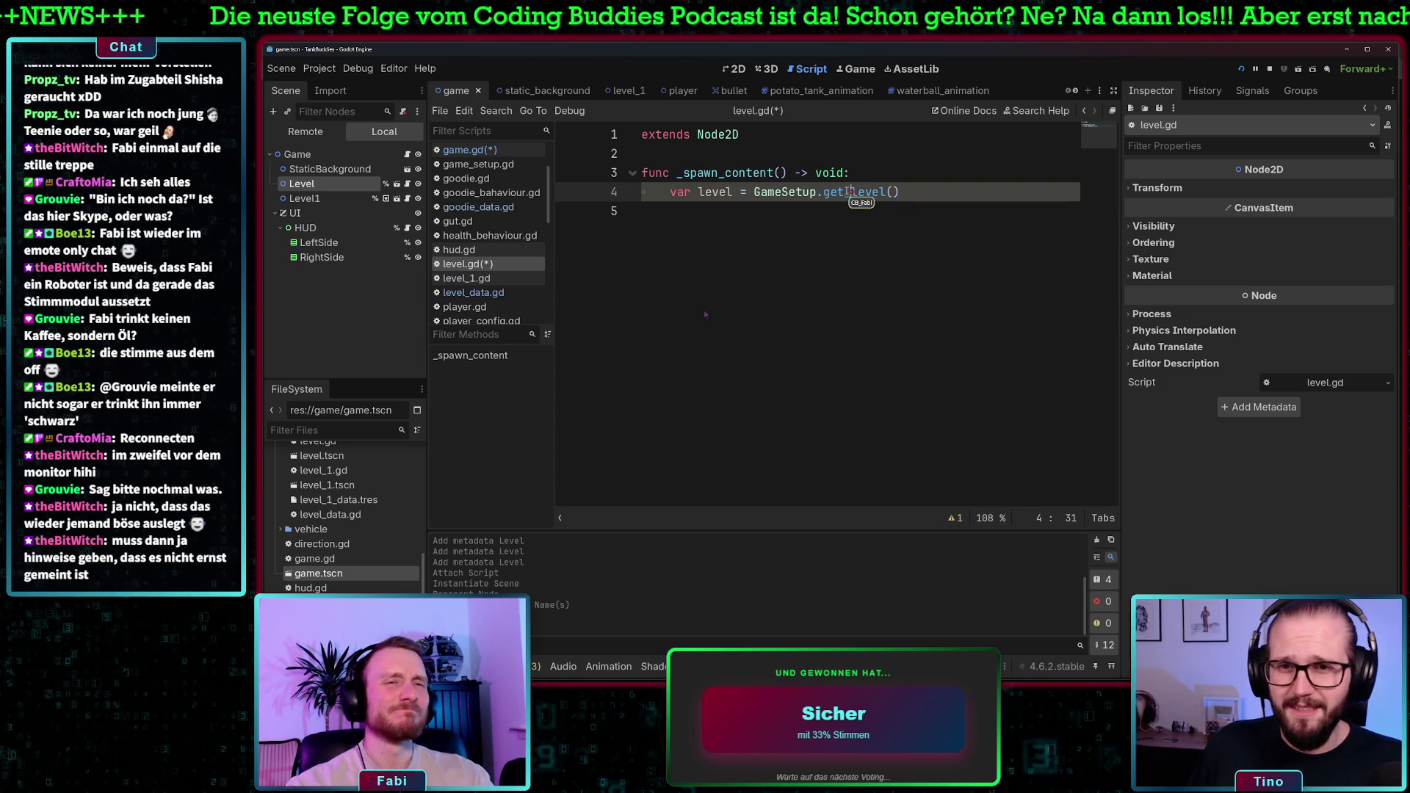
scroll(338, 531, down, 2)
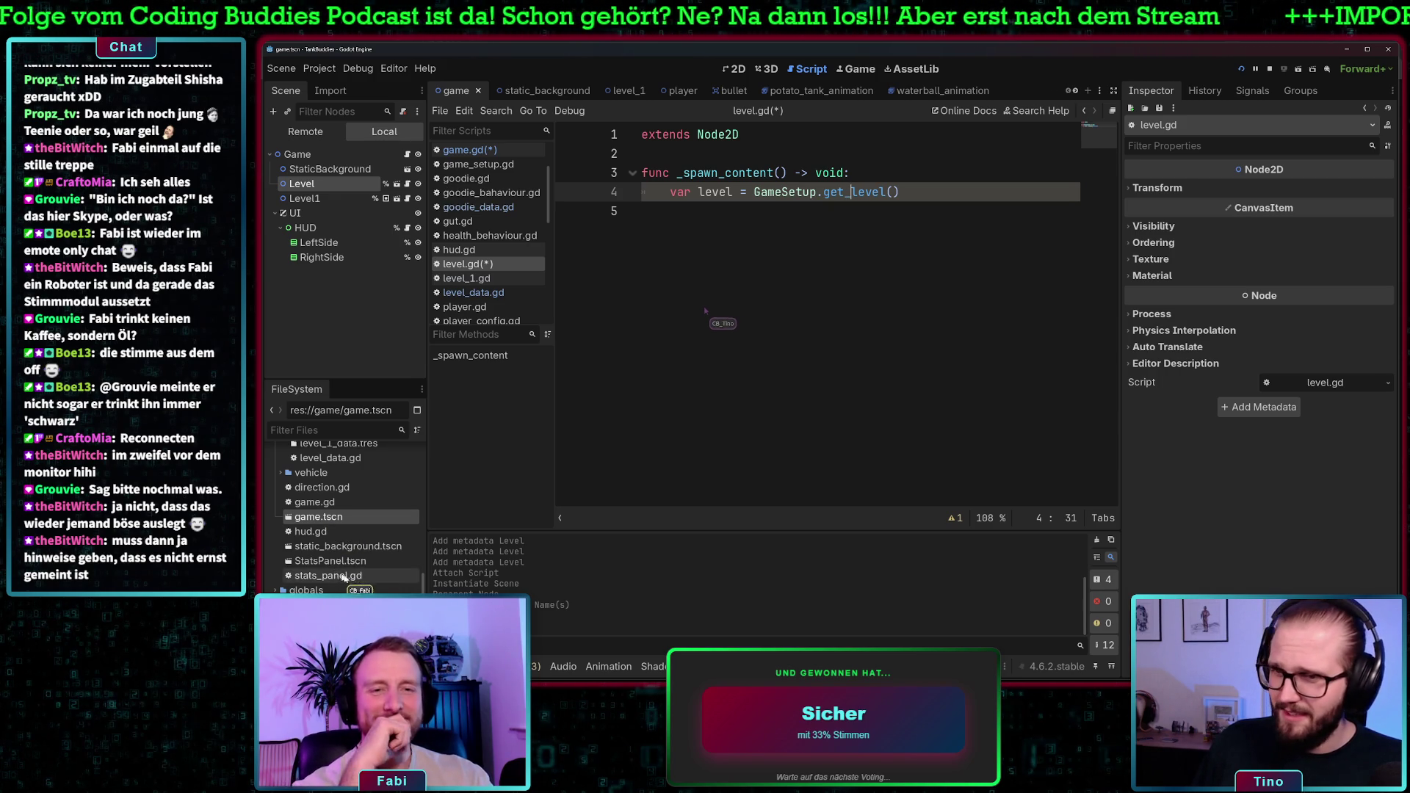
scroll(338, 514, down, 2)
scroll(338, 514, down, 6)
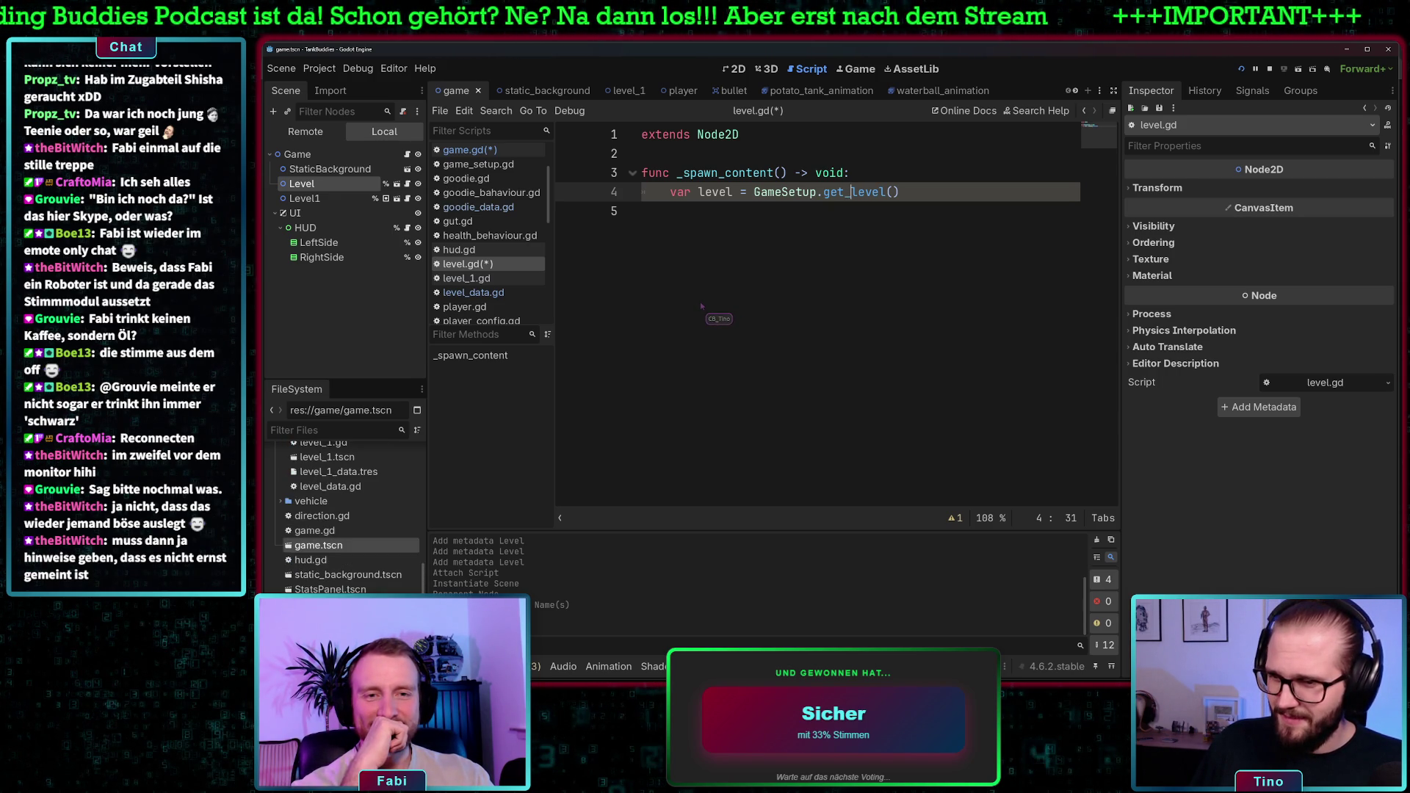
scroll(326, 527, up, 10)
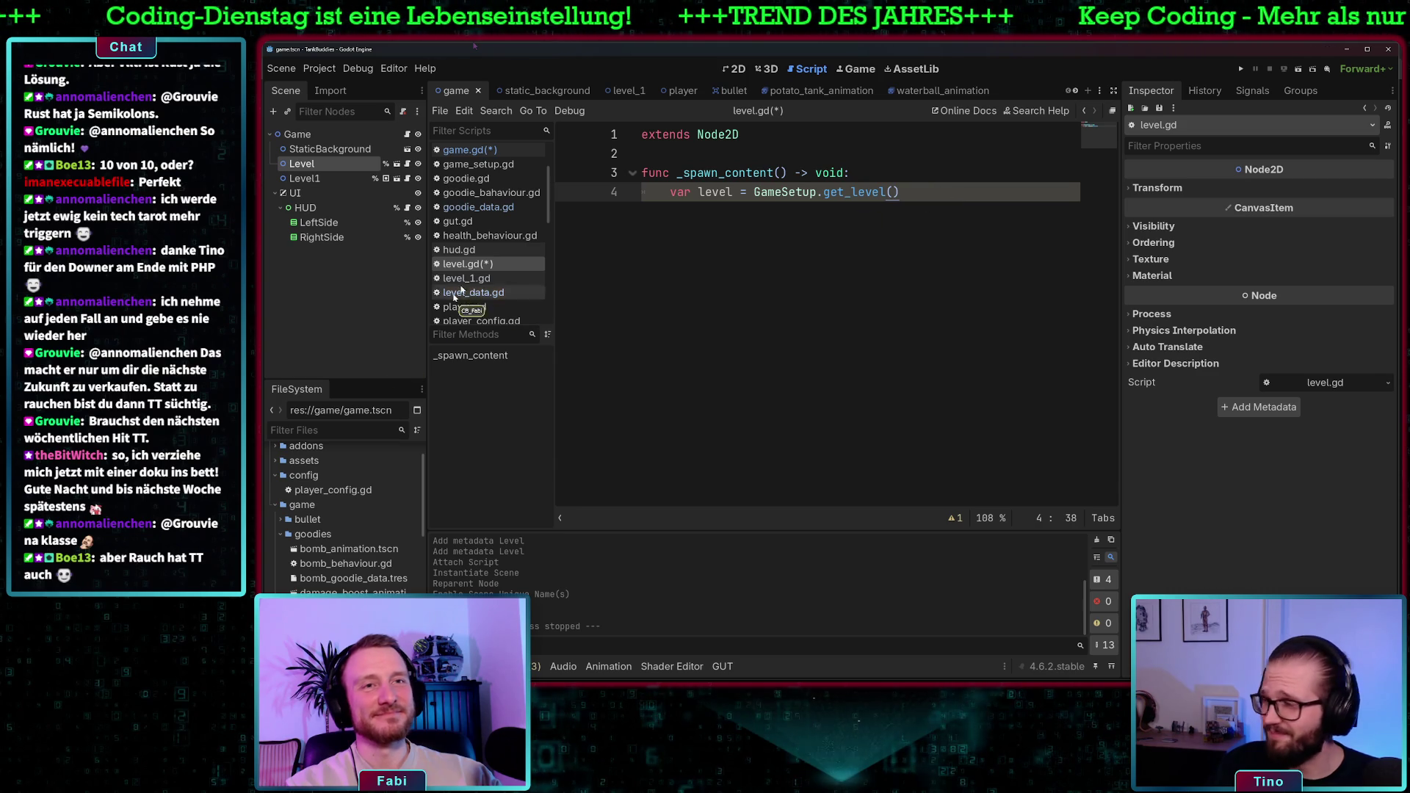
Expand the globals folder in the FileSystem dock and open game_setup.gd.
scroll(465, 222, up, 3)
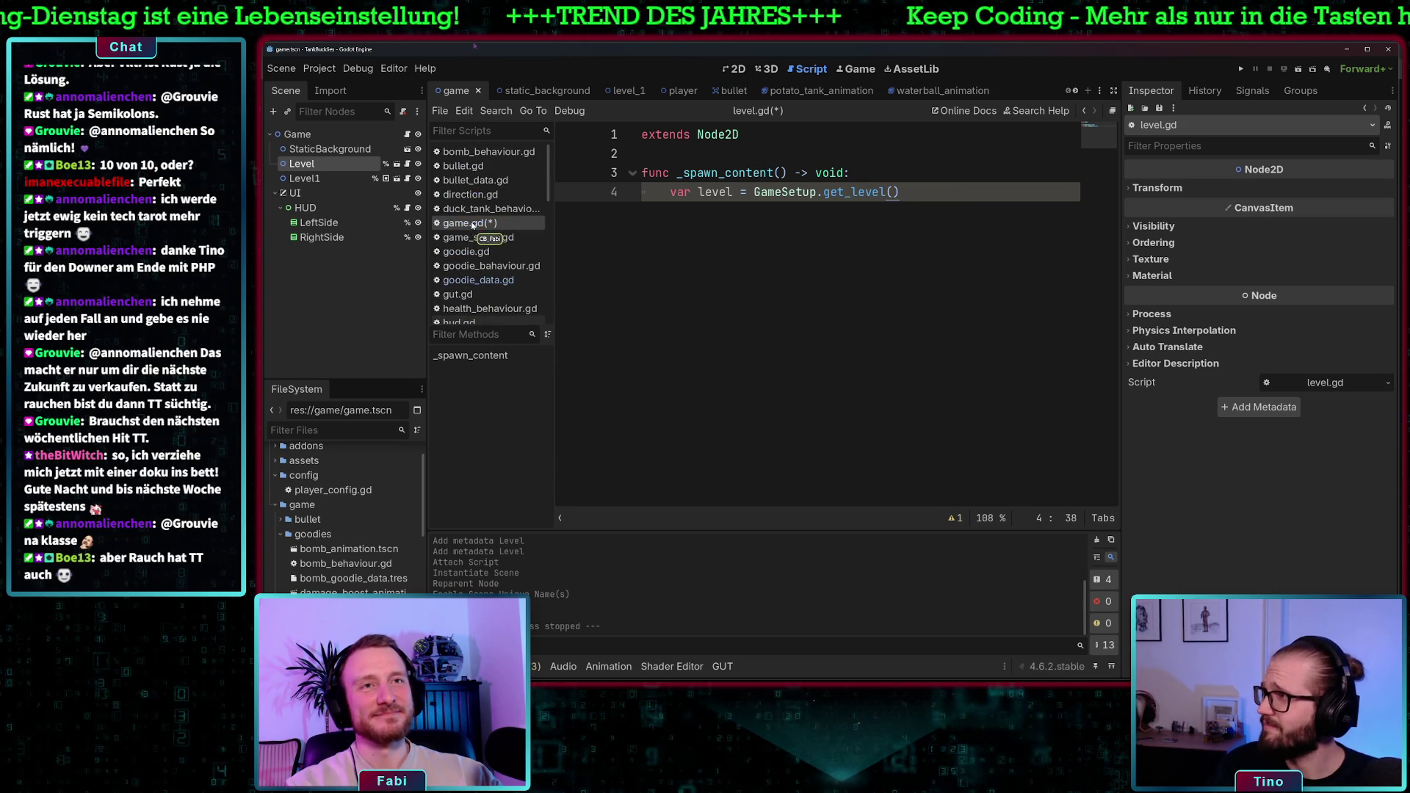
scroll(477, 221, down, 1)
scroll(485, 219, down, 15)
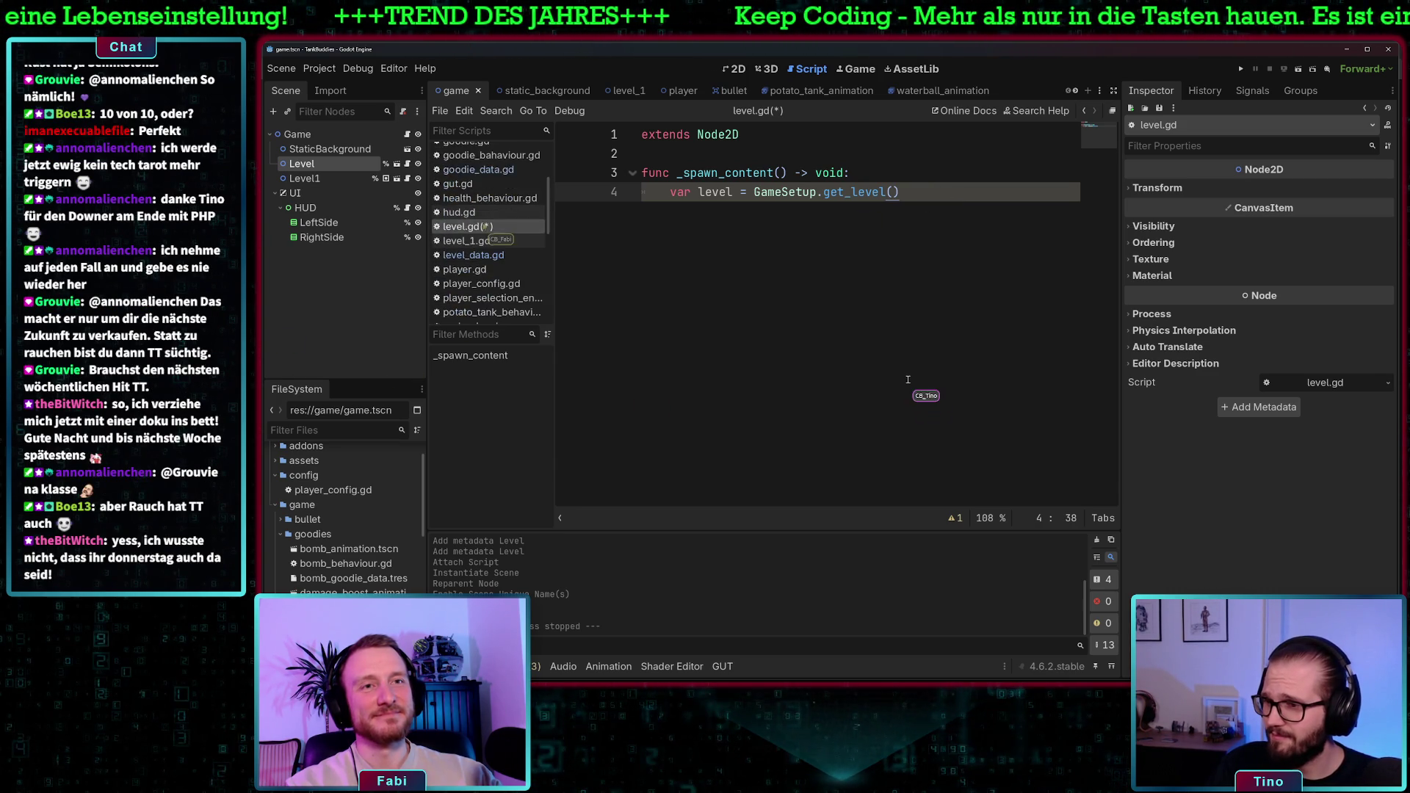
scroll(475, 285, down, 5)
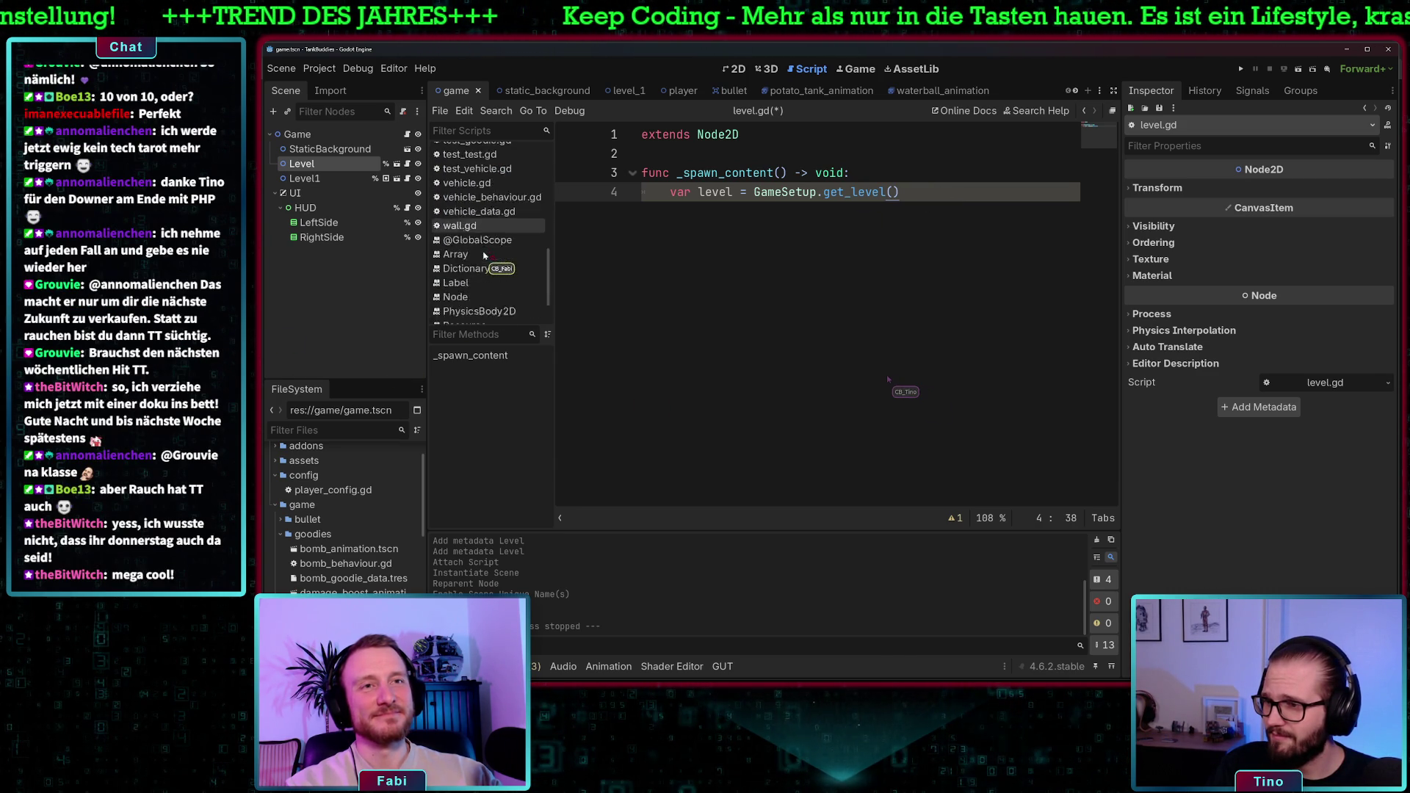
scroll(346, 514, down, 3)
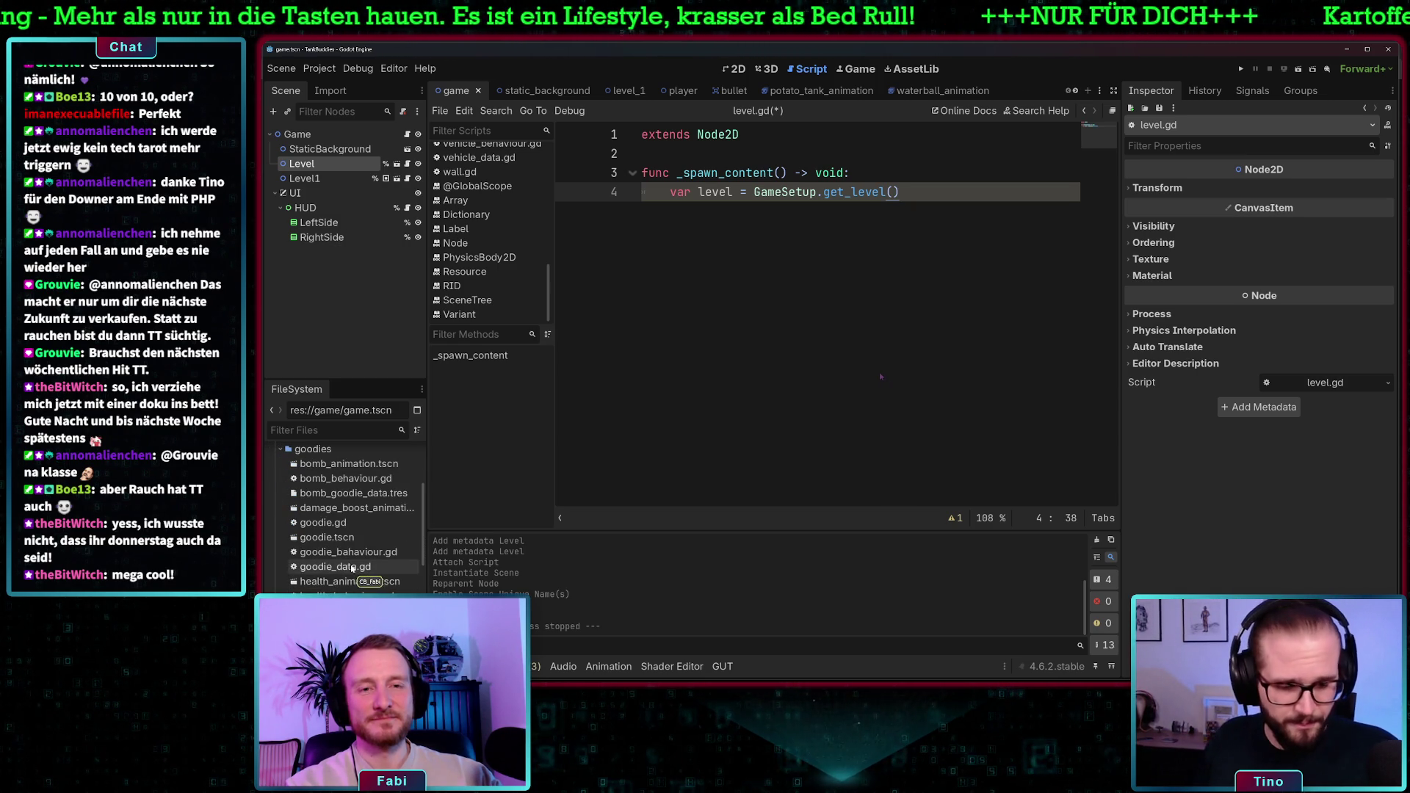
scroll(353, 573, down, 5)
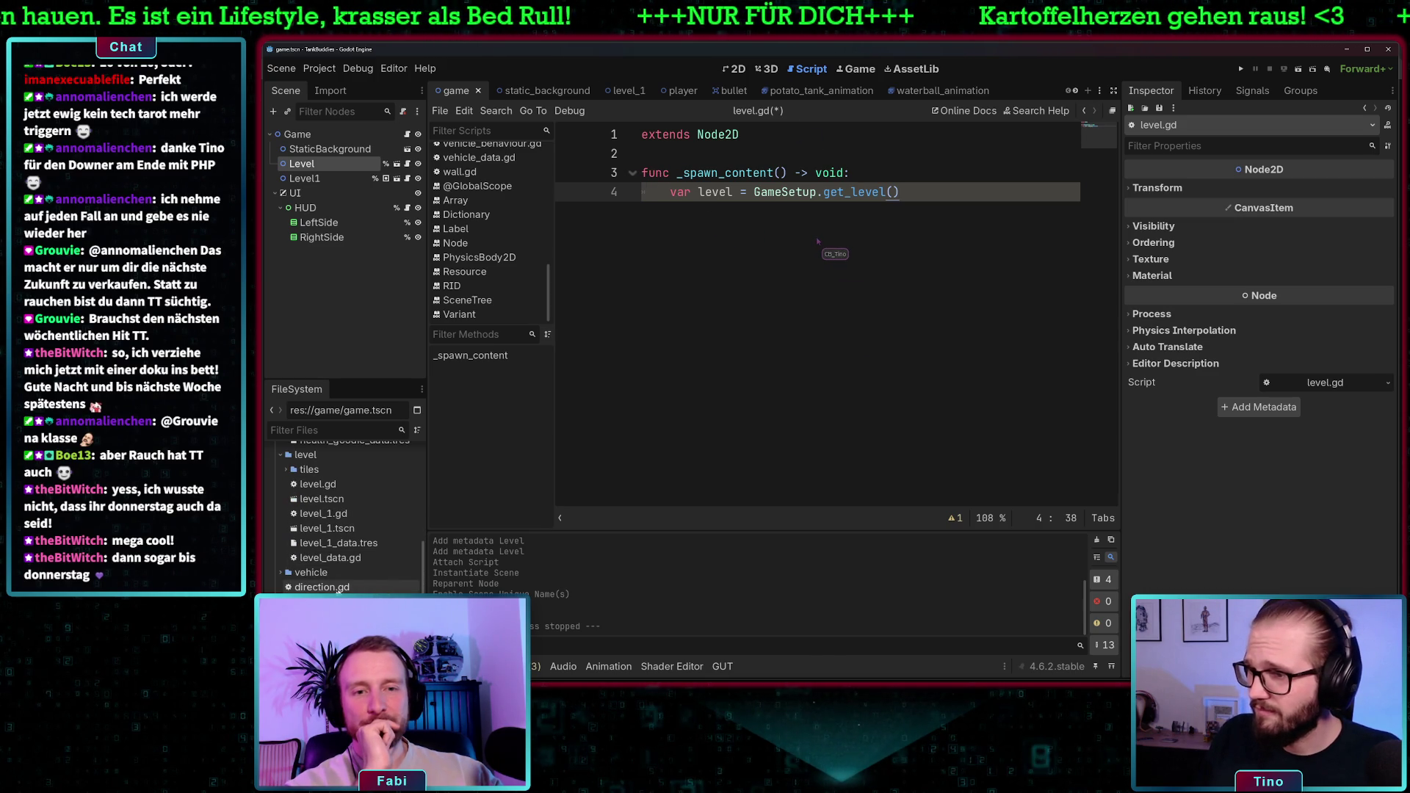
scroll(365, 580, down, 3)
scroll(353, 514, down, 3)
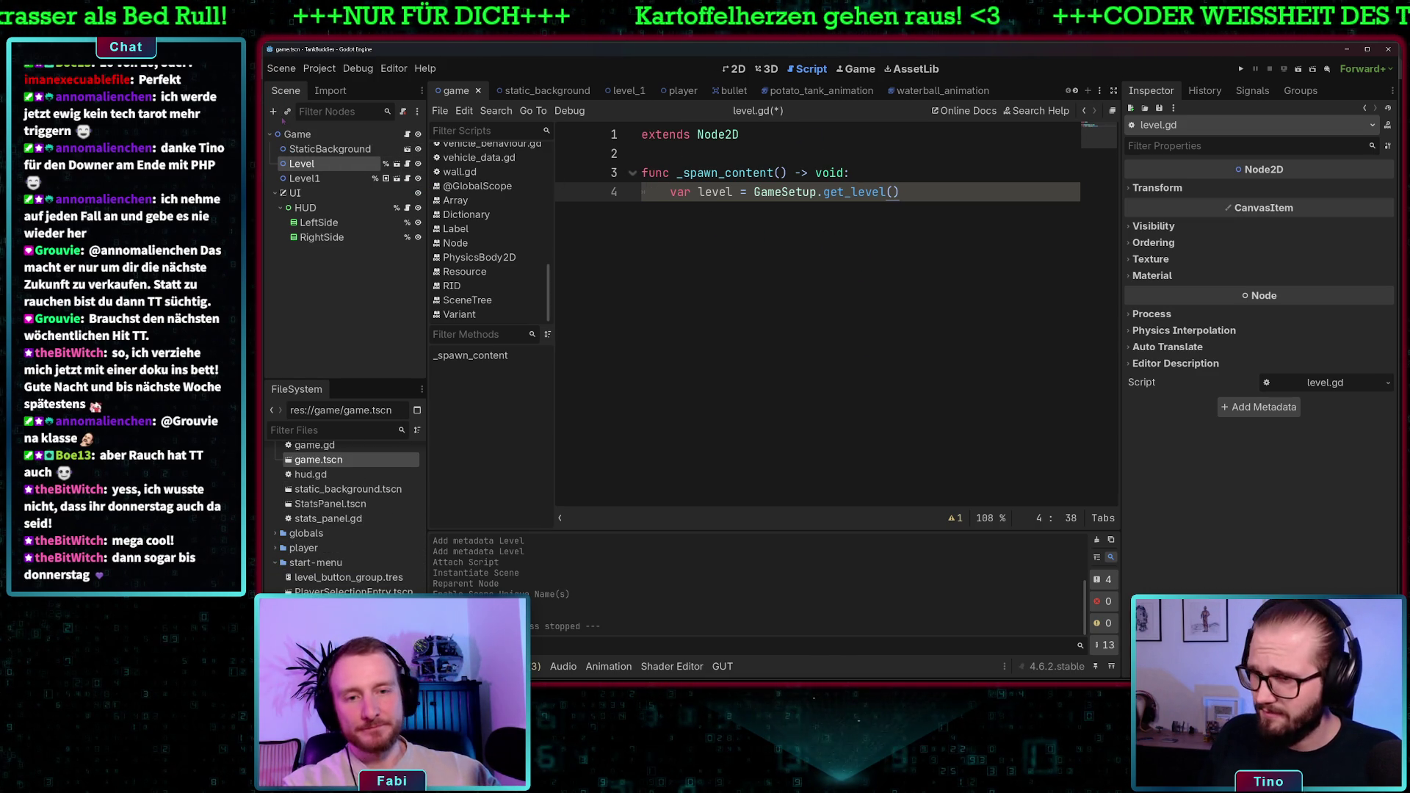
click(276, 533)
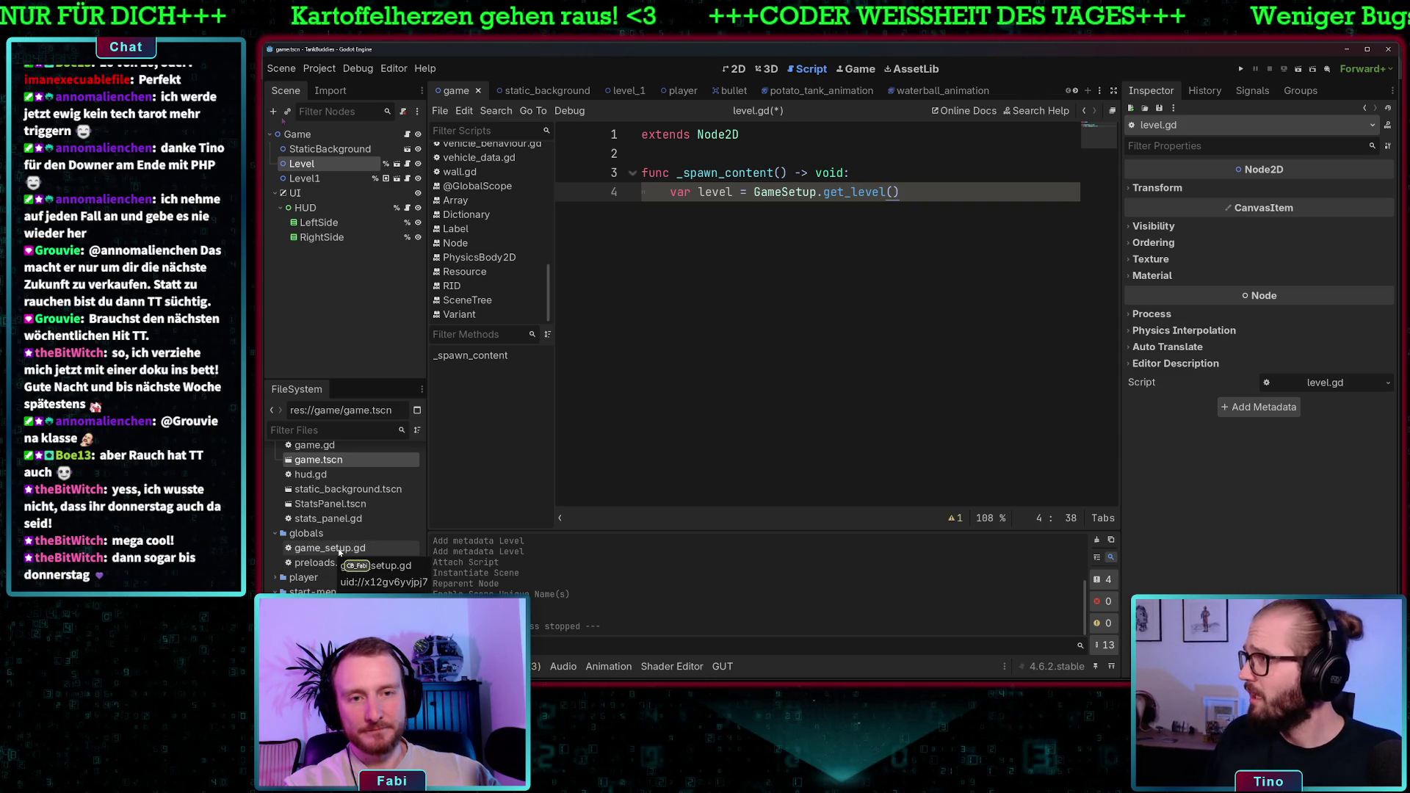
double_click(339, 549)
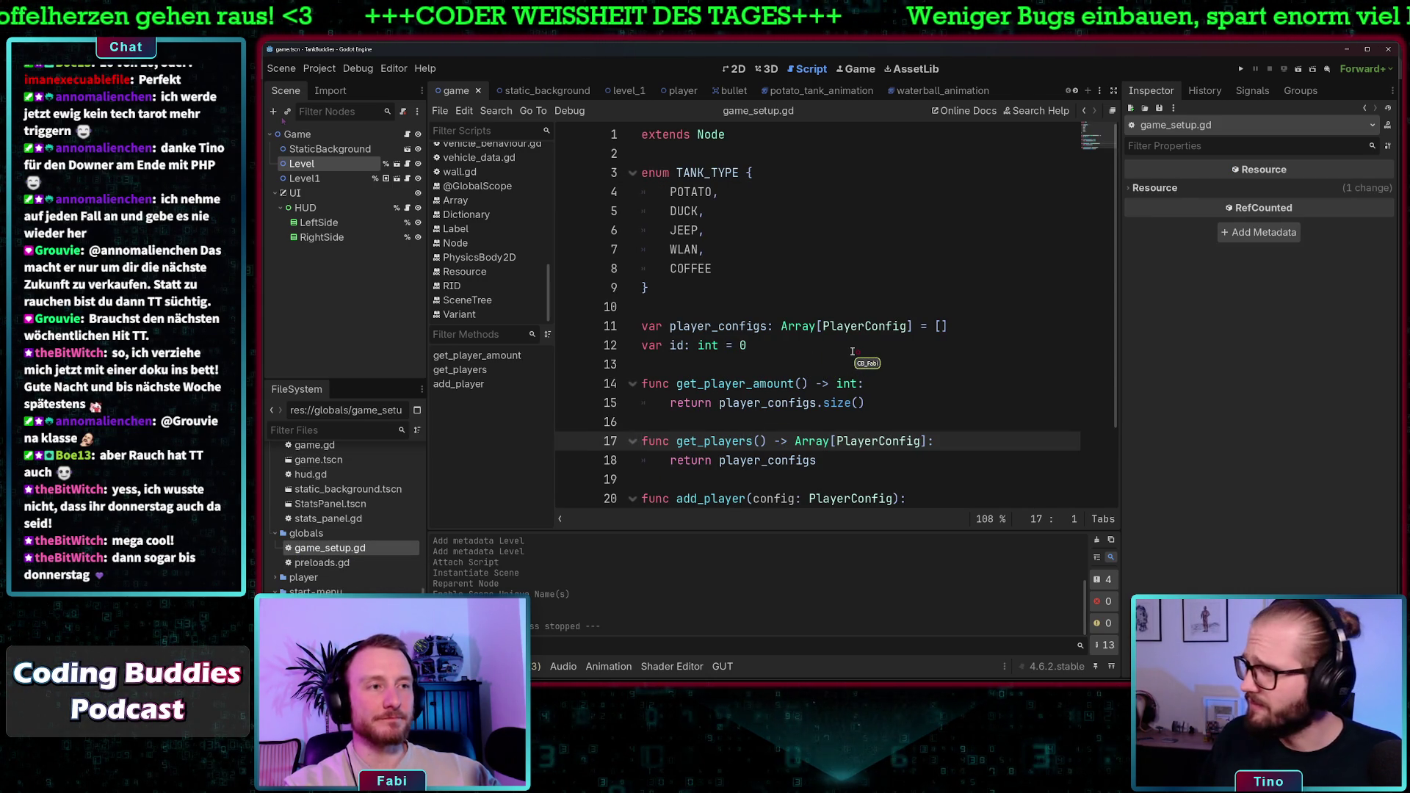
Add a new top-level line after the end of add_player's body.
scroll(852, 352, down, 2)
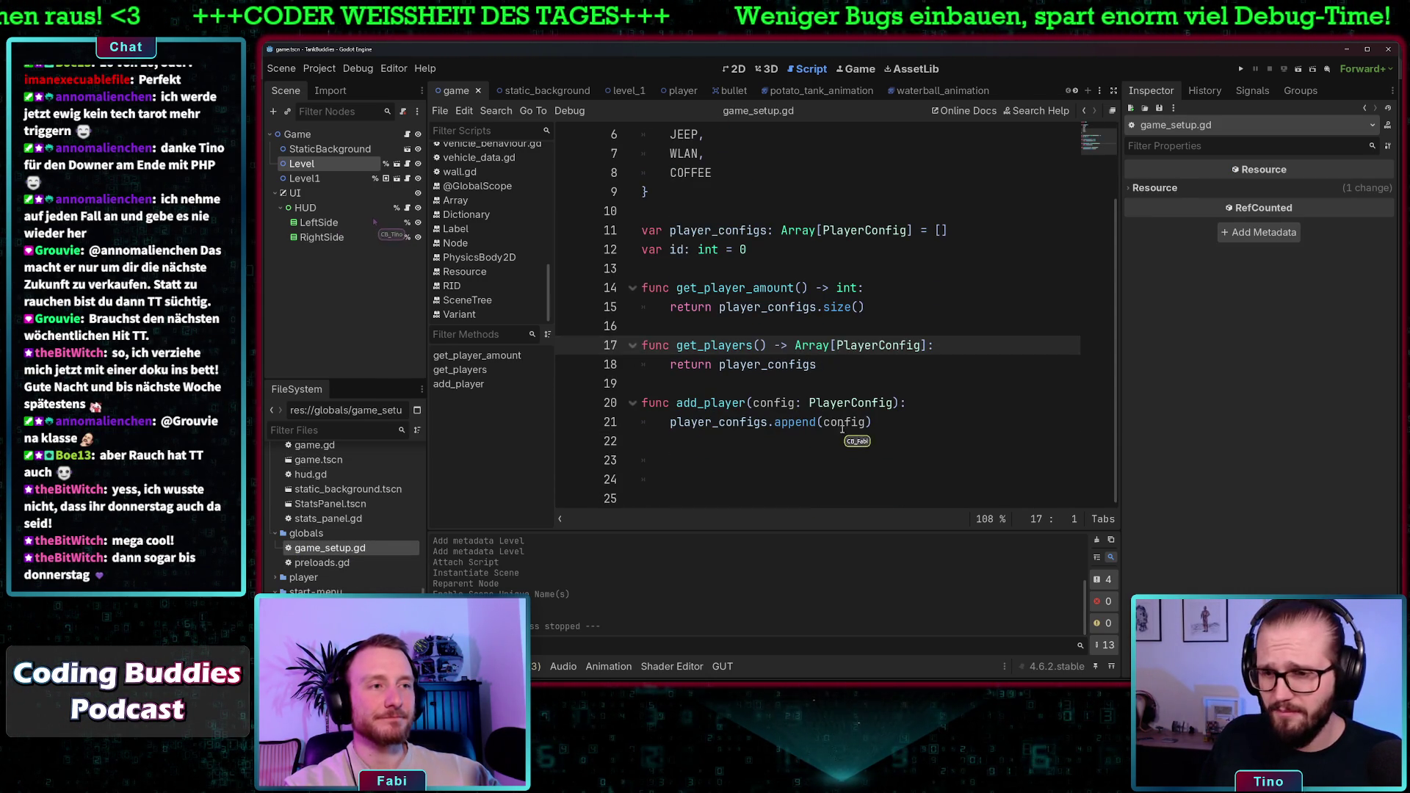
scroll(845, 424, up, 2)
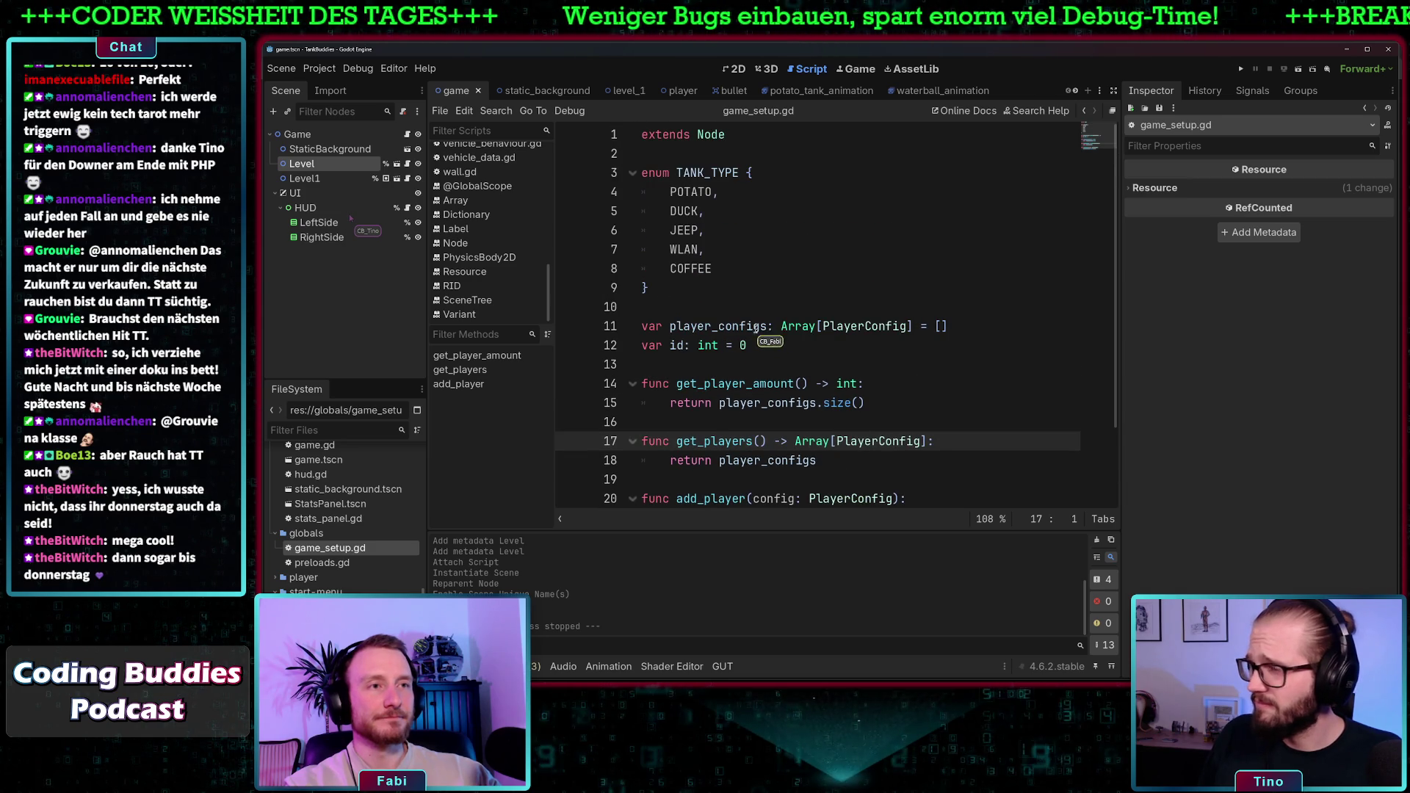
scroll(756, 328, down, 1)
scroll(761, 436, down, 1)
mouse_move(758, 427)
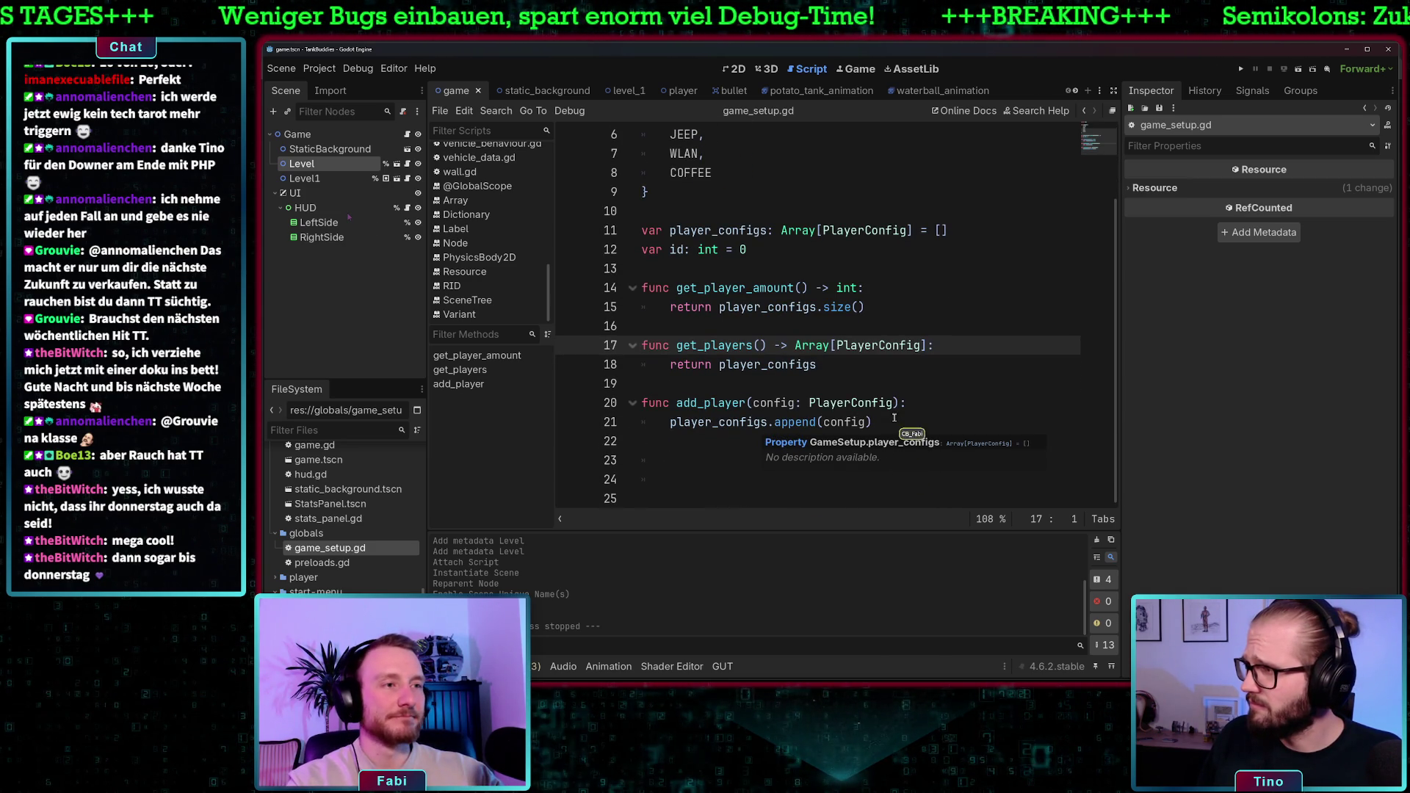
click(891, 422)
key(Return)
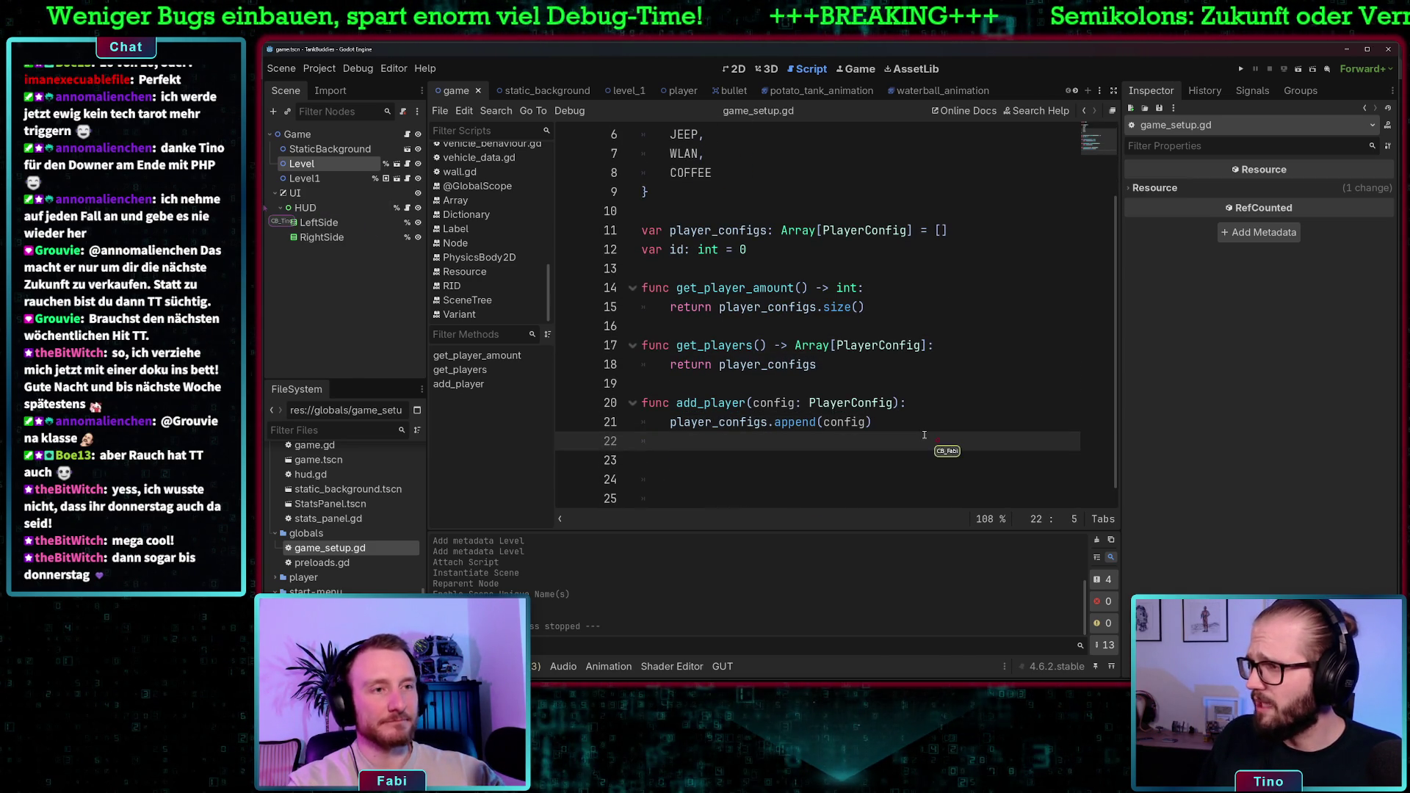
key(Return)
key(BackSpace)
Write the func get_level(): header, dropping the return-type arrow, and start its body.
text(func)
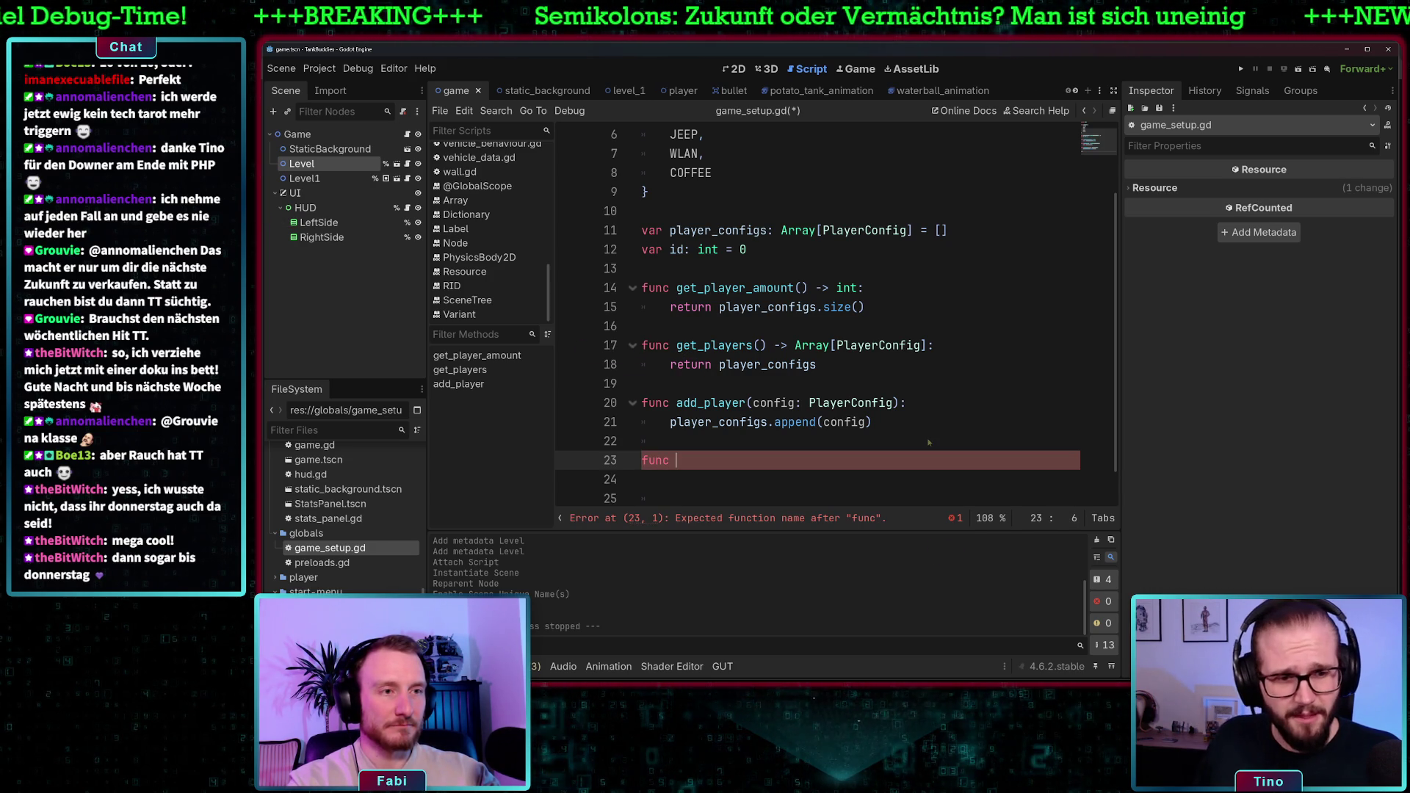
text( get_le)
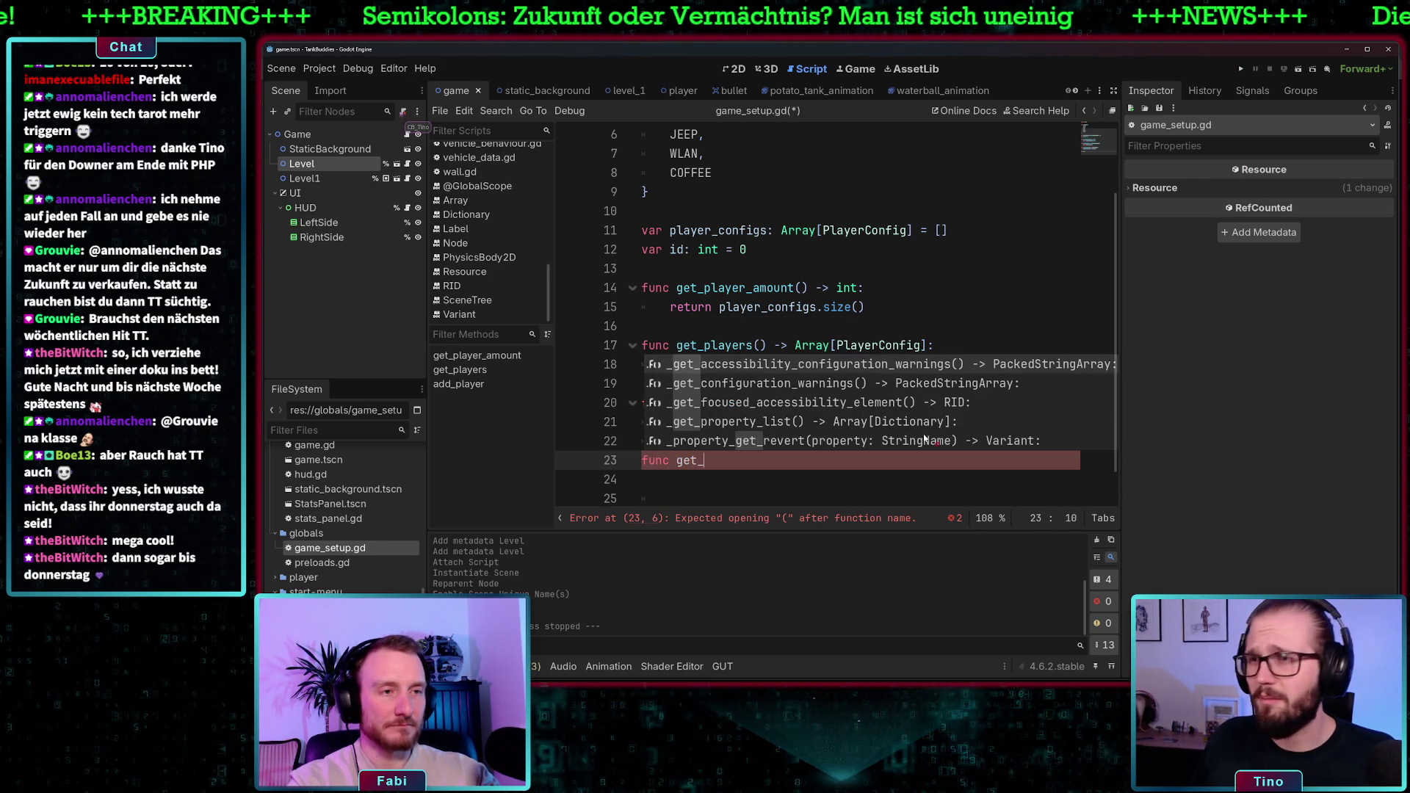
text(vel() ->)
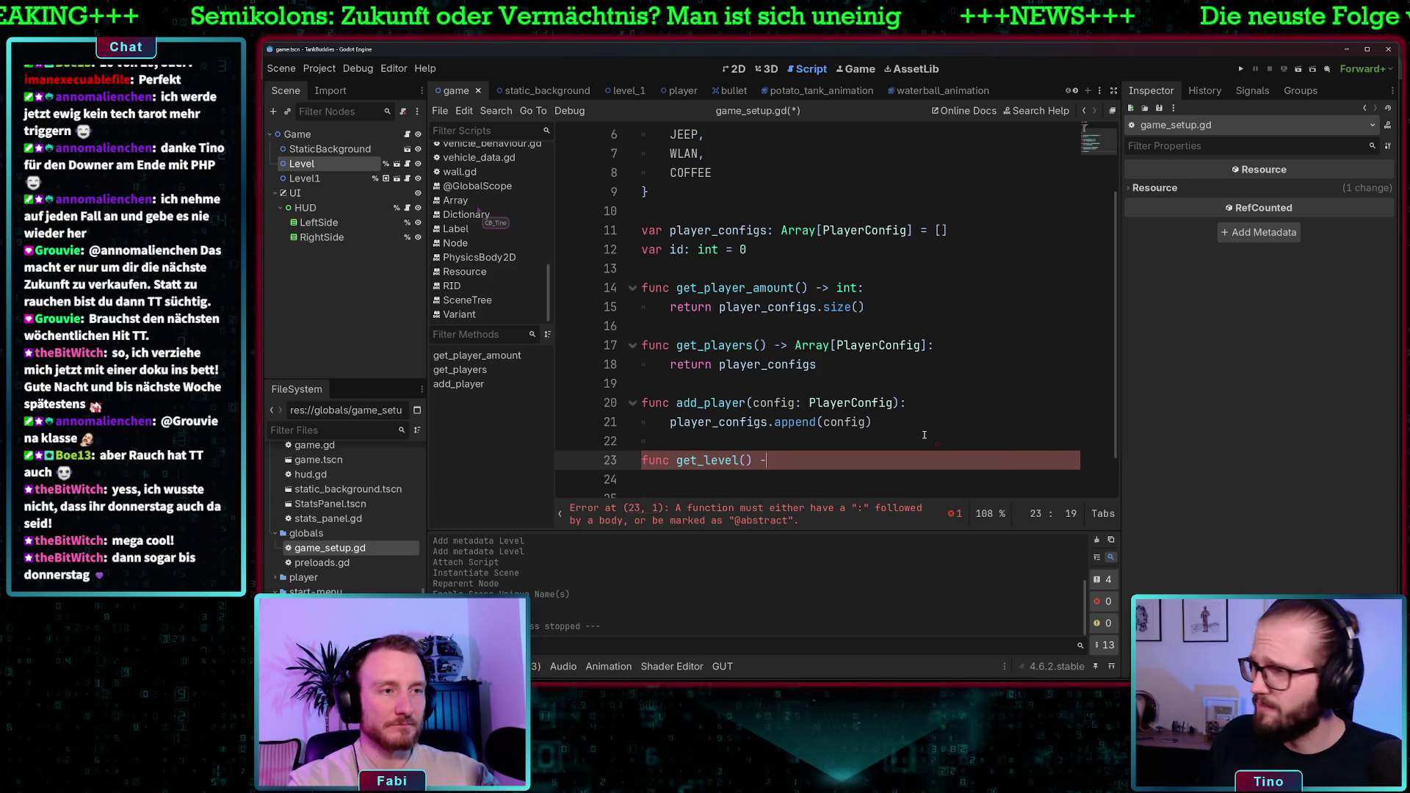
key(BackSpace)
key(BackSpace)
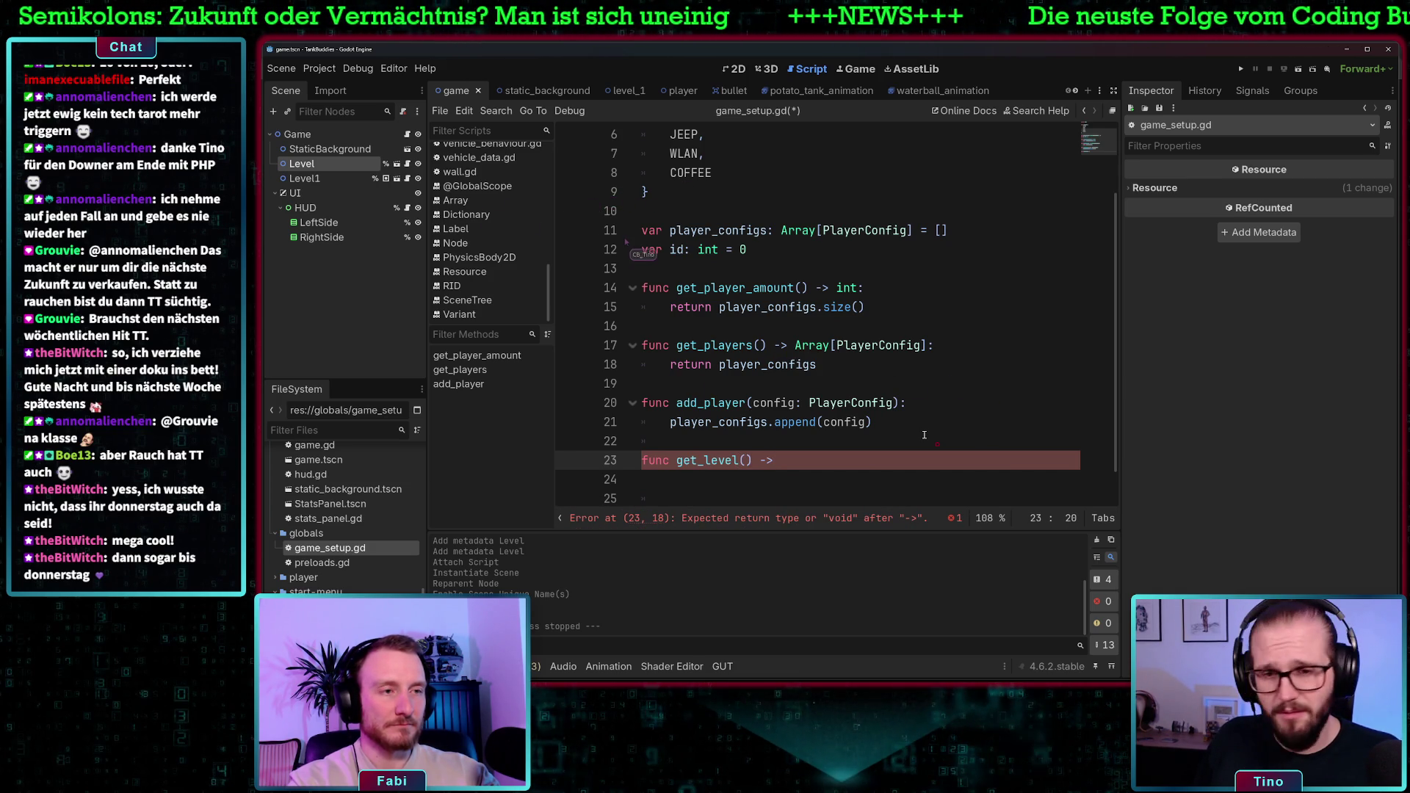
key(BackSpace)
text(:)
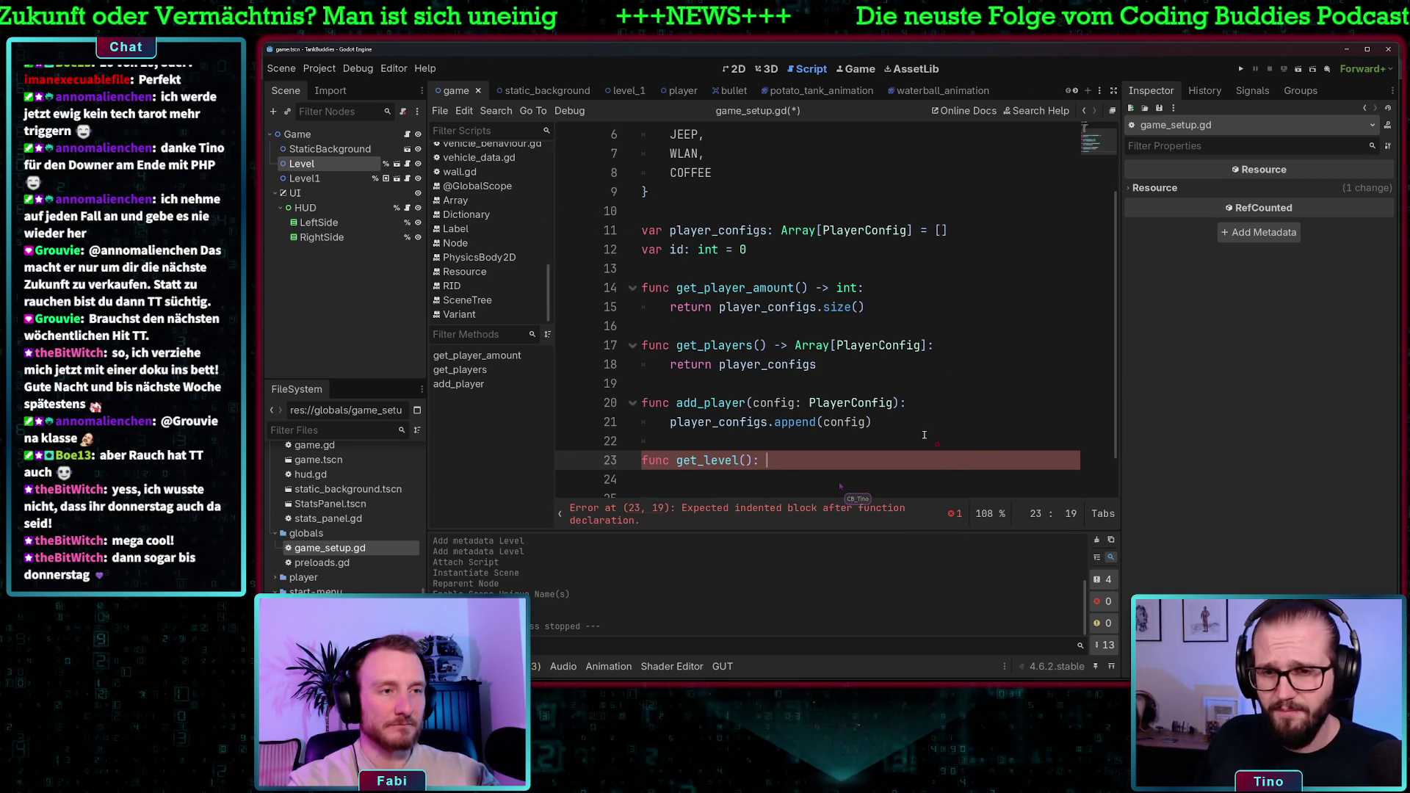
key(Return)
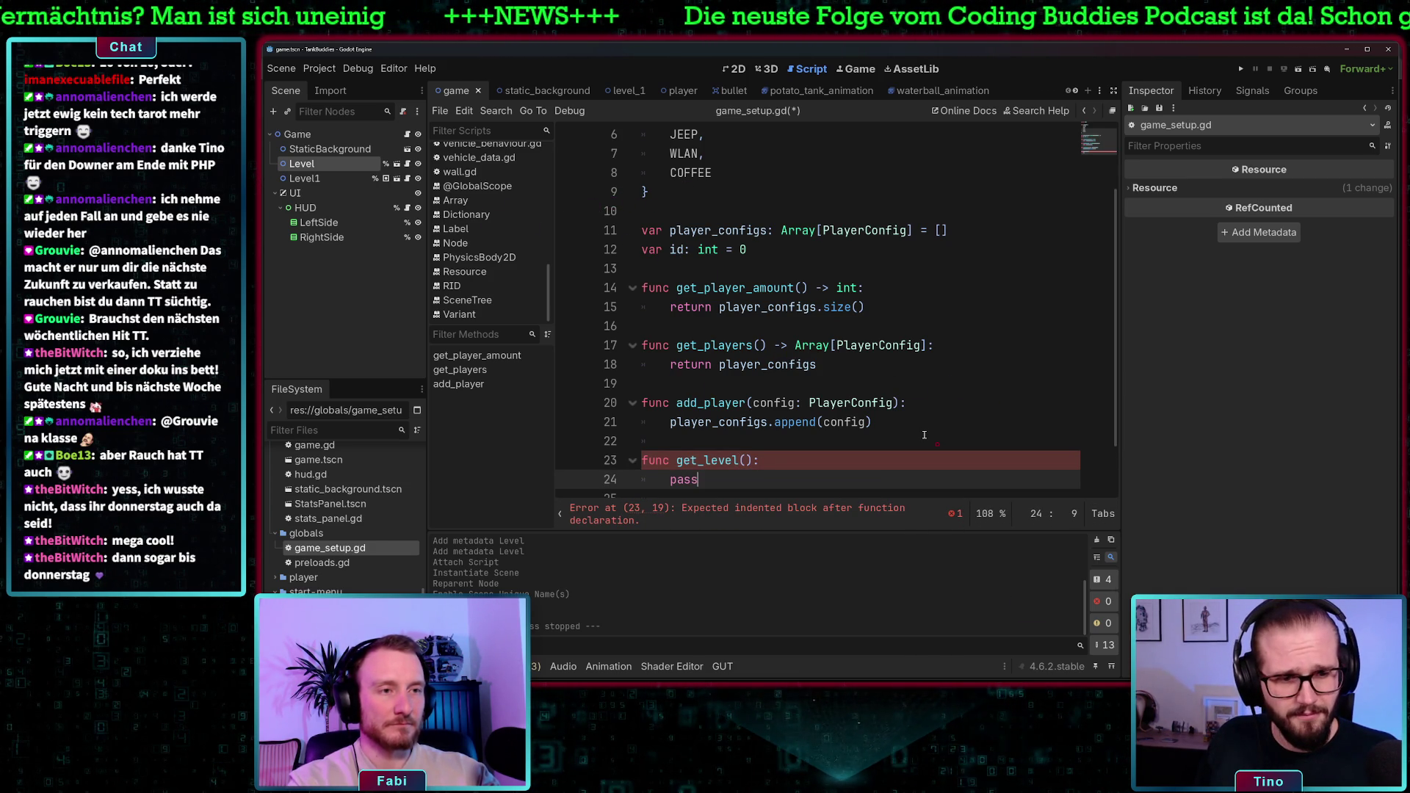
click(927, 439)
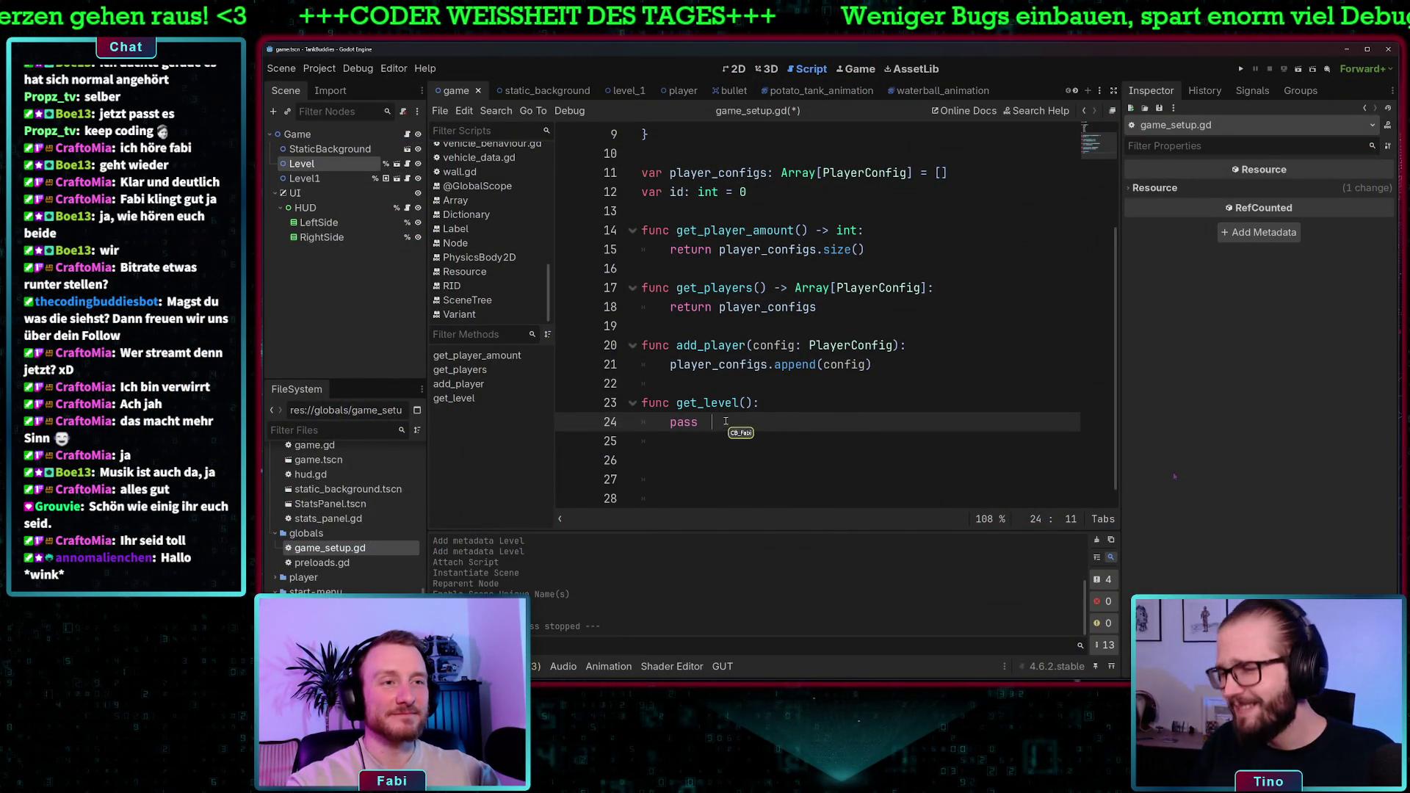
Remove the trailing space after pass and add a new line below var id: int = 0.
key(BackSpace)
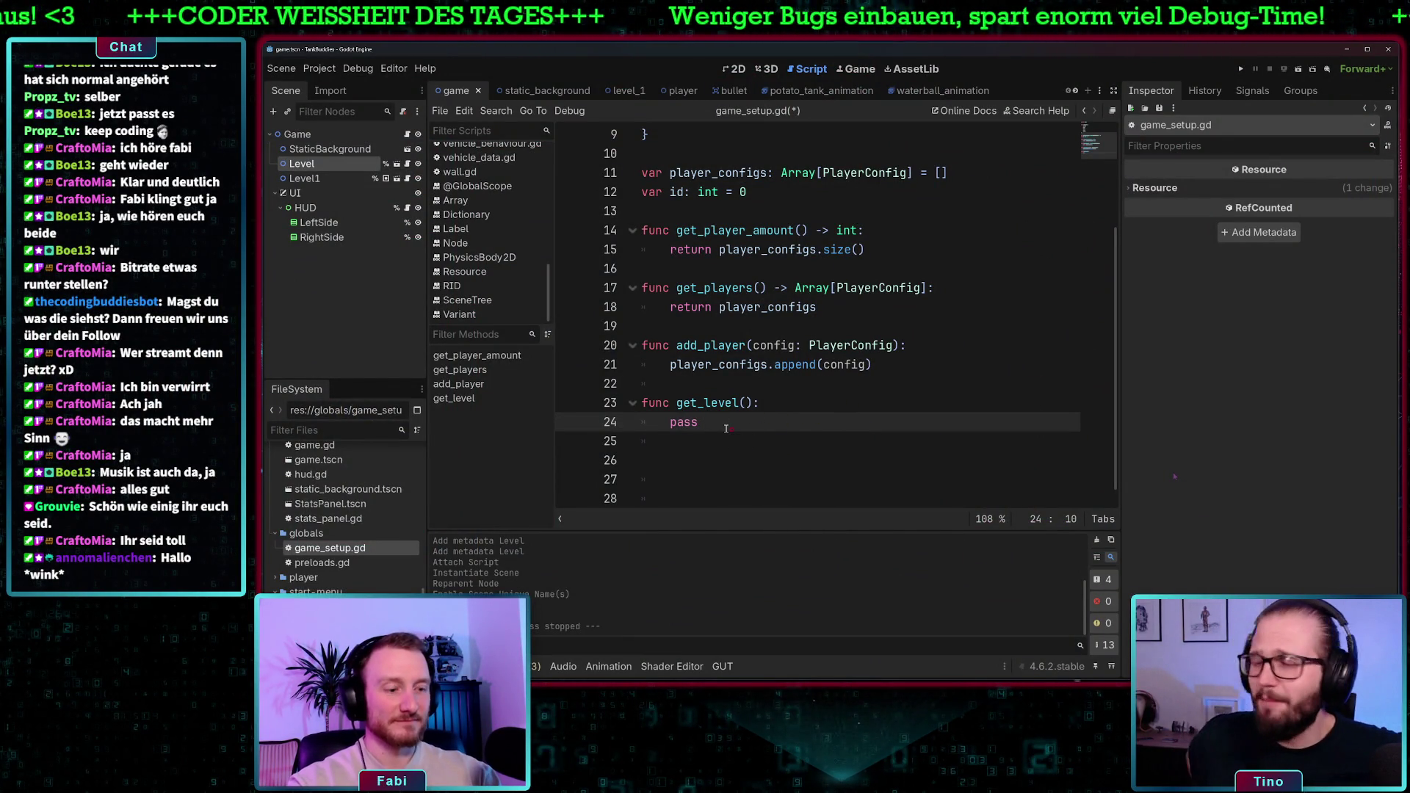
scroll(808, 301, up, 3)
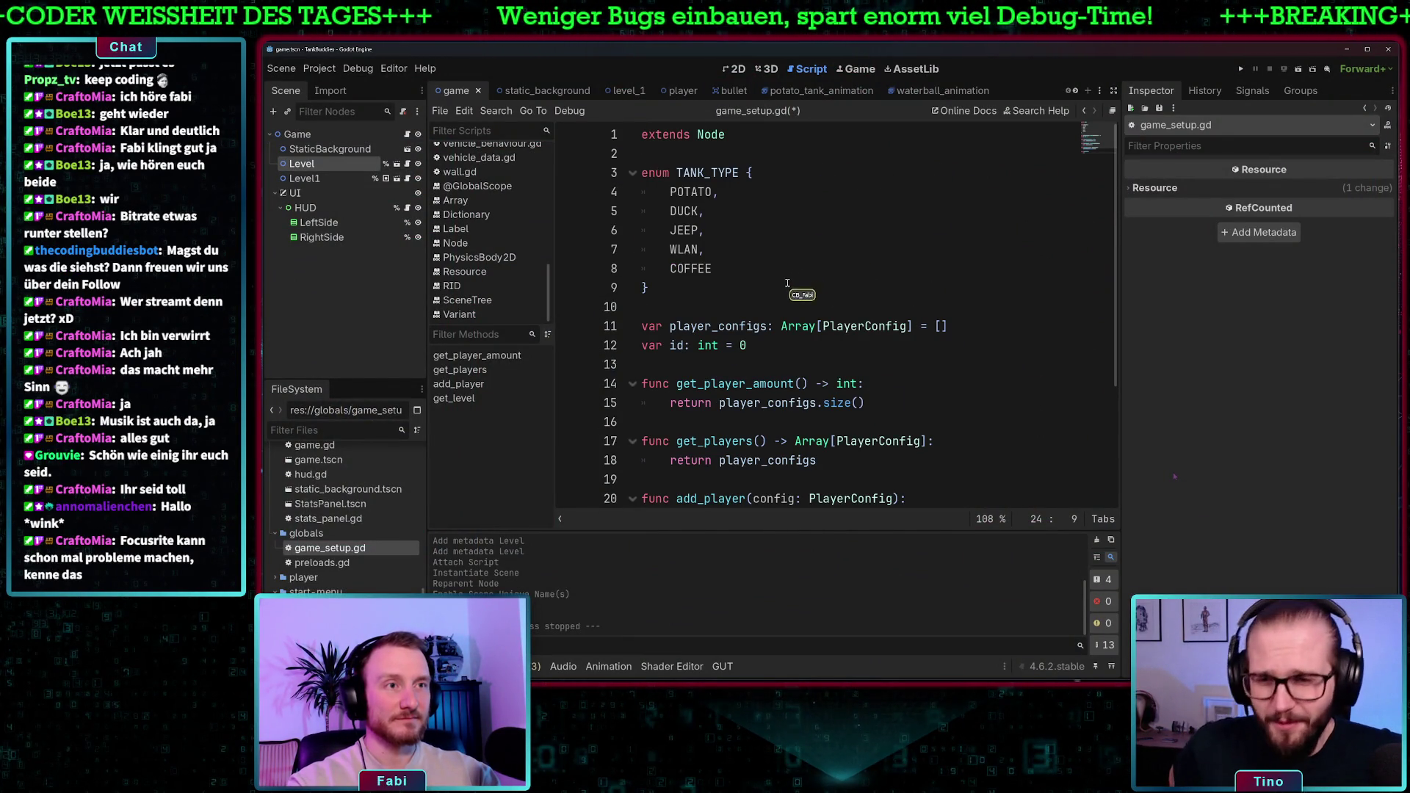
click(784, 350)
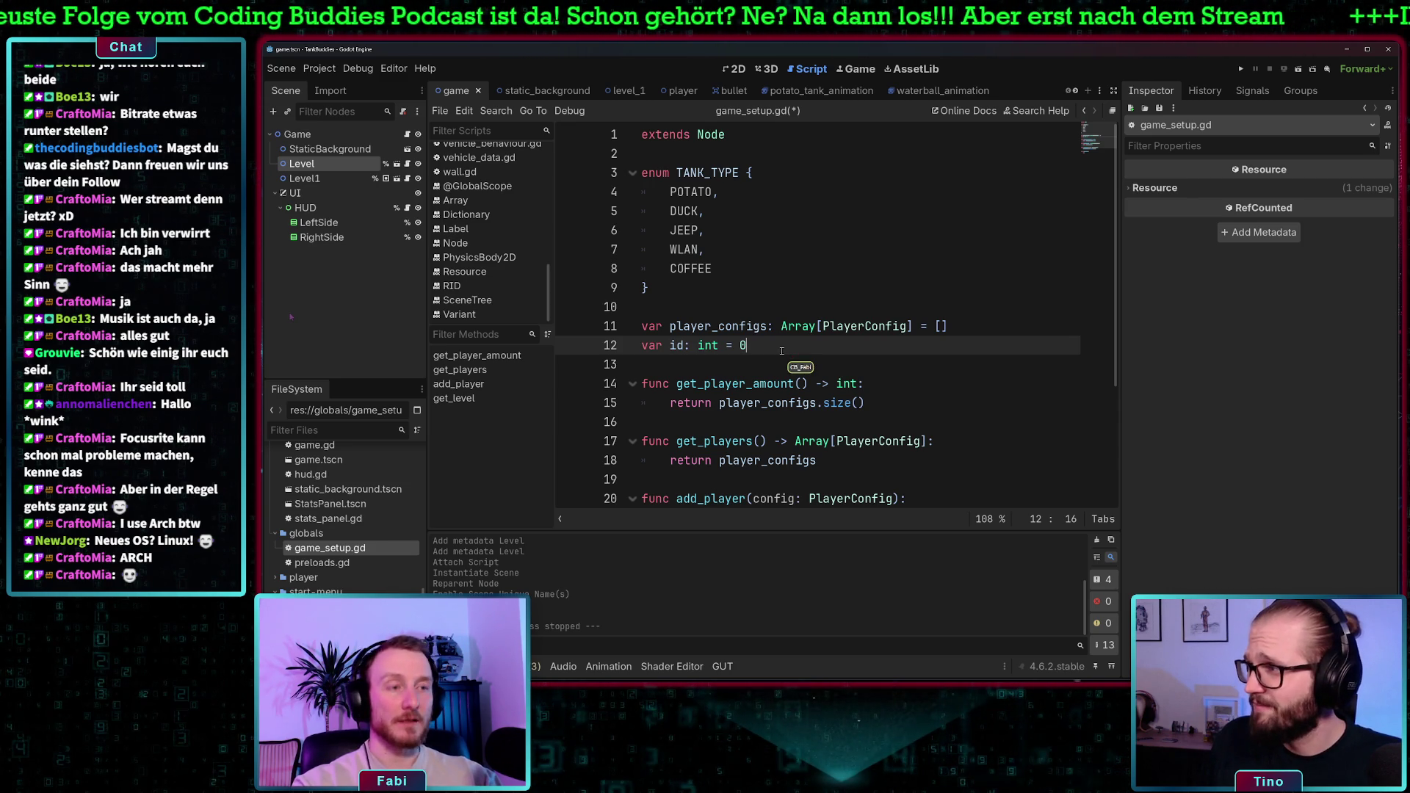
key(Return)
Declare var level: PackedScene on line 13 below the id variable.
text(var )
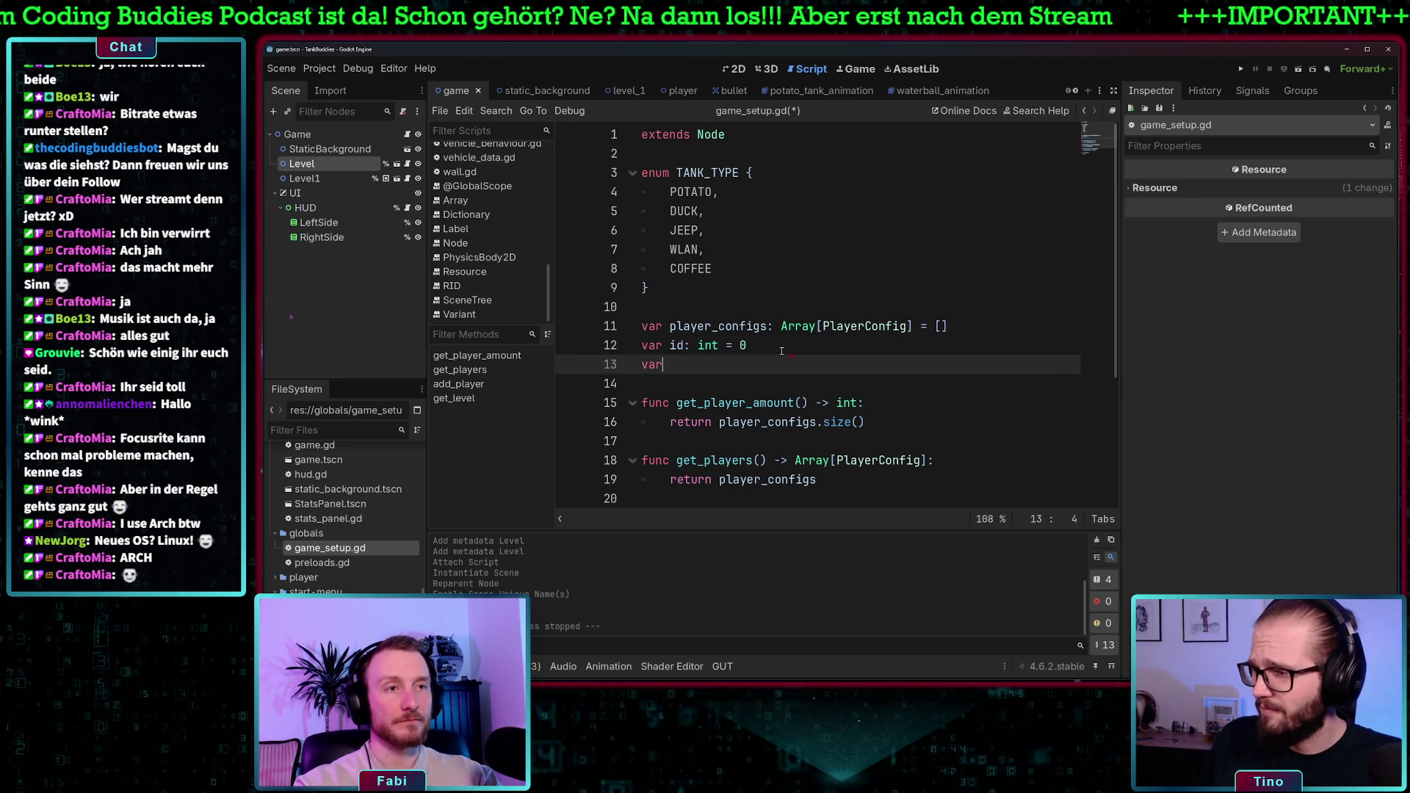
text(level)
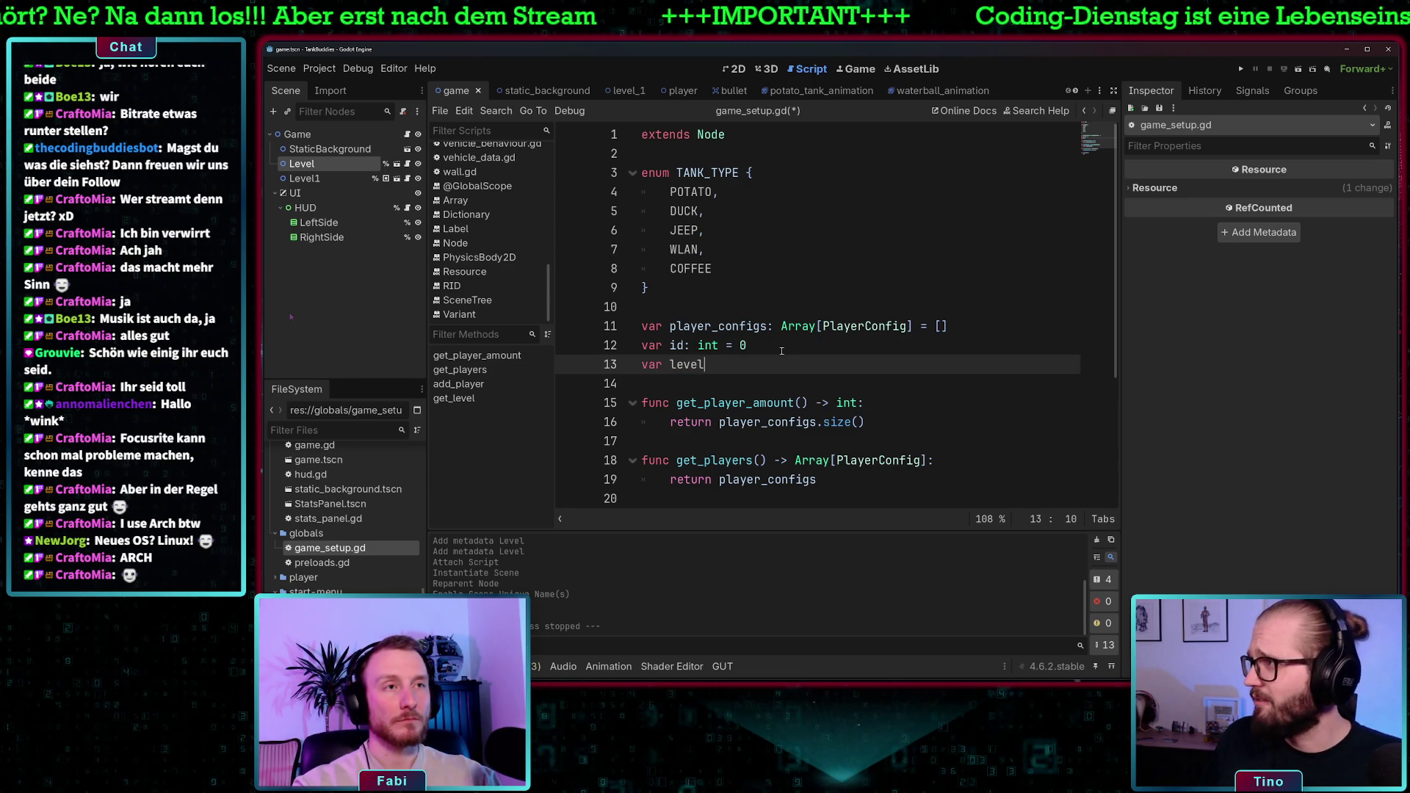
scroll(774, 393, down, 3)
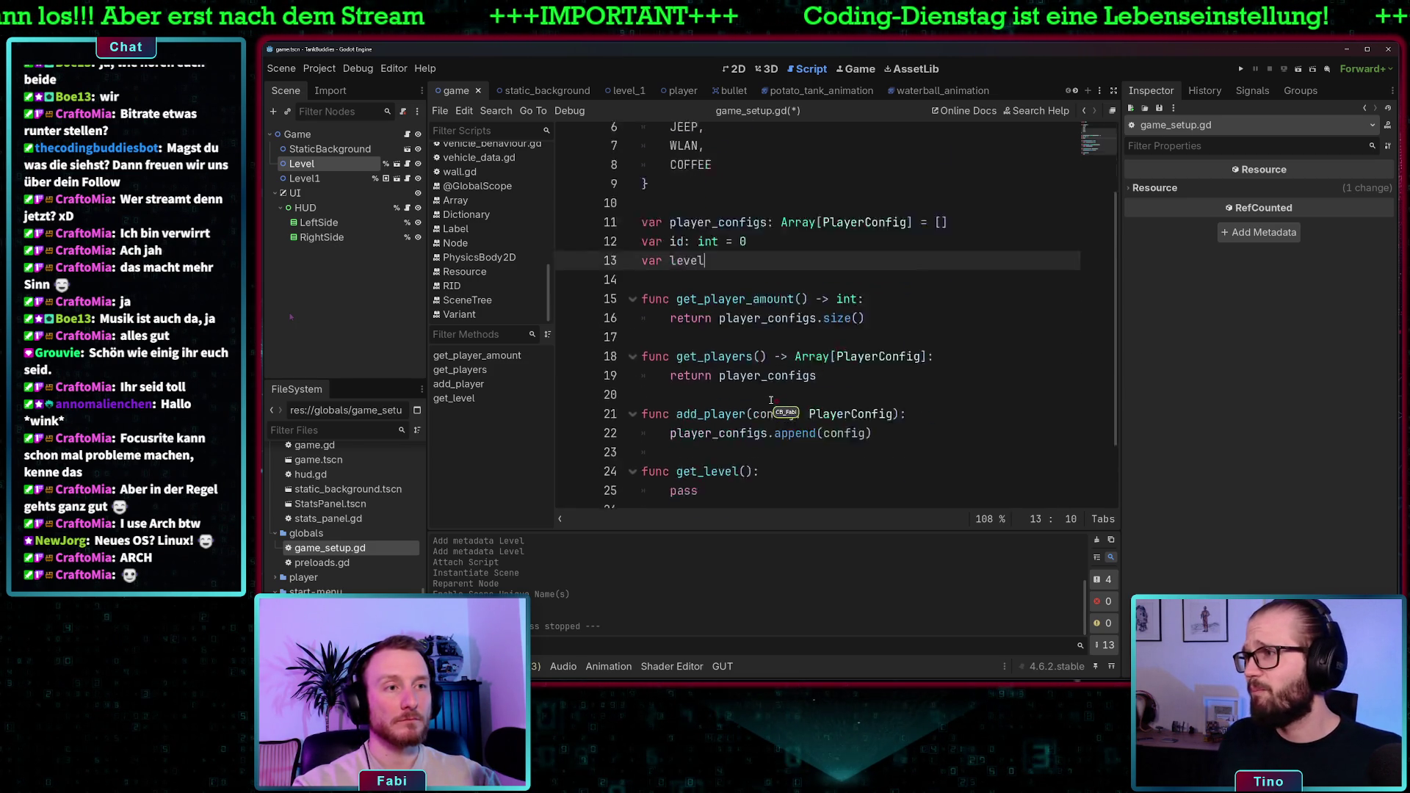
scroll(771, 400, up, 1)
scroll(771, 400, up, 1)
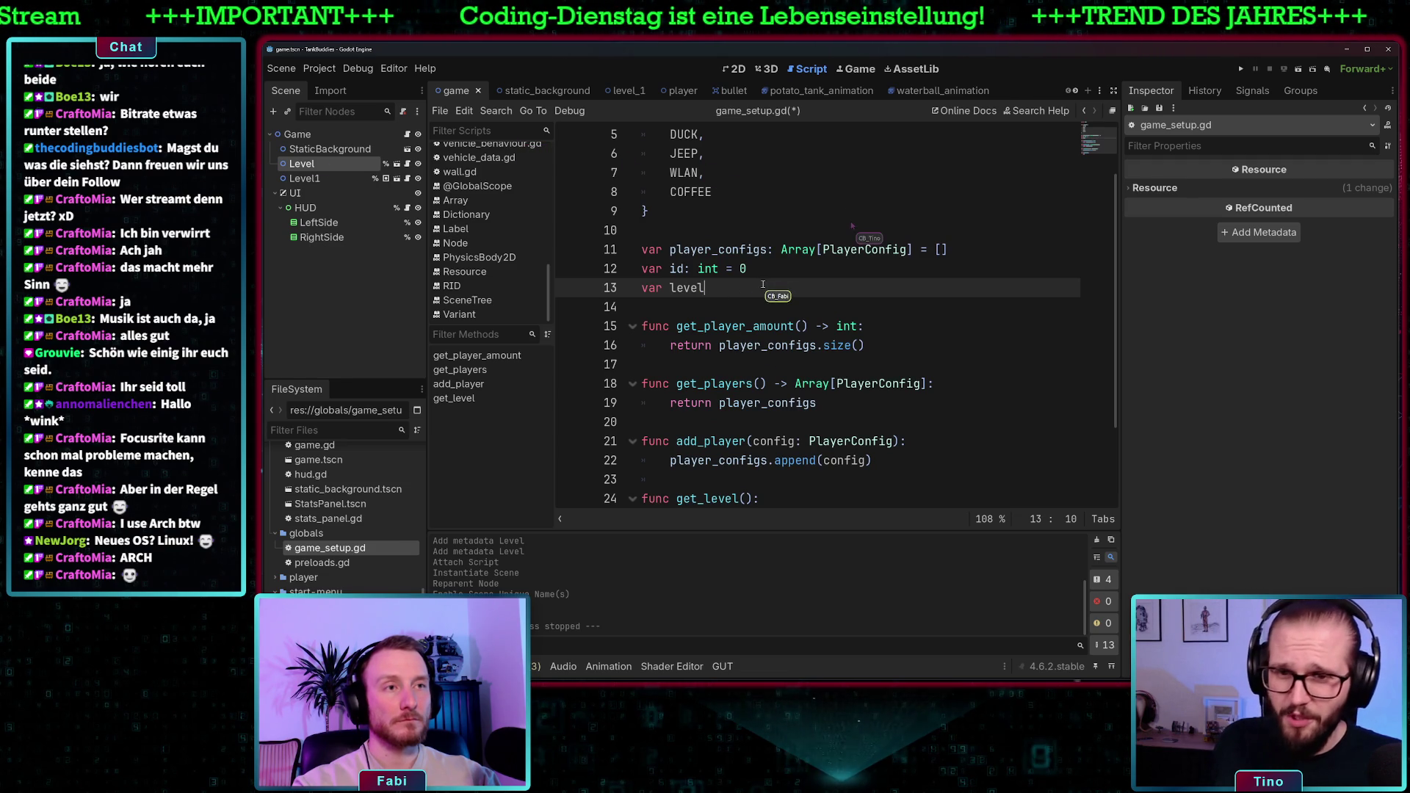
text(:)
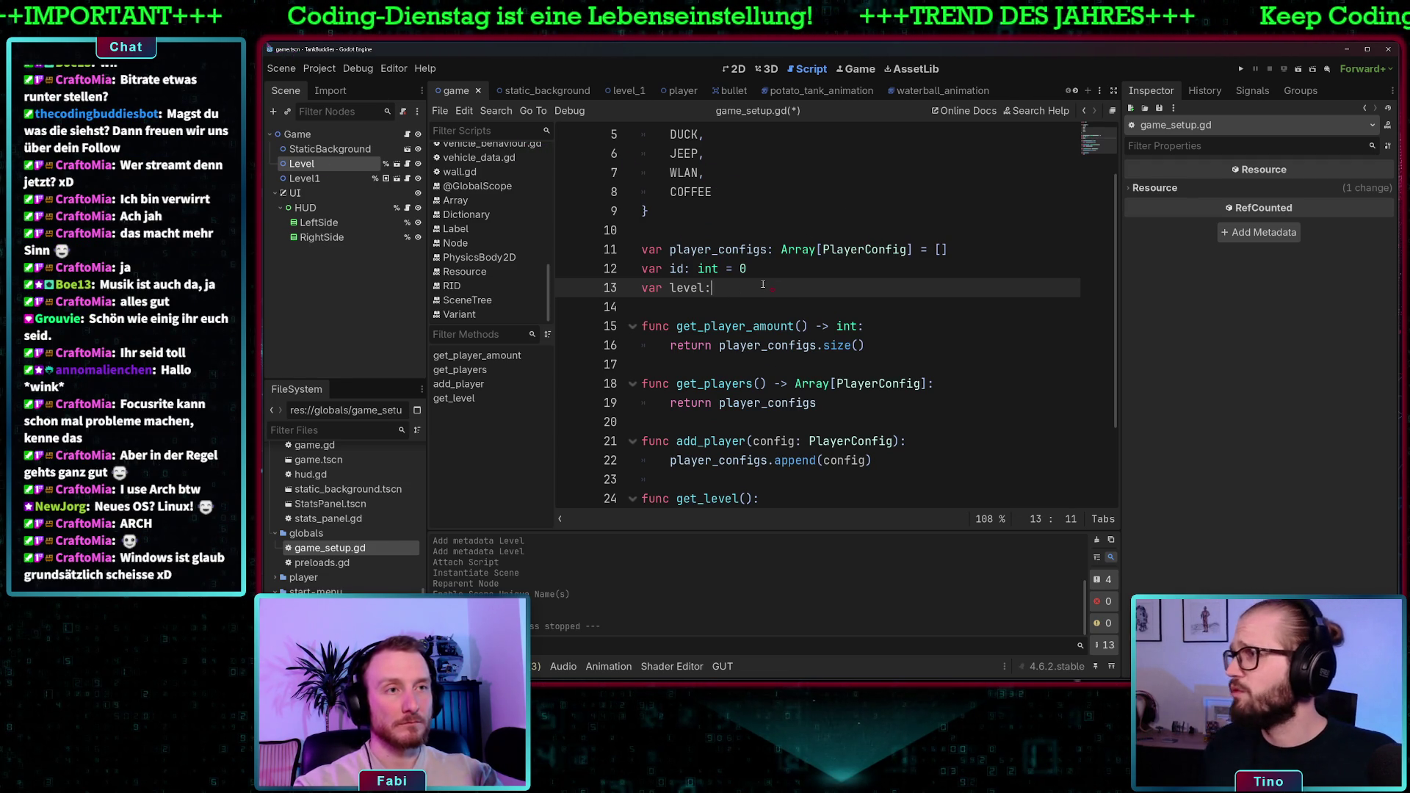
text(ac)
text(S)
key(Return)
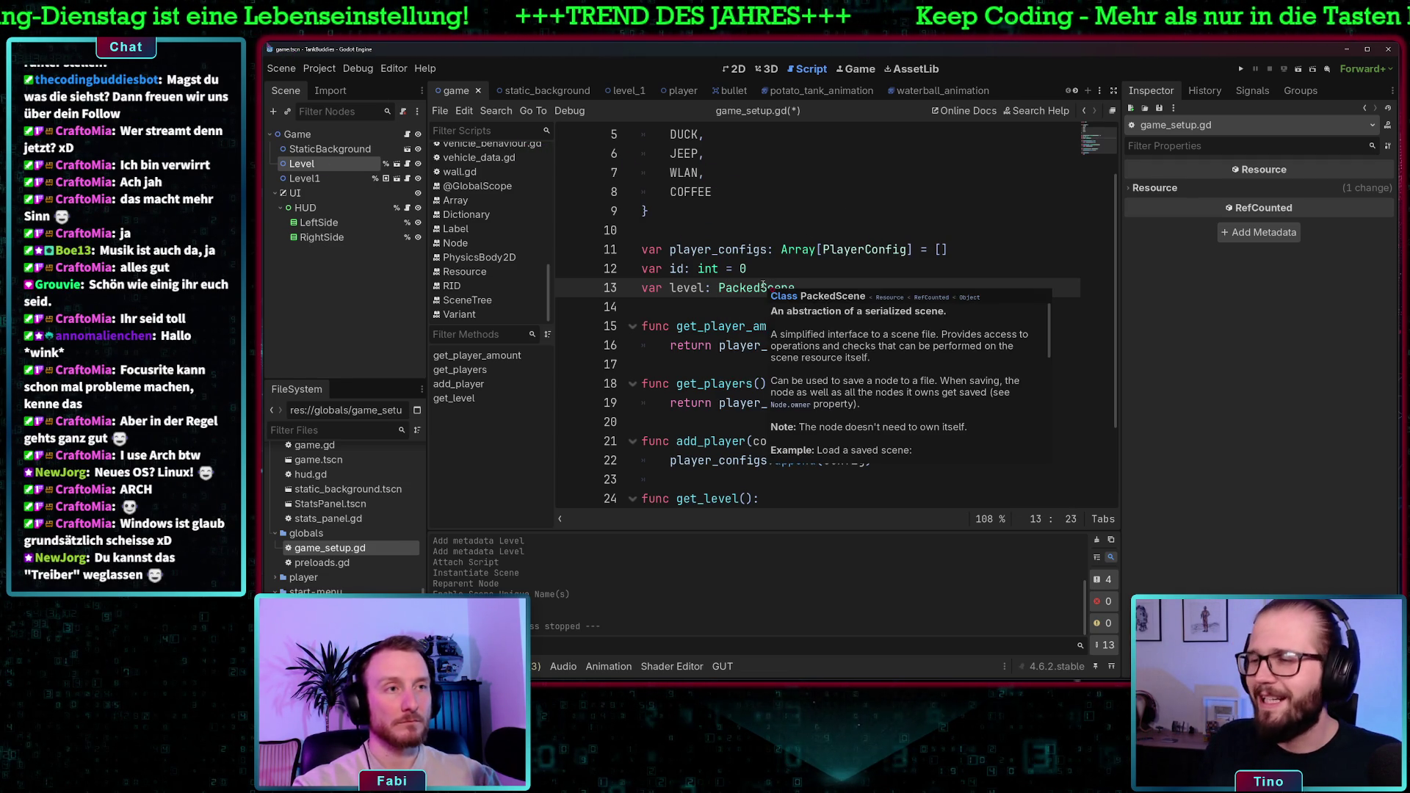
click(738, 307)
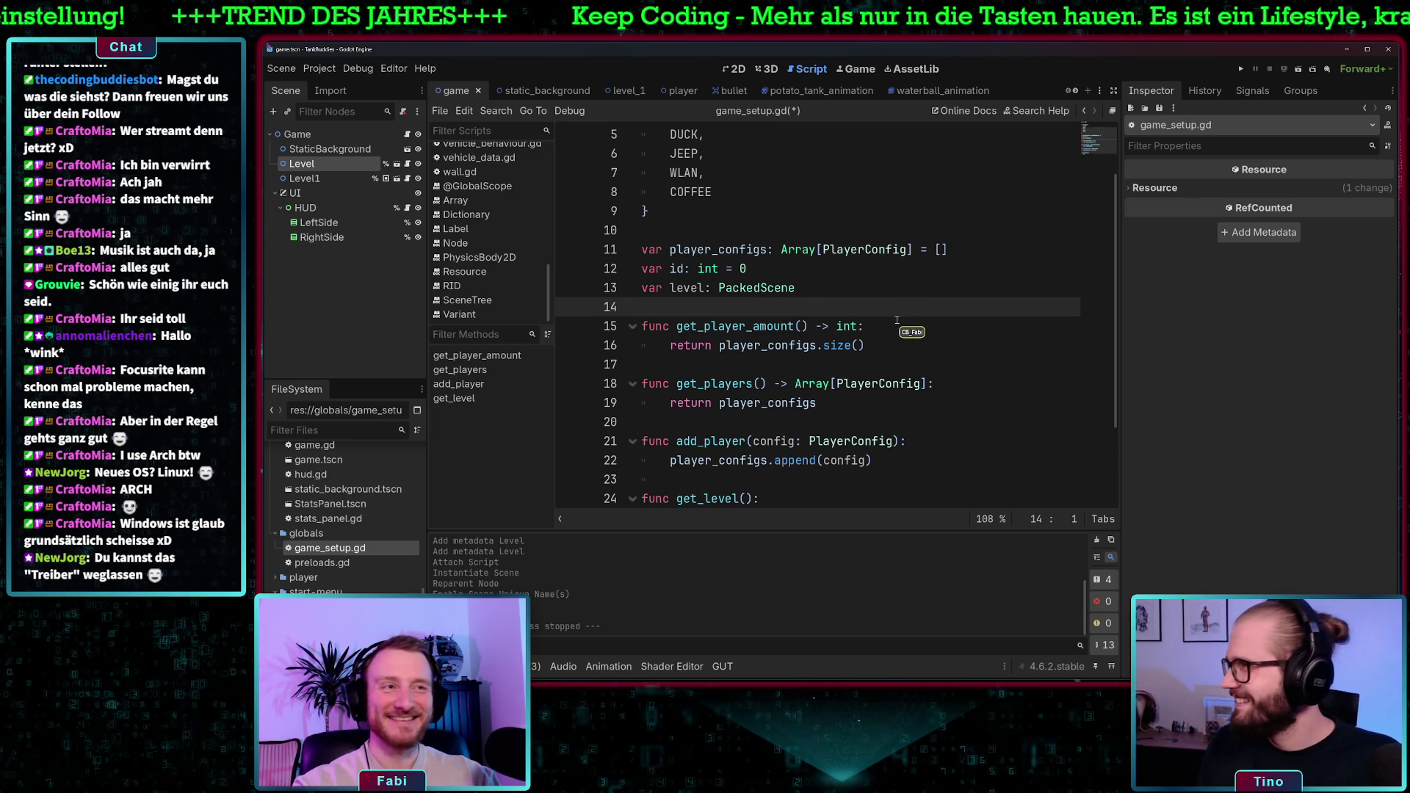
scroll(905, 312, down, 1)
click(765, 416)
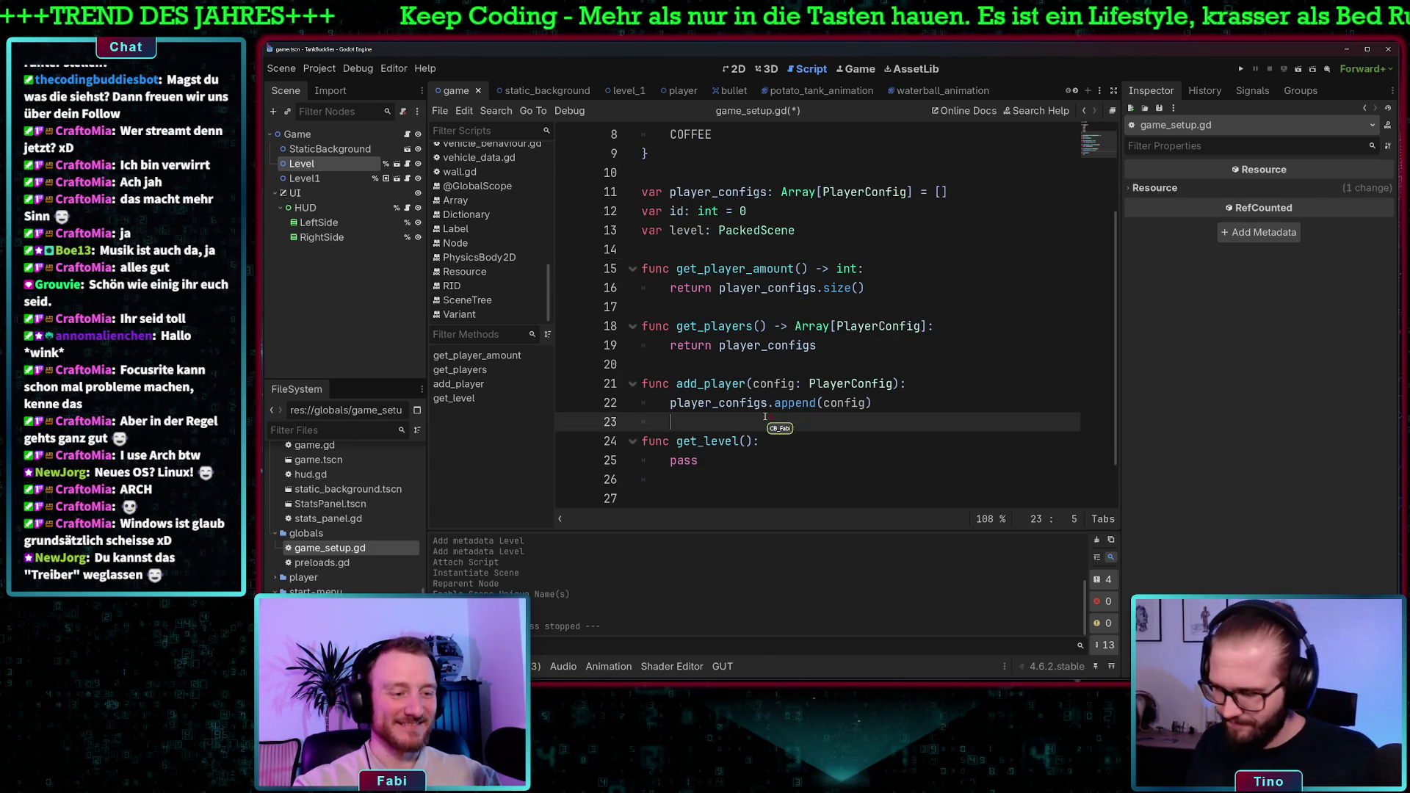
Write func set_level(l: Resource) -> void: above get_level(), using Resource autocomplete.
key(Return)
key(Return)
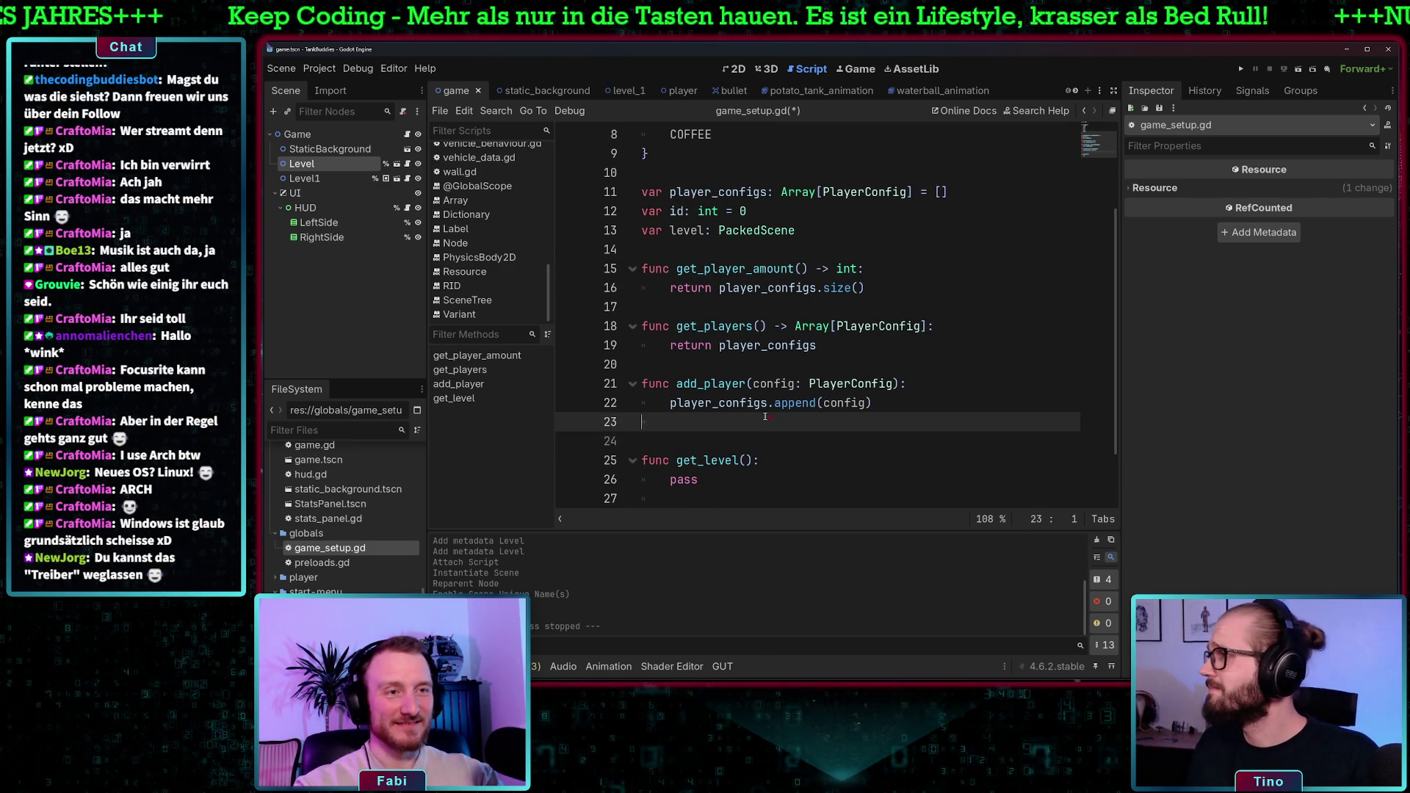
text(t_level)
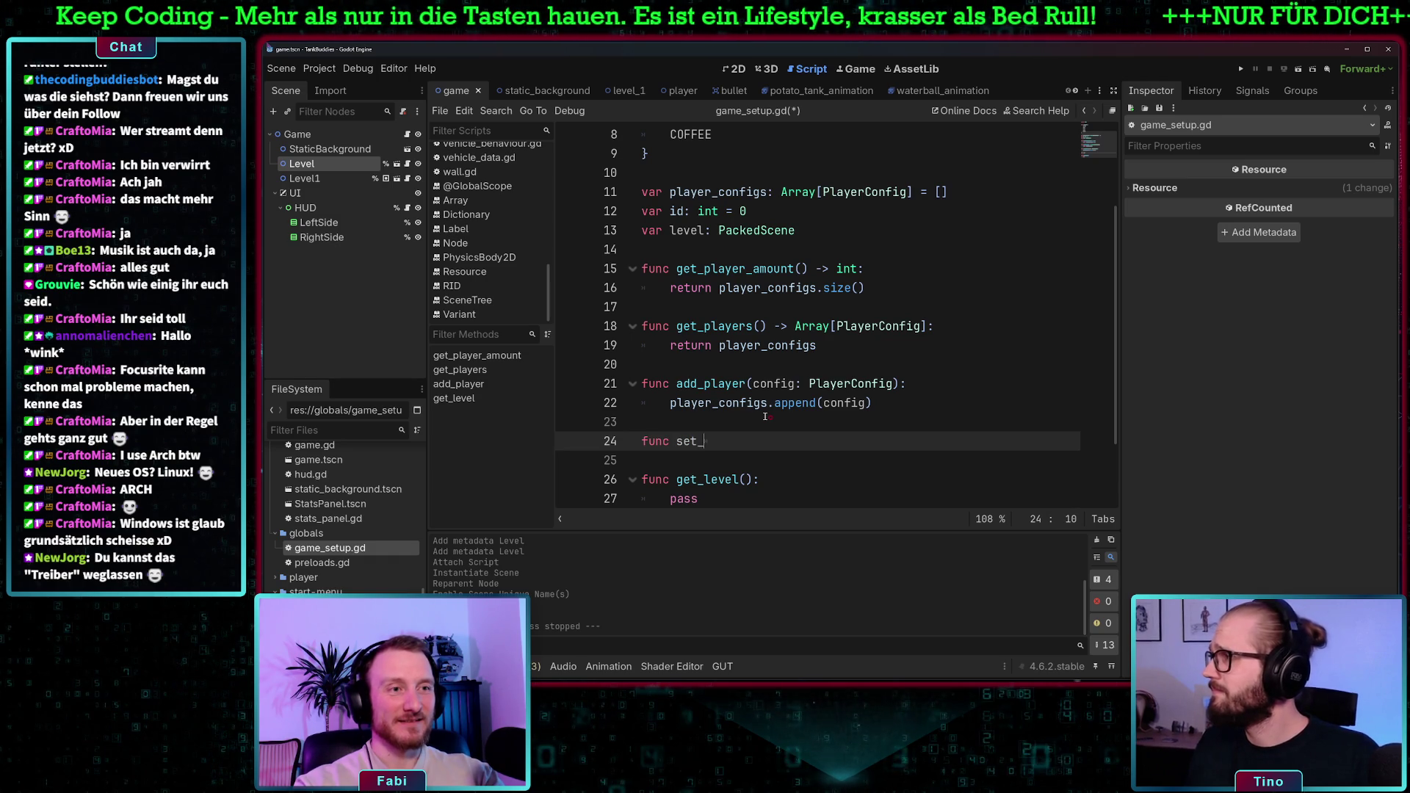
text(() -> )
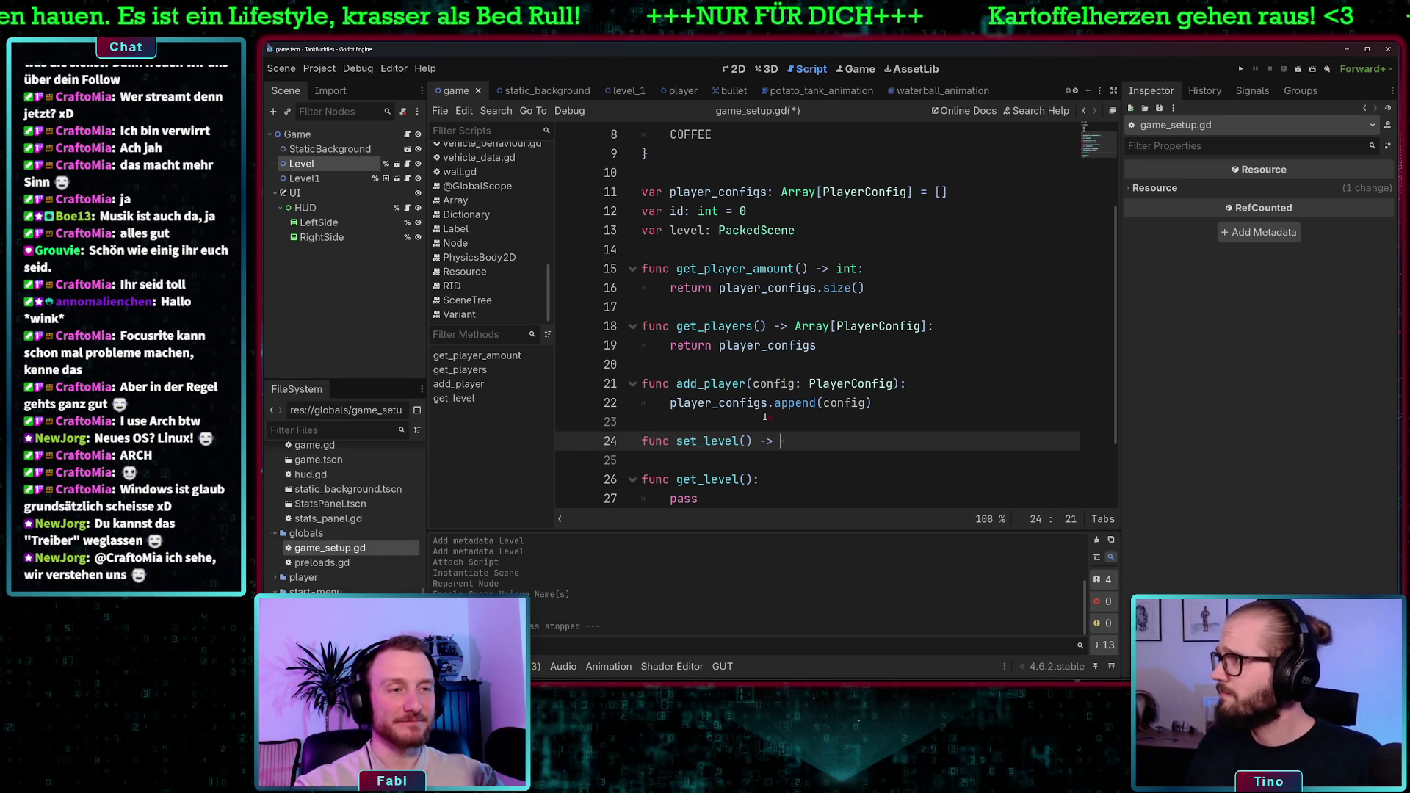
text(void:)
key(Return)
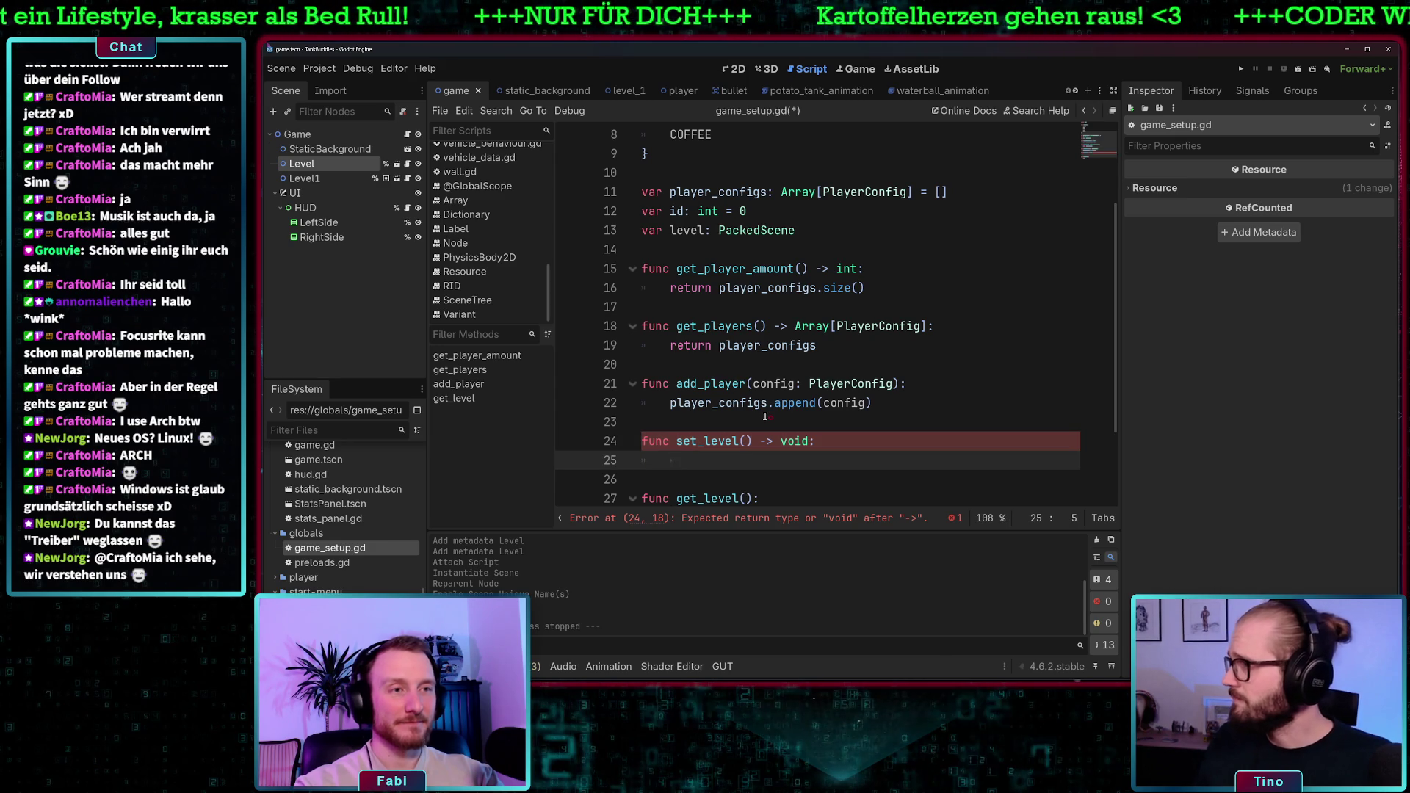
click(746, 441)
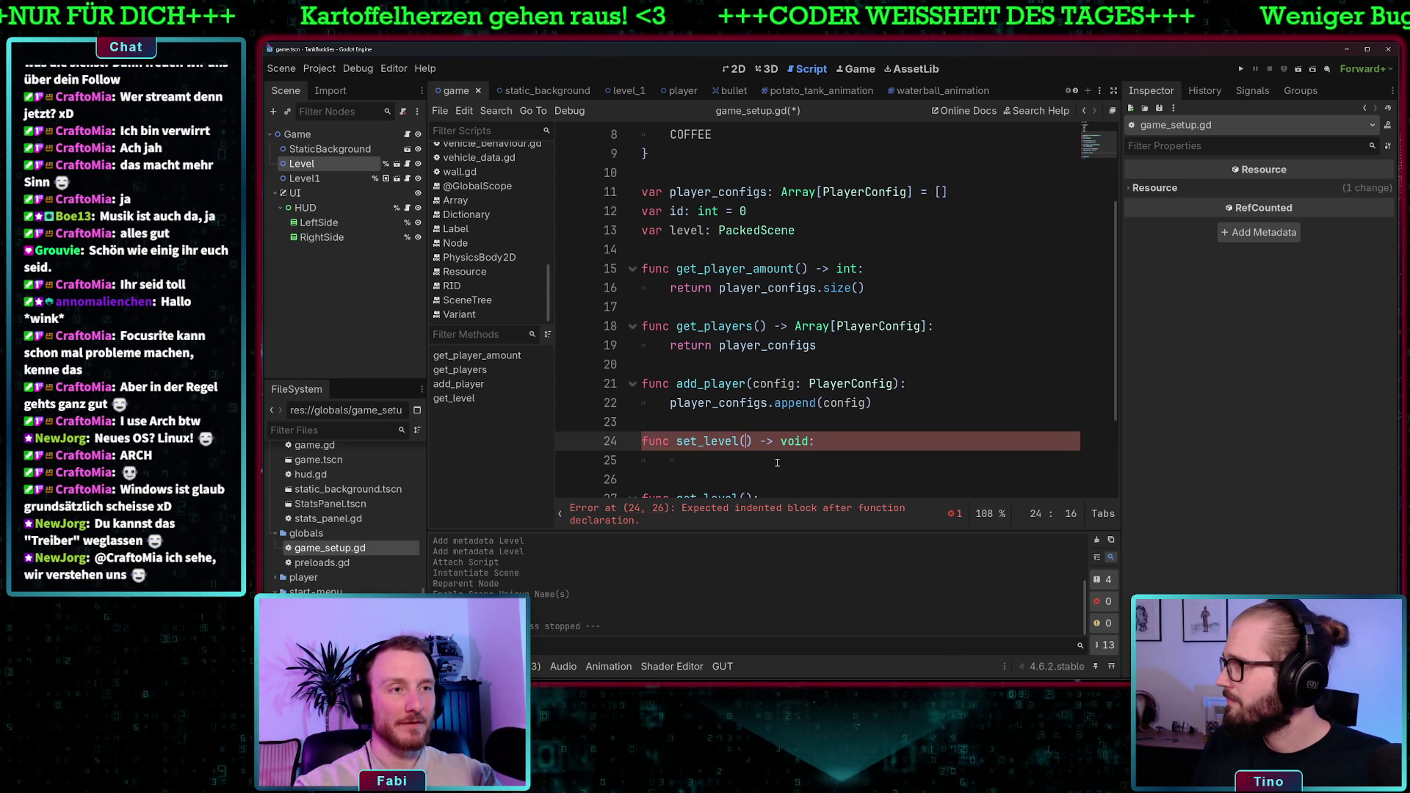
text(l: Packed)
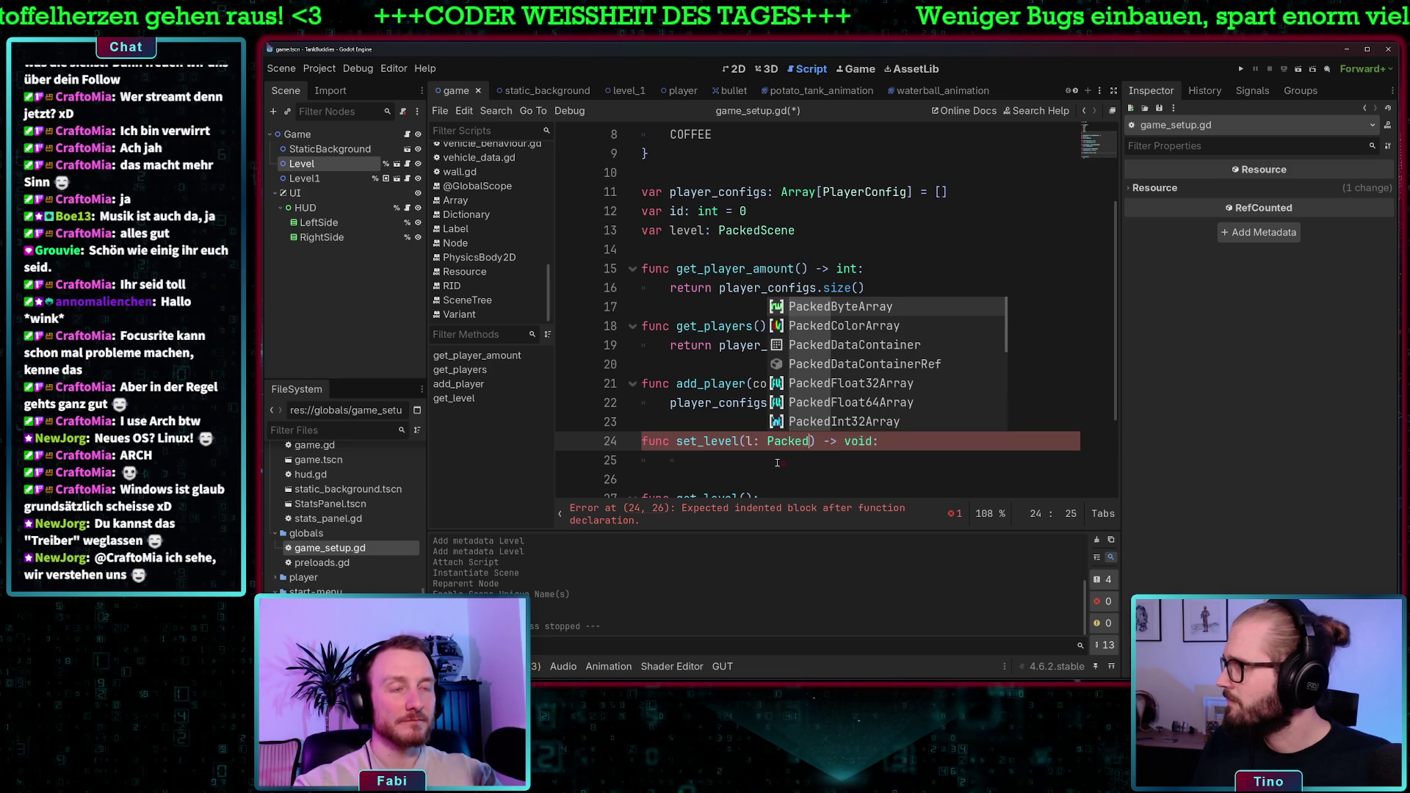
key(BackSpace)
key(BackSpace)
key(BackSpace)
text(Re)
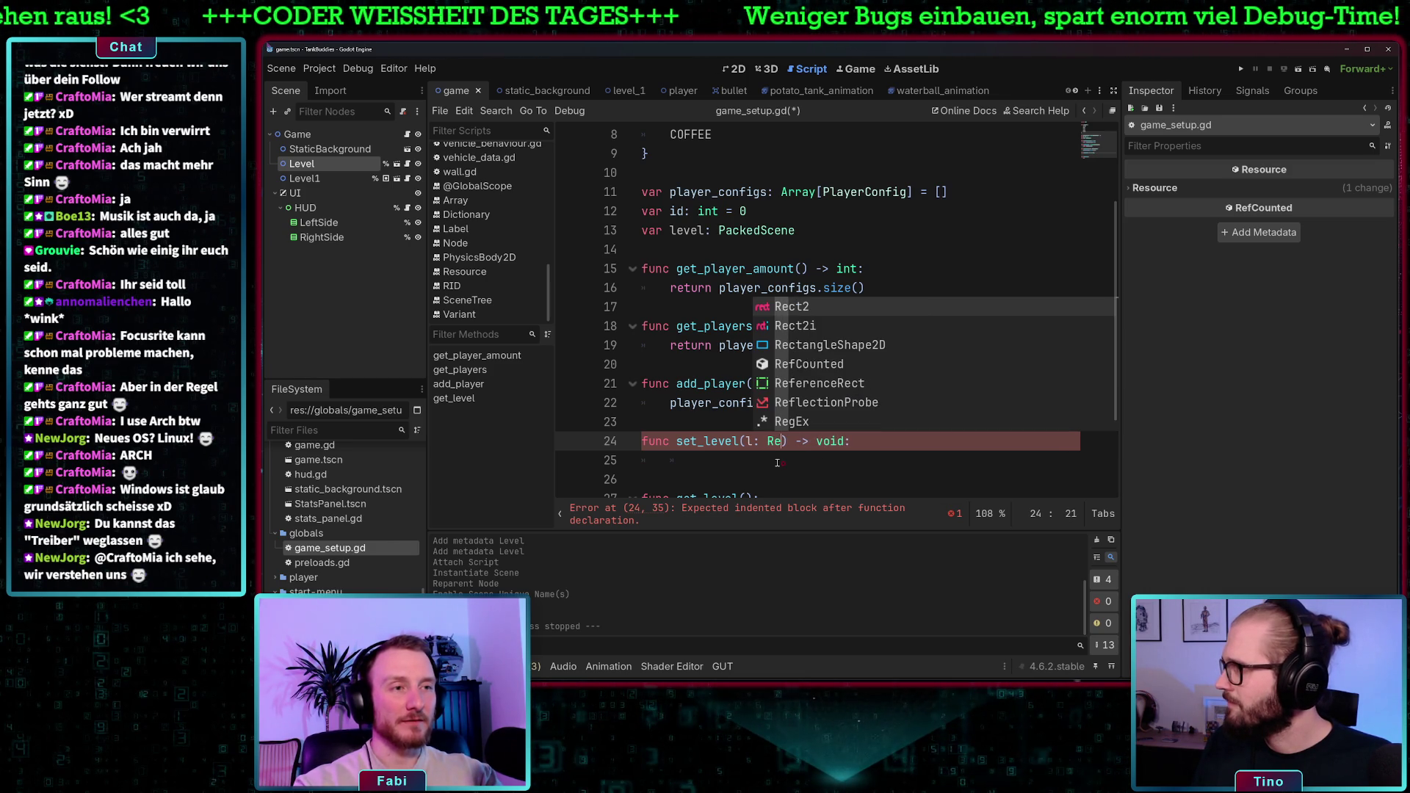
text(sour)
key(Return)
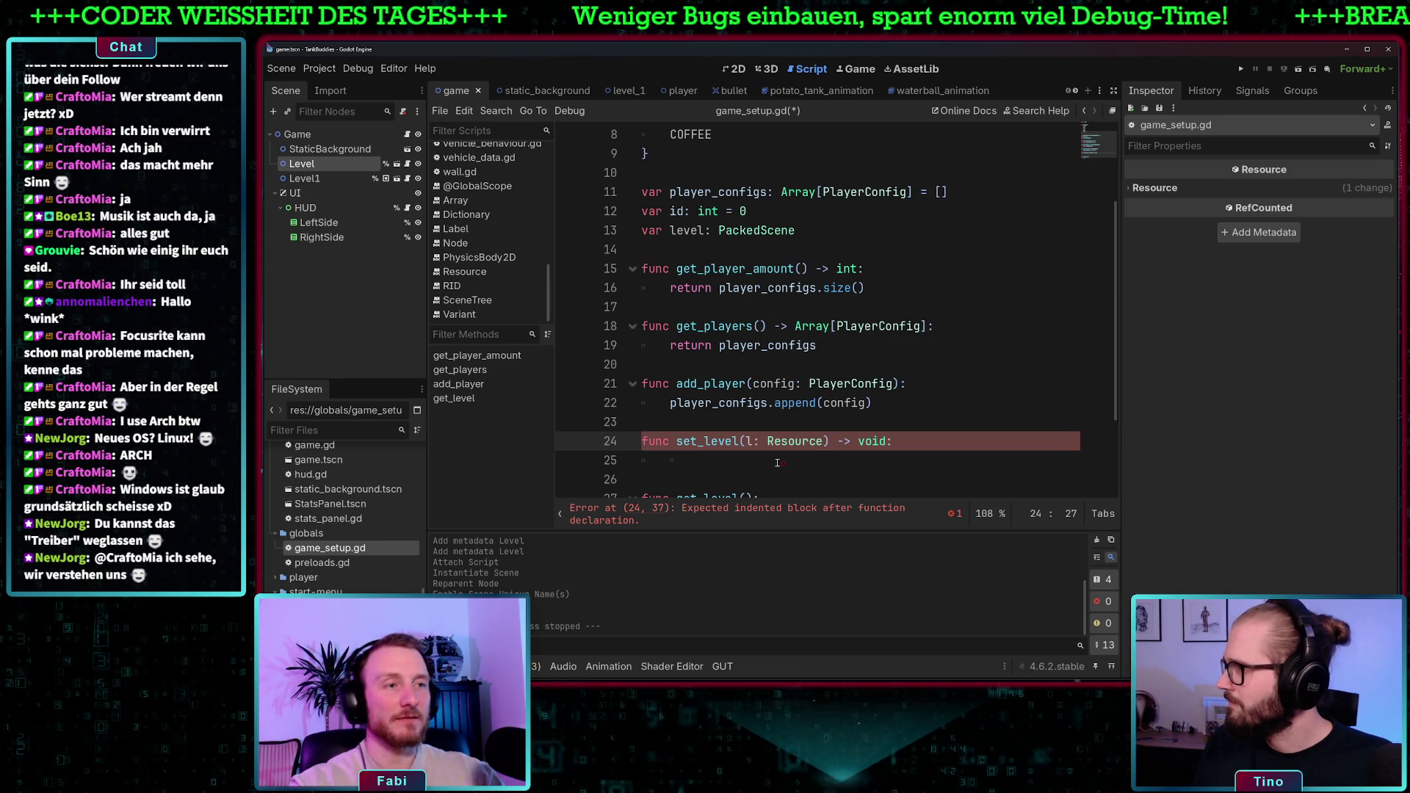
click(790, 462)
scroll(773, 277, up, 1)
double_click(773, 281)
Retype the level variable as Resource and give set_level the body level = l.
text(Res)
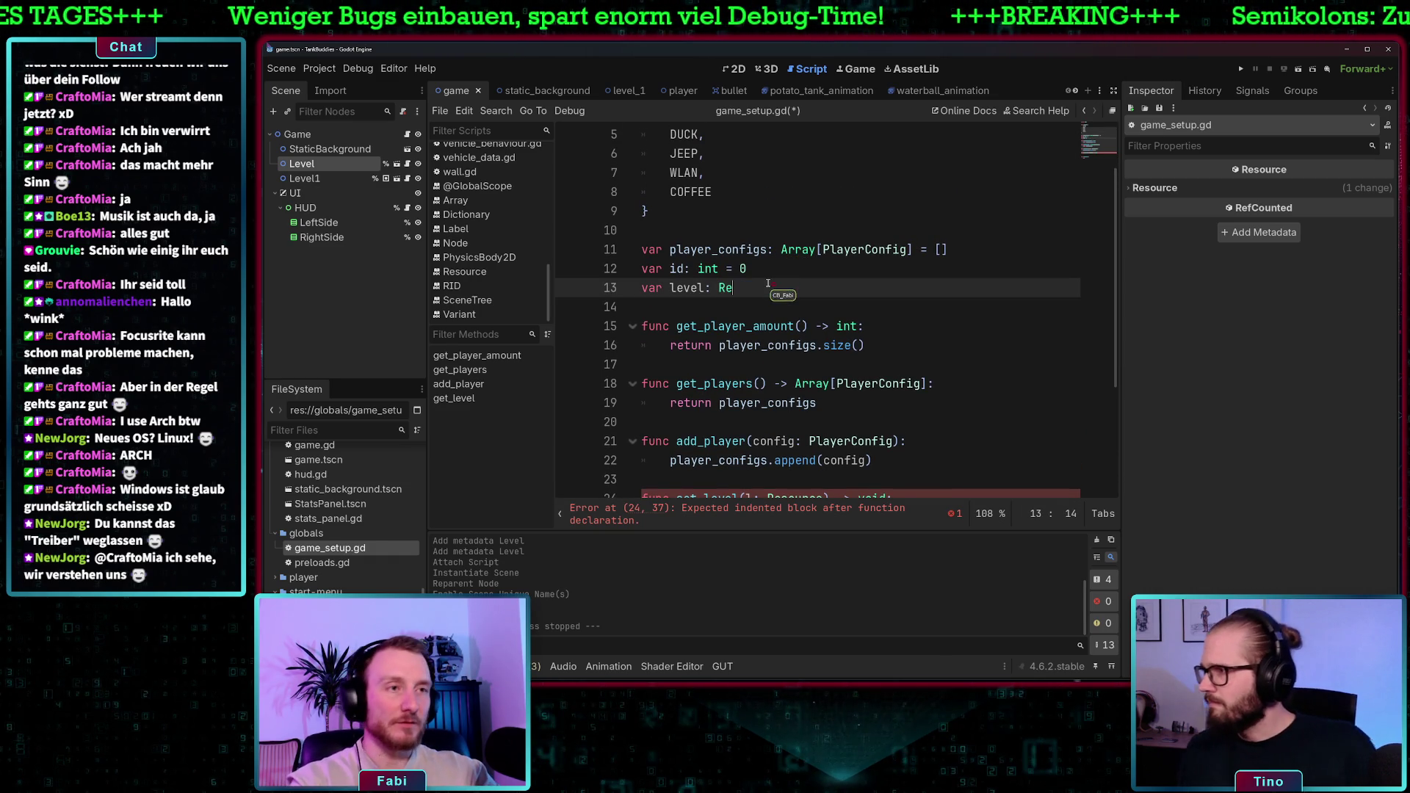
key(Return)
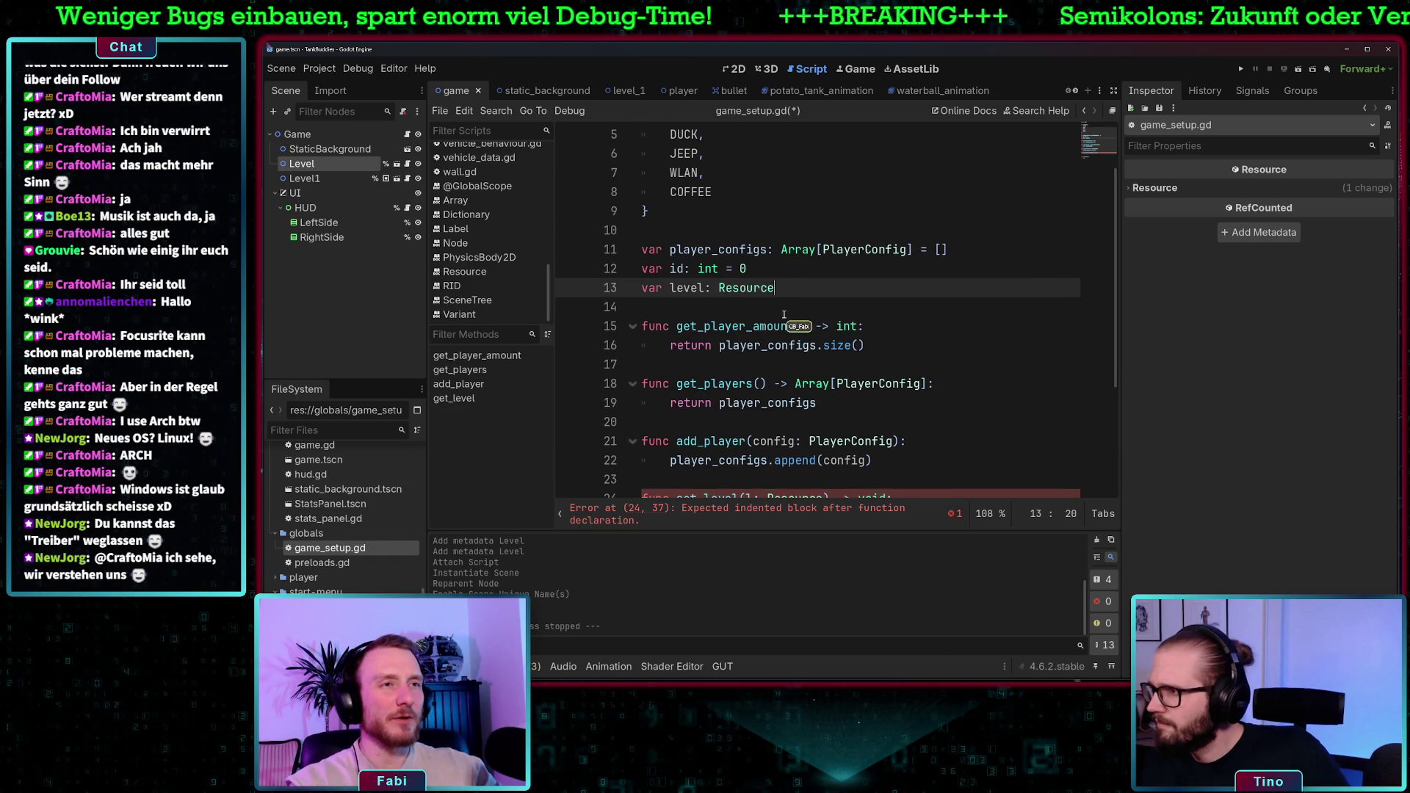
scroll(784, 365, down, 2)
click(777, 404)
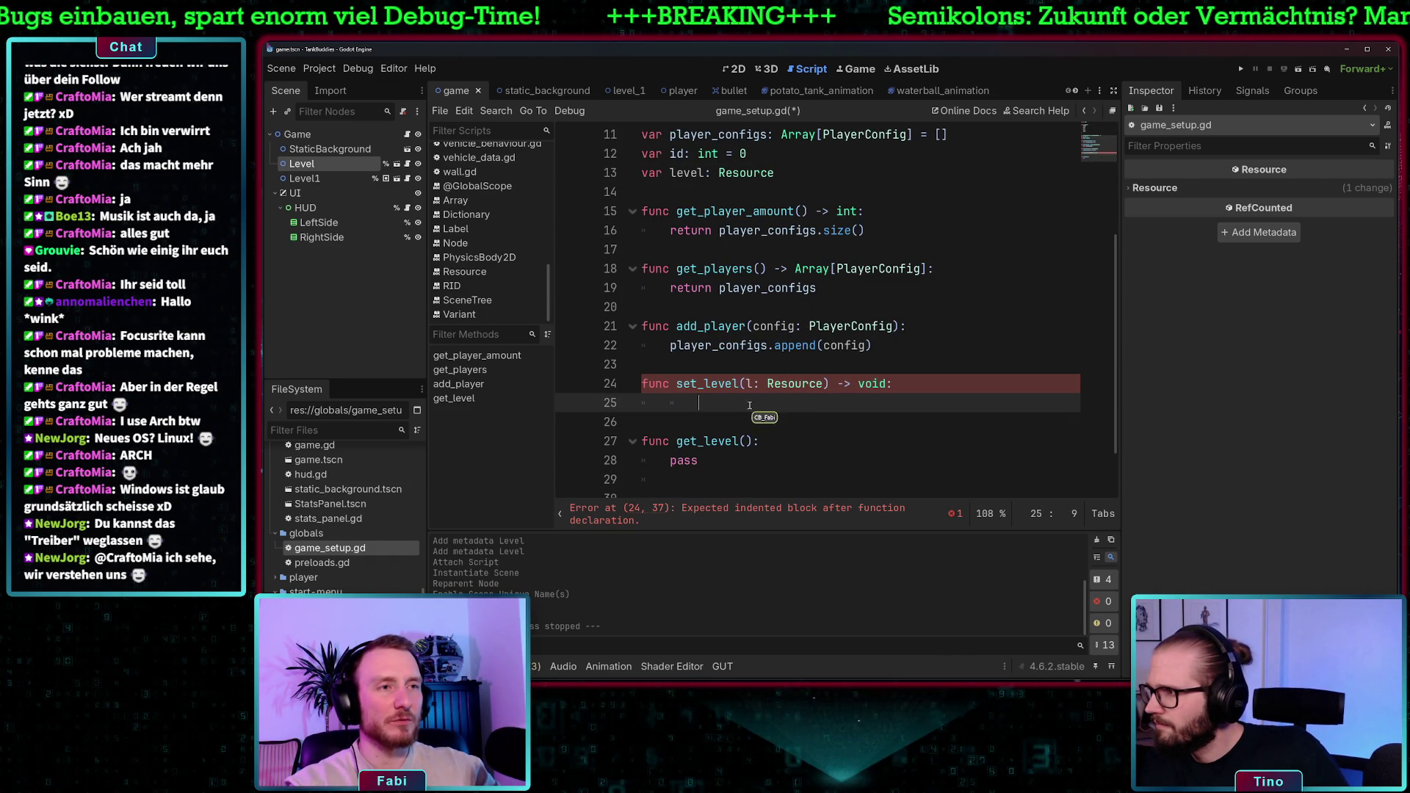
text(vel = l)
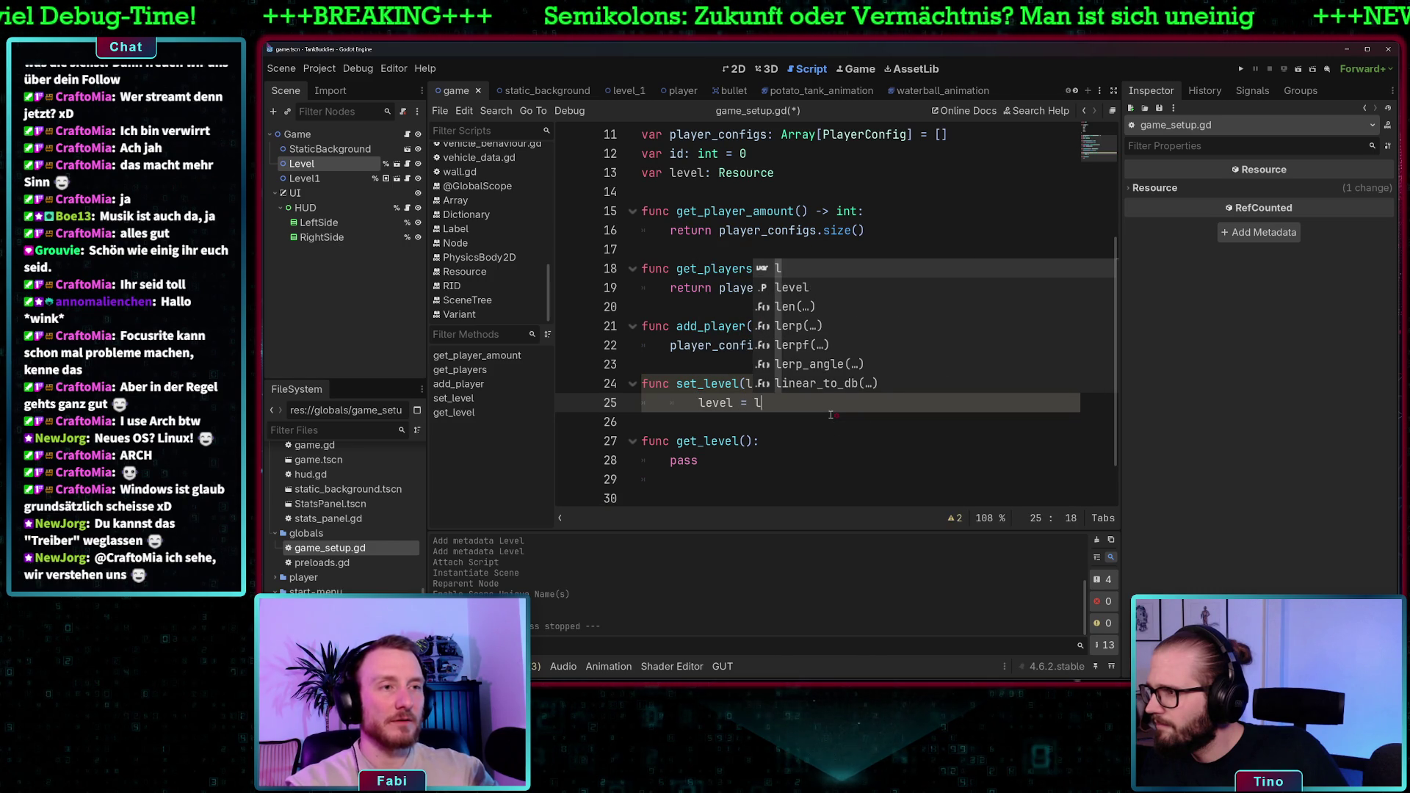
key(Escape)
click(778, 423)
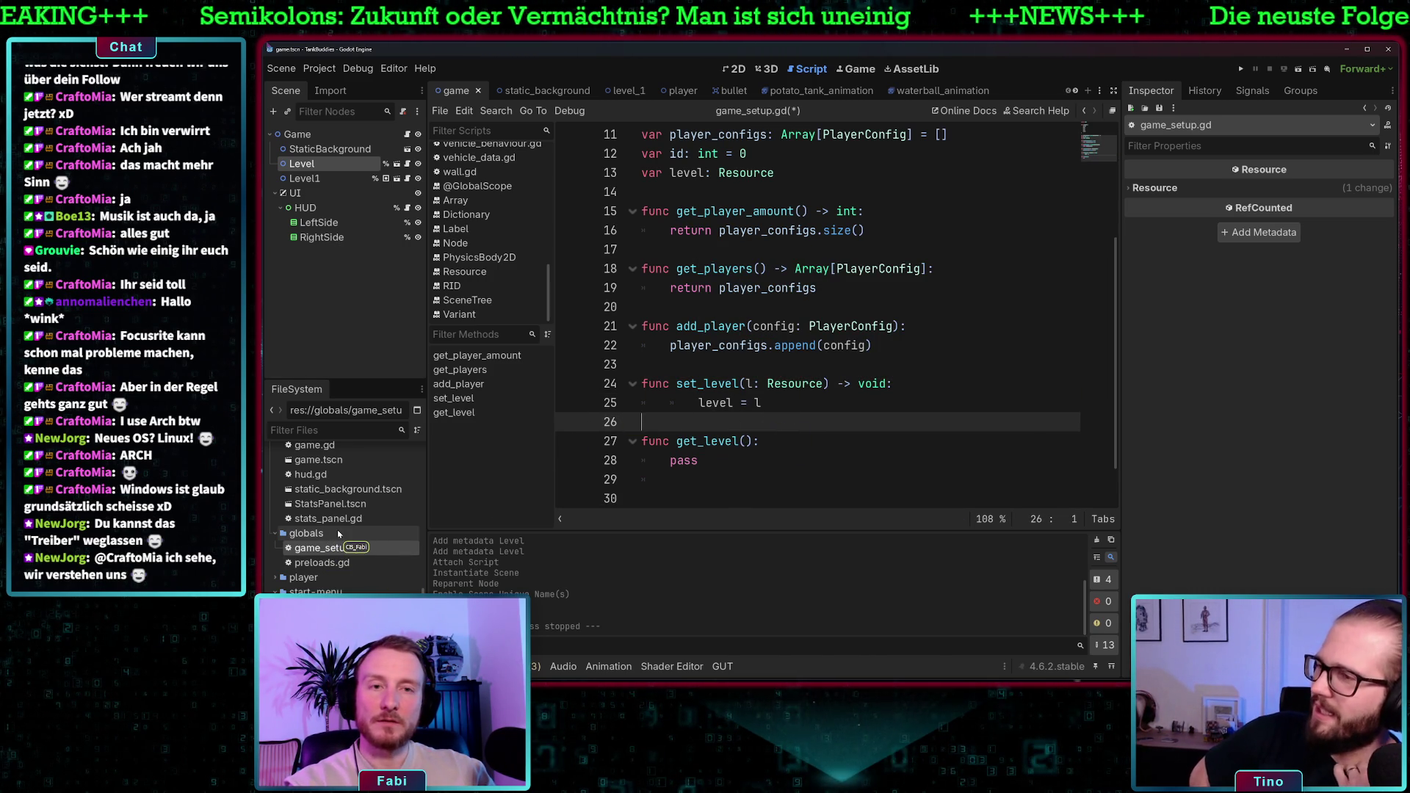
scroll(337, 530, down, 5)
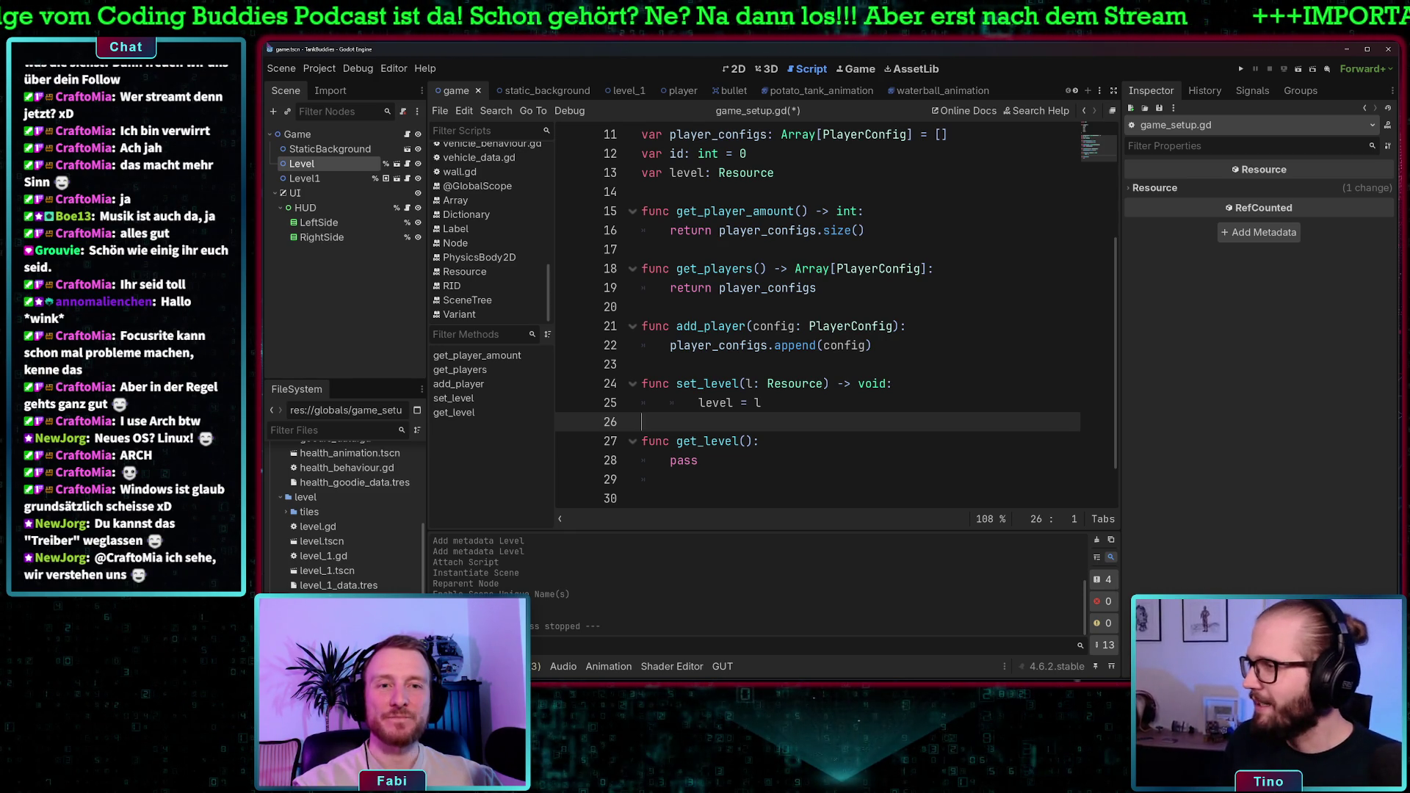
scroll(351, 566, up, 5)
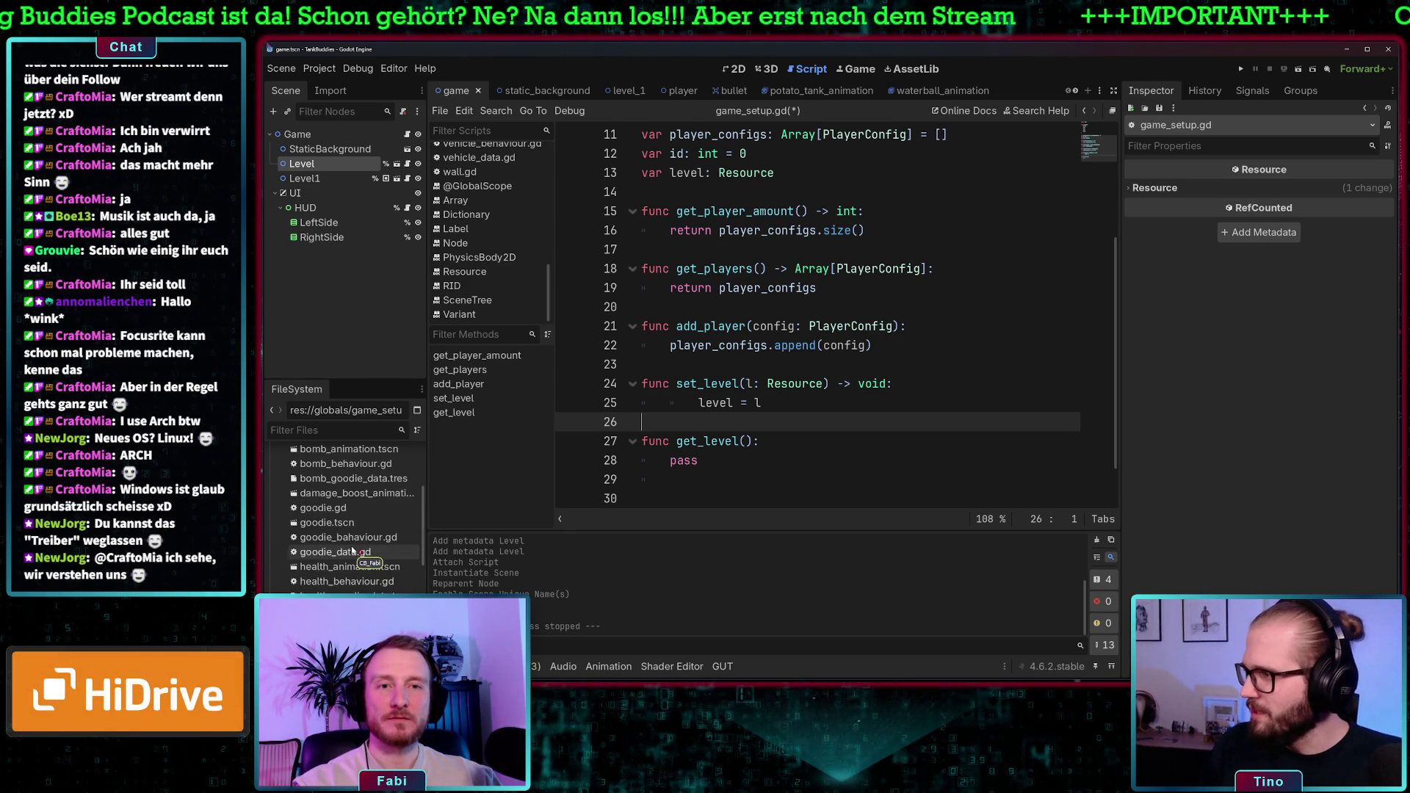
scroll(351, 565, down, 3)
scroll(343, 589, down, 5)
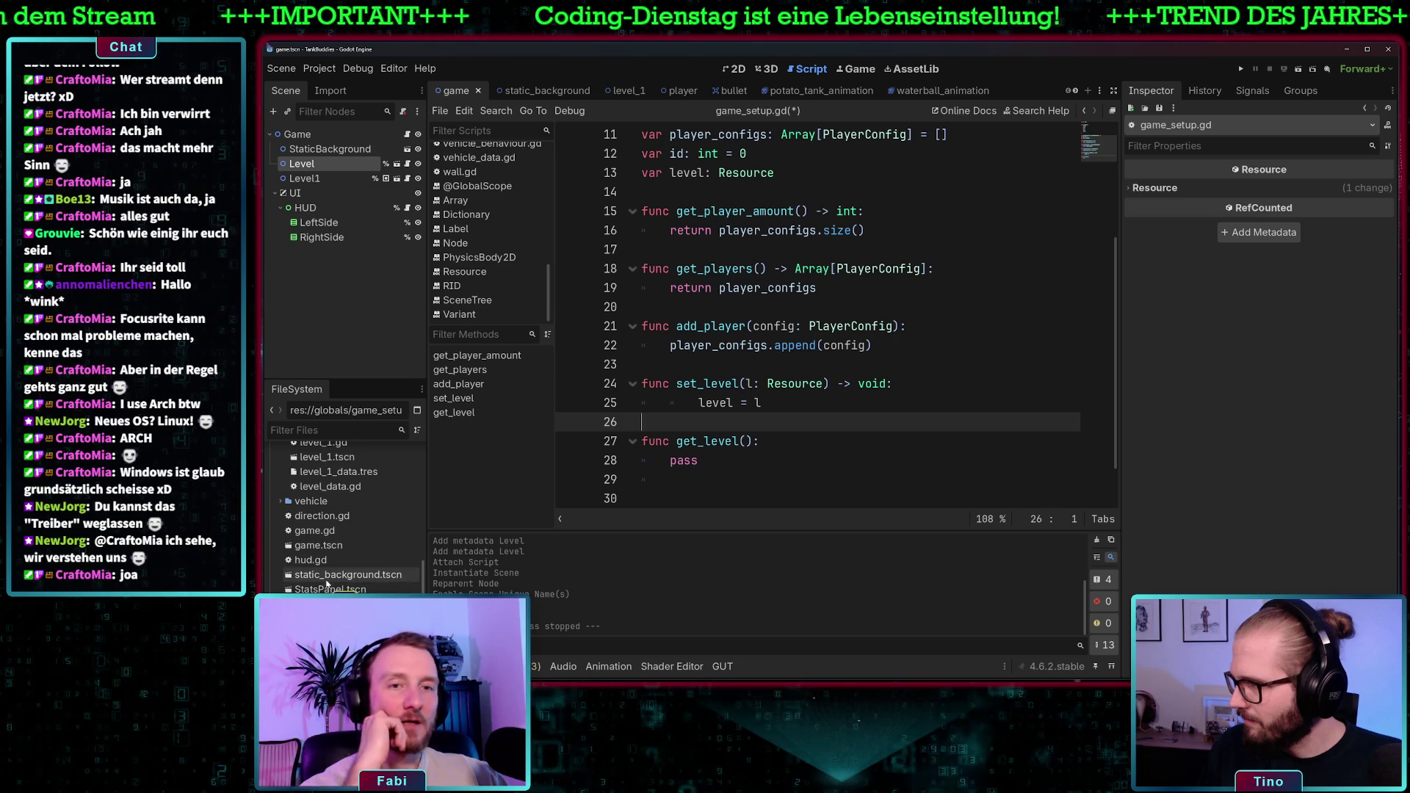
scroll(327, 583, down, 3)
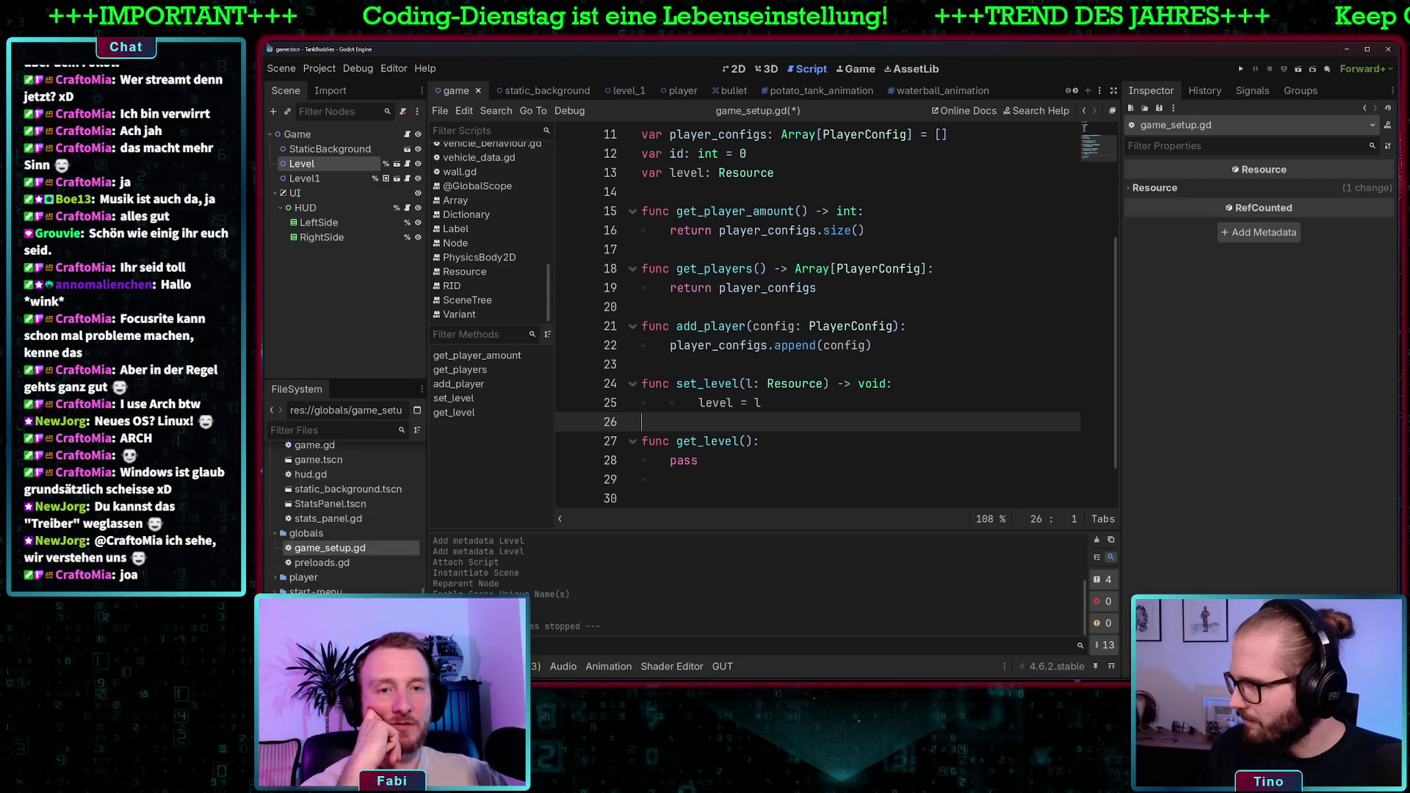
scroll(345, 514, down, 1)
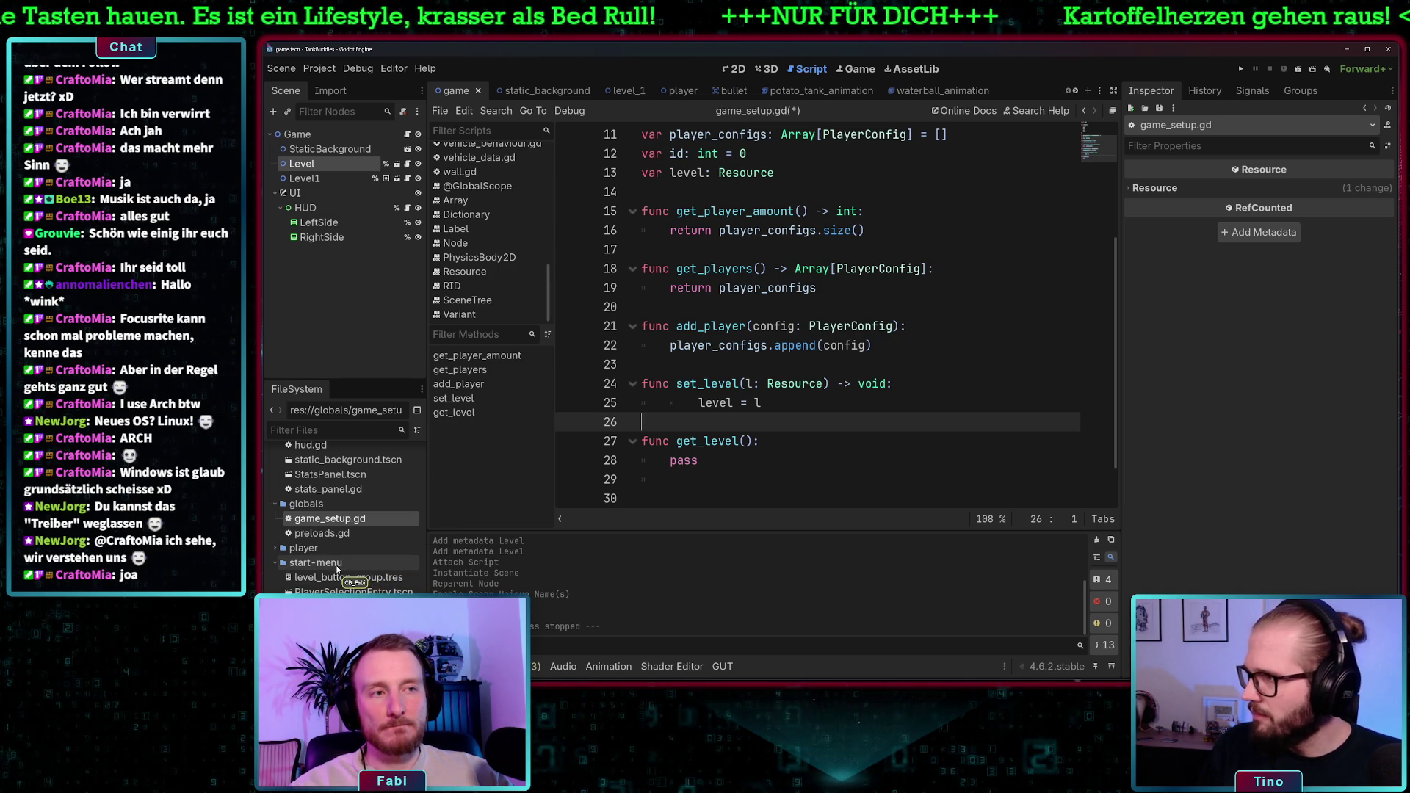
Scroll the FileSystem dock to find start_menu.gd in the start-menu folder.
scroll(327, 583, up, 2)
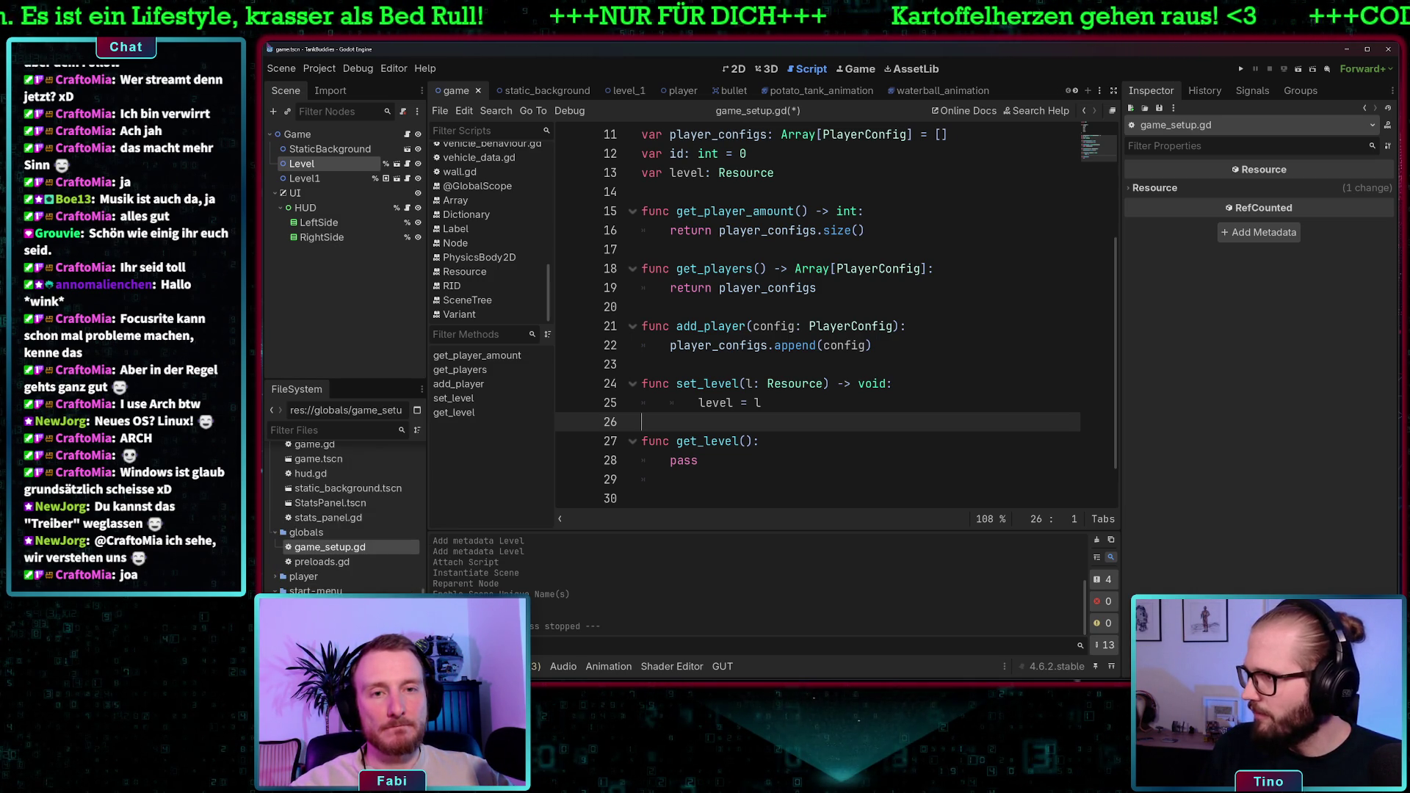
scroll(324, 591, down, 5)
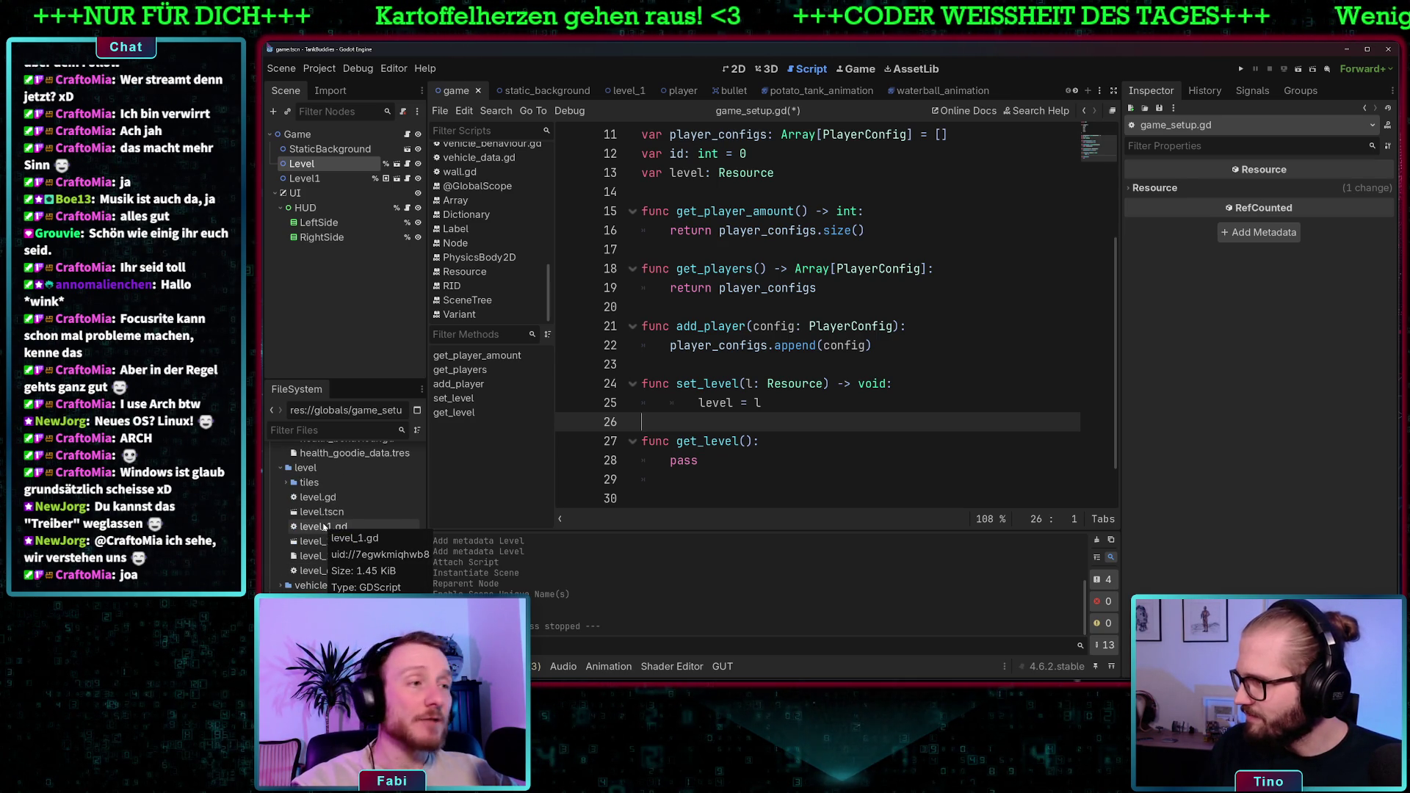
scroll(323, 526, up, 6)
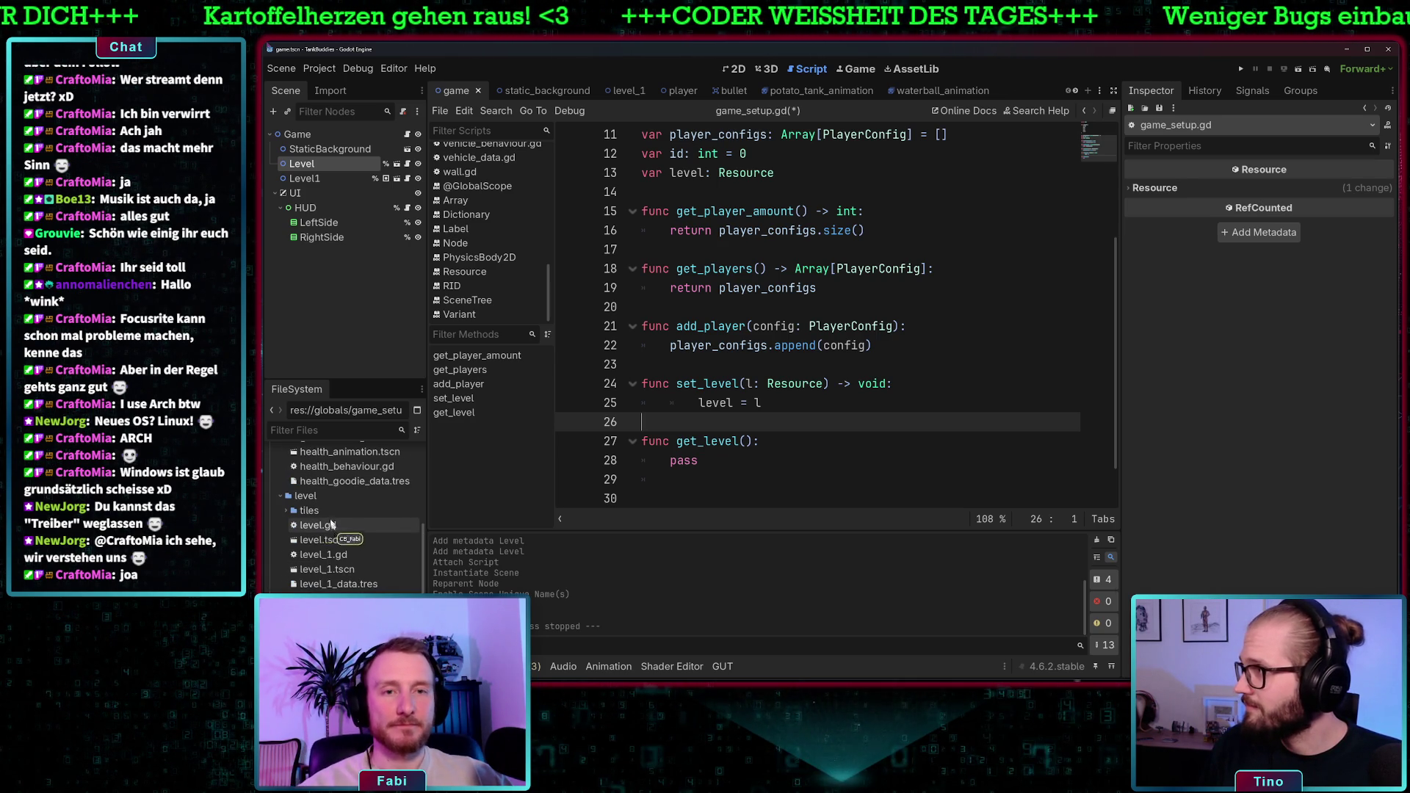
scroll(316, 536, up, 8)
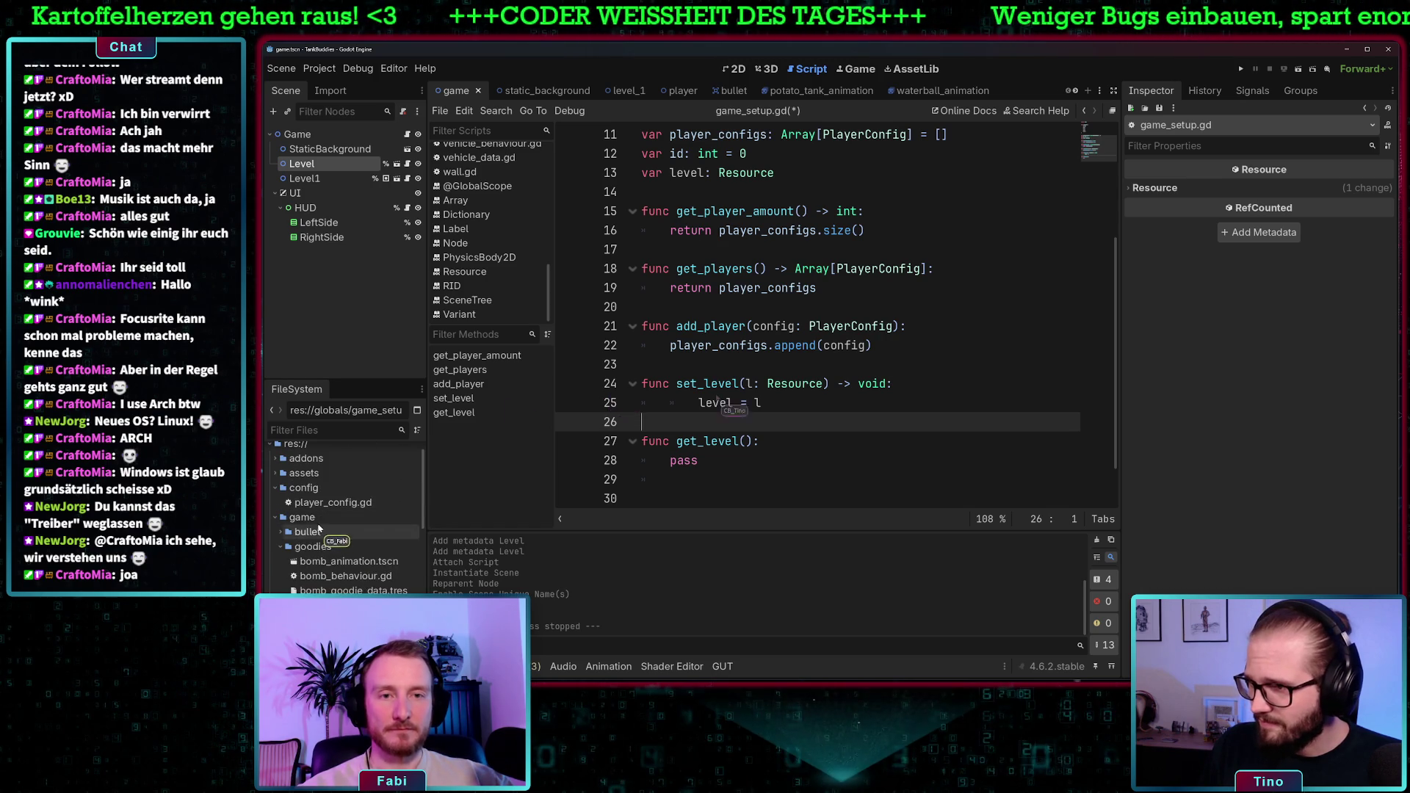
scroll(294, 546, down, 10)
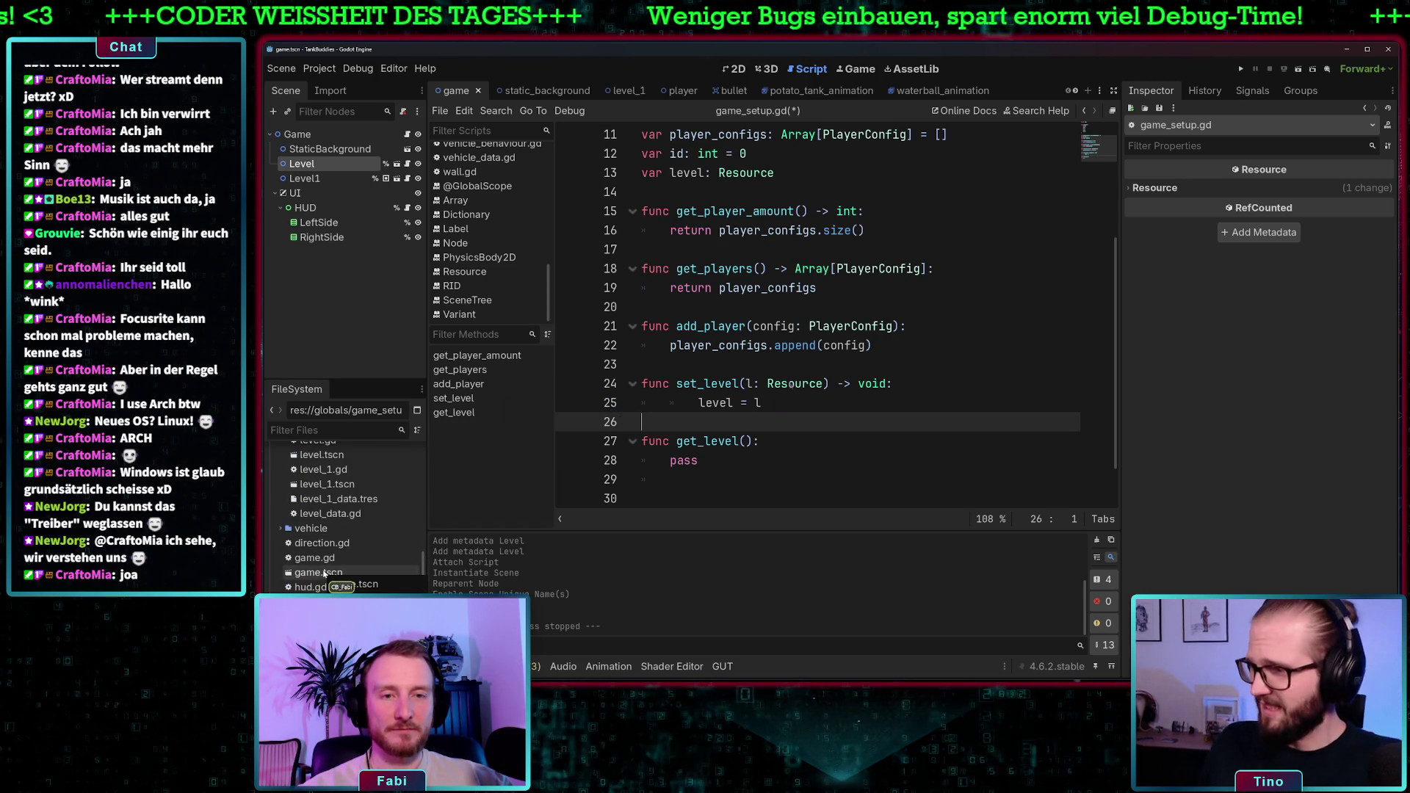
scroll(324, 573, down, 5)
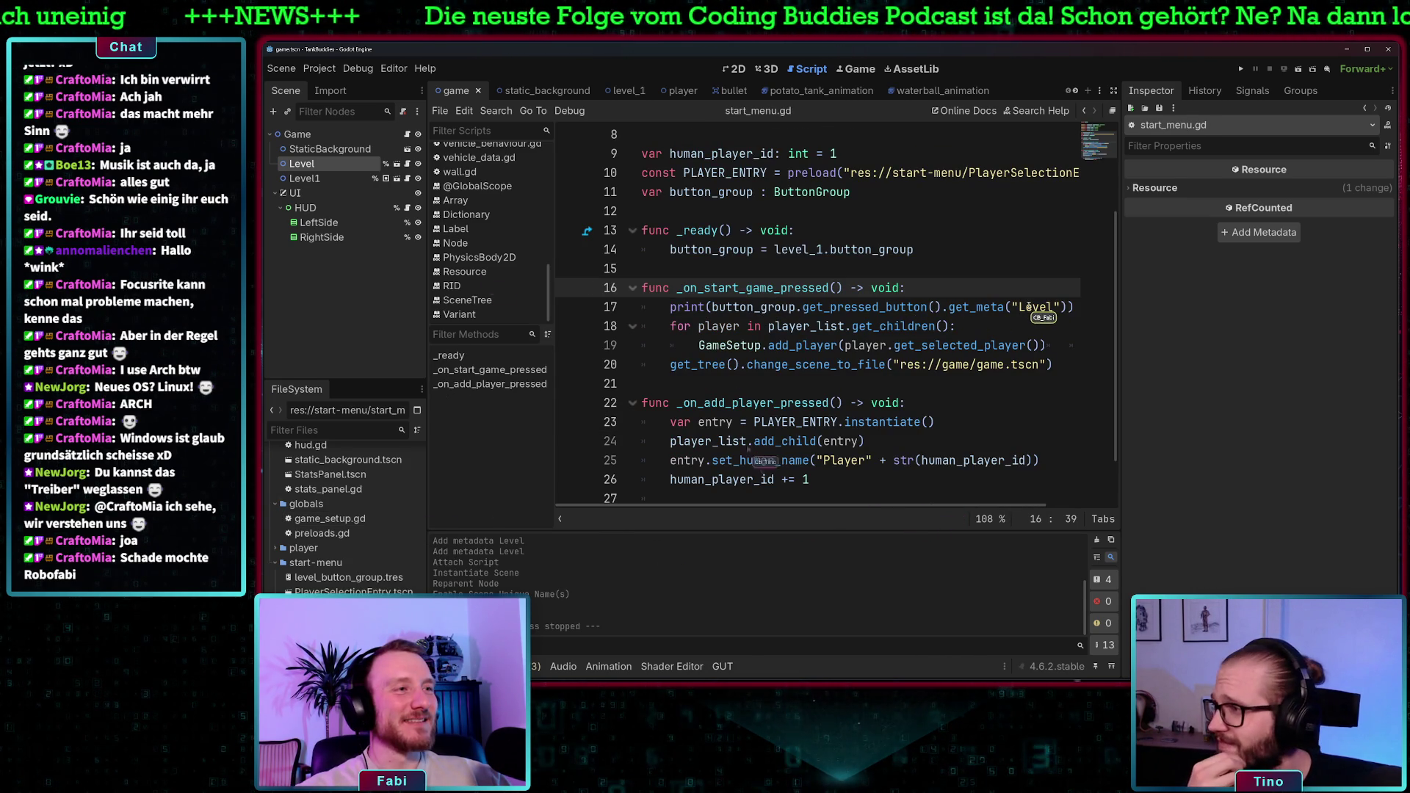
Add a GameSetup.set_level( call on a new line below the print line.
click(1064, 307)
key(Return)
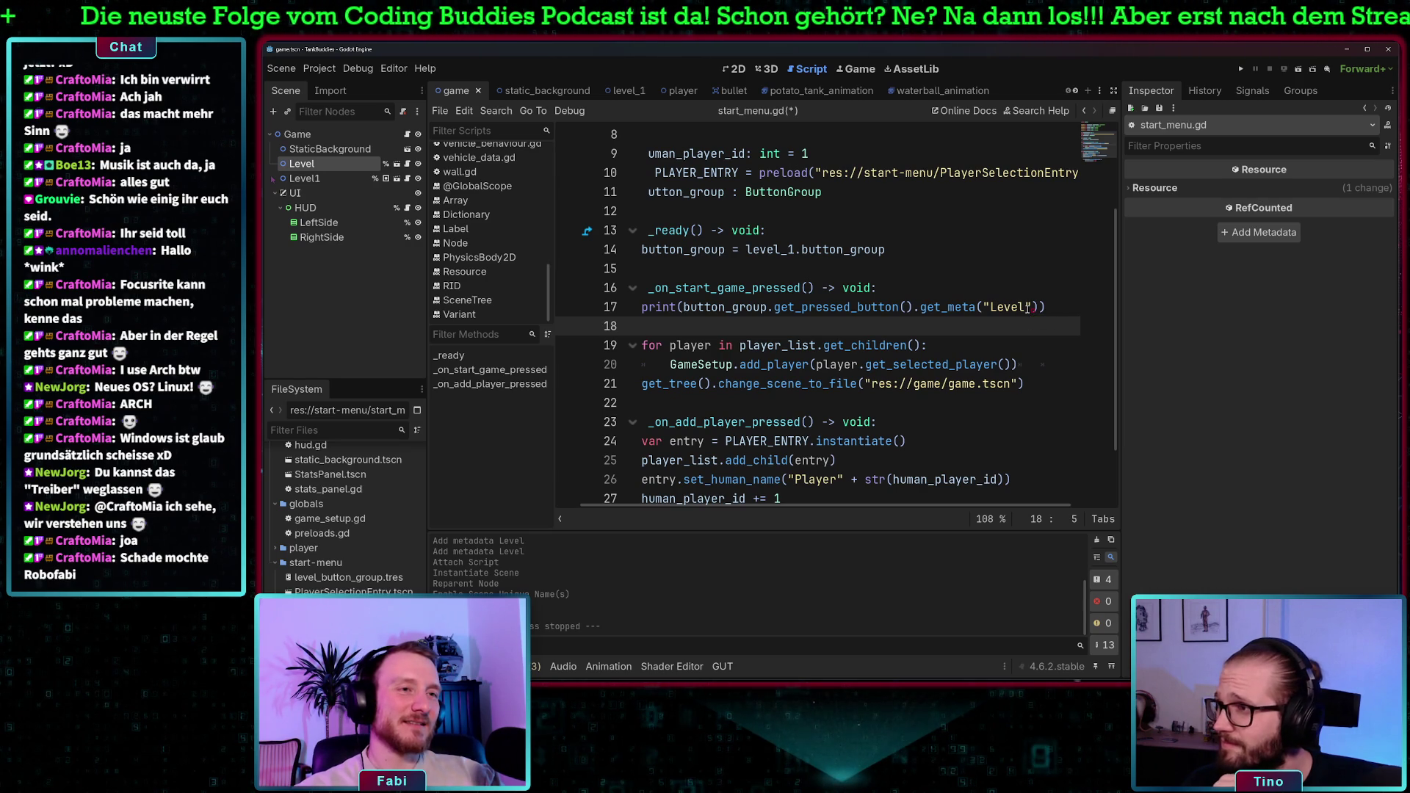
text(Setup.se)
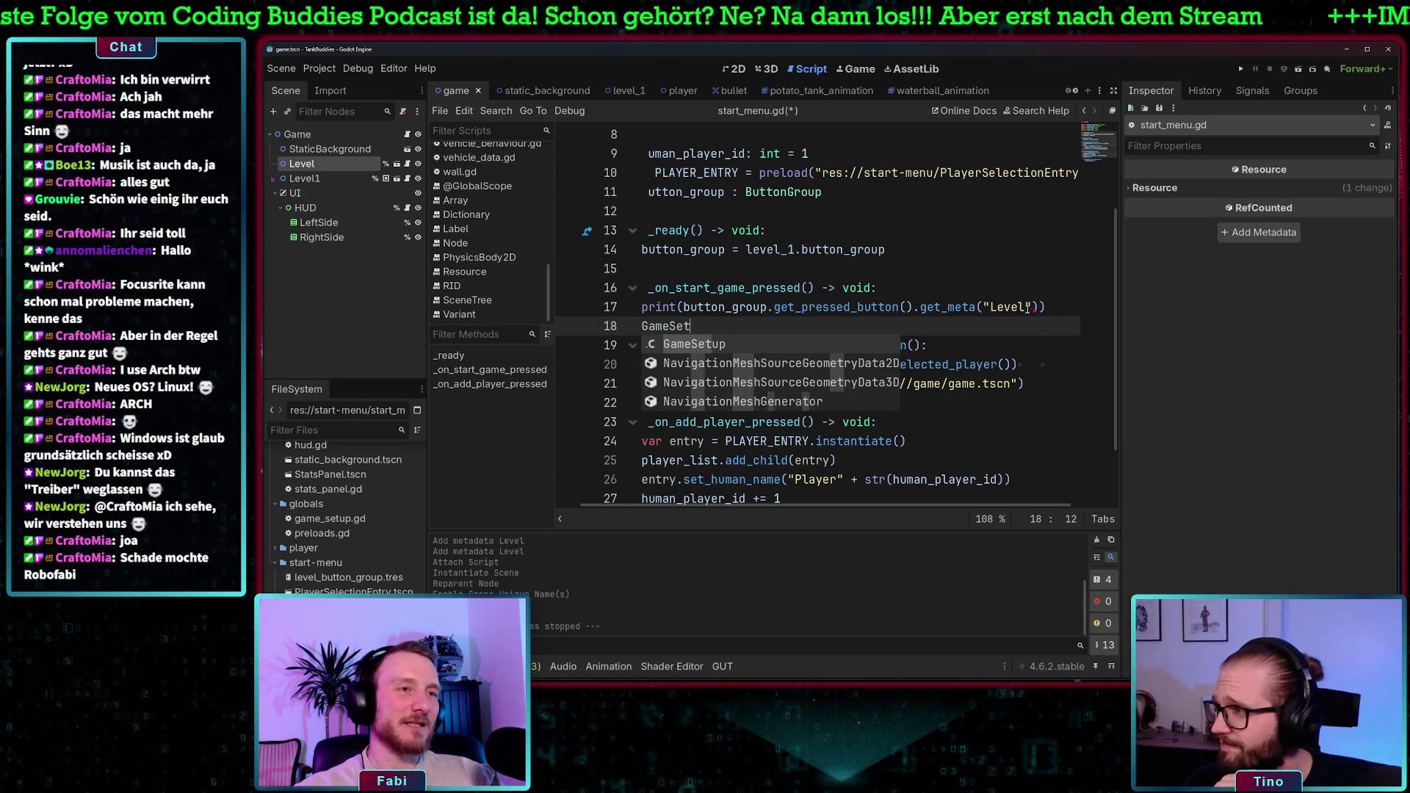
text(t_level)
key(ctrl+s)
text(()
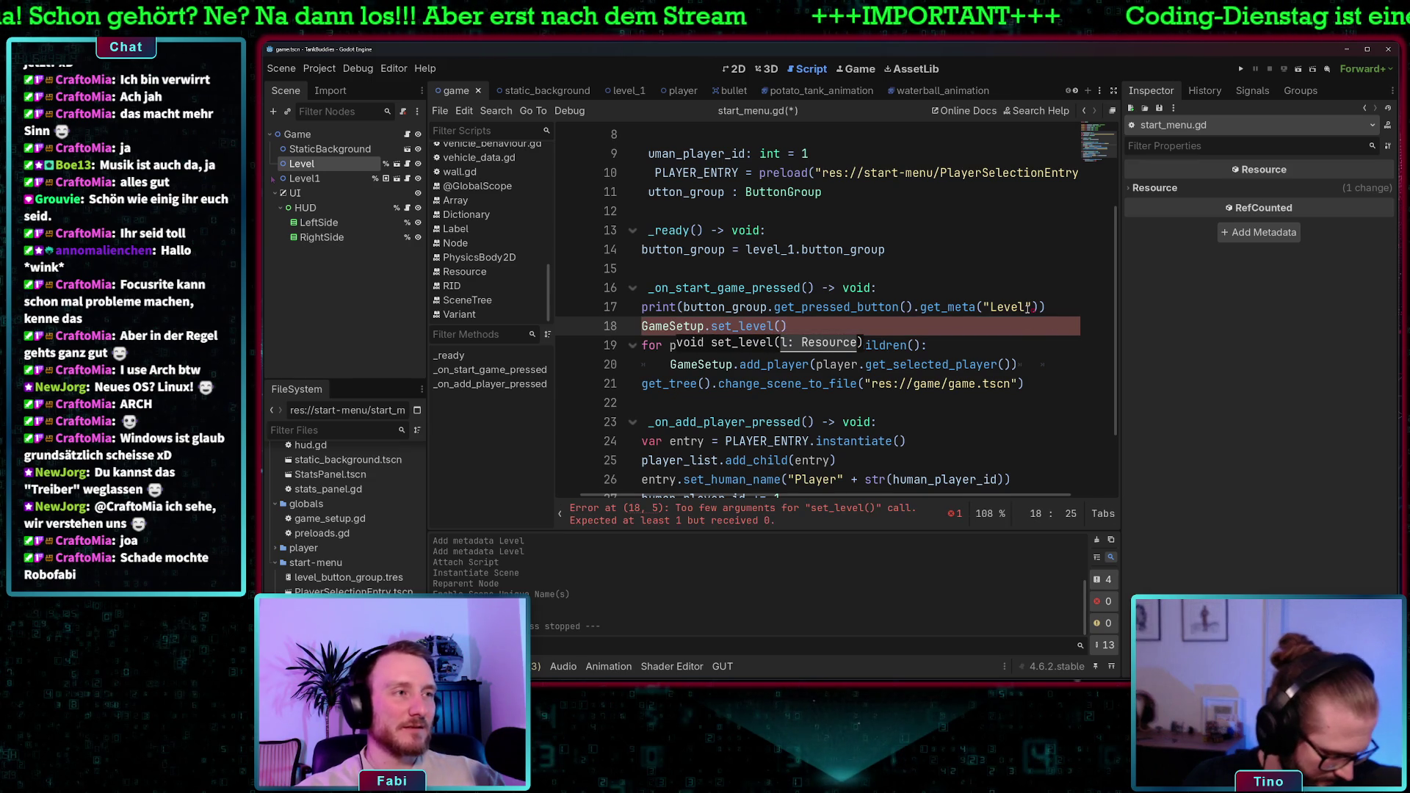
Move the button's get_meta expression out of print into set_level's parentheses, deleting print.
drag(1037, 307, 602, 309)
key(ctrl+x)
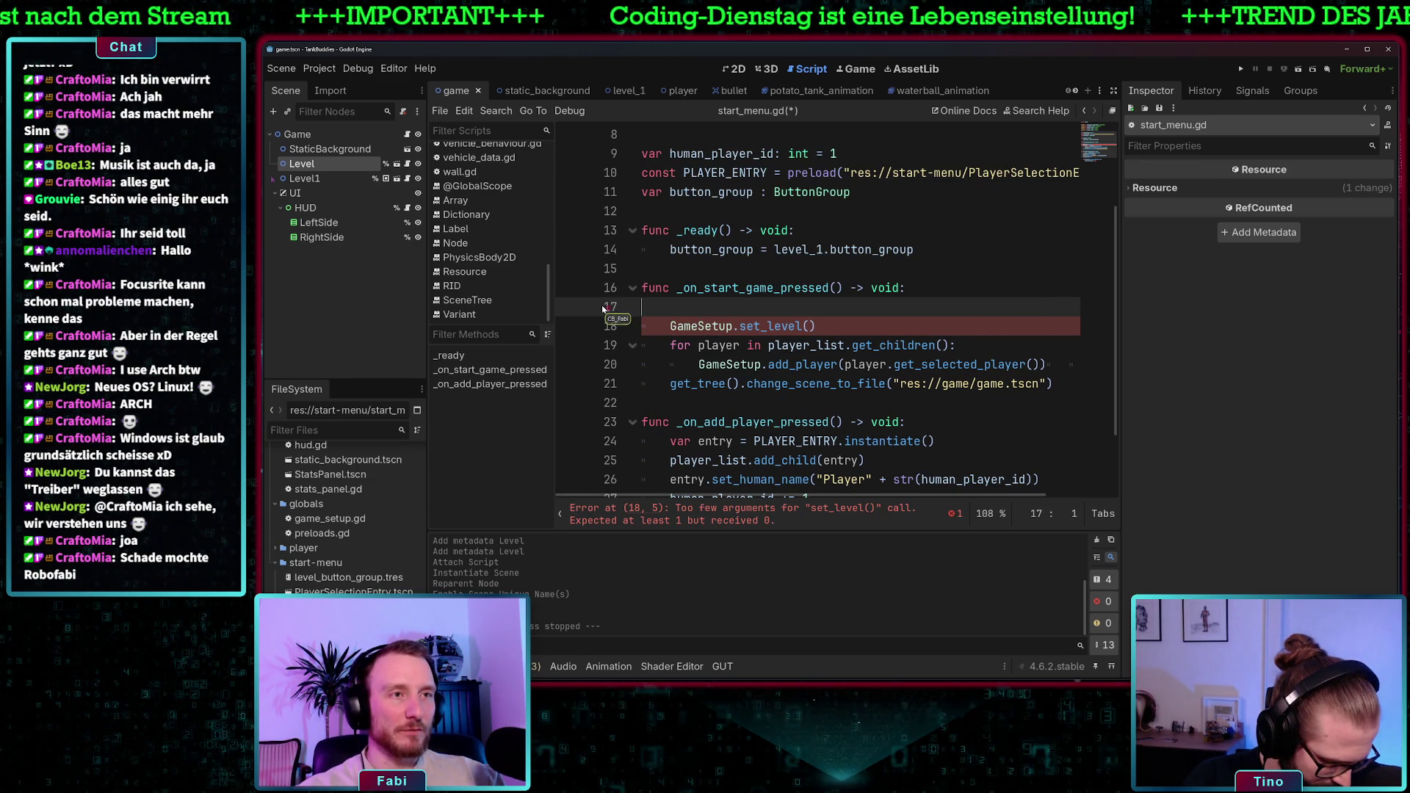
key(BackSpace)
key(BackSpace)
click(810, 307)
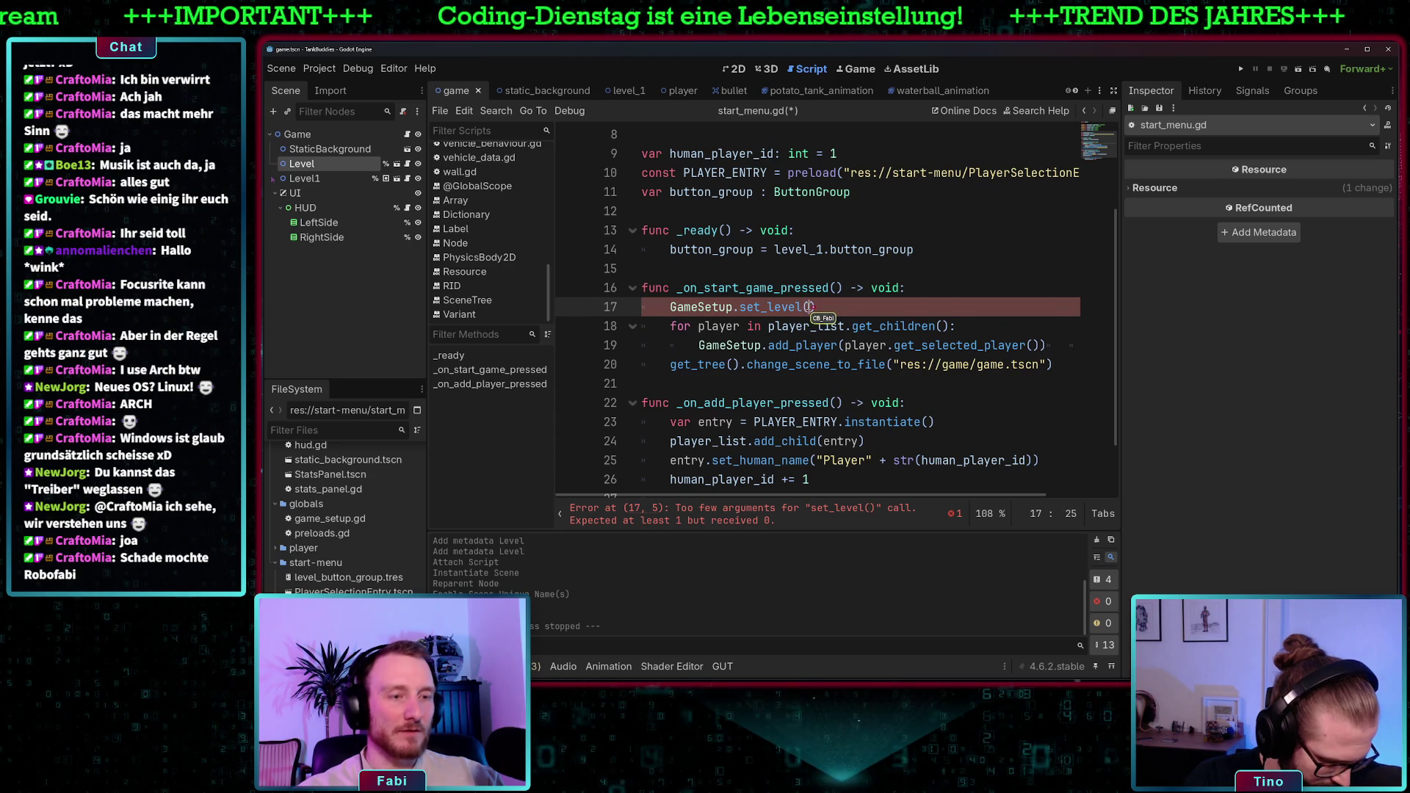
key(ctrl+v)
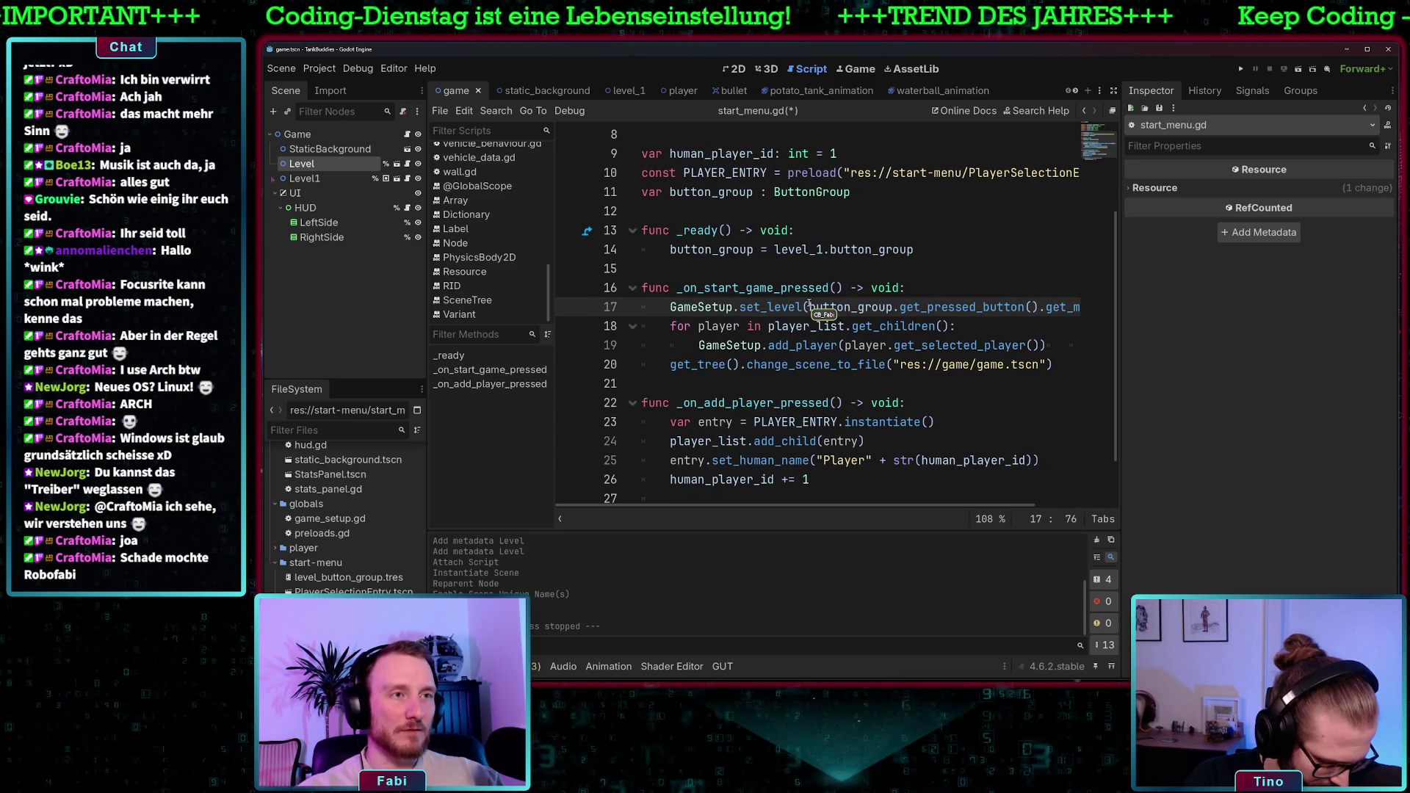
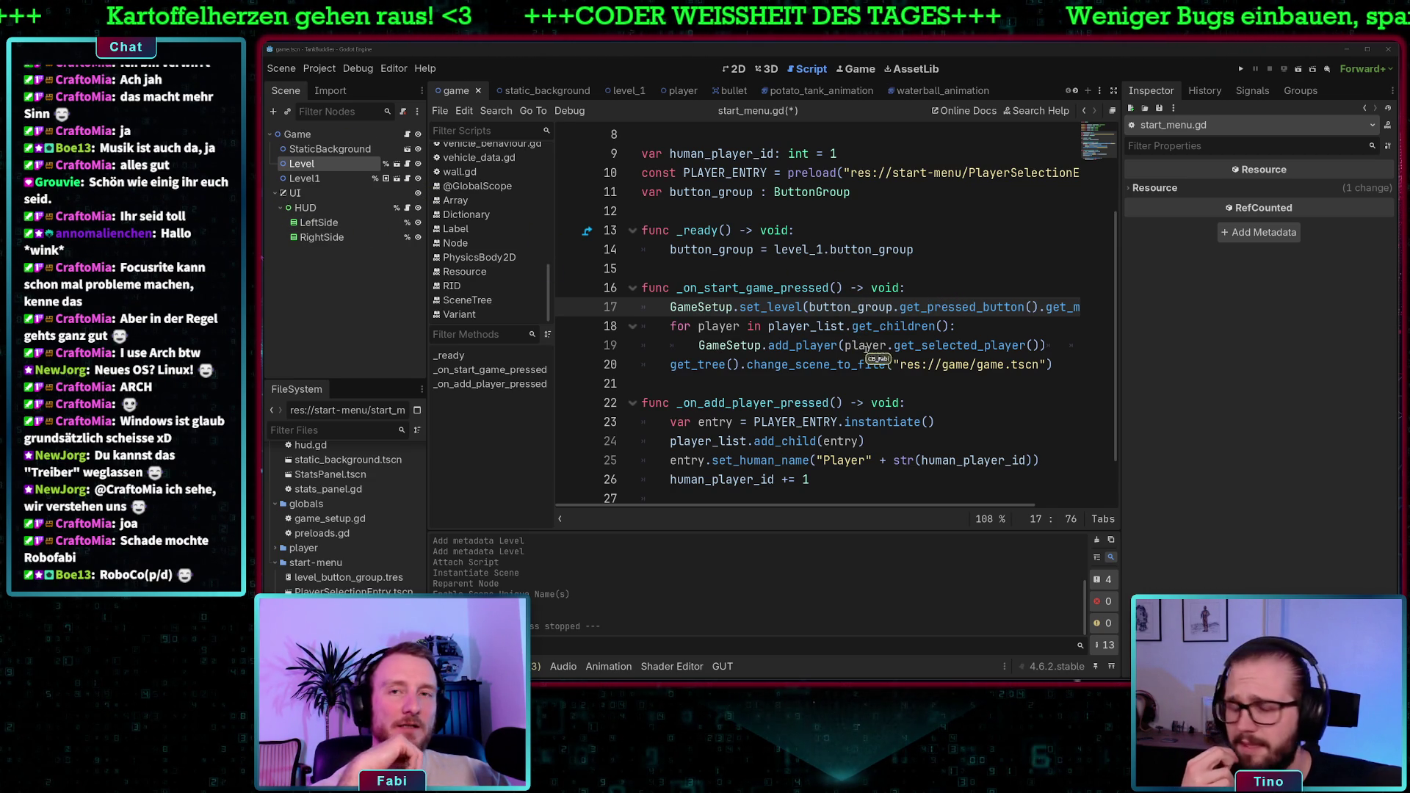
Paste the commented-out GetNode<Button>("Button").ButtonGroup.Connect line as the first line of _ready.
click(882, 380)
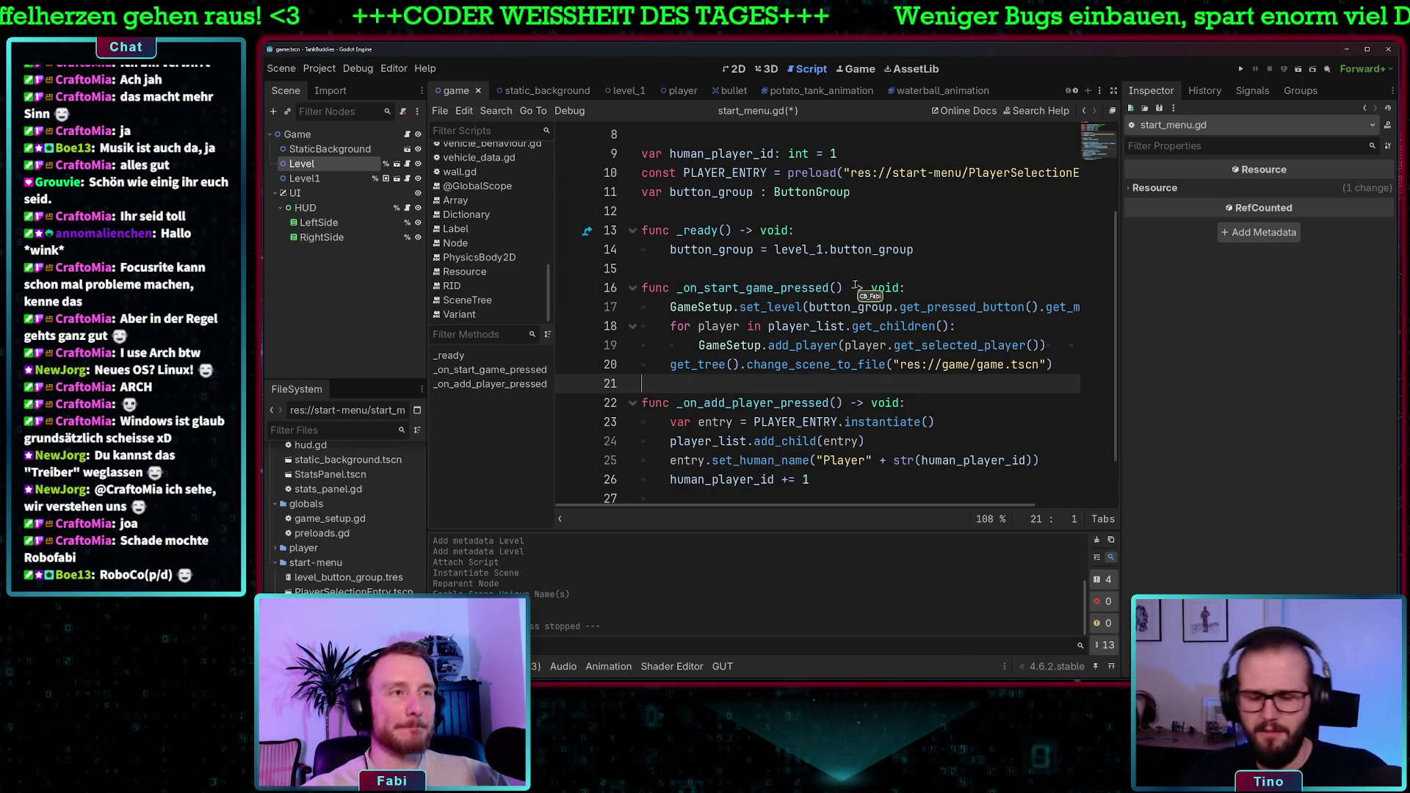
scroll(851, 330, down, 1)
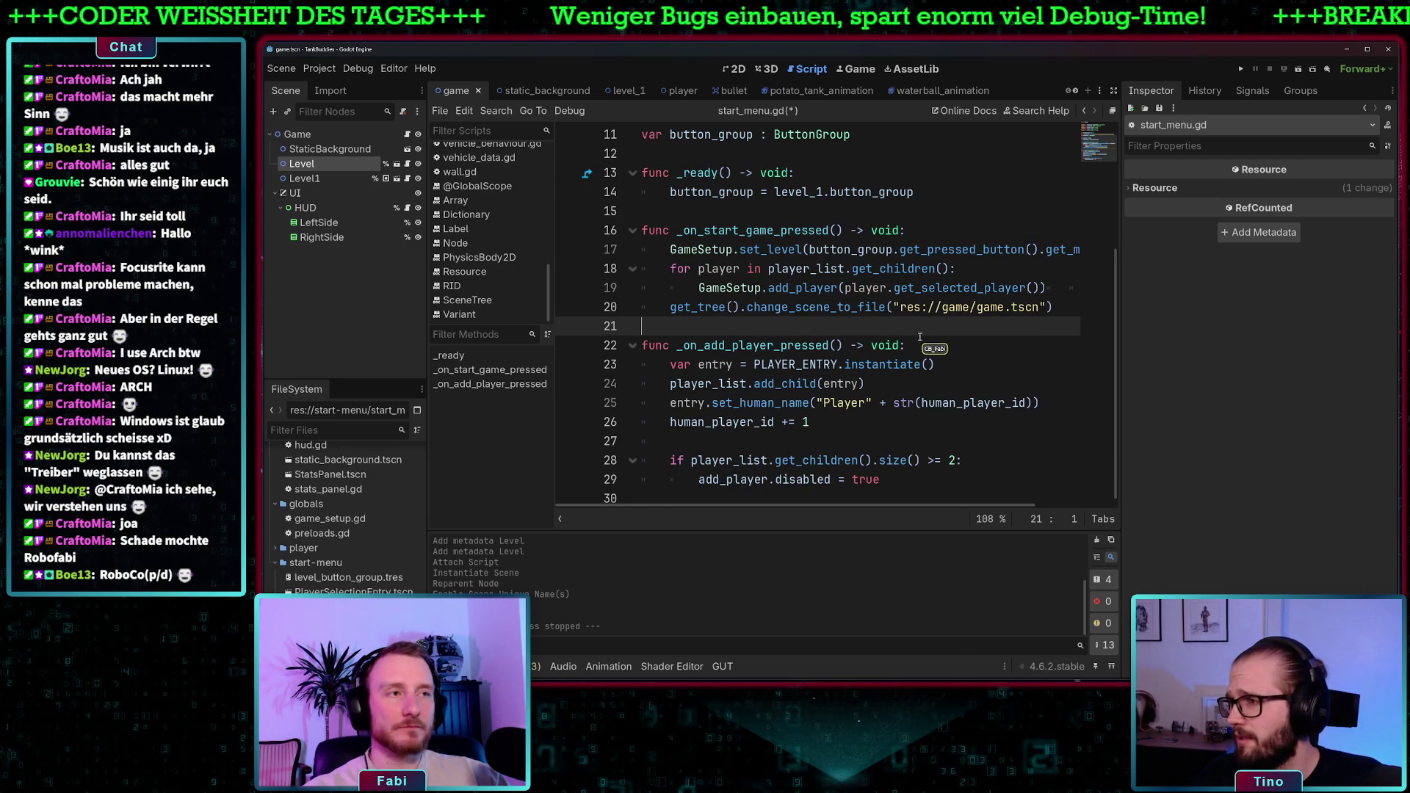
scroll(832, 375, up, 1)
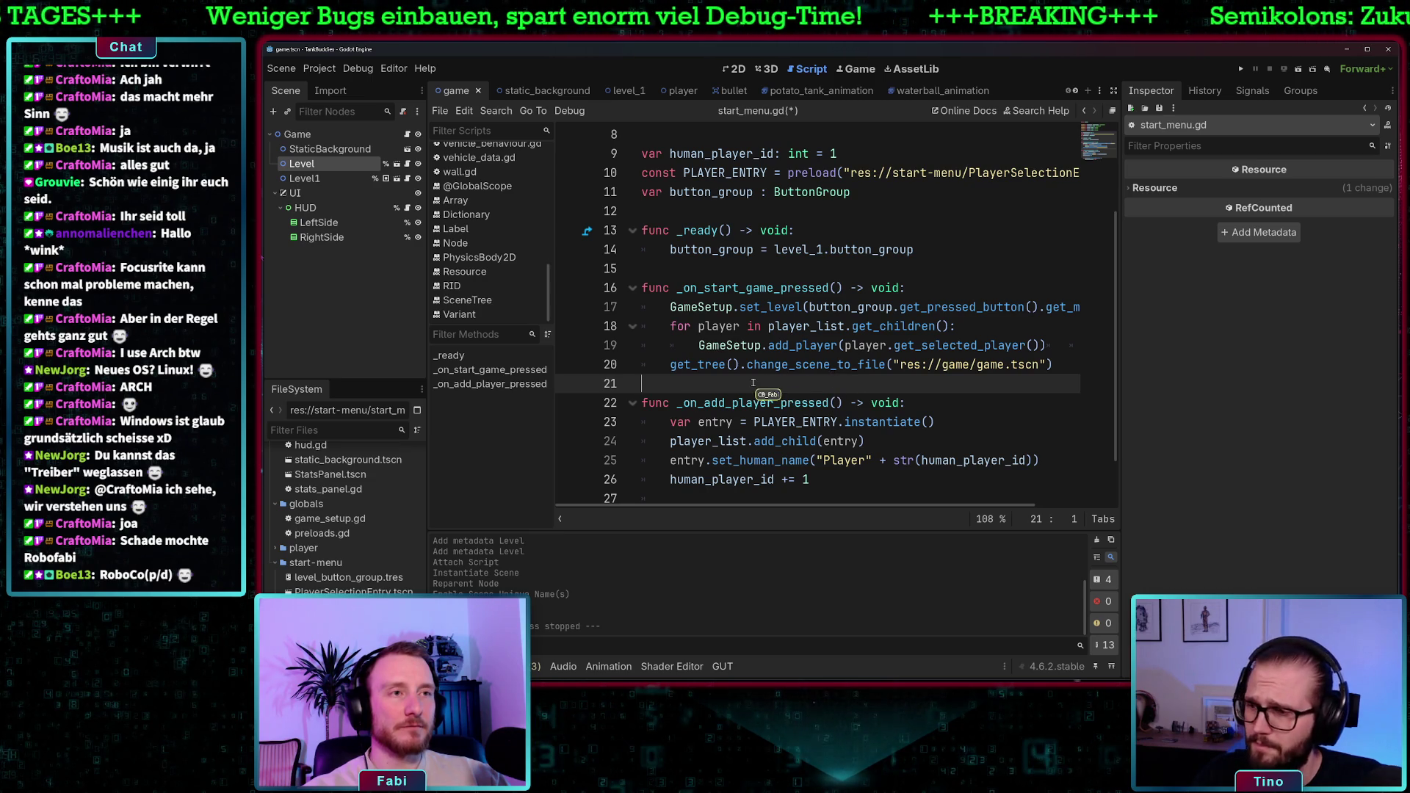
scroll(739, 276, up, 3)
click(834, 371)
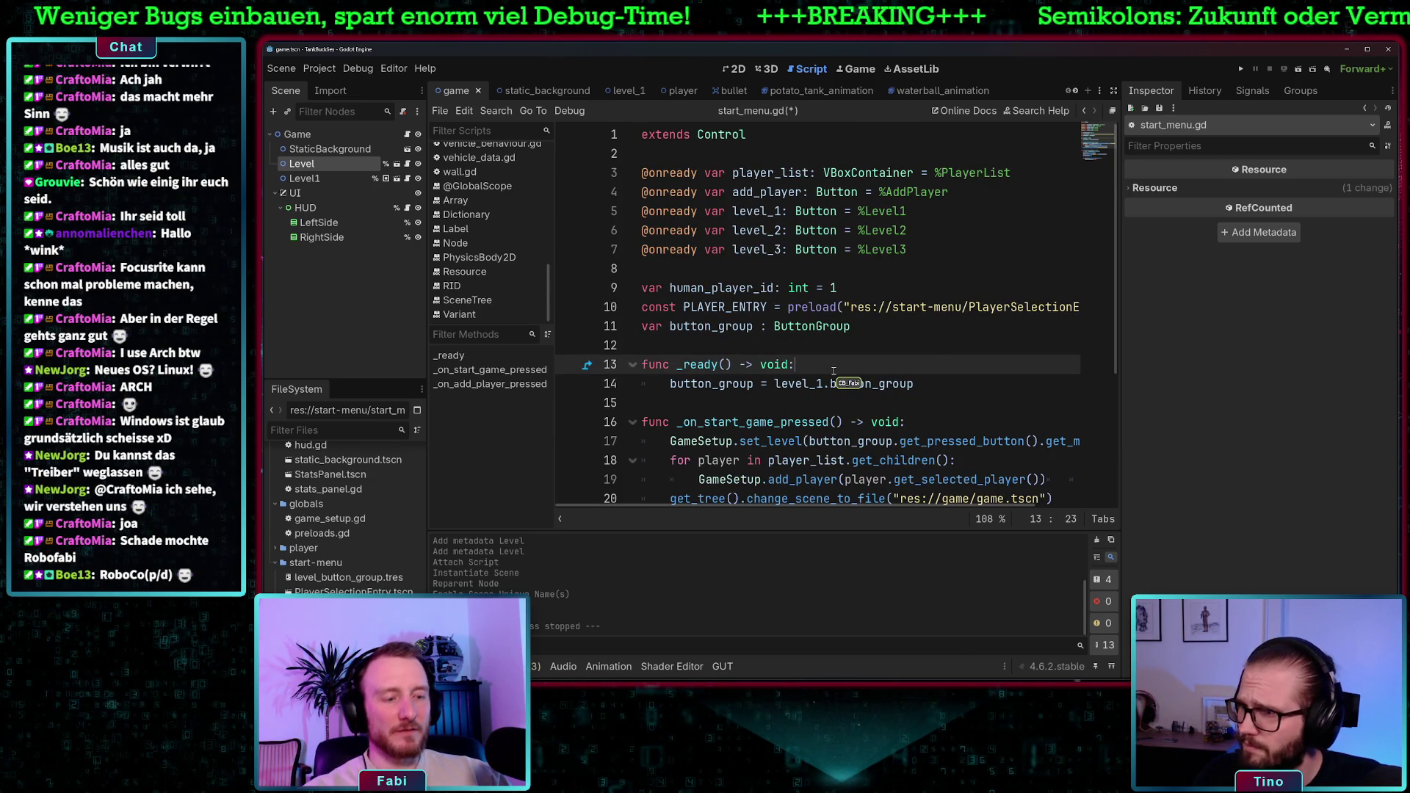
key(Return)
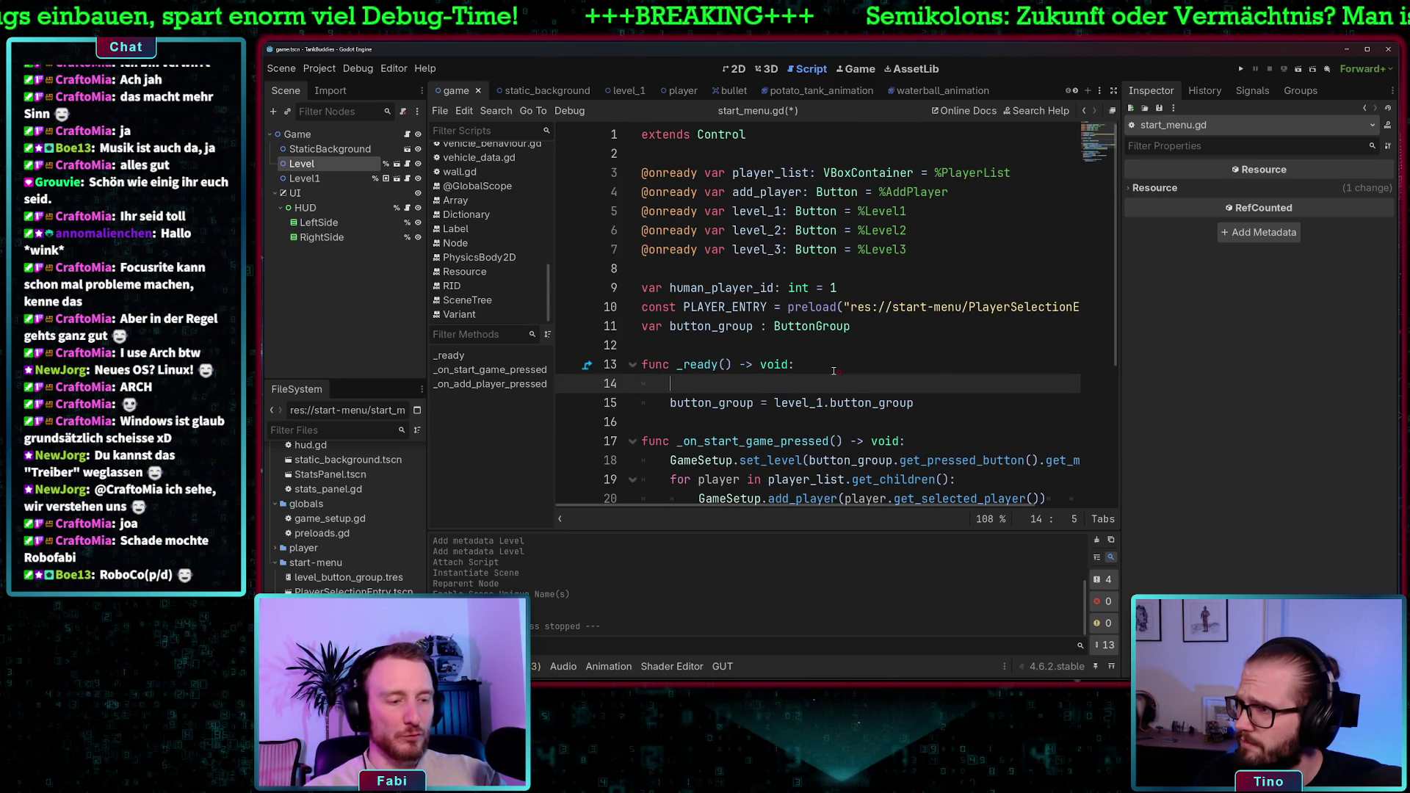
text(GetNode<Button>("Button").ButtonGroup.Connect(ButtonGroup.SignalName.Pressed, this.ButtonGroupPressedCallable);)
scroll(852, 360, left, 5)
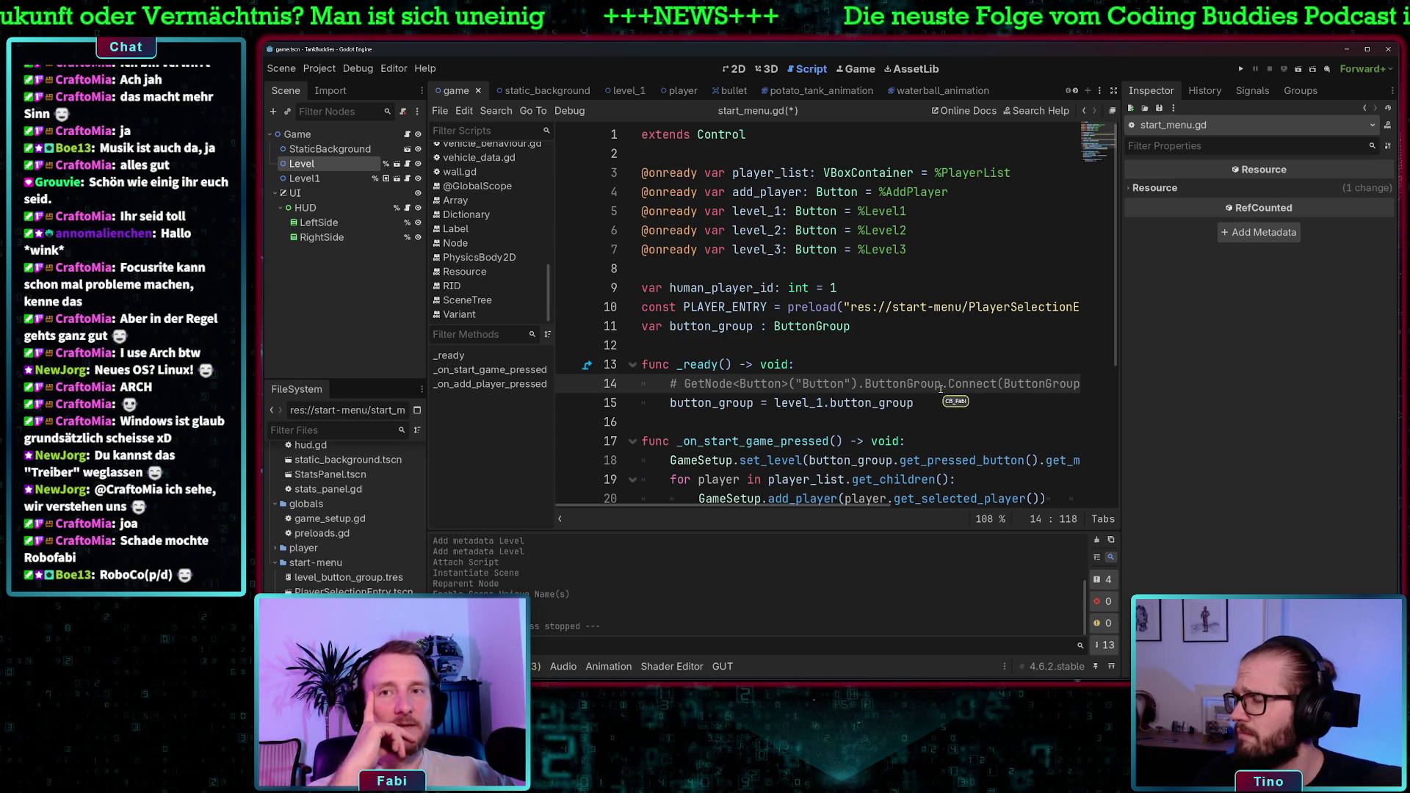
mouse_move(941, 388)
scroll(911, 389, right, 5)
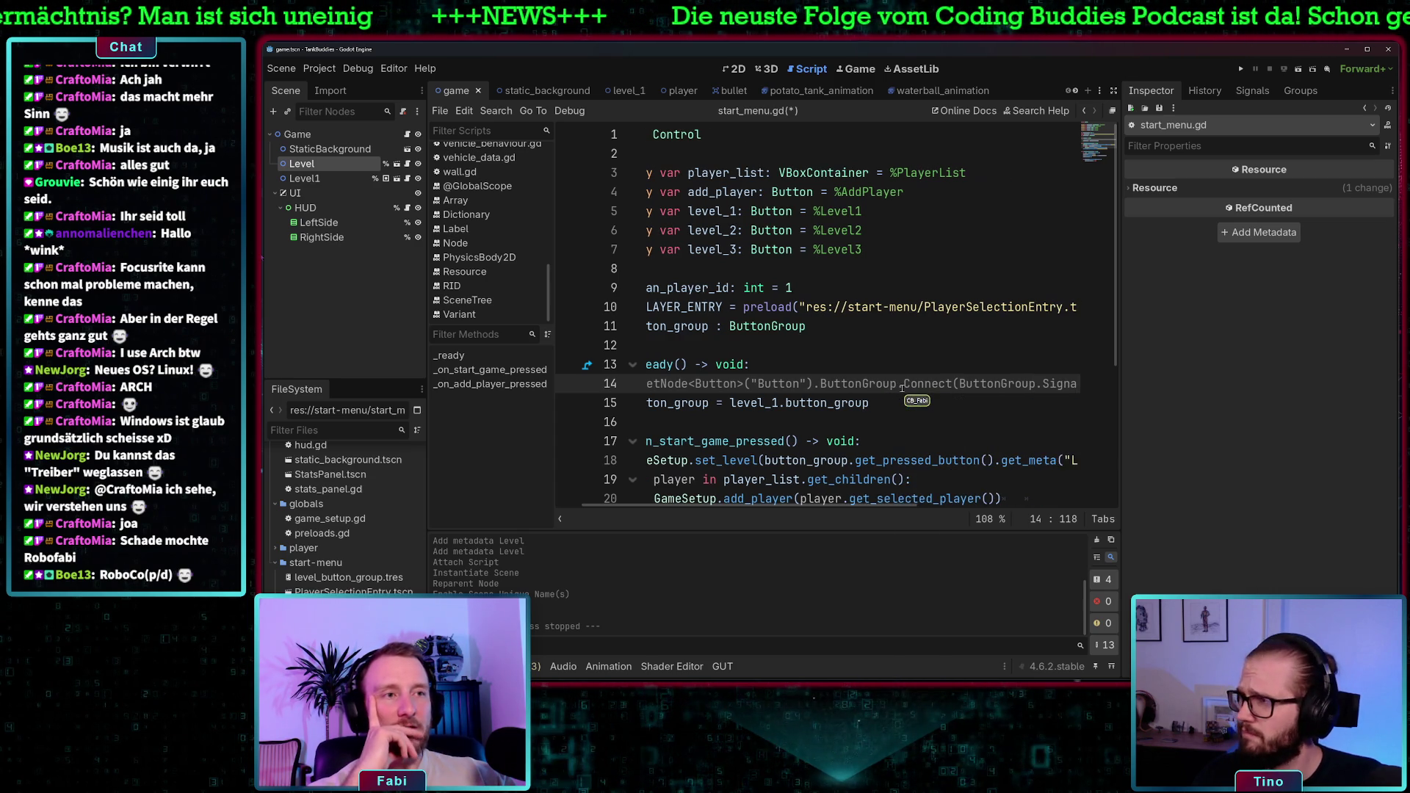
scroll(902, 388, right, 3)
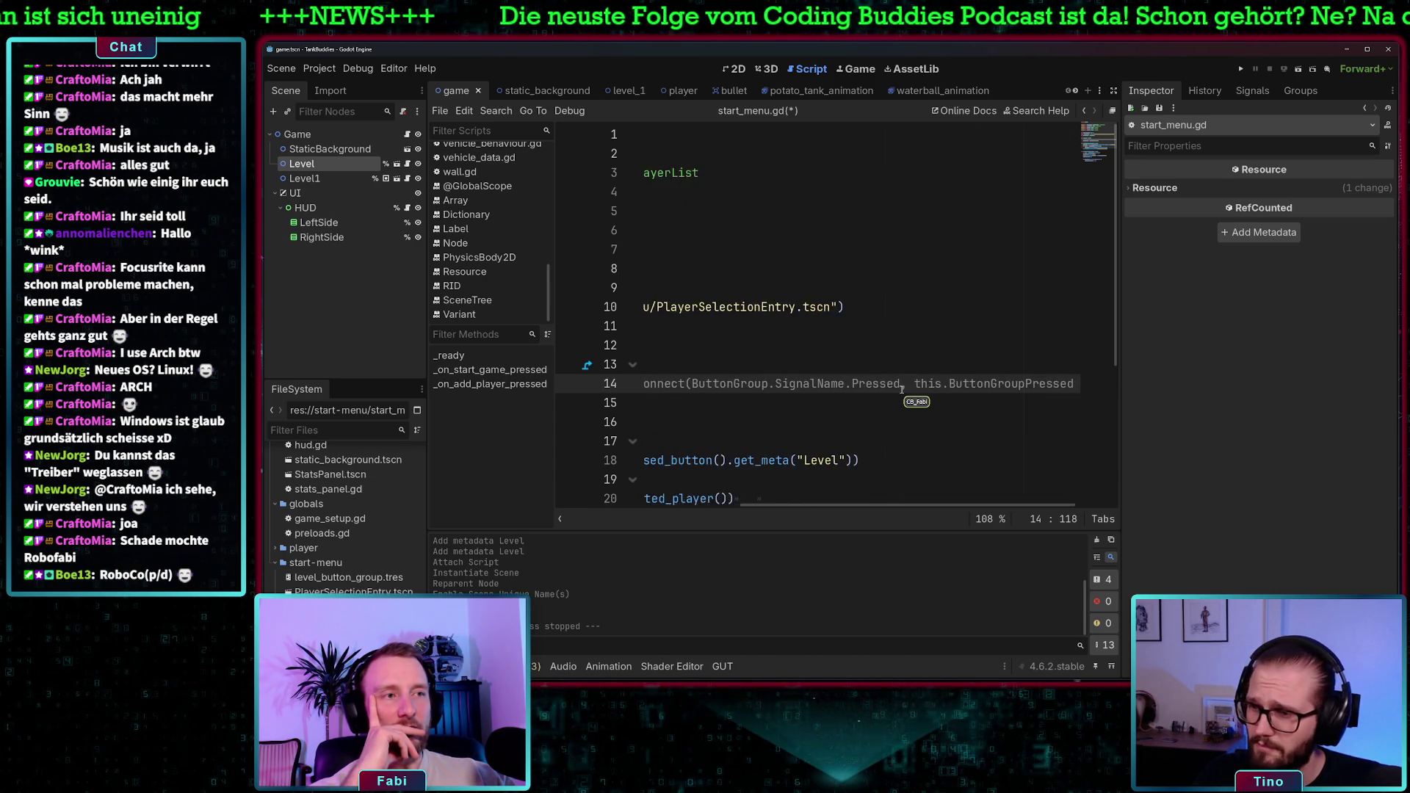
scroll(901, 388, left, 3)
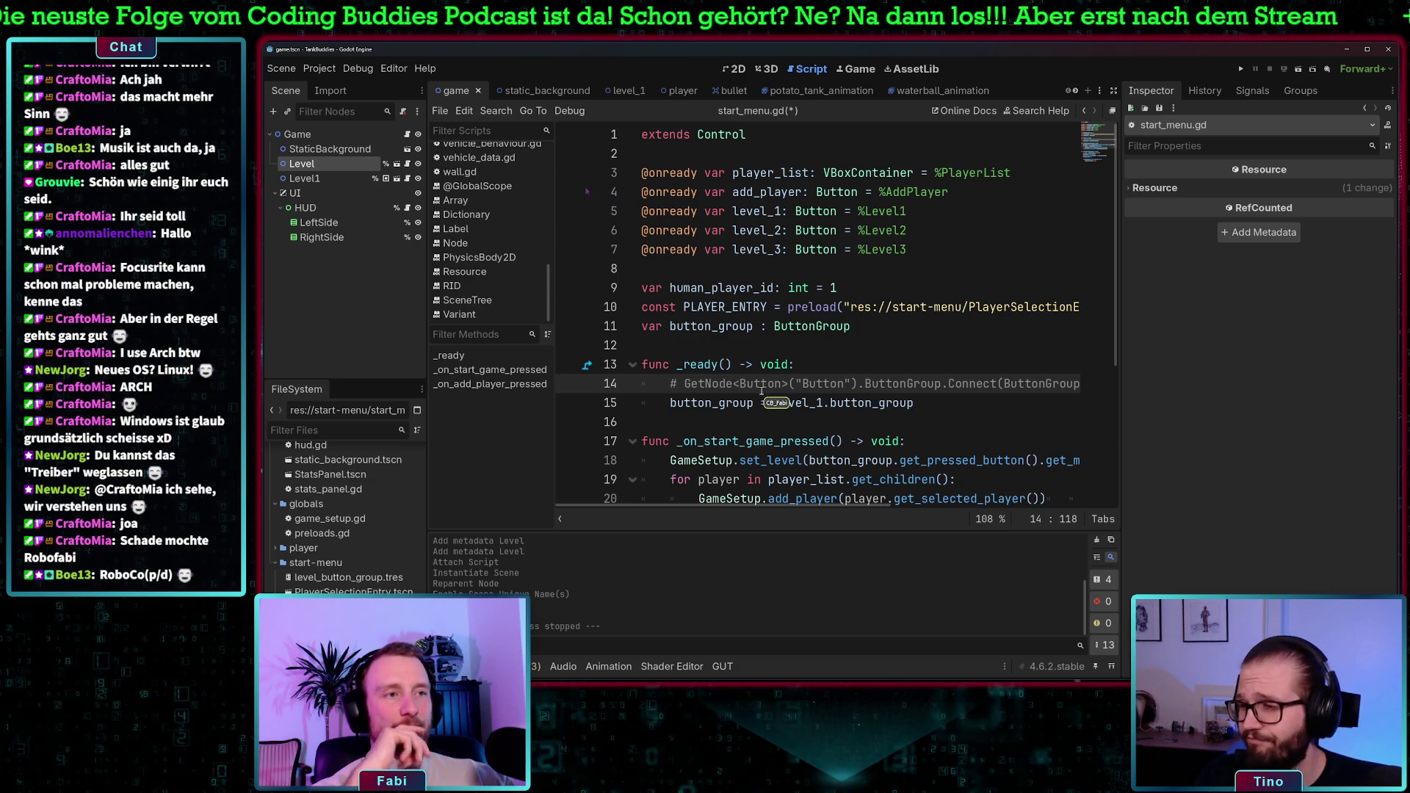
scroll(844, 396, right, 2)
scroll(841, 395, right, 3)
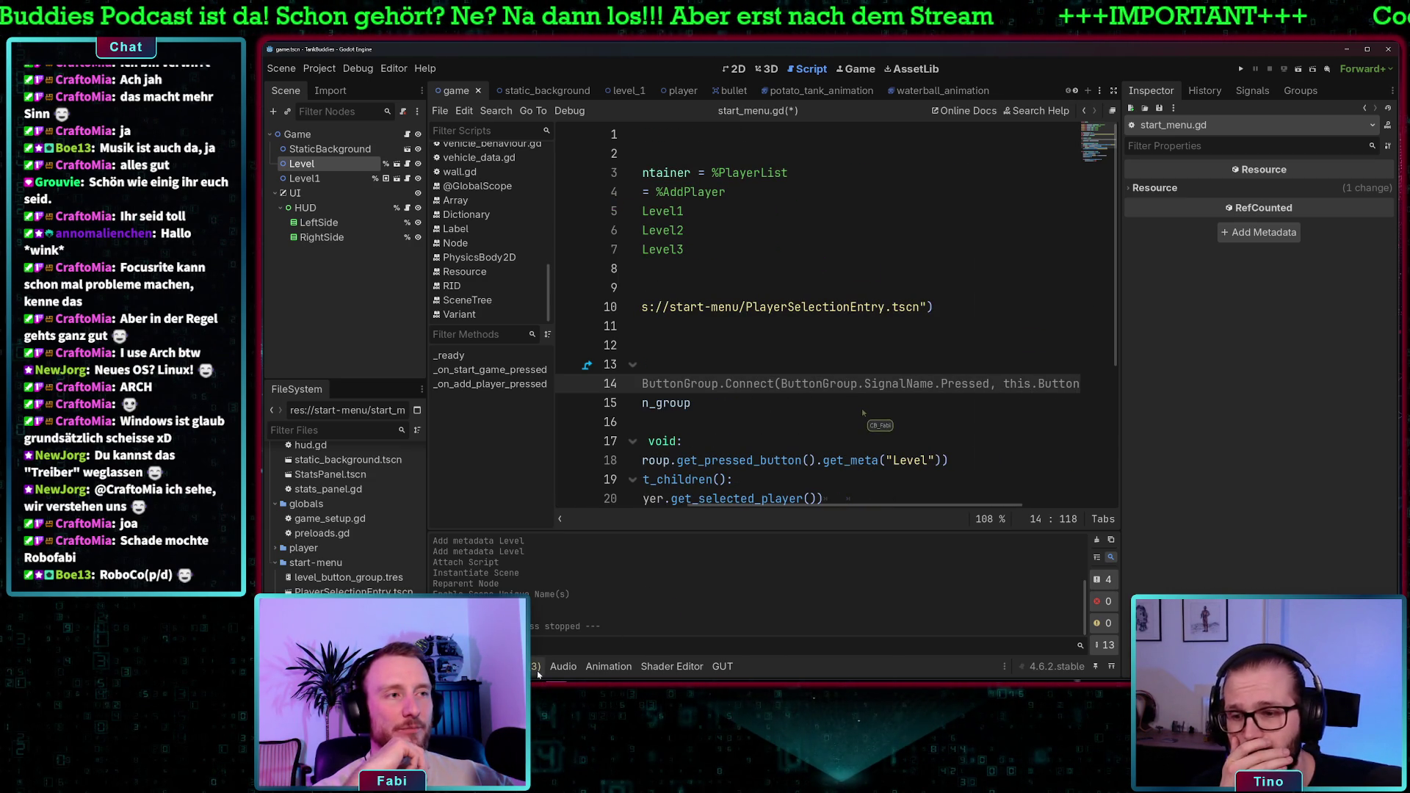
scroll(1002, 408, right, 2)
scroll(995, 400, right, 2)
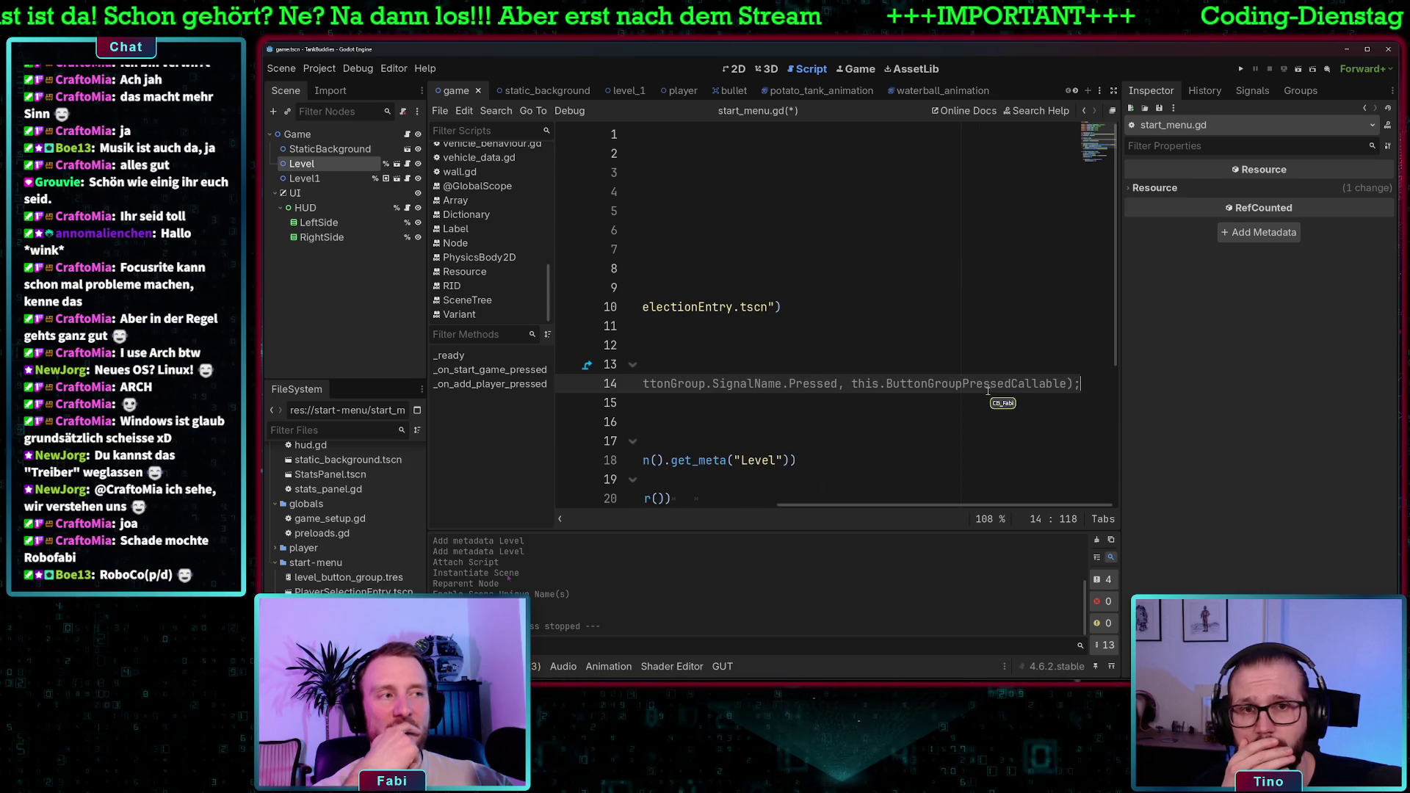
scroll(979, 389, left, 6)
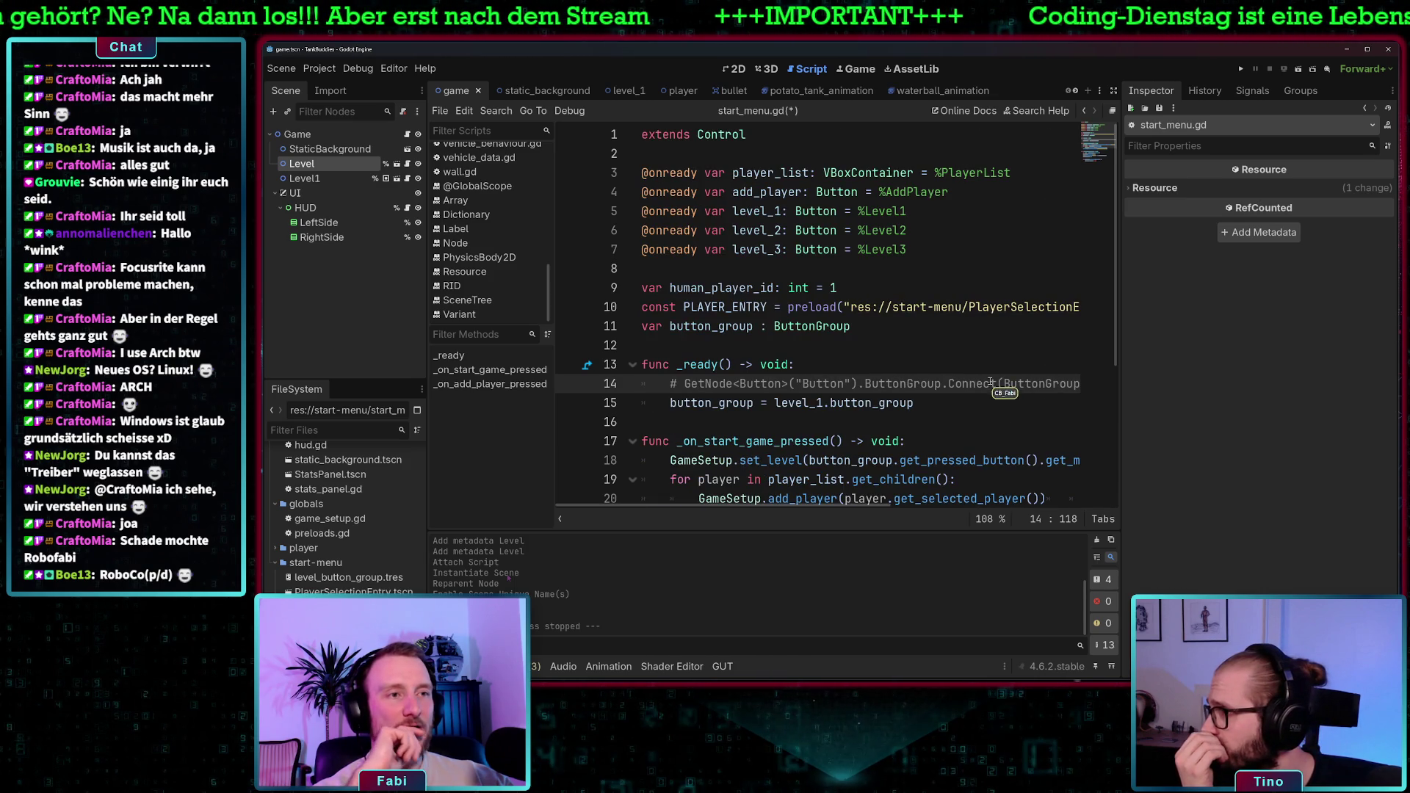
scroll(944, 405, down, 4)
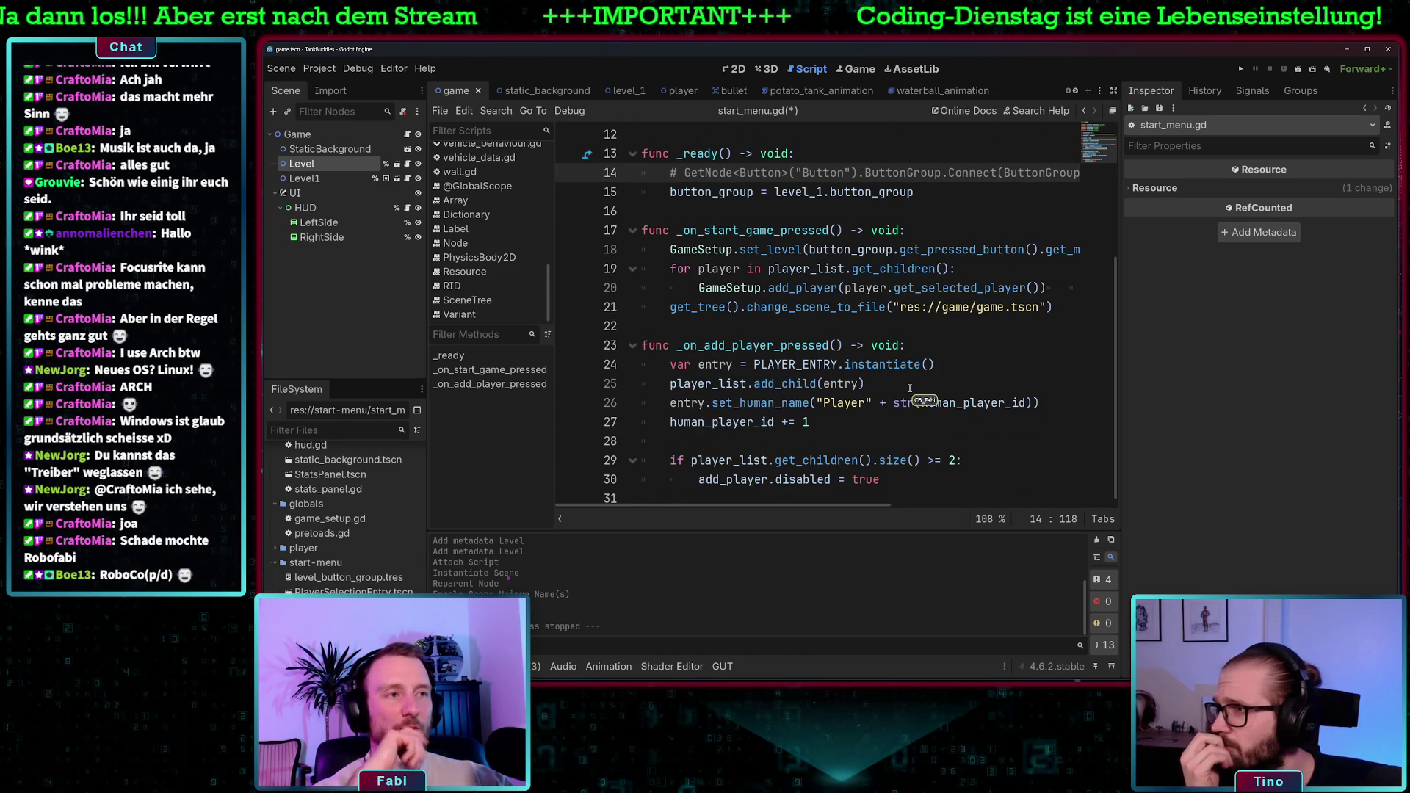
click(699, 249)
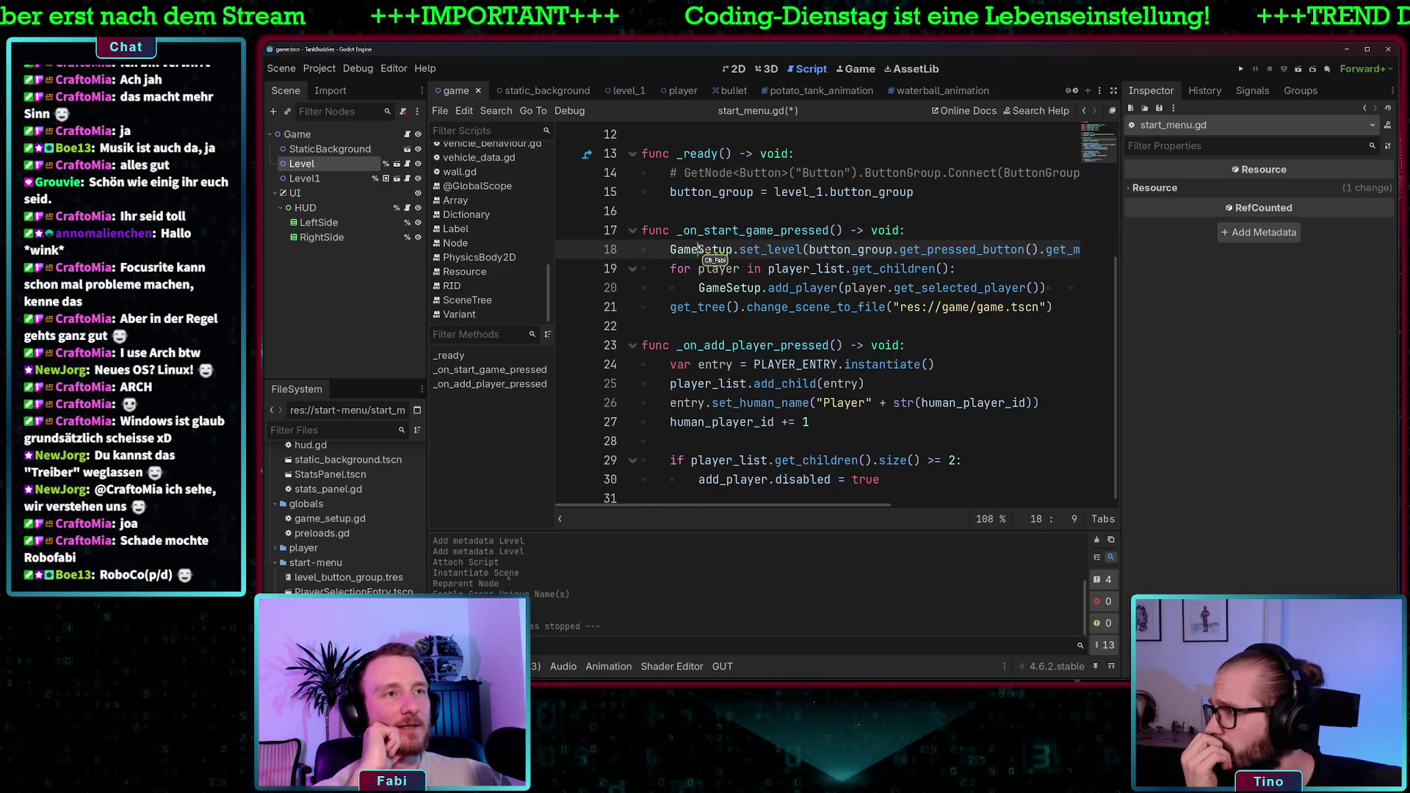
Mark the set_level call on line 18 and switch to the start_menu scene.
drag(689, 253, 1057, 253)
click(888, 250)
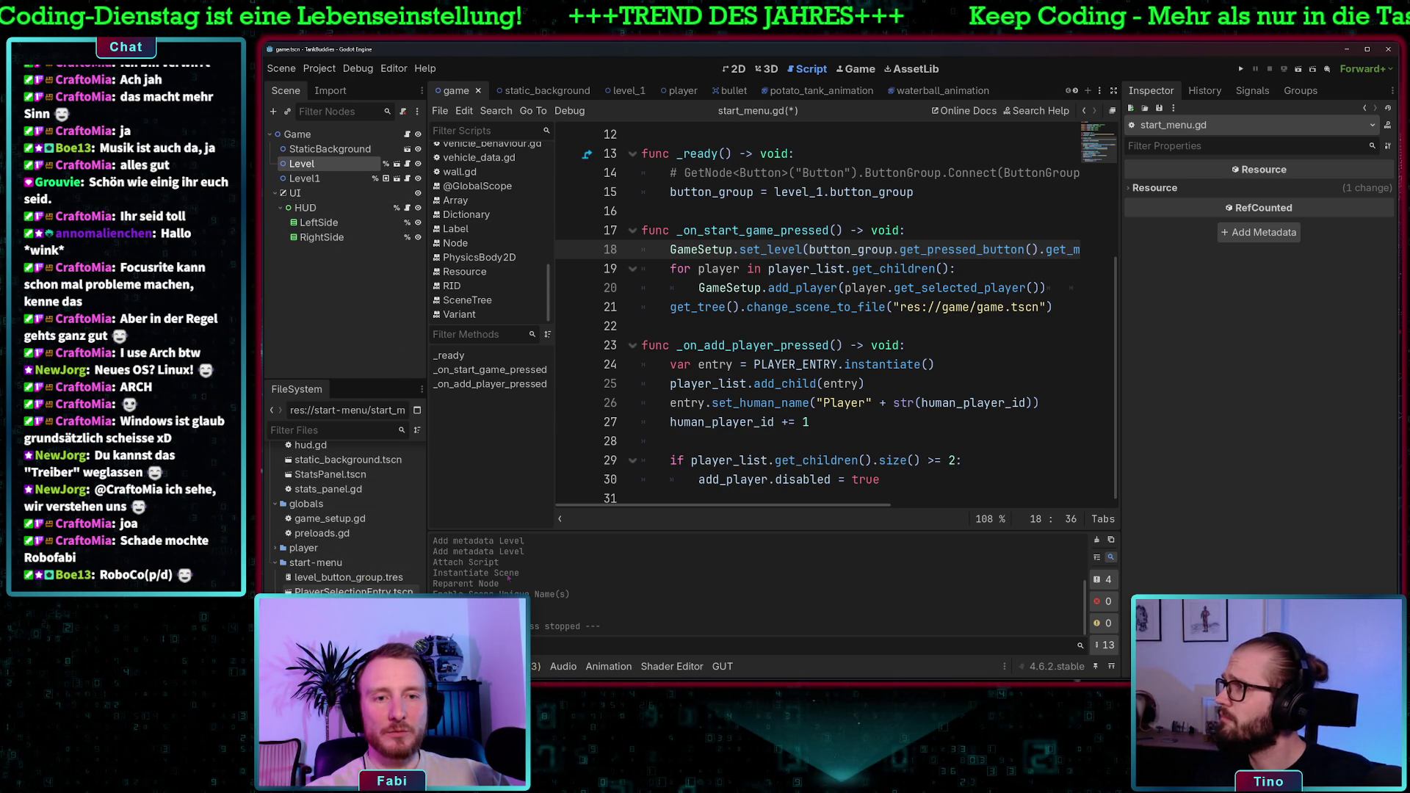
click(318, 193)
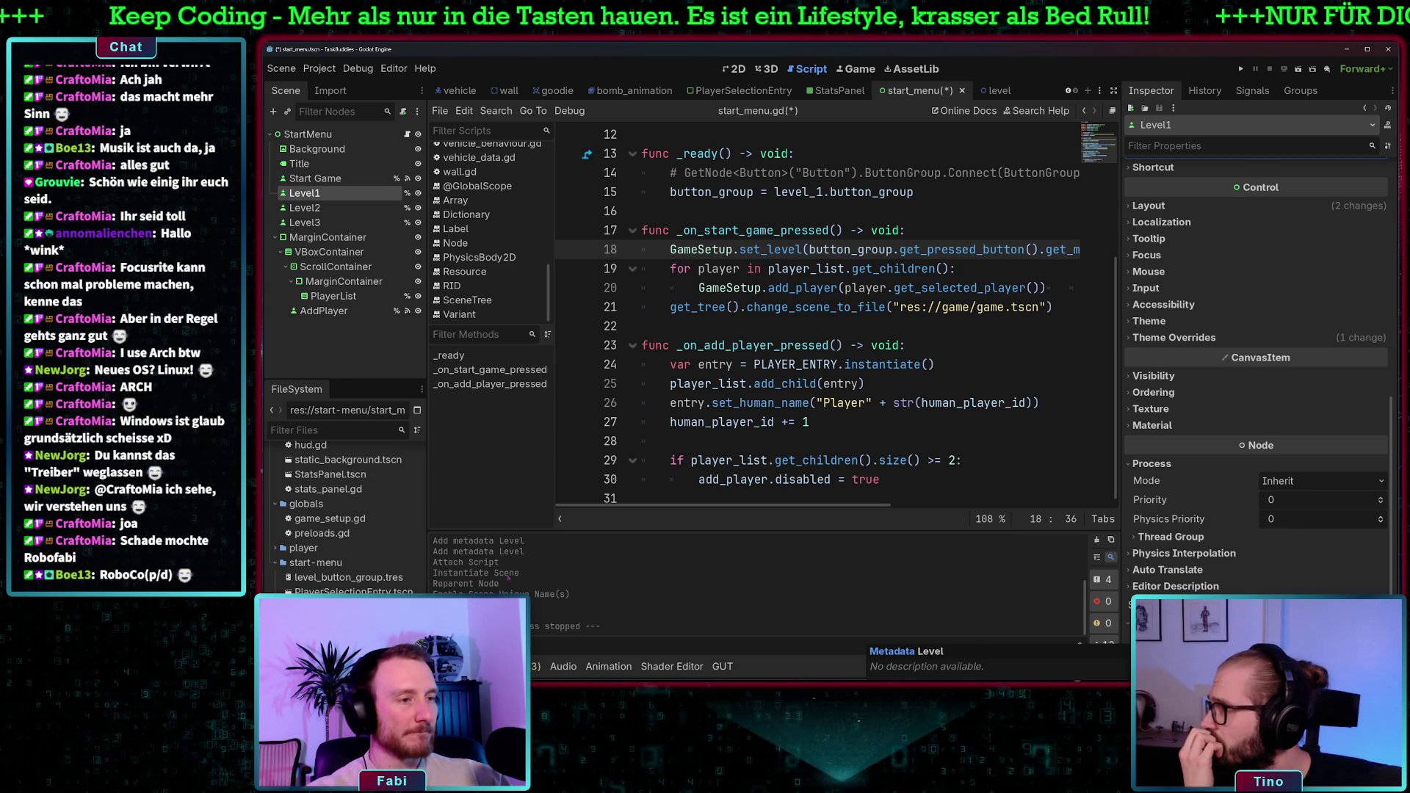
Start and cancel adding metadata to Level1, then jump to set_level's definition.
click(1256, 639)
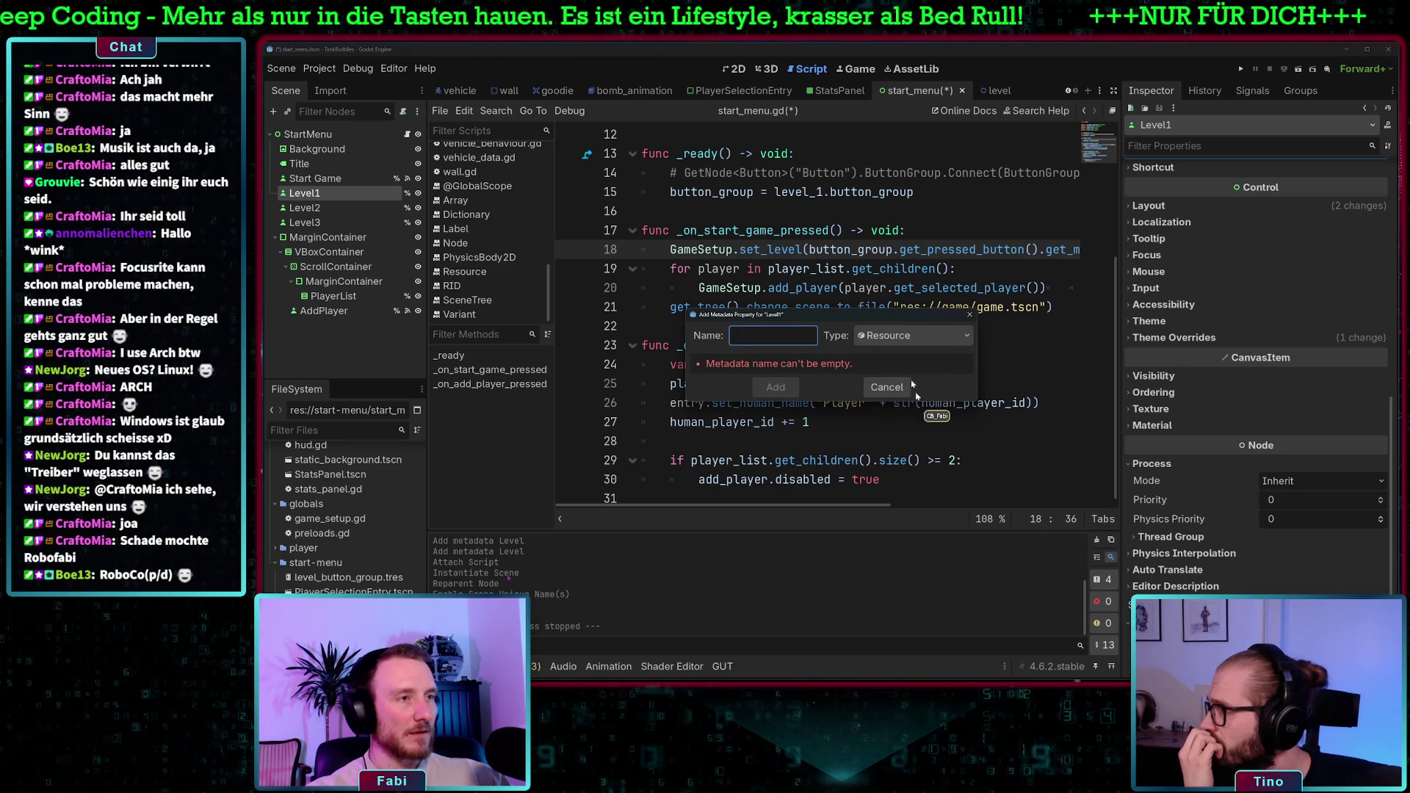
click(969, 315)
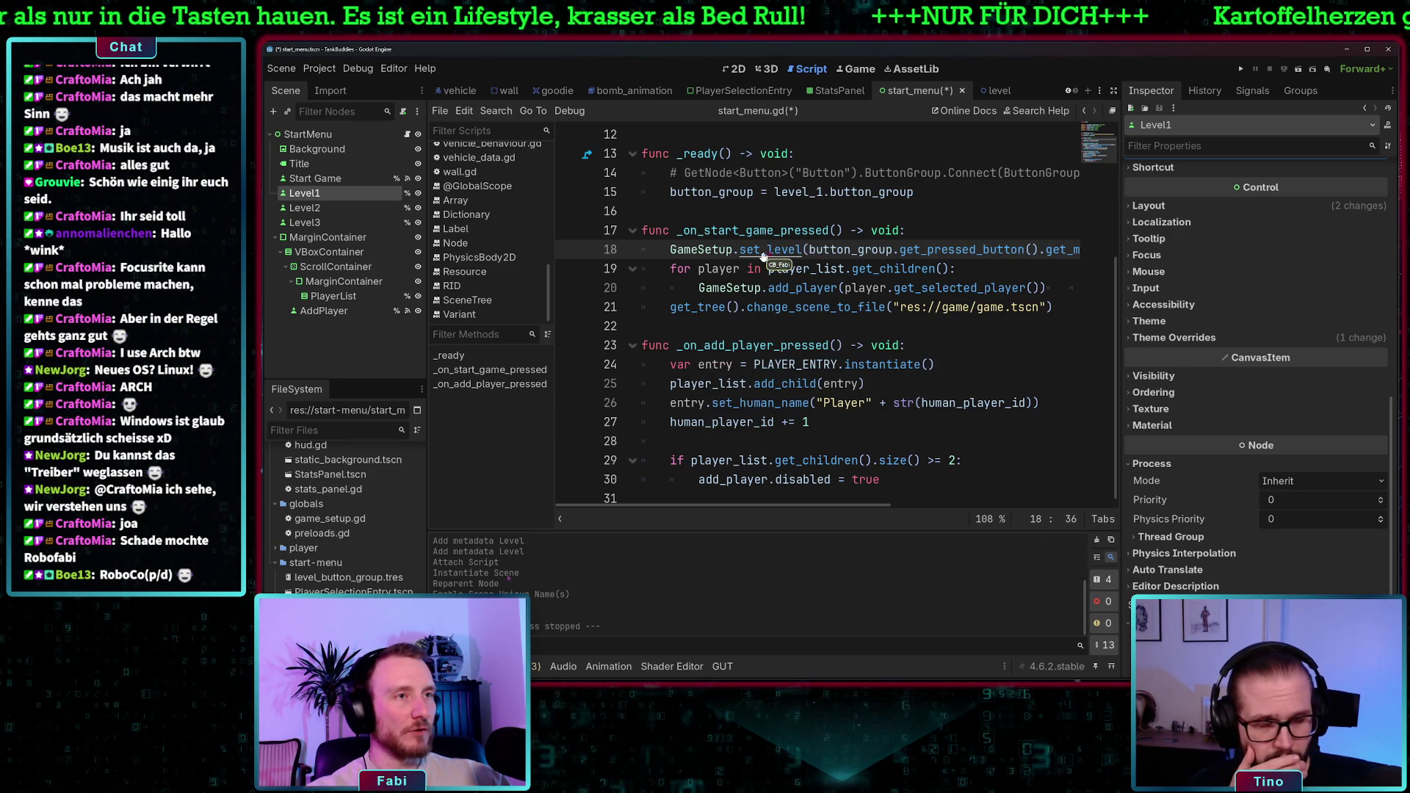
ctrl+click(767, 250)
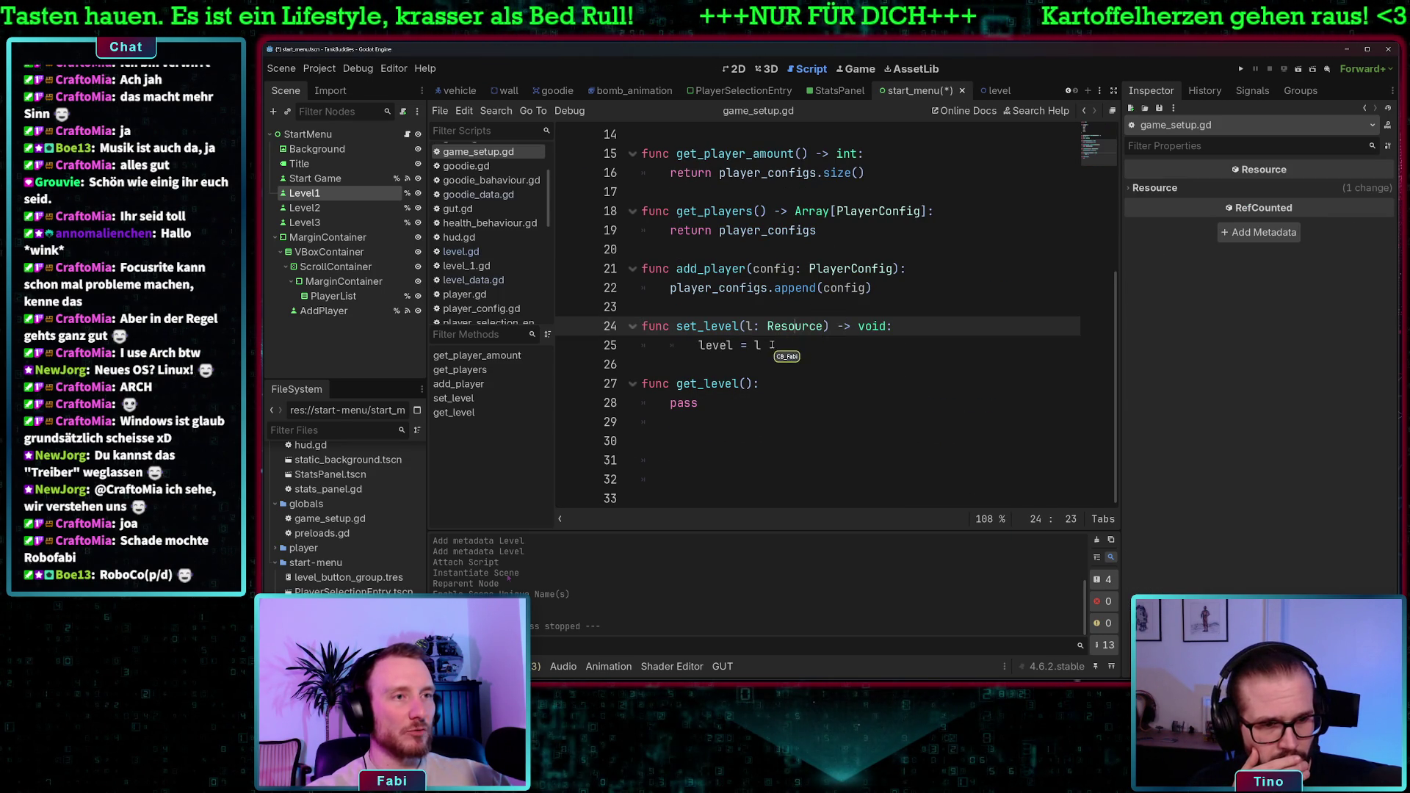
Add '-> Resource' after get_level() and replace its pass body with 'return level'.
ctrl+click(716, 345)
scroll(815, 355, down, 2)
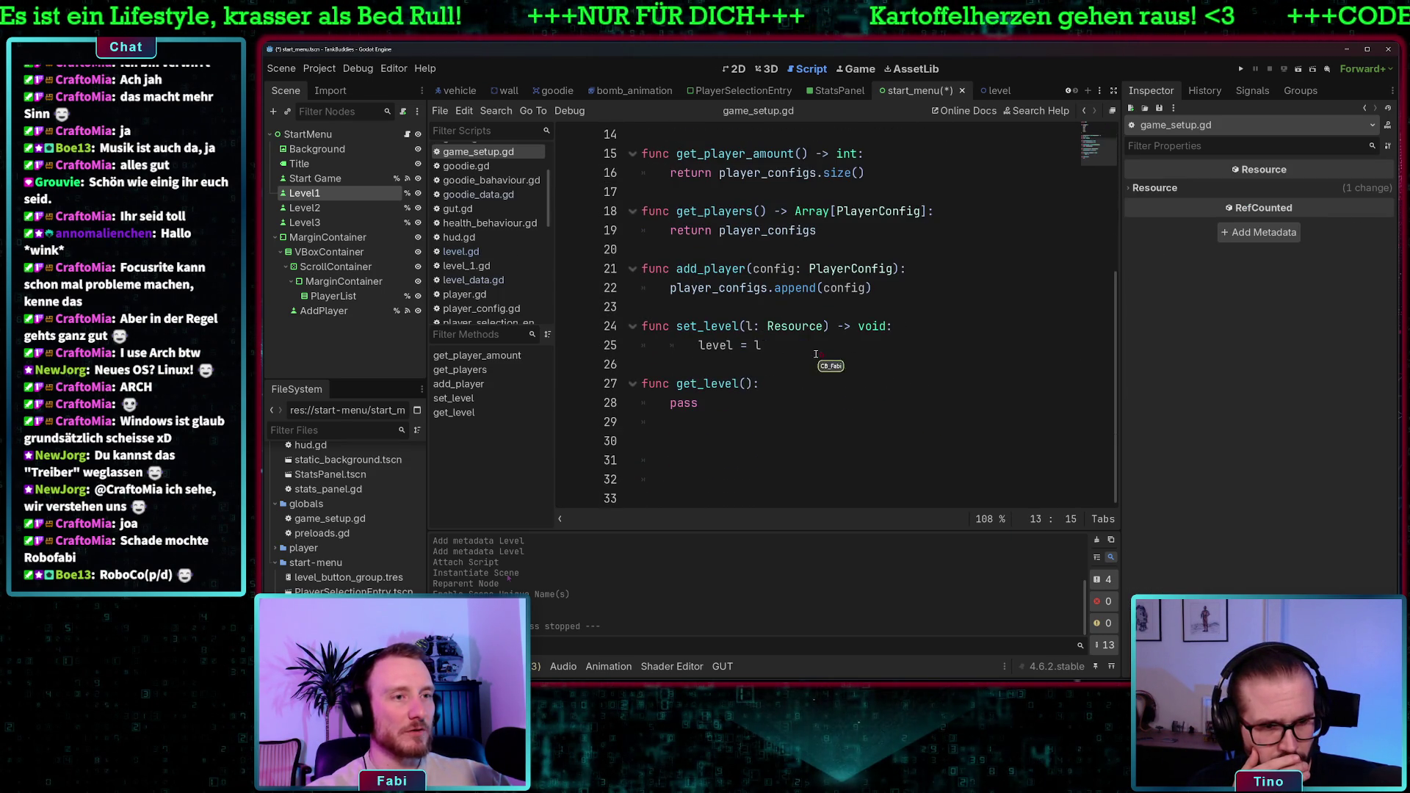
click(714, 401)
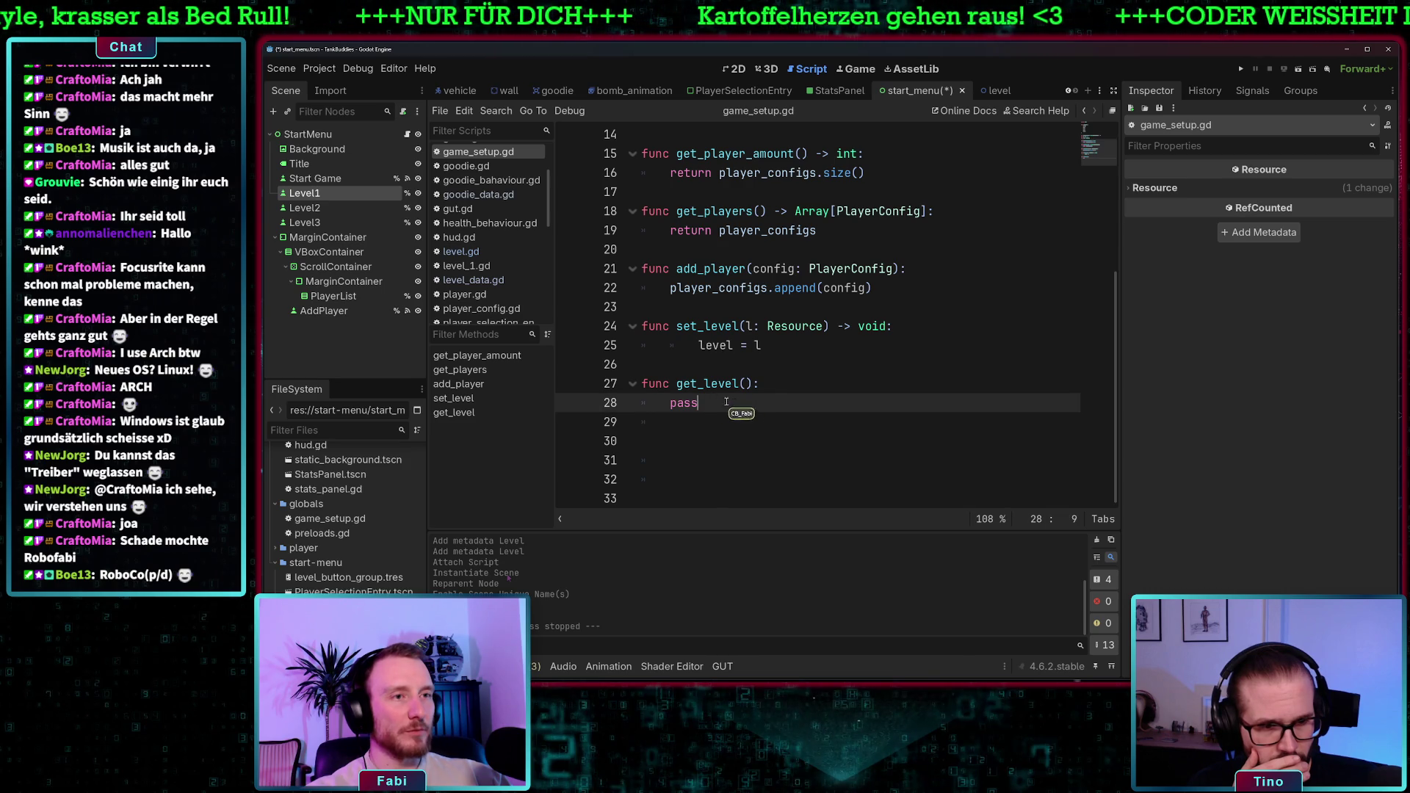
click(760, 383)
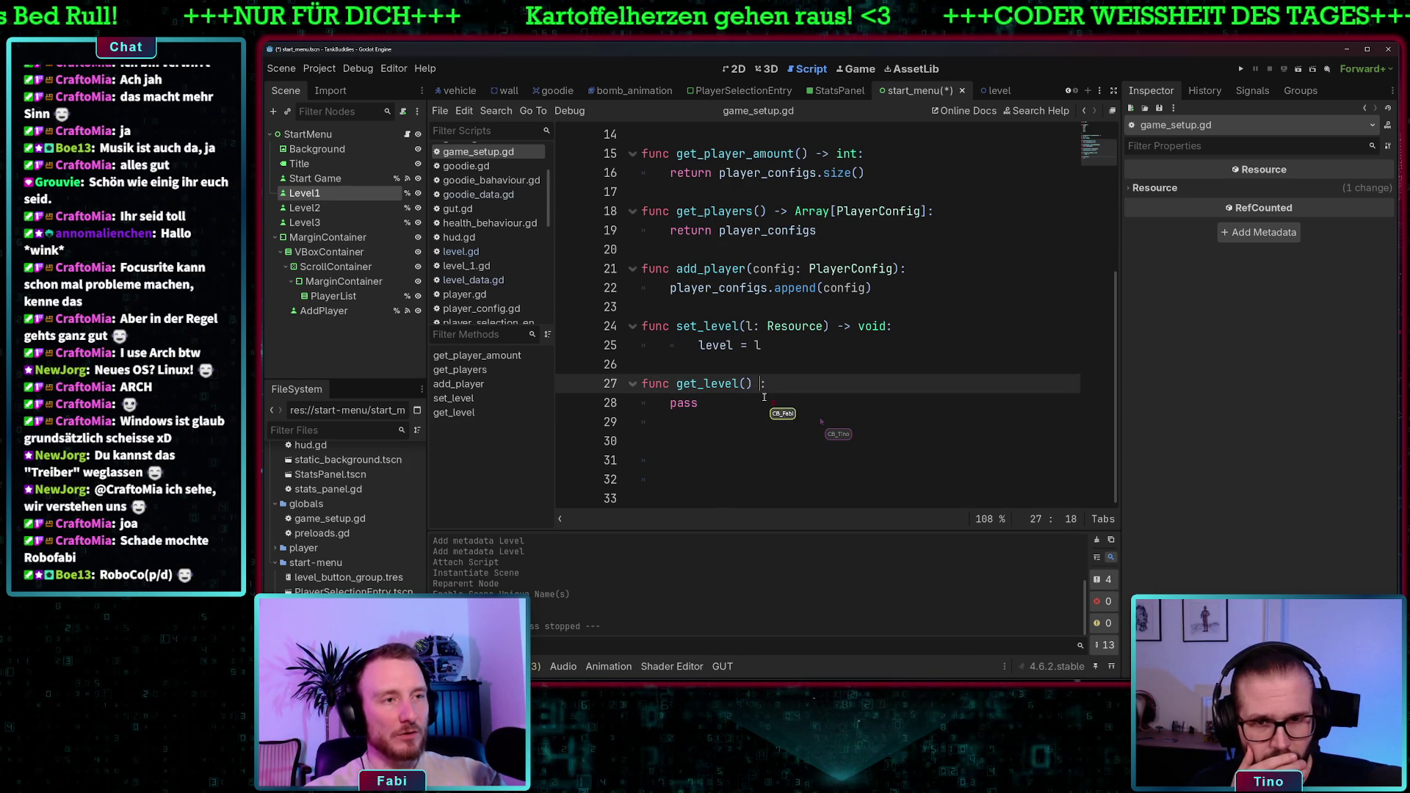
text(-> Resource)
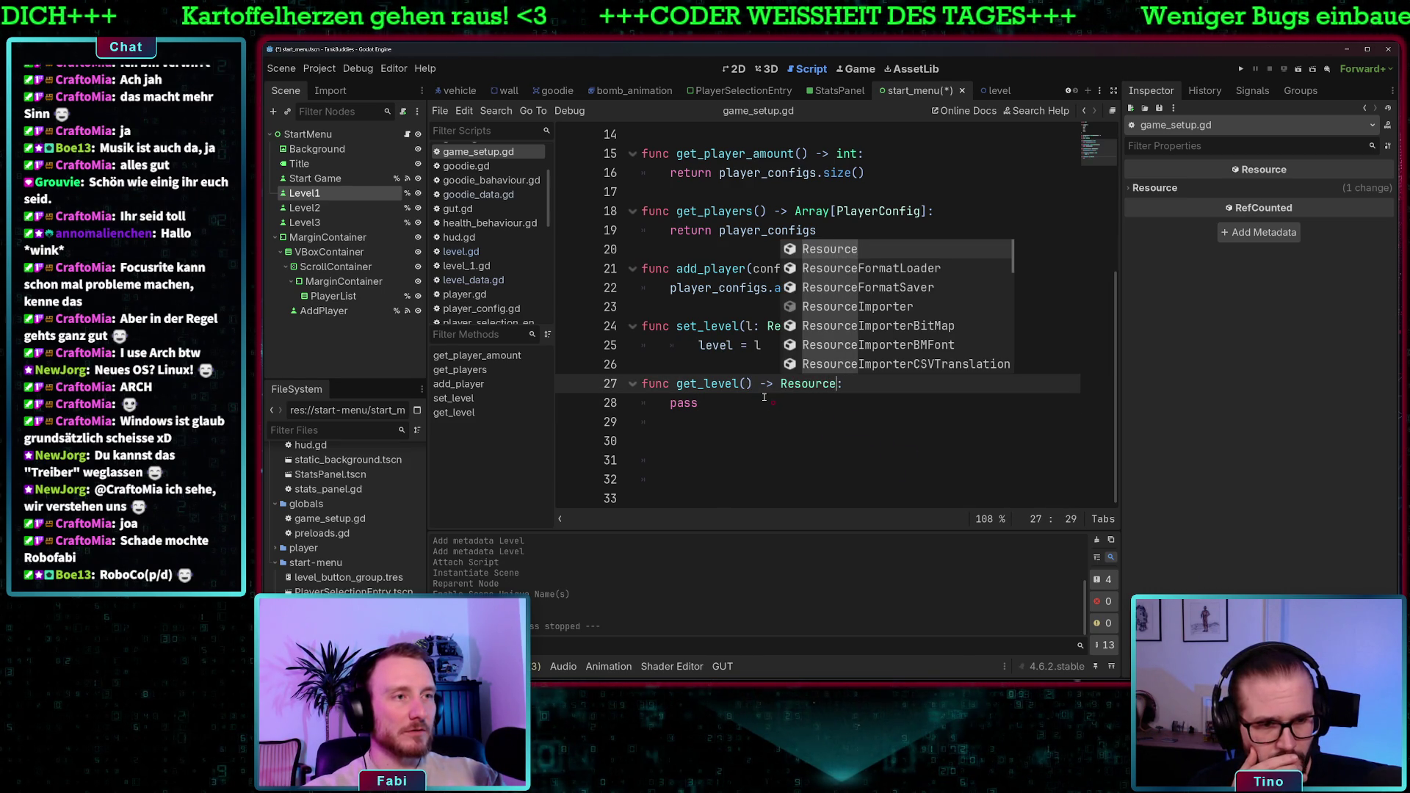
click(759, 401)
key(BackSpace)
key(BackSpace)
key(BackSpace)
key(BackSpace)
text(return l)
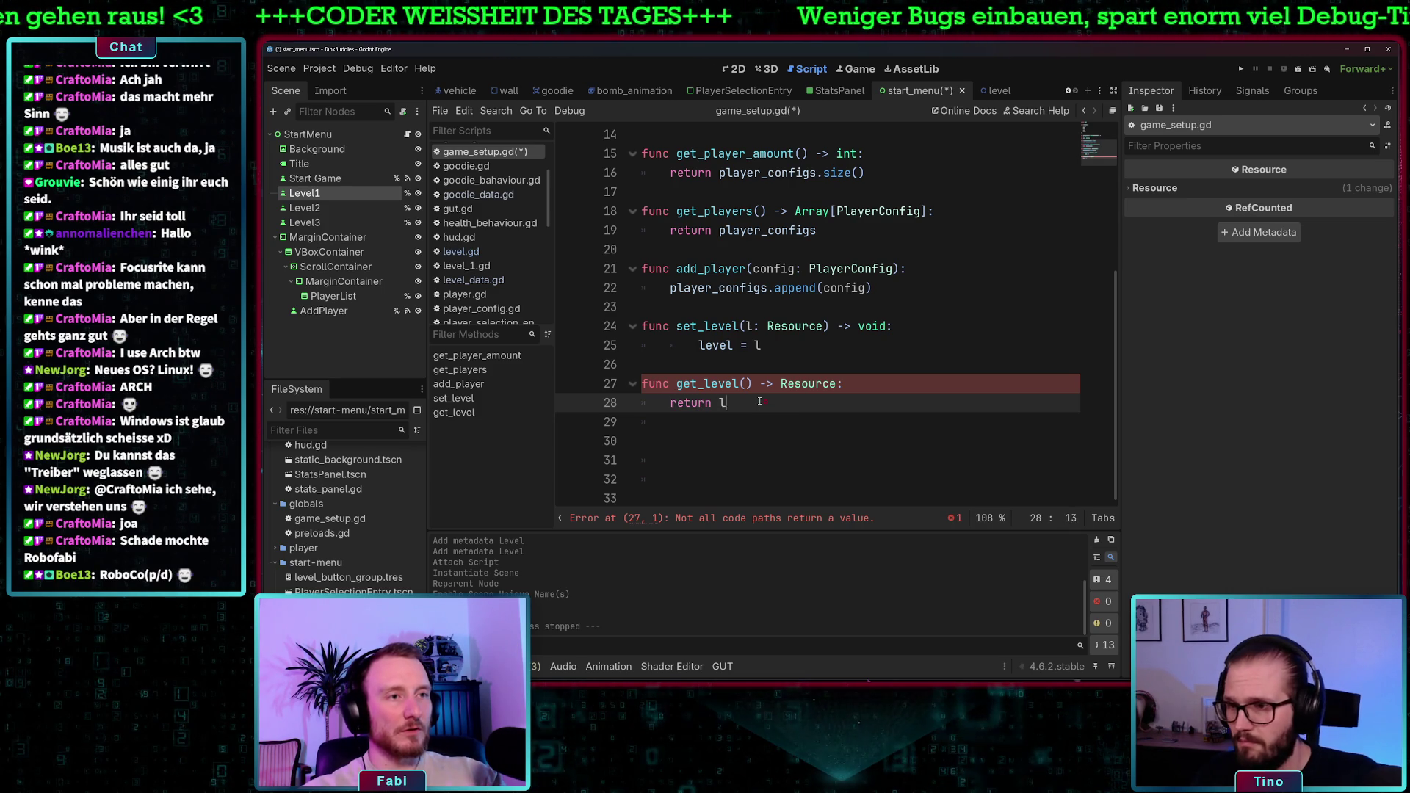
key(Return)
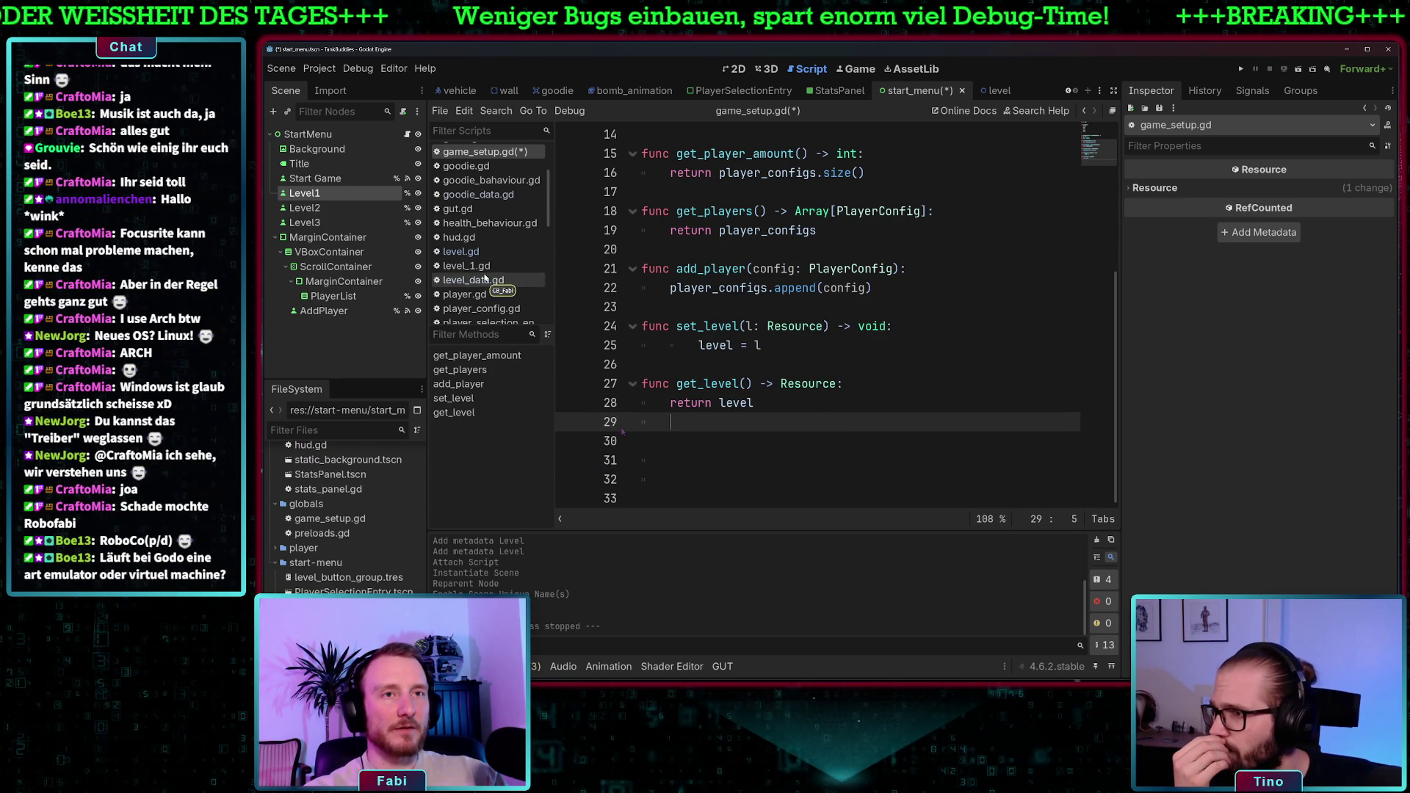
scroll(485, 275, up, 3)
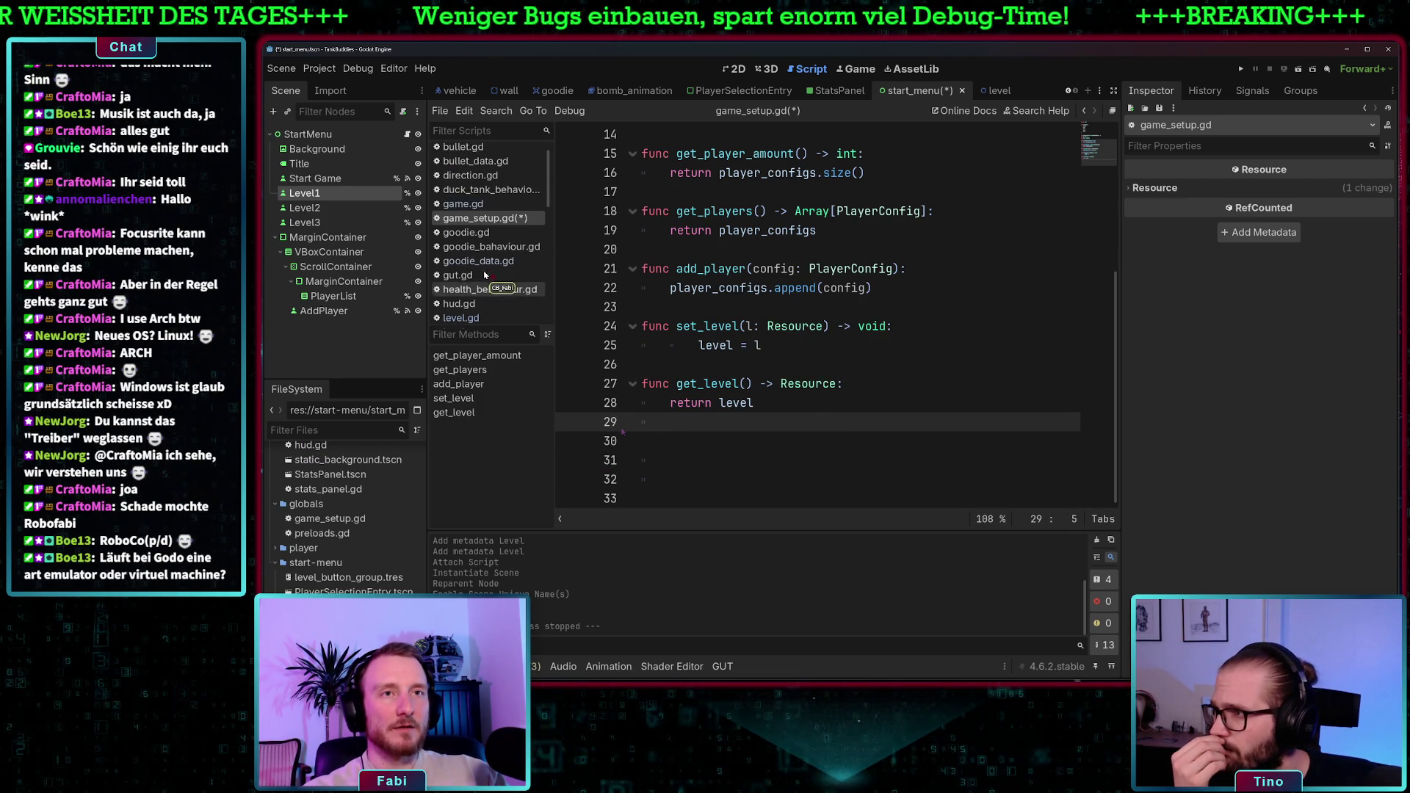
Review the level.spawn_content() call in game.gd's _ready.
click(464, 206)
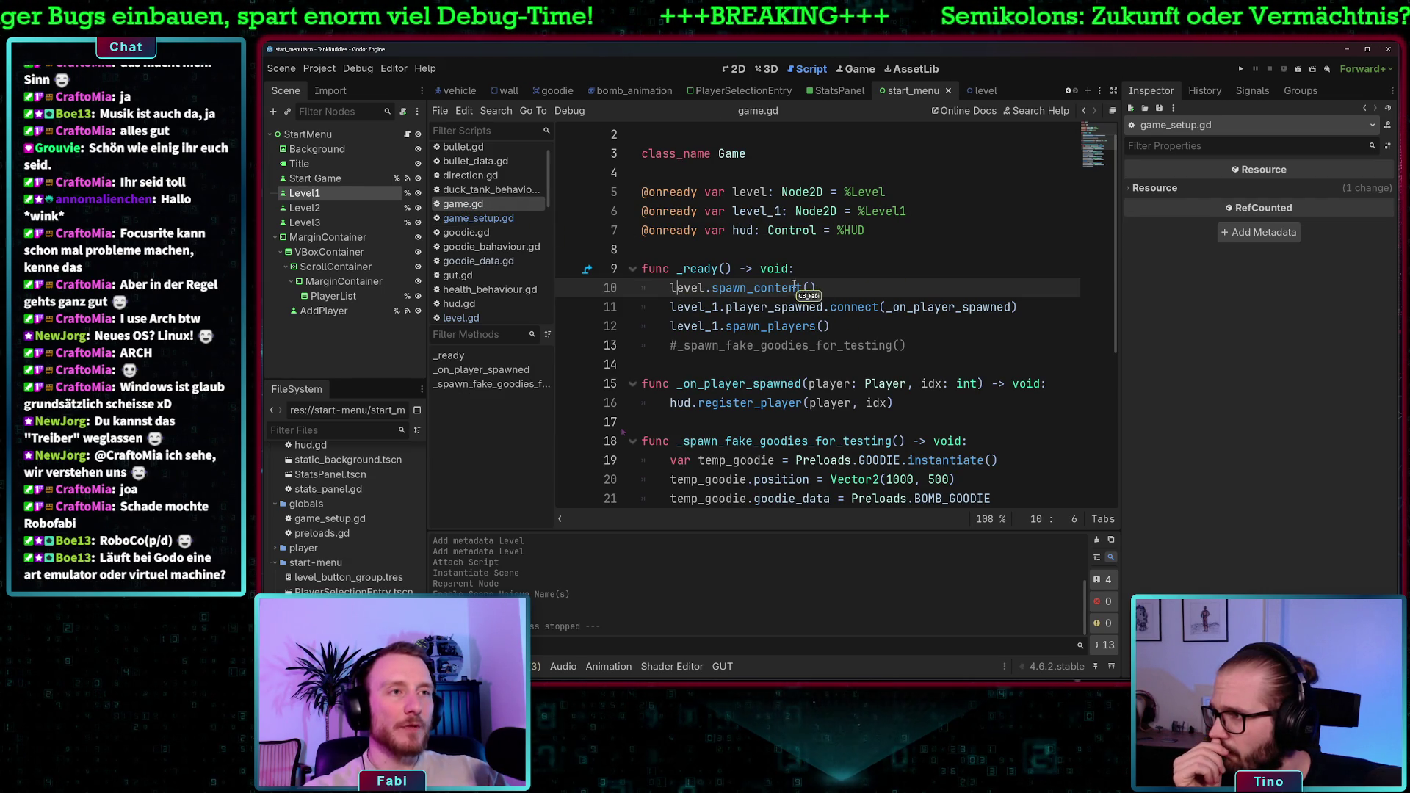
click(760, 288)
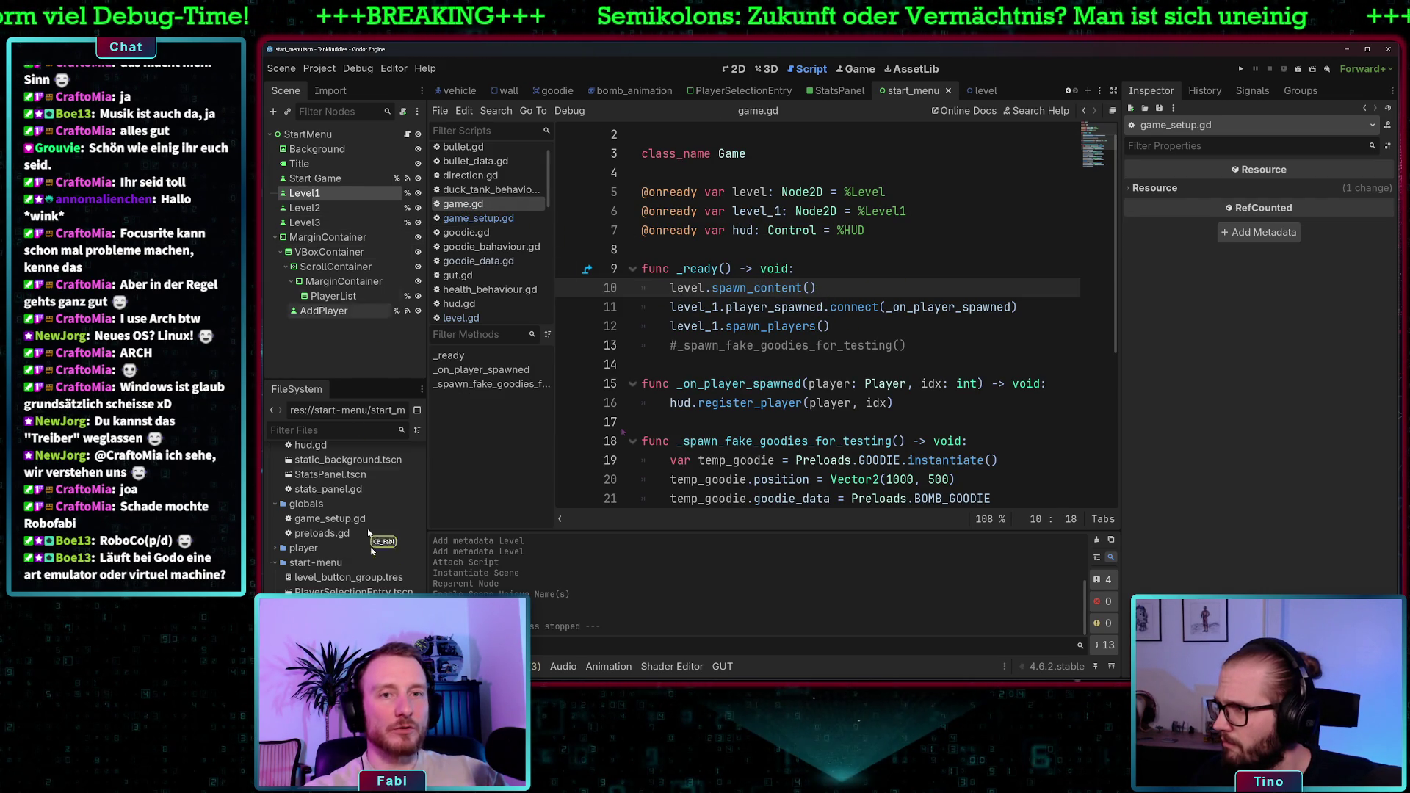
scroll(339, 536, up, 3)
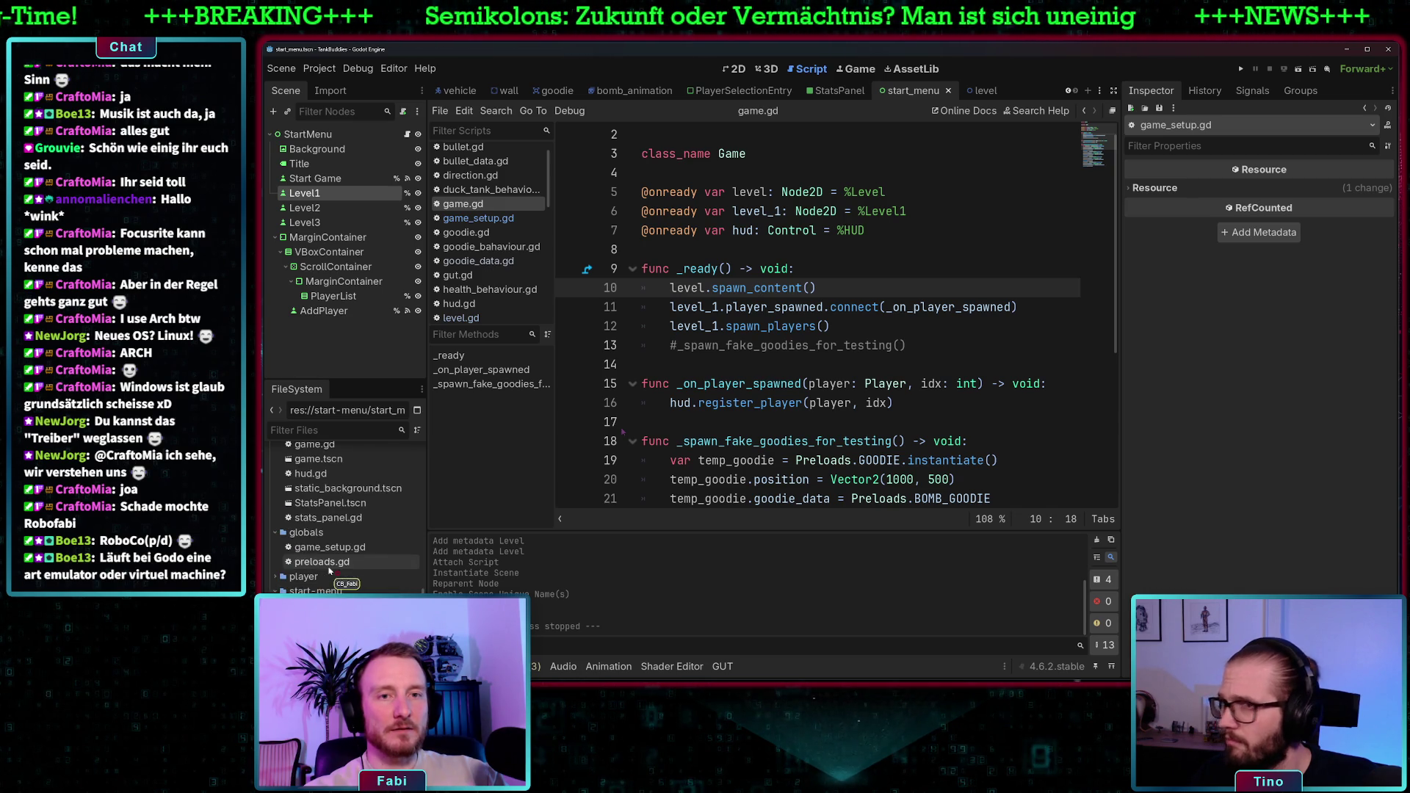
scroll(340, 536, up, 7)
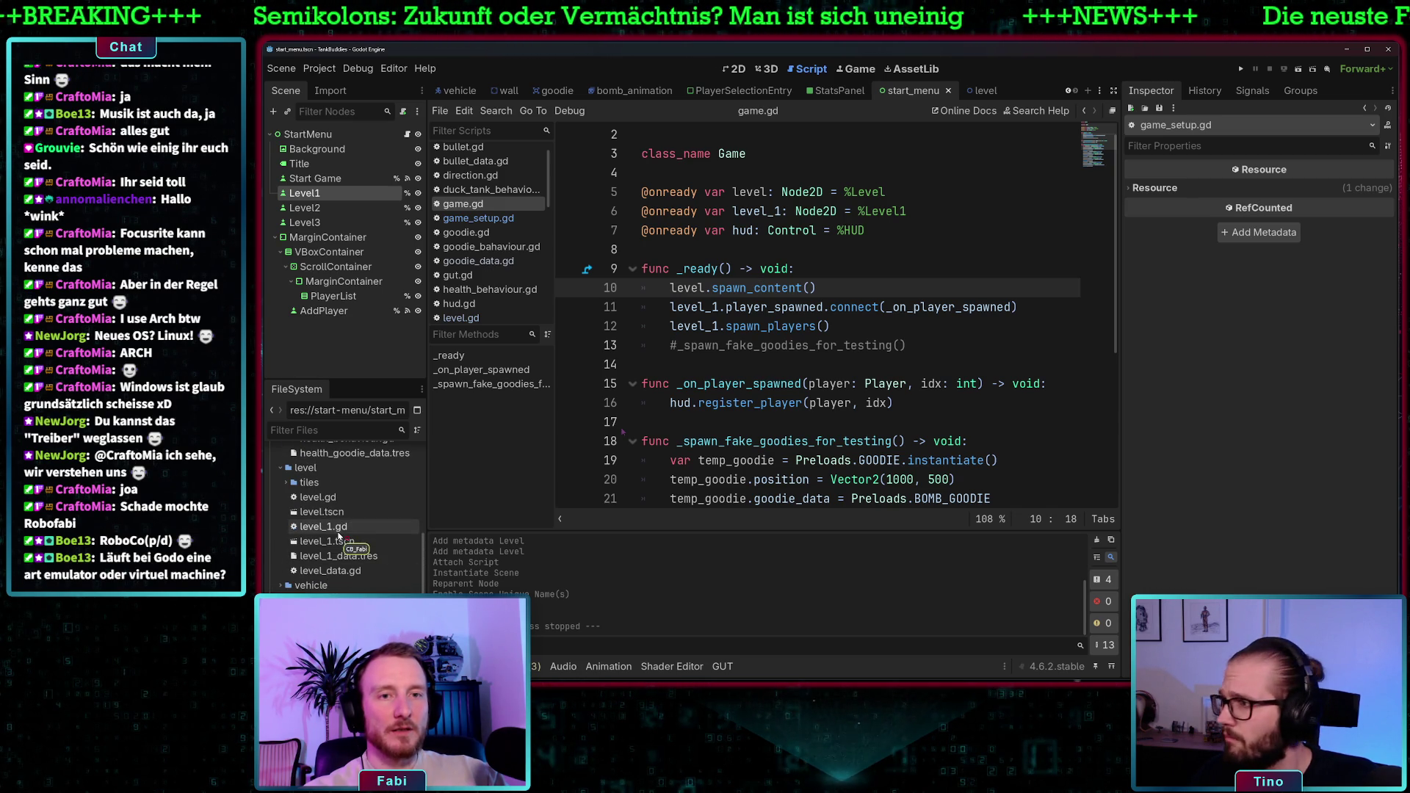
In level.gd, add a new 'level.' line after the GameSetup.get_level() call.
double_click(323, 497)
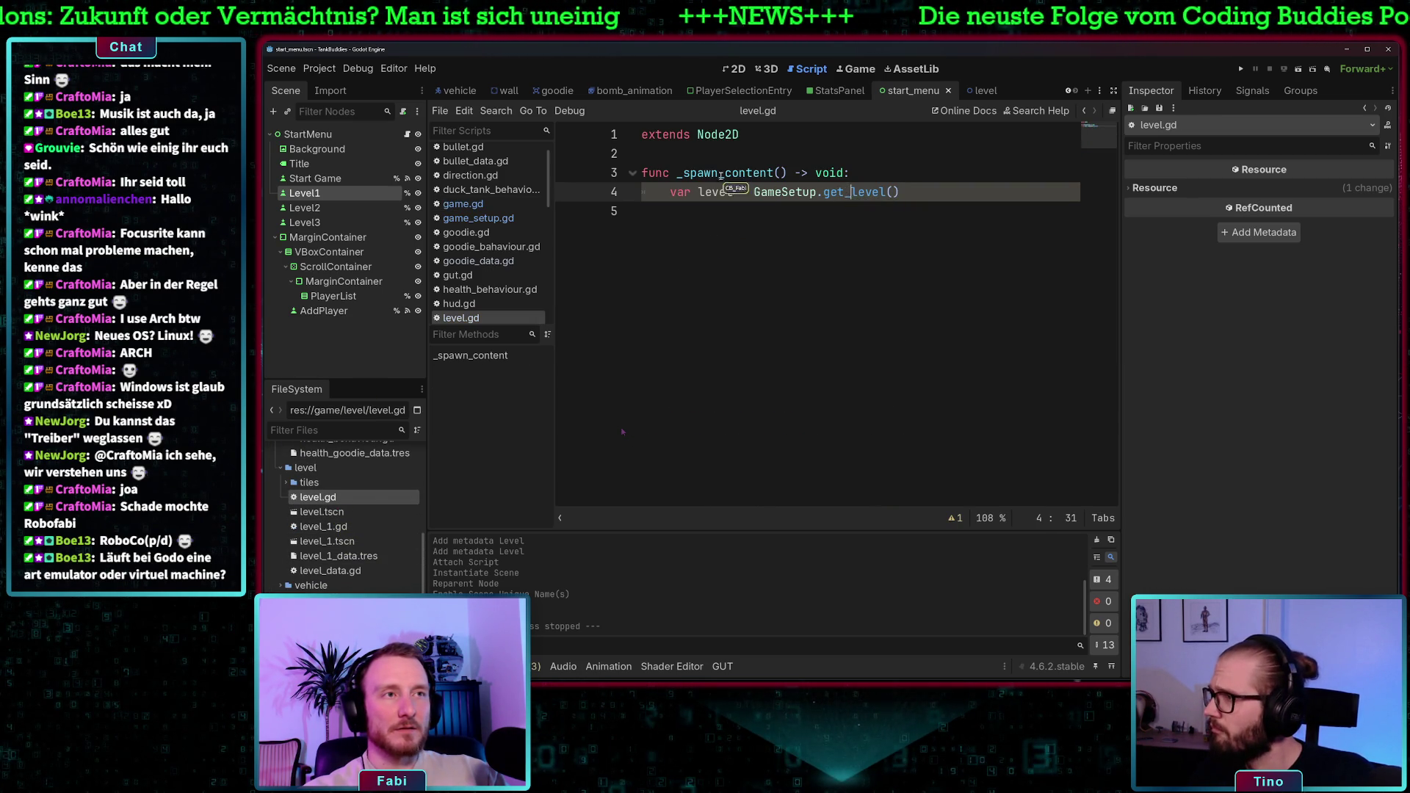
key(Right)
key(Right)
key(Right)
key(Left)
key(Left)
key(Left)
key(End)
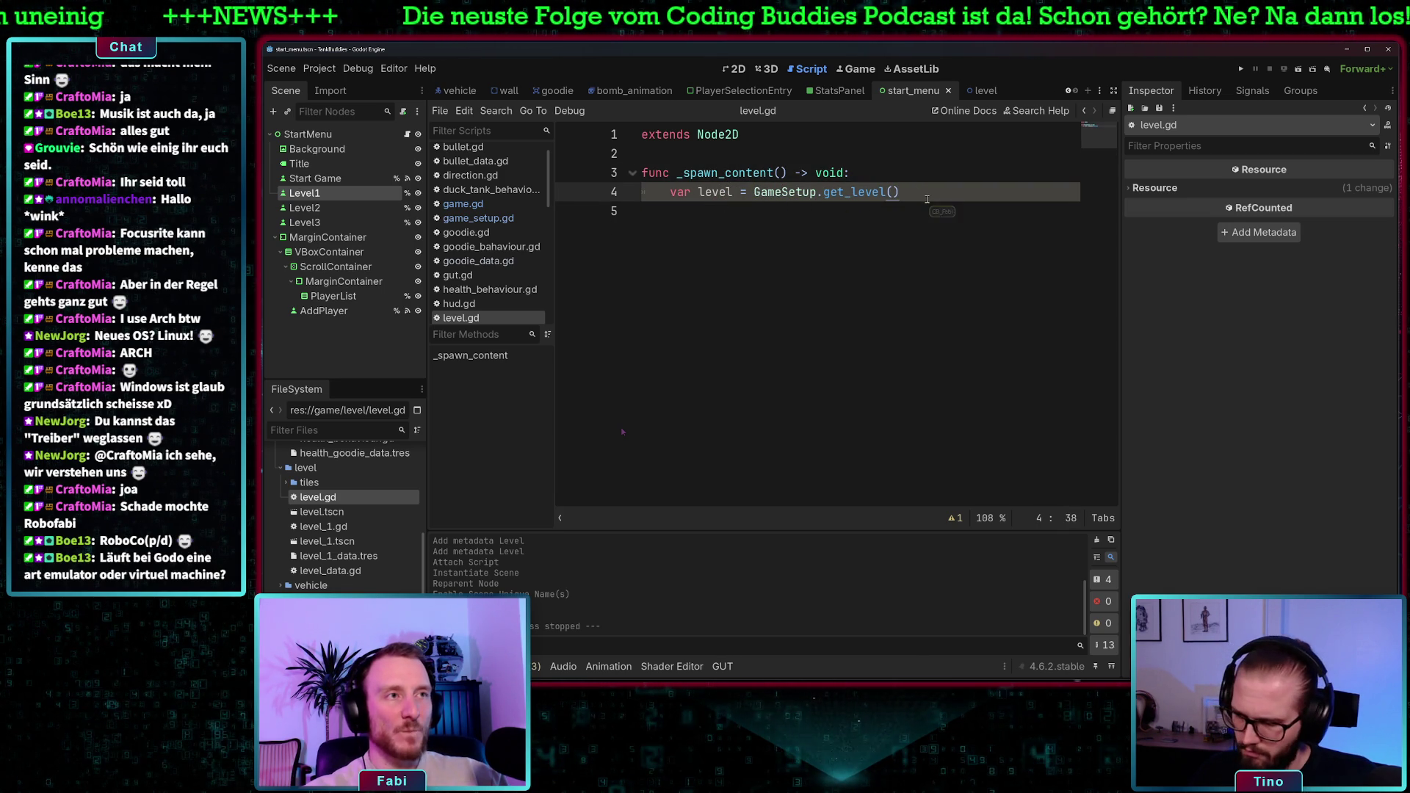
key(Return)
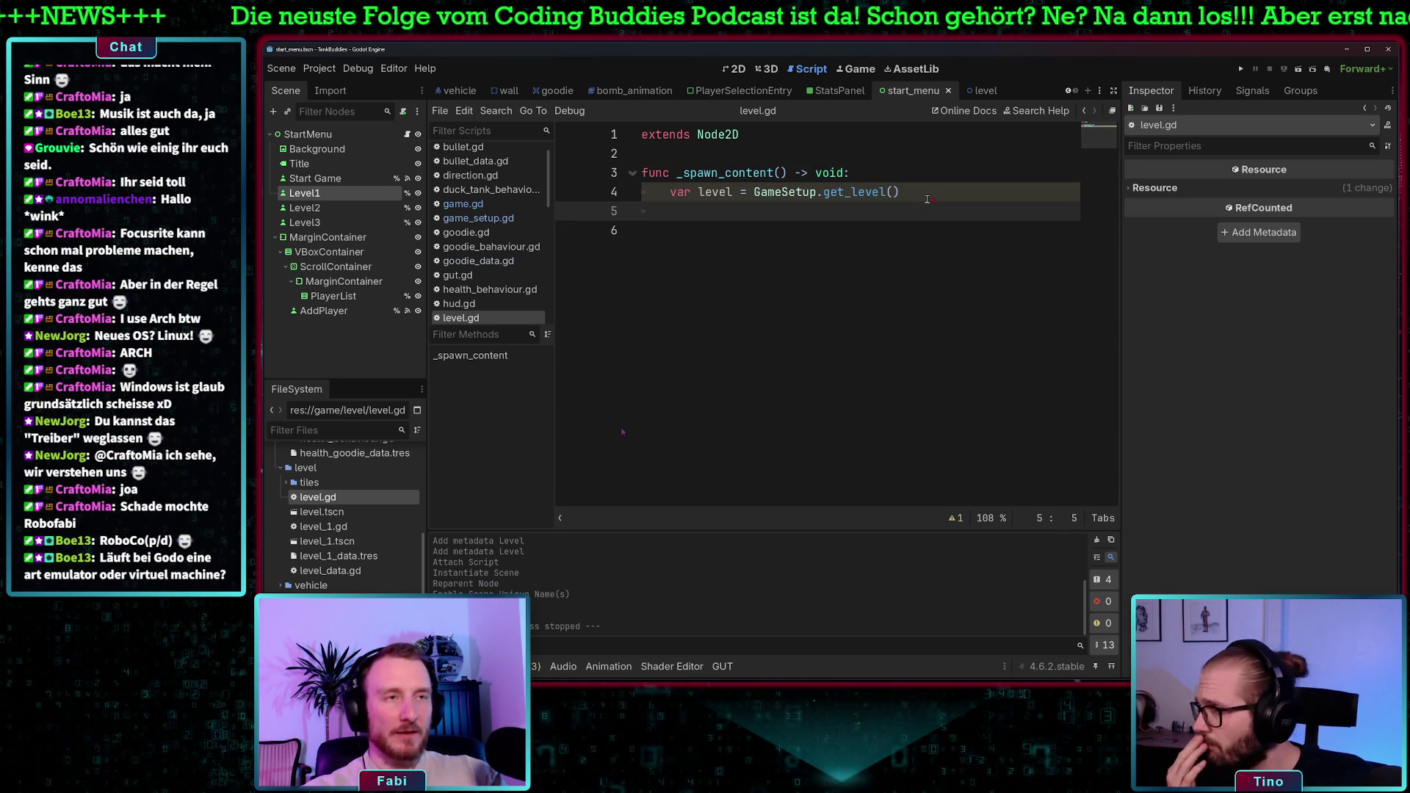
key(ctrl+space)
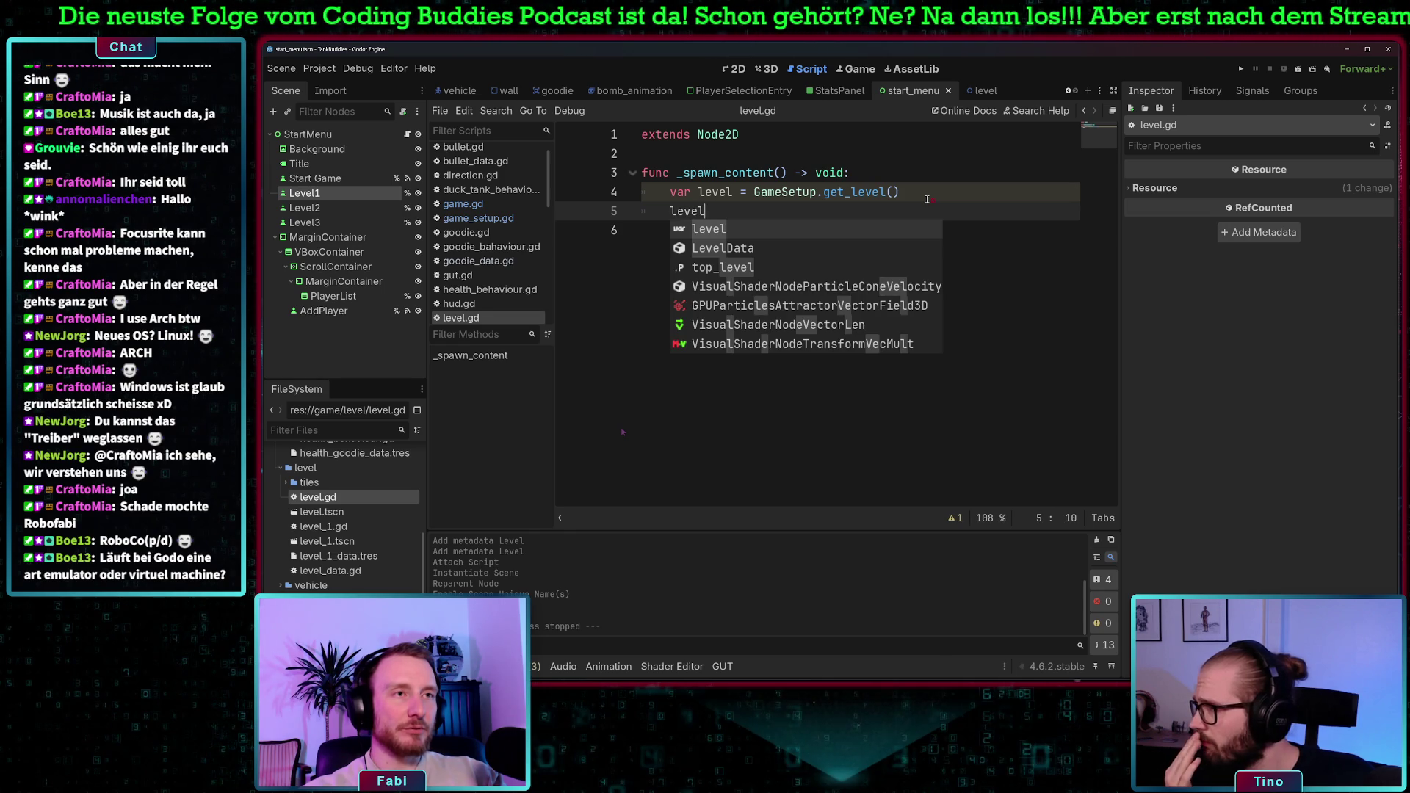
text(.in)
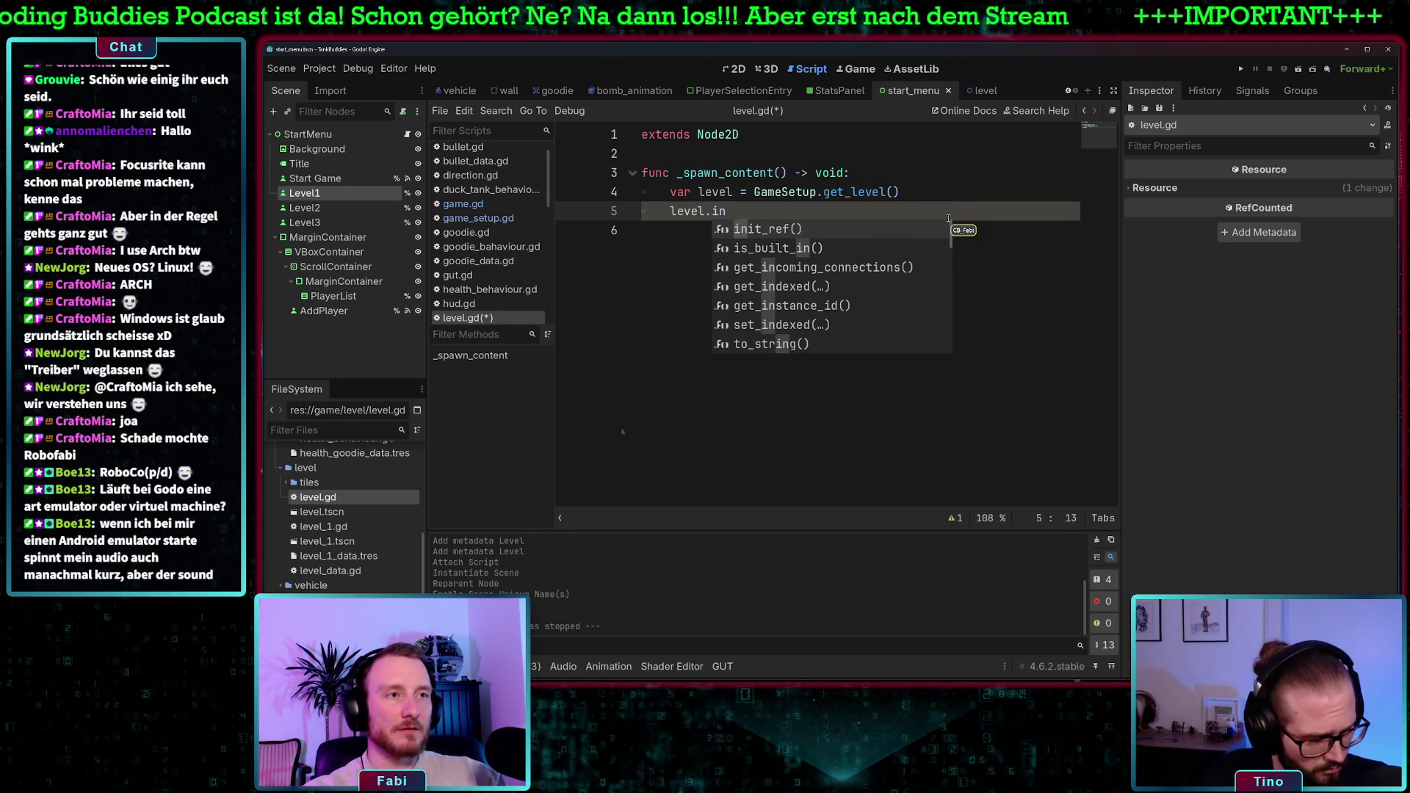
text(stan)
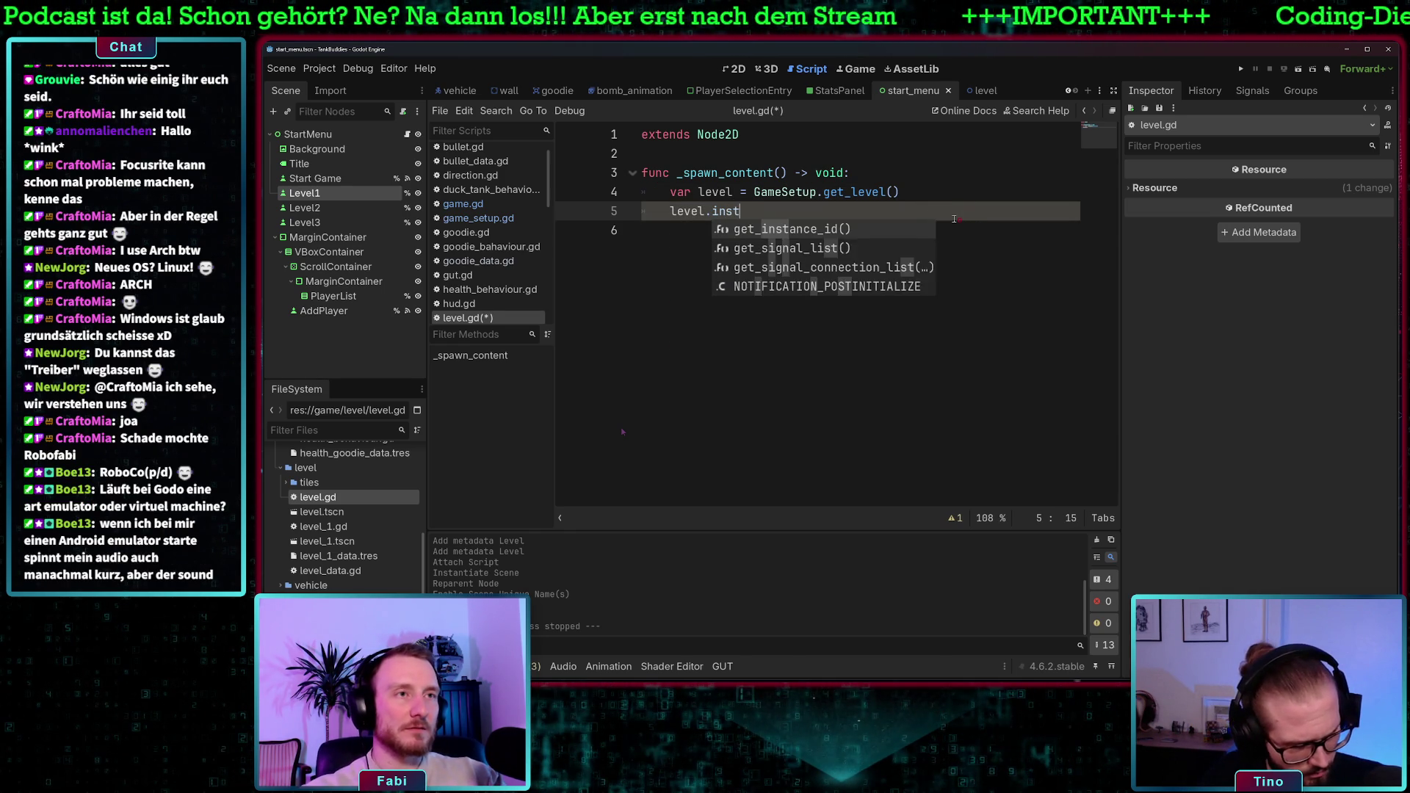
key(BackSpace)
key(BackSpace)
key(BackSpace)
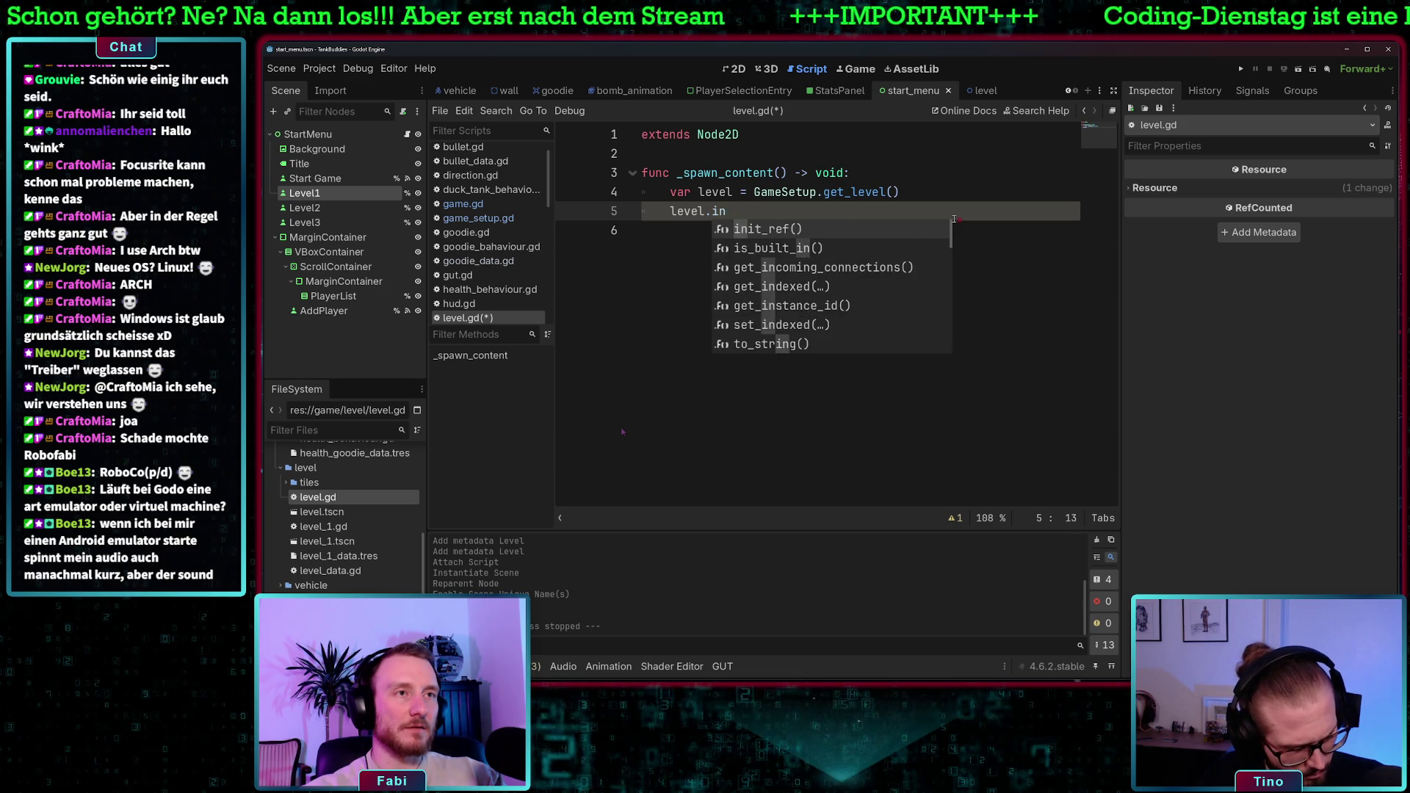
key(Escape)
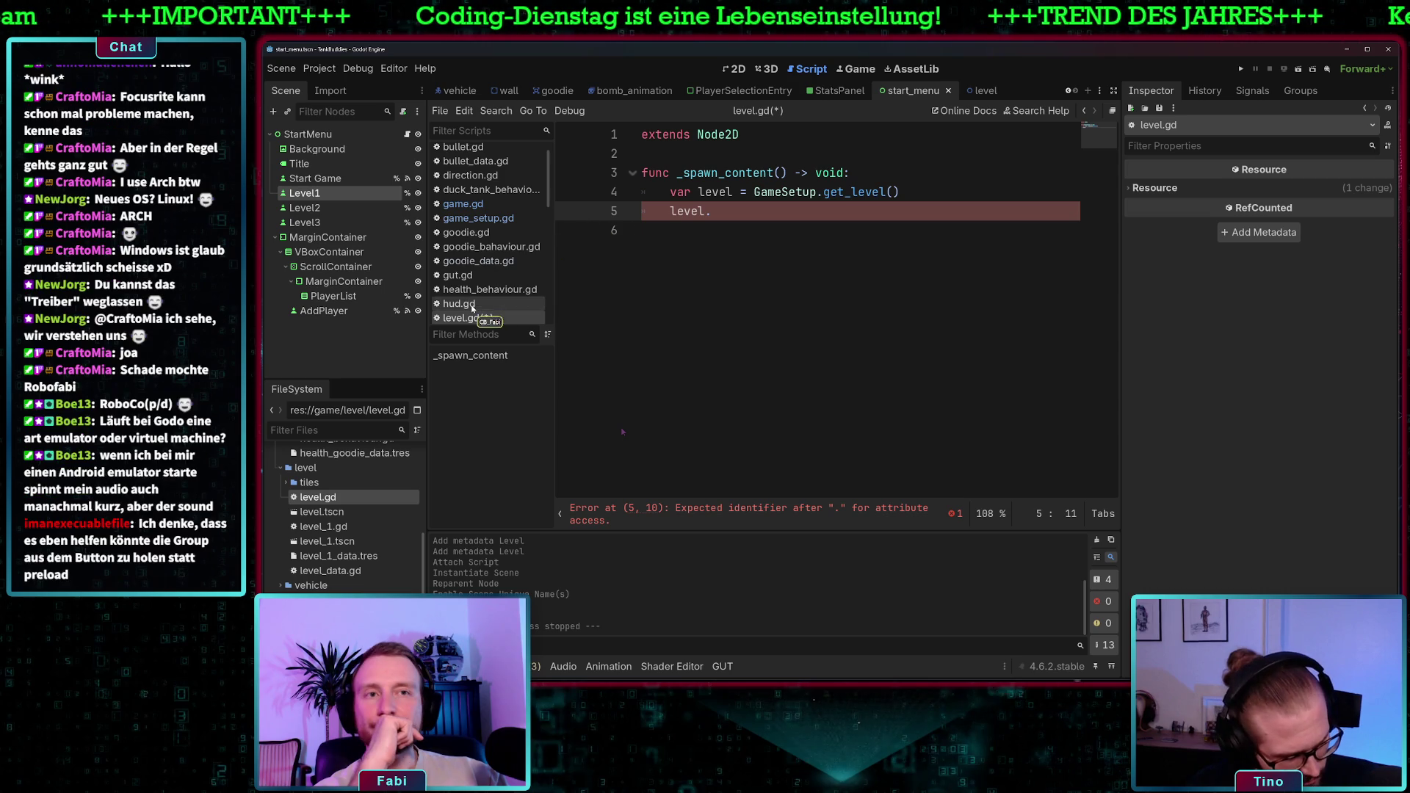
Scroll through level.gd, then return to game.gd.
scroll(487, 209, up, 1)
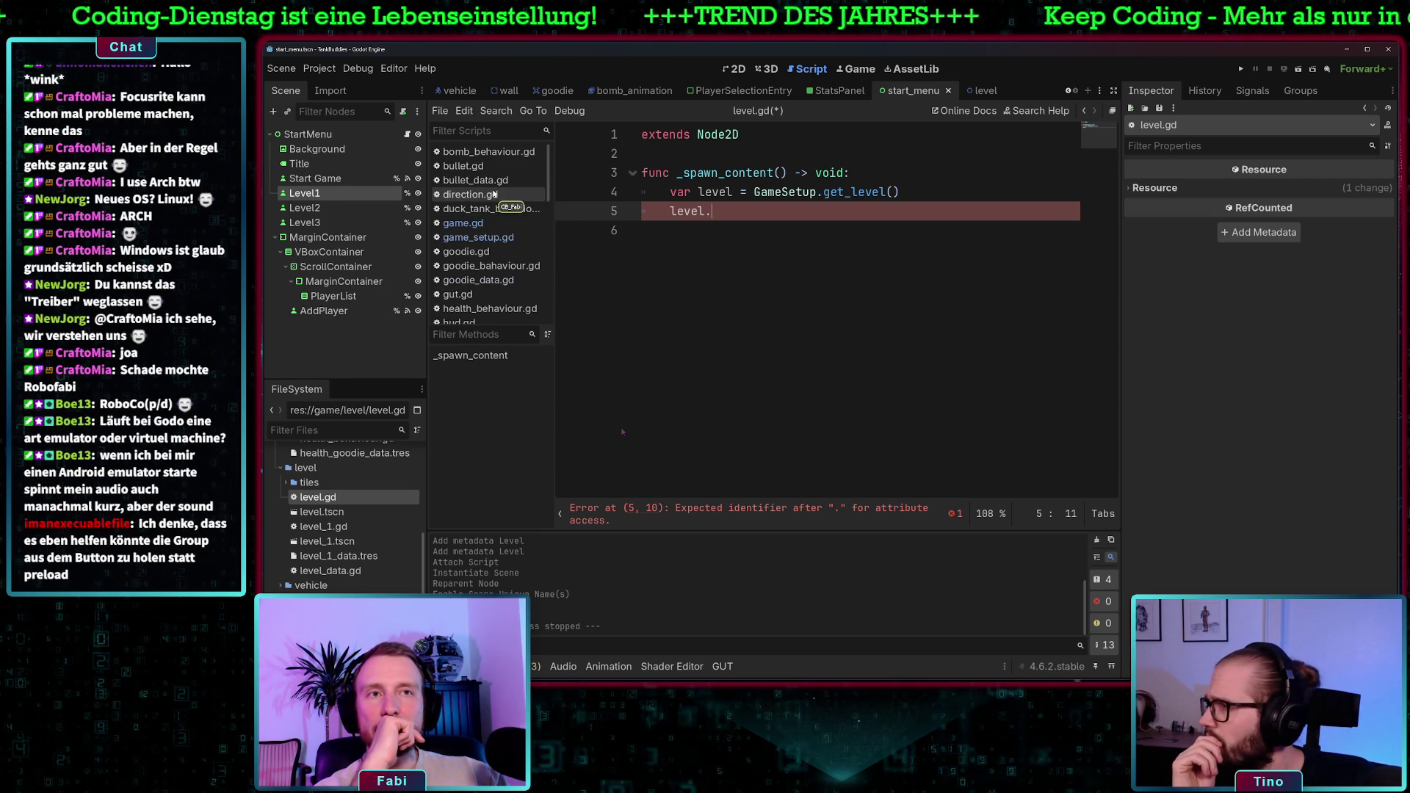
scroll(494, 243, down, 1)
scroll(496, 249, down, 2)
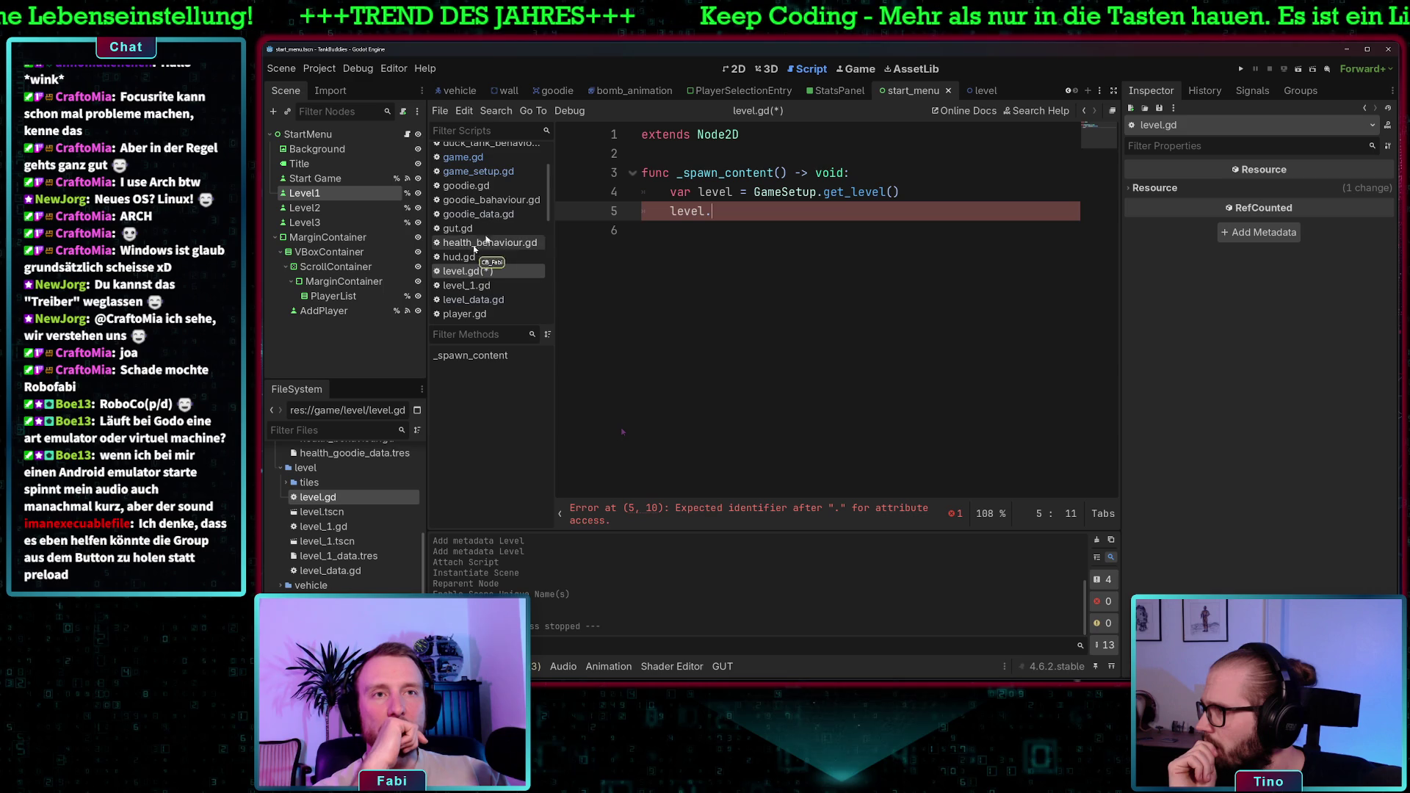
scroll(484, 222, up, 2)
click(463, 201)
Look over the goodie test code on line 19 of game.gd.
scroll(753, 255, down, 5)
scroll(753, 254, up, 1)
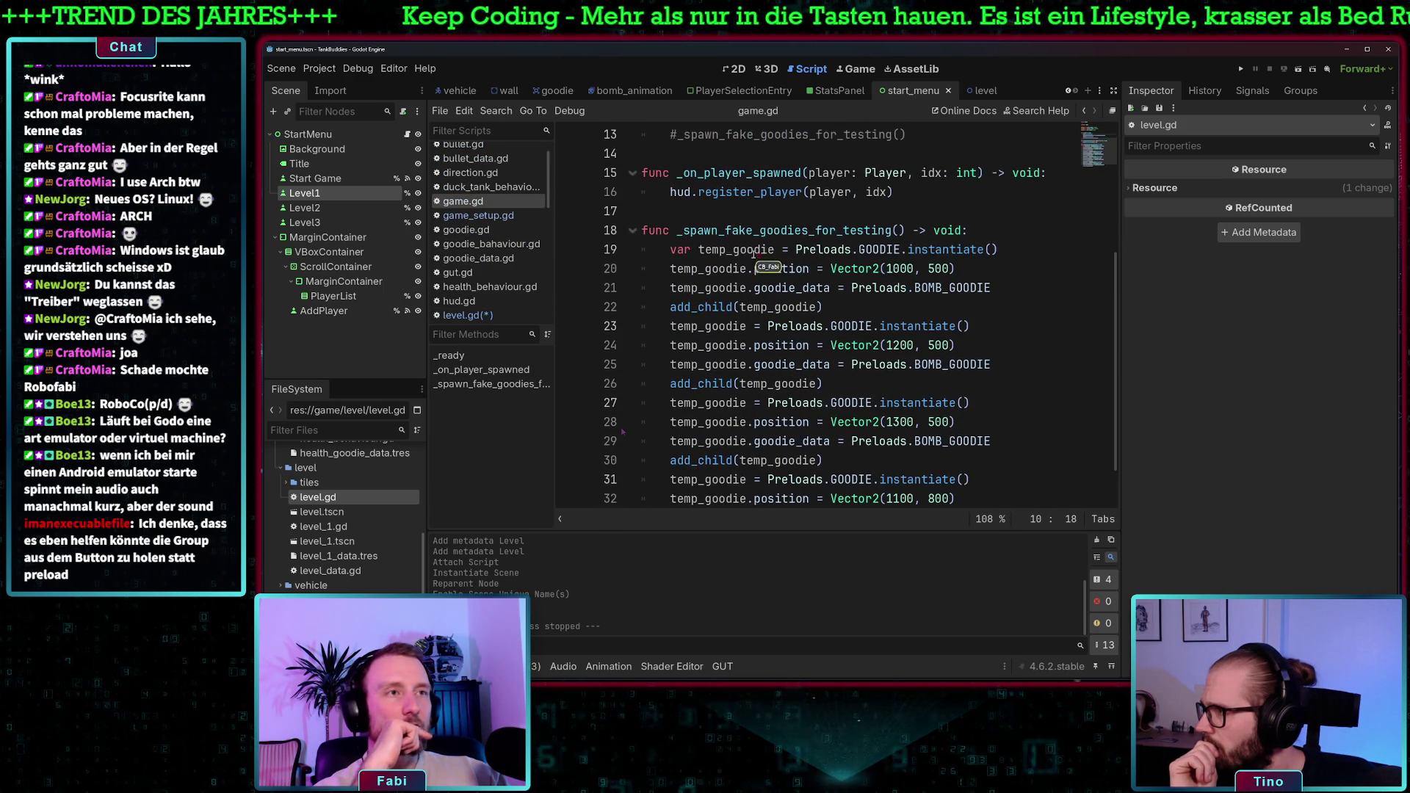
click(754, 251)
drag(792, 250, 1002, 250)
click(1007, 252)
Select line 19's GOODIE instantiation, then open level_data.gd from FileSystem.
scroll(1006, 257, up, 2)
scroll(1006, 257, up, 3)
scroll(991, 258, down, 1)
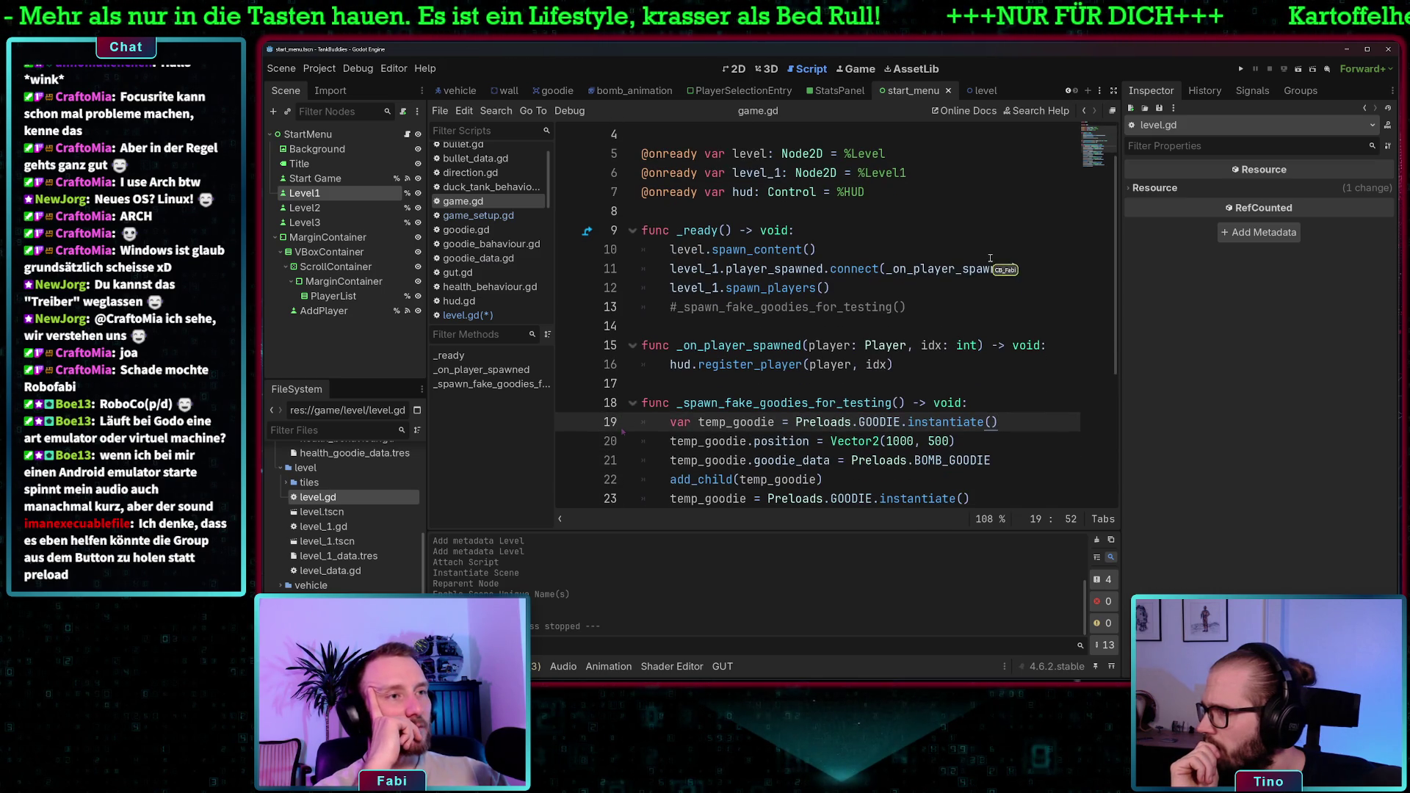
scroll(988, 258, down, 2)
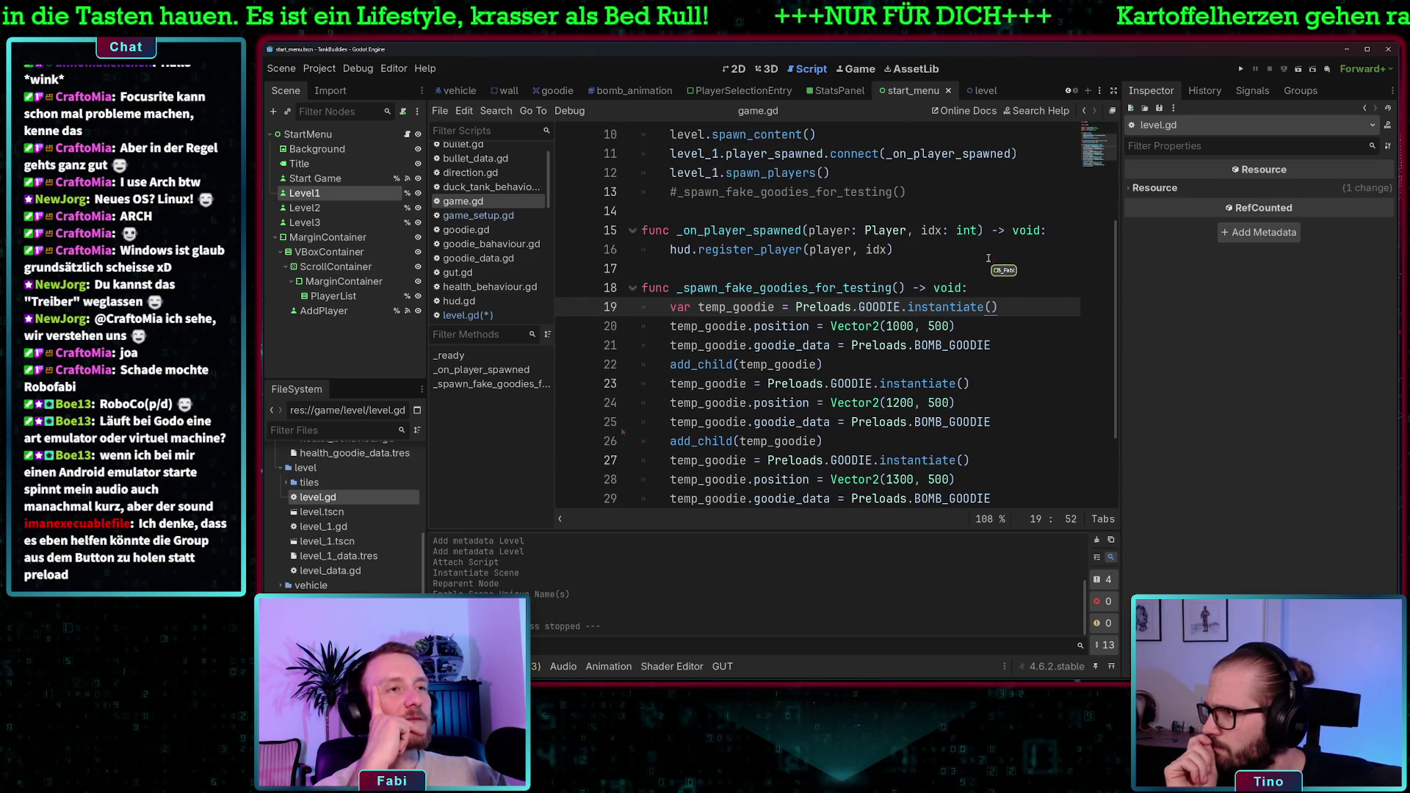
click(882, 307)
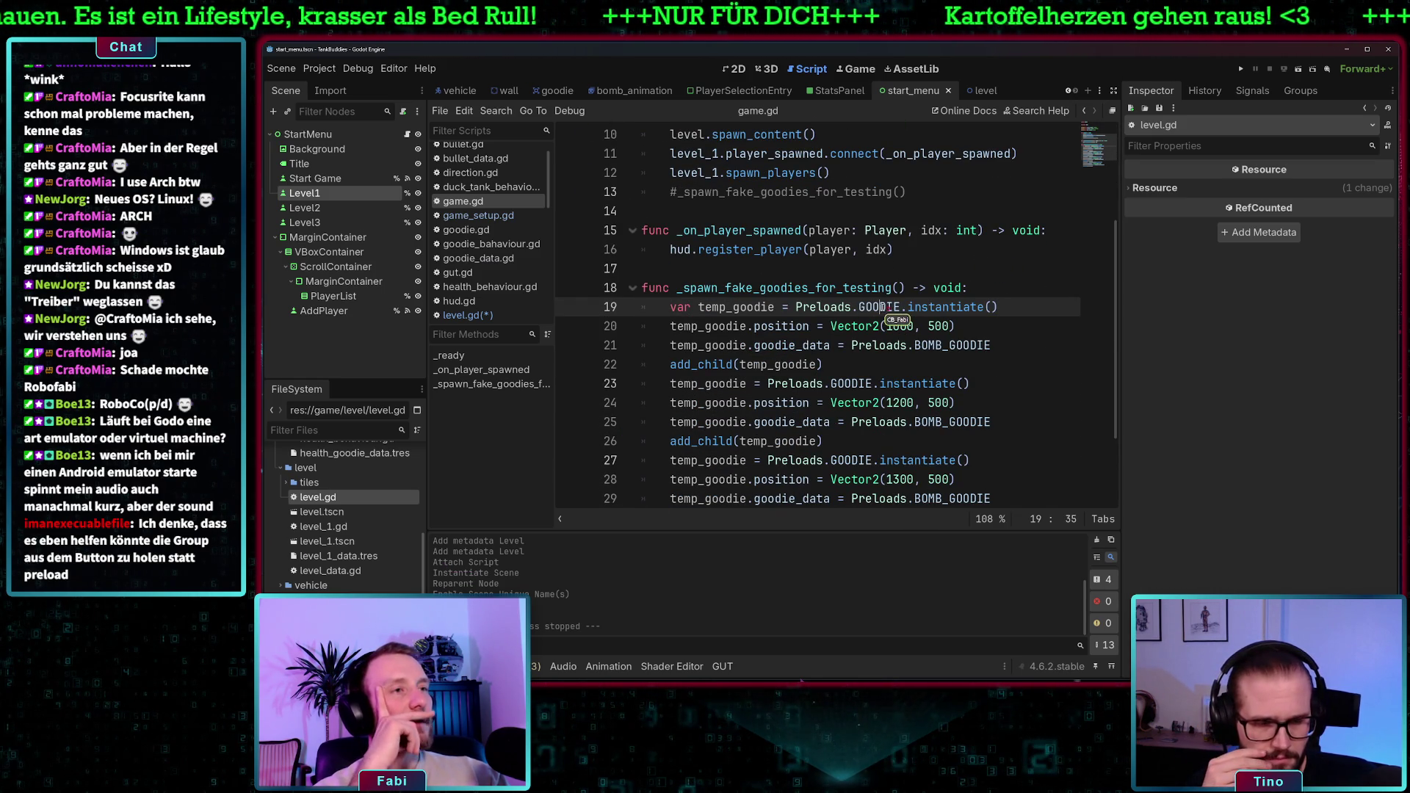
drag(997, 307, 711, 307)
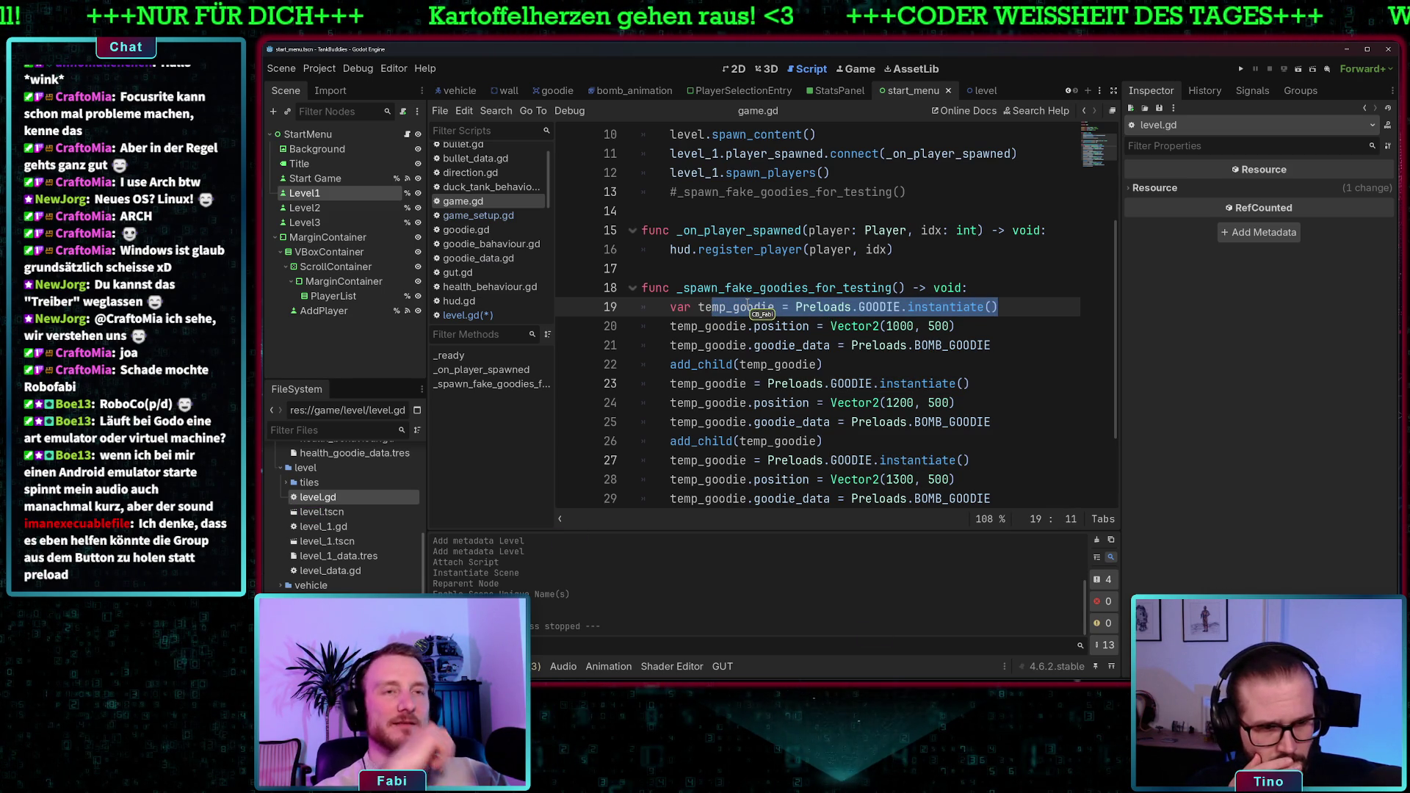
double_click(329, 573)
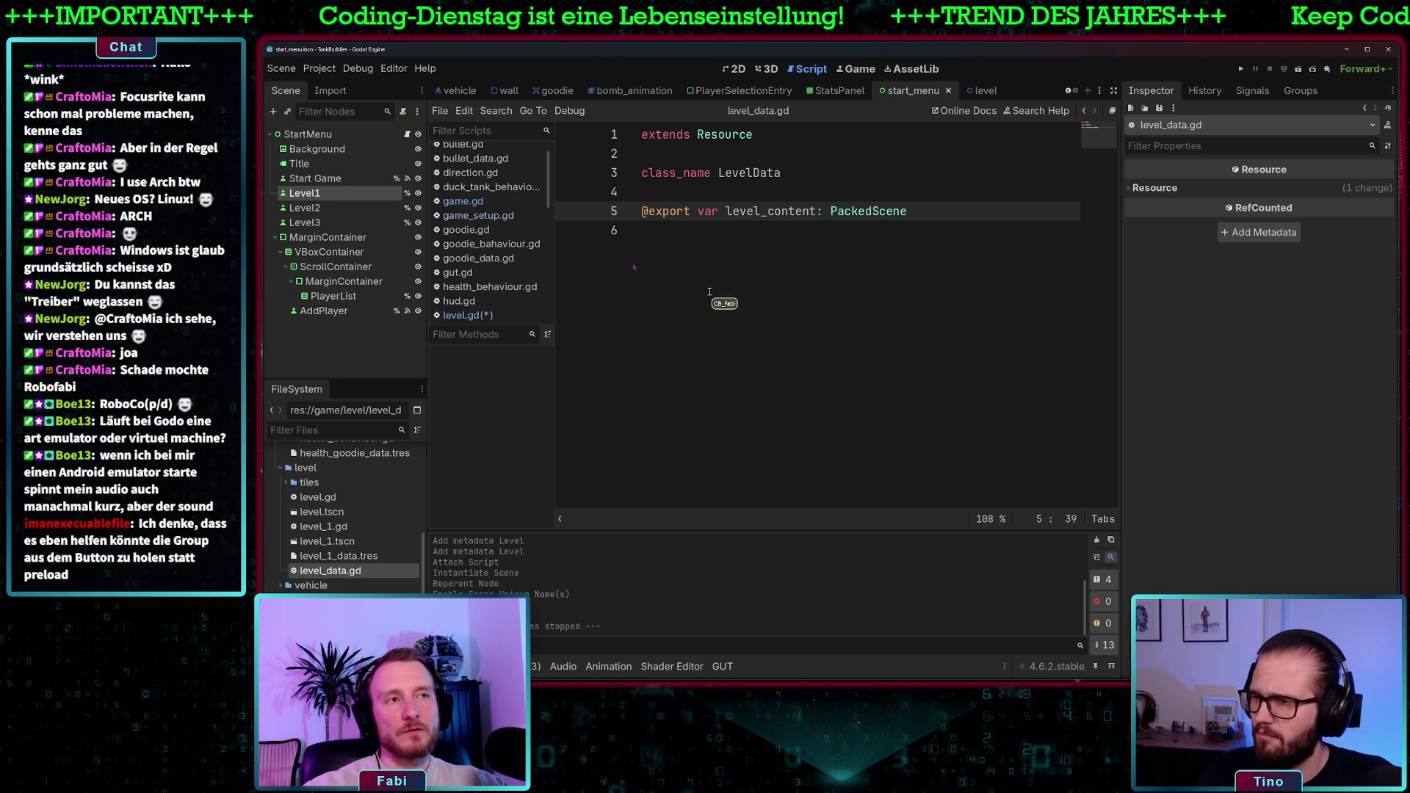
Inspect level_1_data.tres's Level Content slot in the Inspector, then go back to level.gd.
click(798, 213)
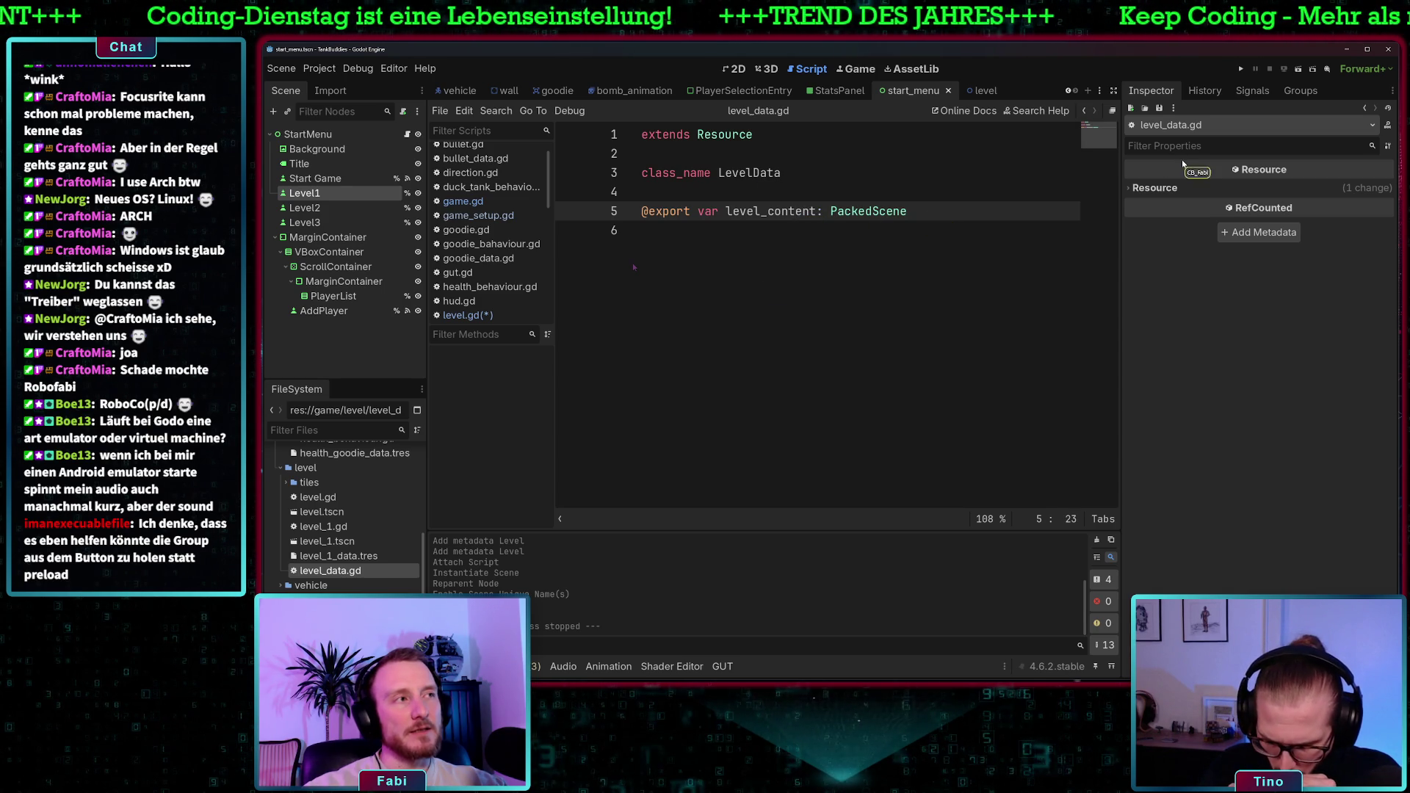
click(331, 556)
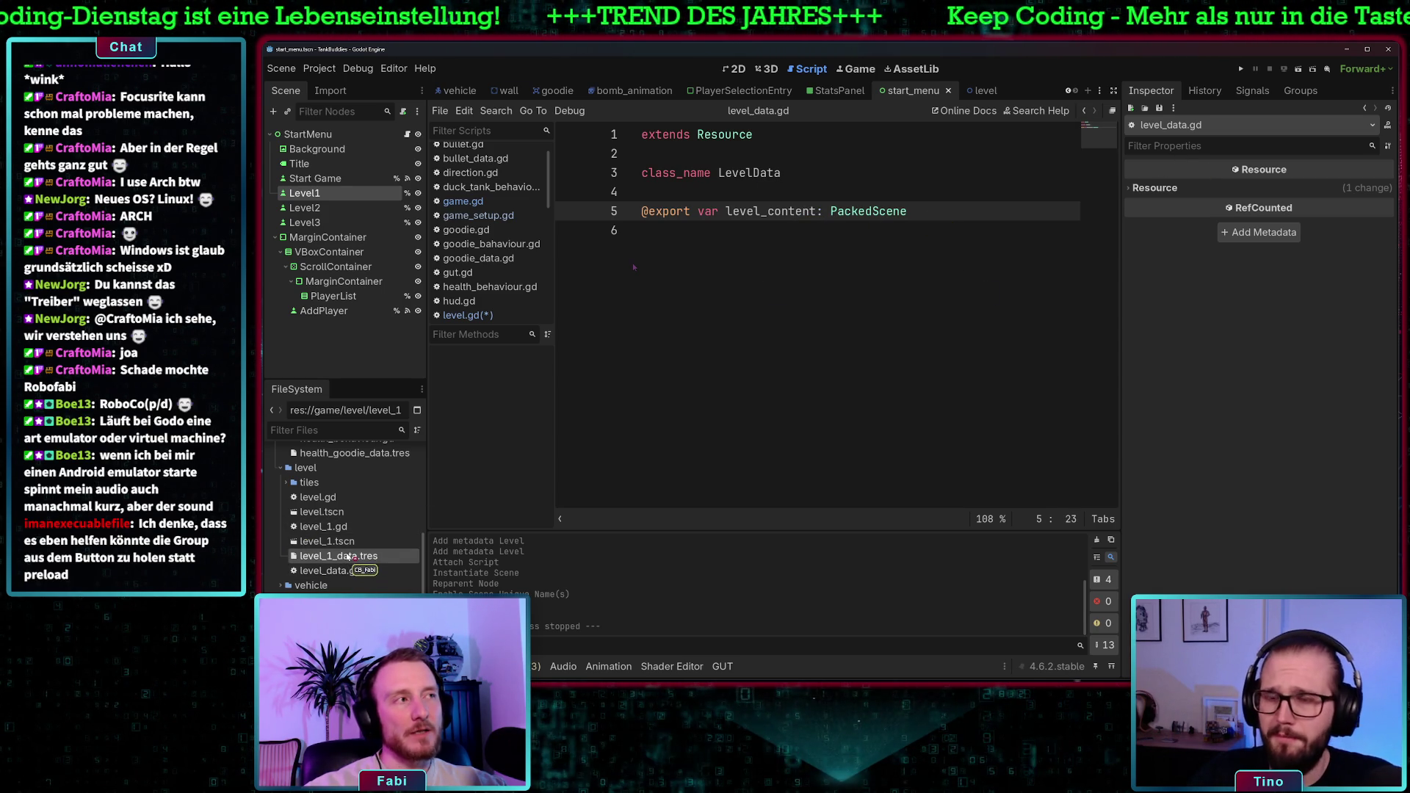
double_click(331, 557)
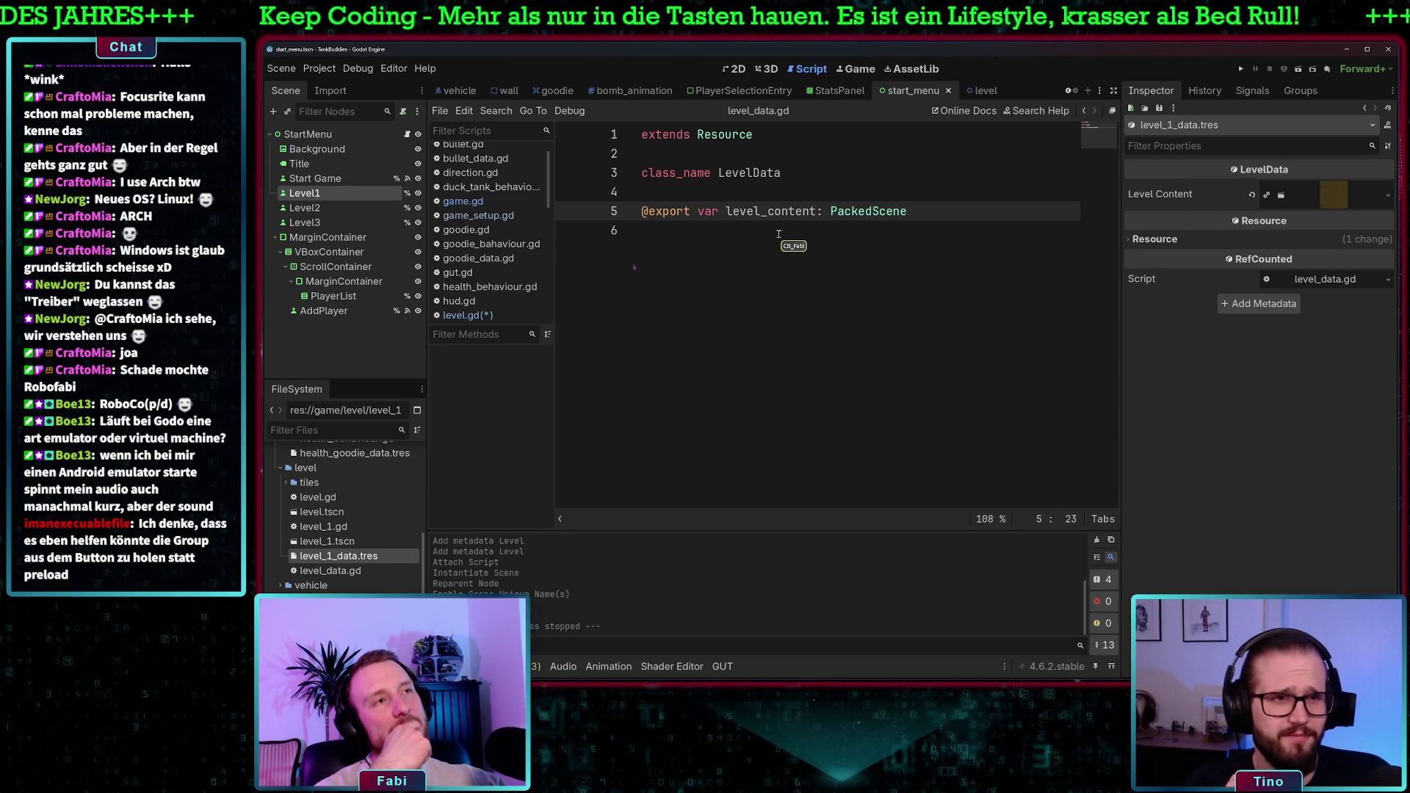
mouse_move(652, 210)
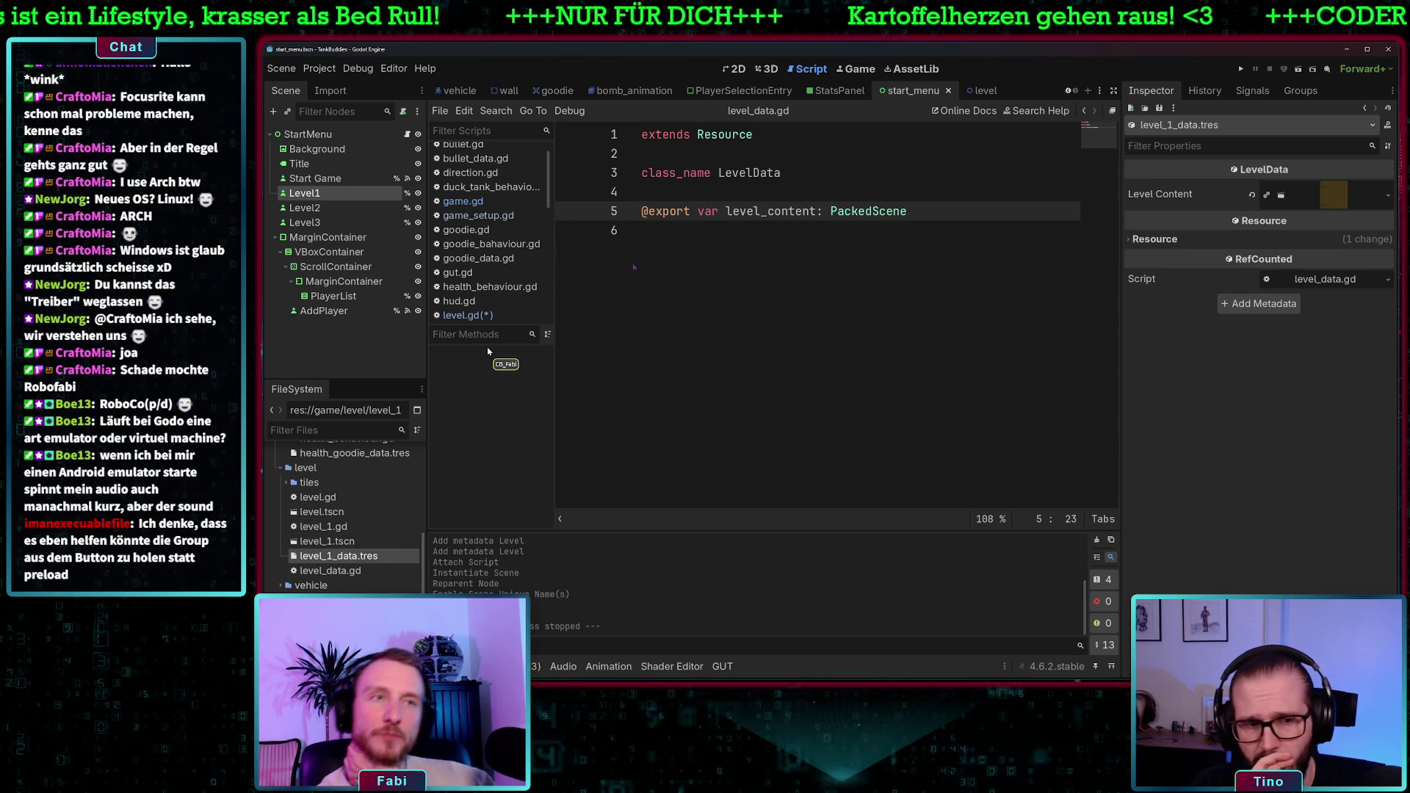
click(483, 316)
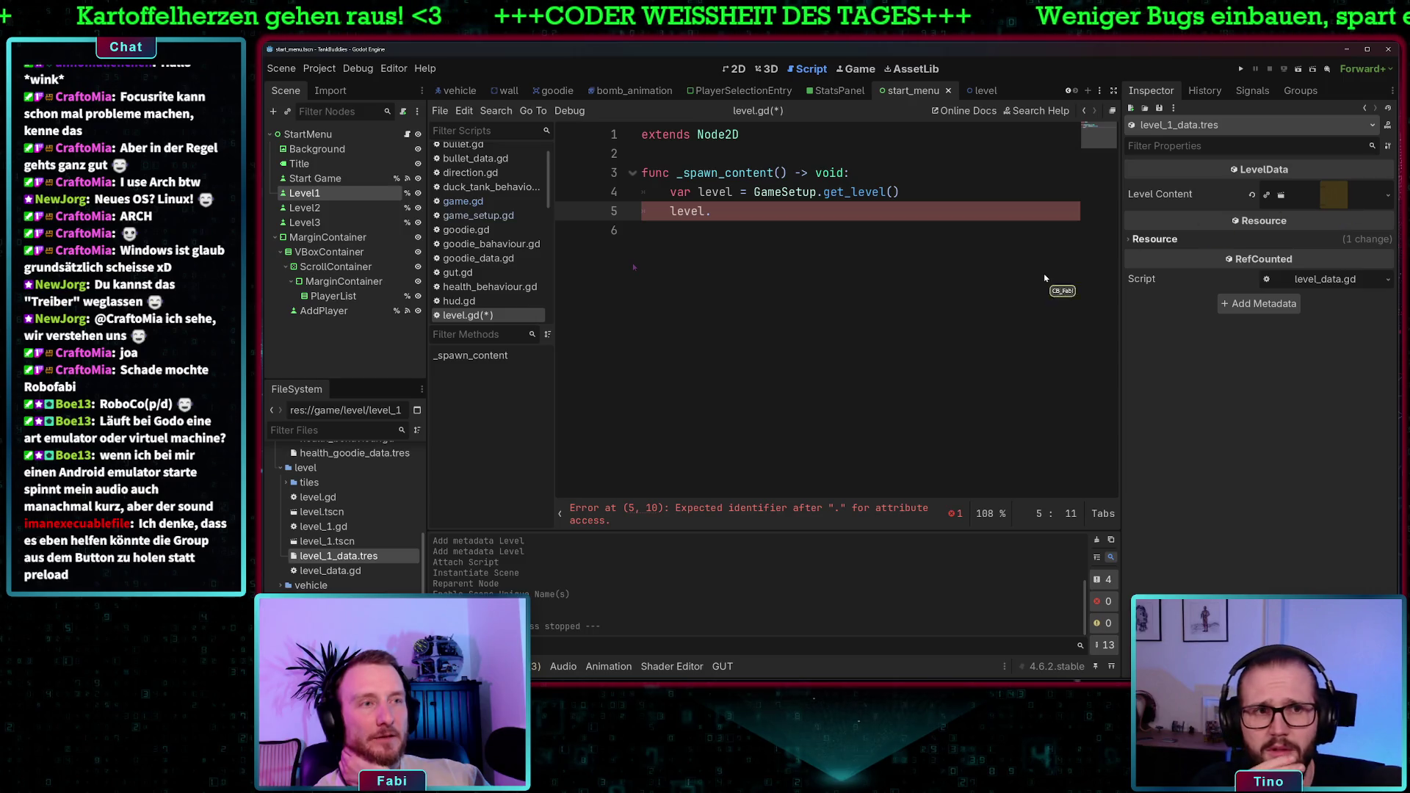
Open level_1.tscn to view its tilemap in 2D, then switch to the Game workspace.
double_click(327, 542)
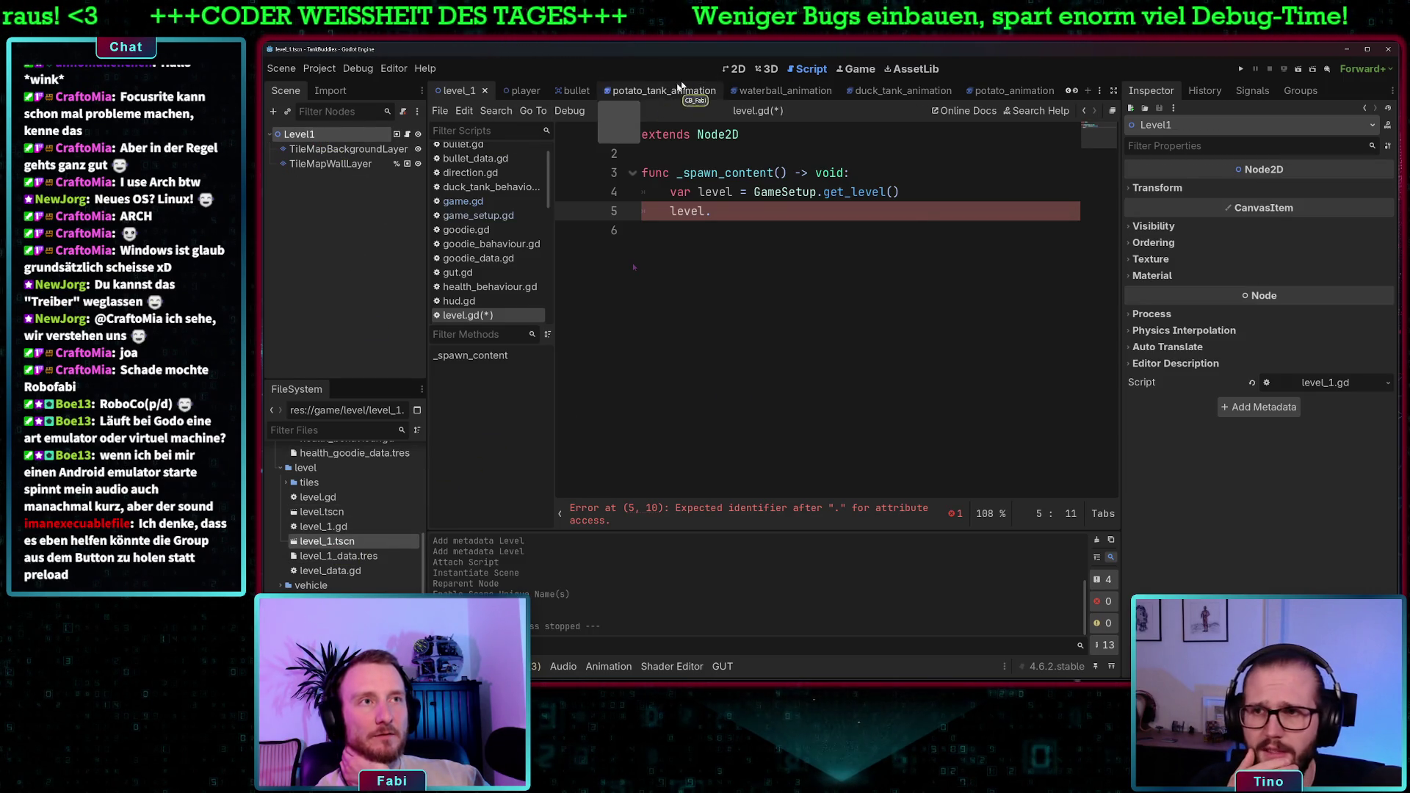
click(734, 68)
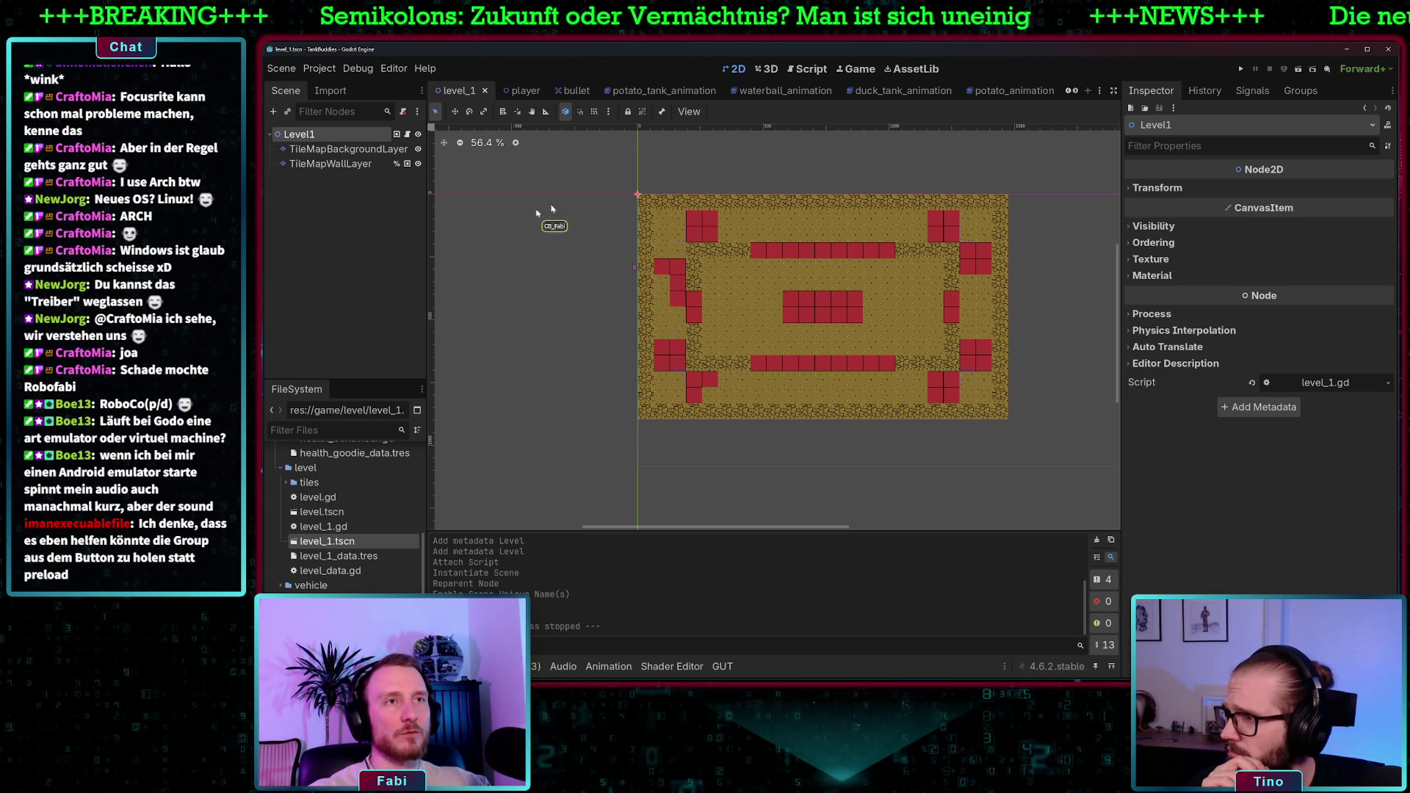
click(856, 71)
Return to level.gd and jump to get_level's definition in game_setup.gd.
click(809, 69)
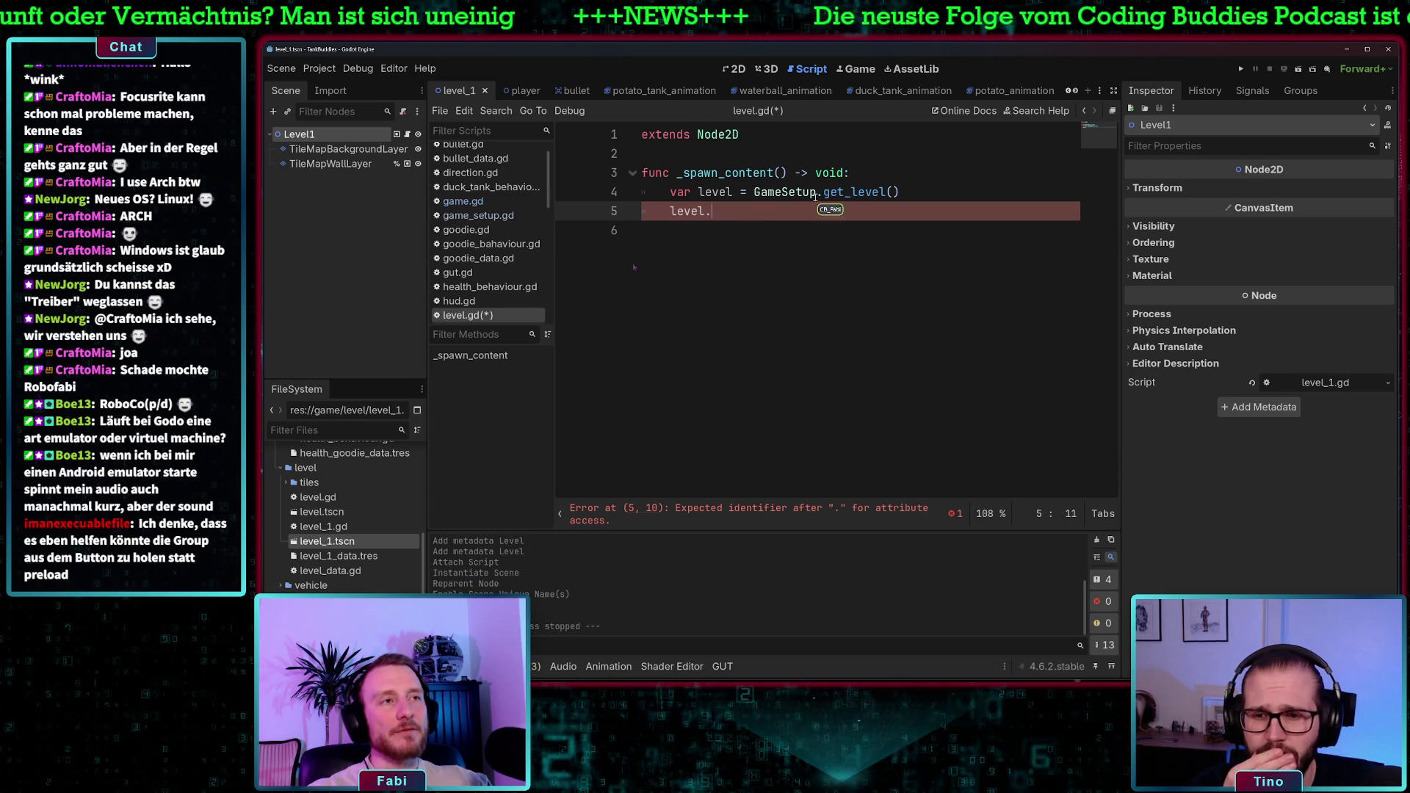
ctrl+click(867, 195)
click(724, 402)
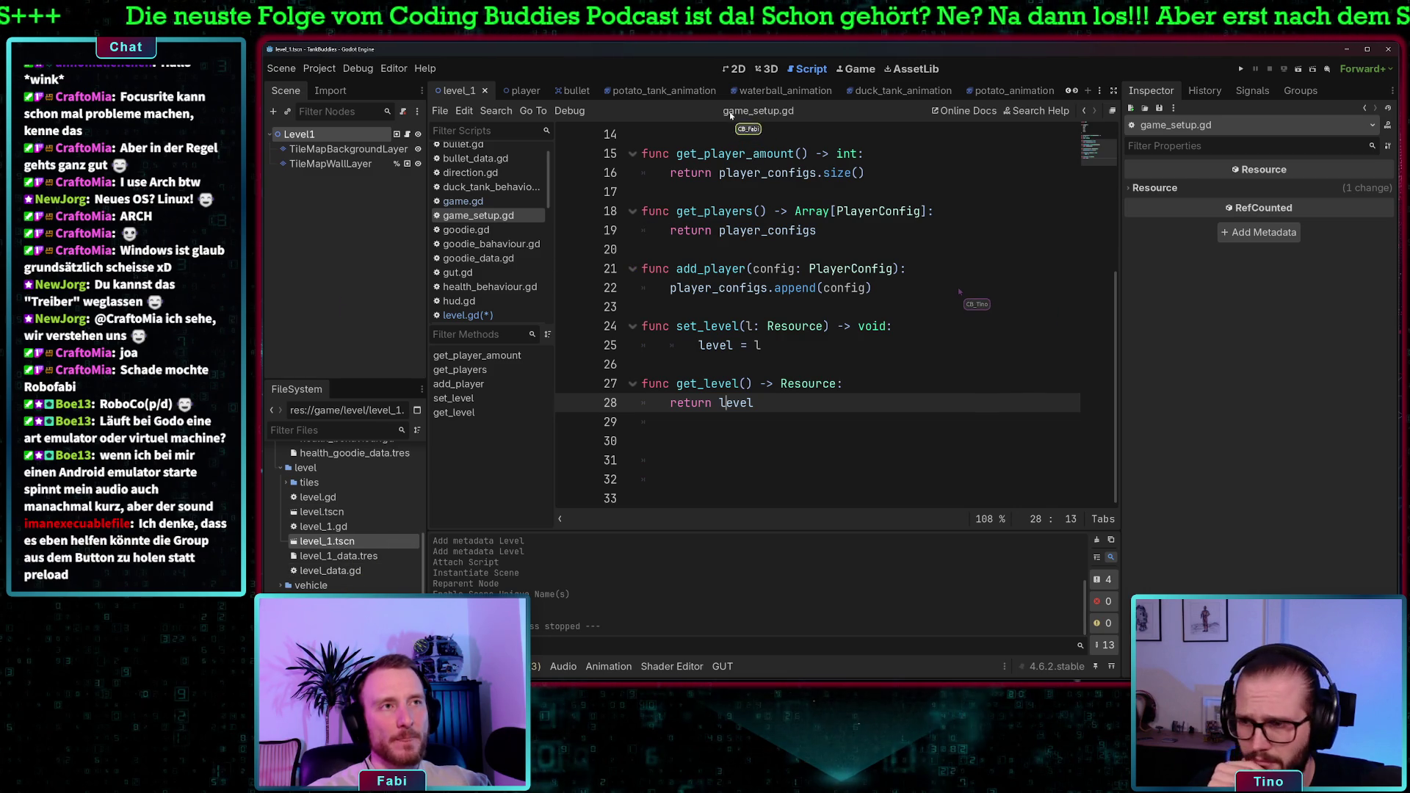
Follow GOODIE from game.gd line 19 to its goodie.tscn preload in preloads.gd, then open goodie.tscn.
click(462, 201)
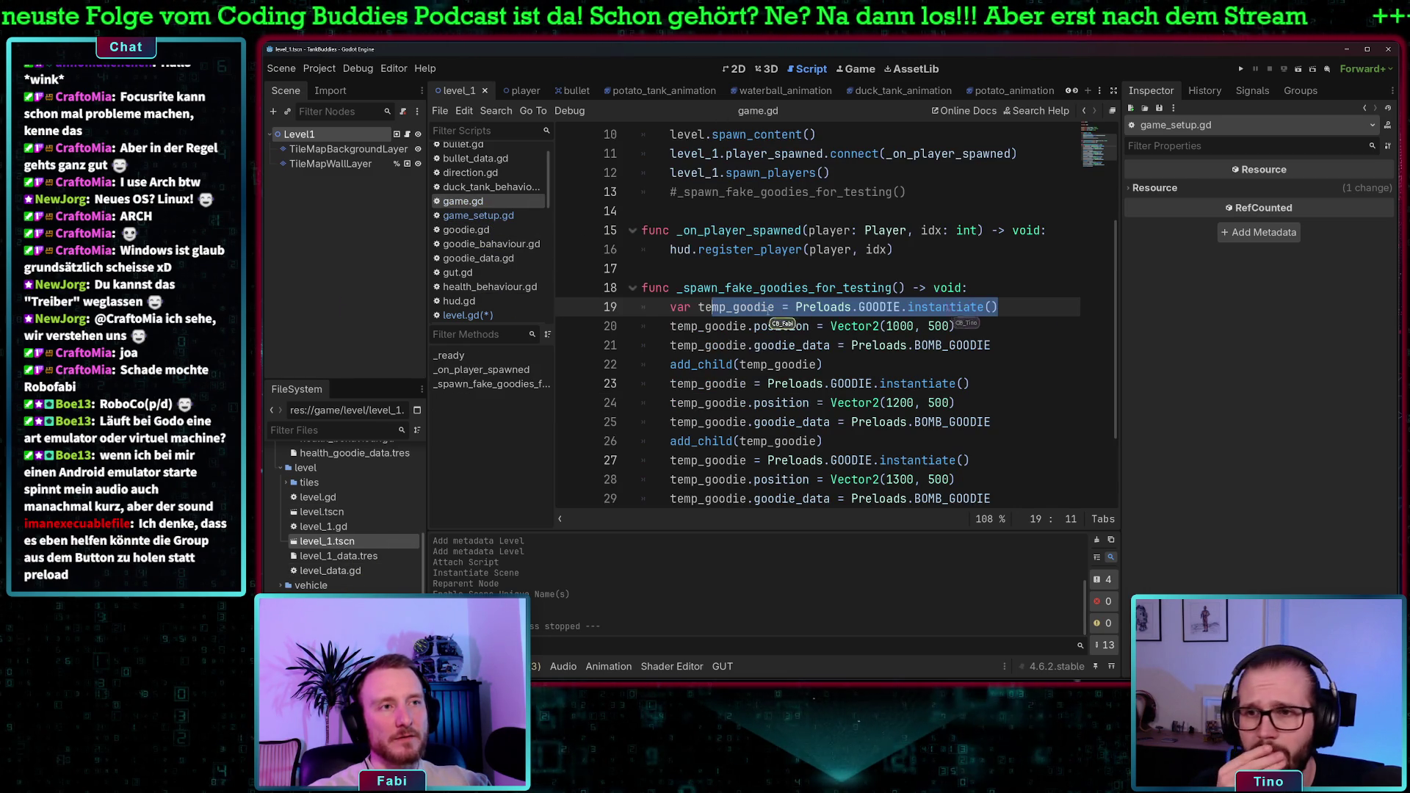
click(826, 307)
double_click(881, 307)
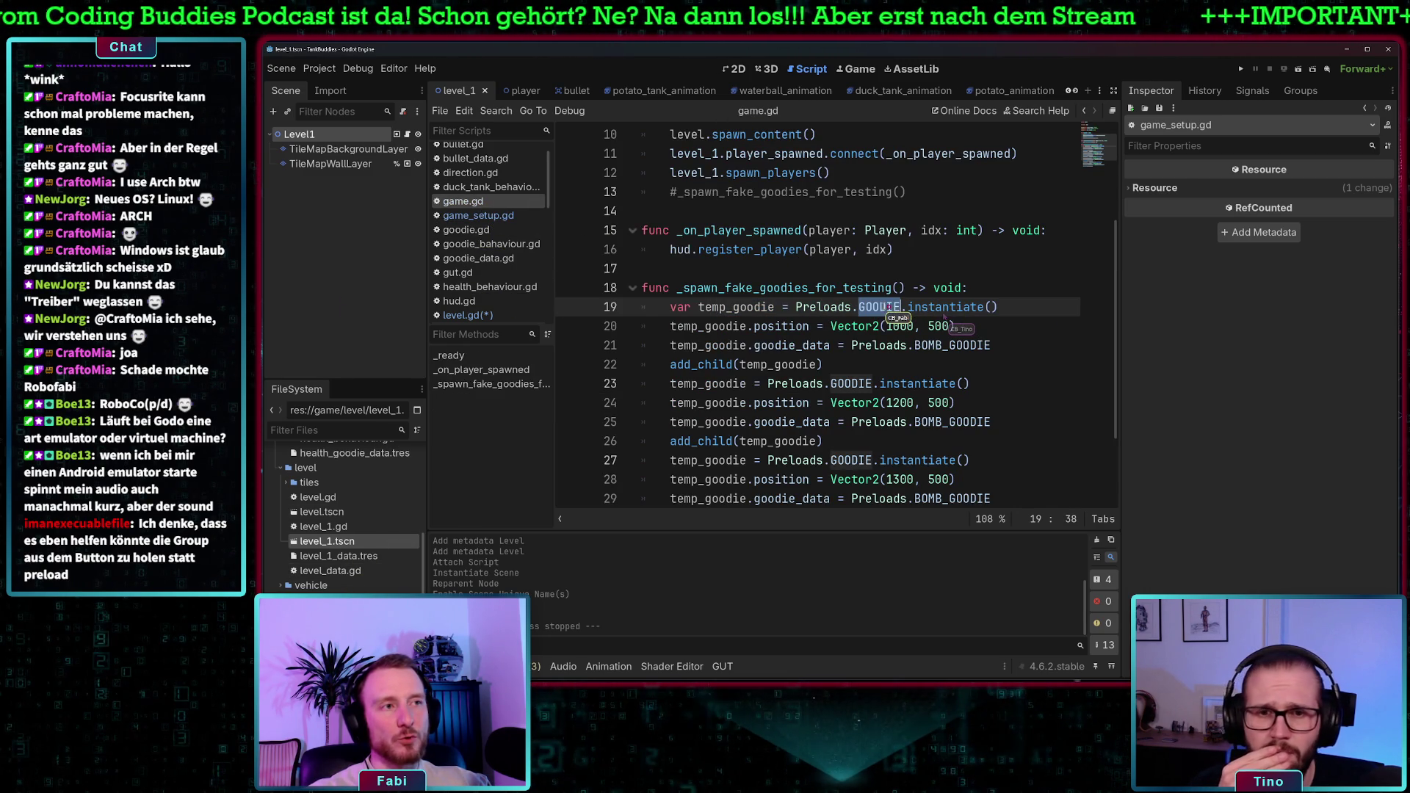
ctrl+click(880, 309)
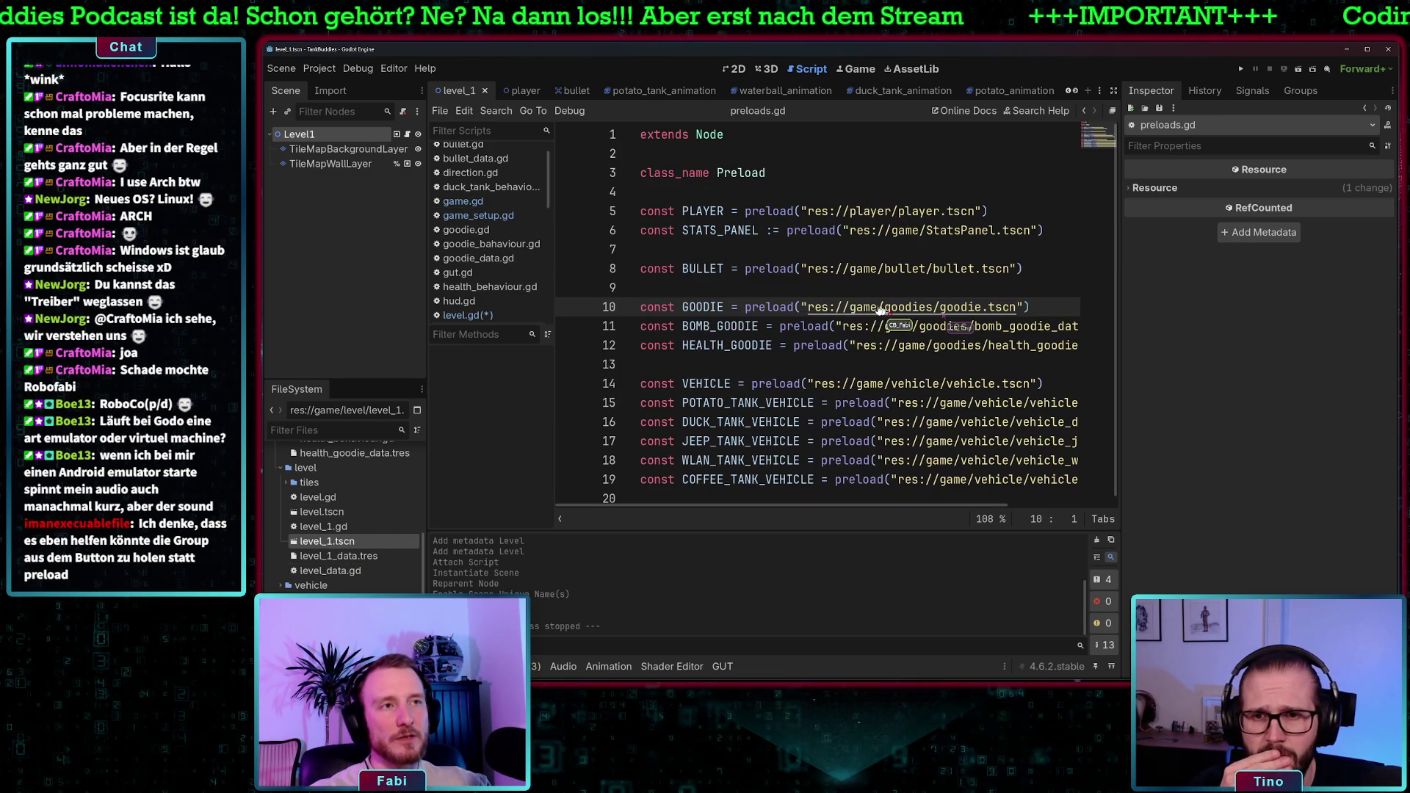
drag(1050, 307, 746, 307)
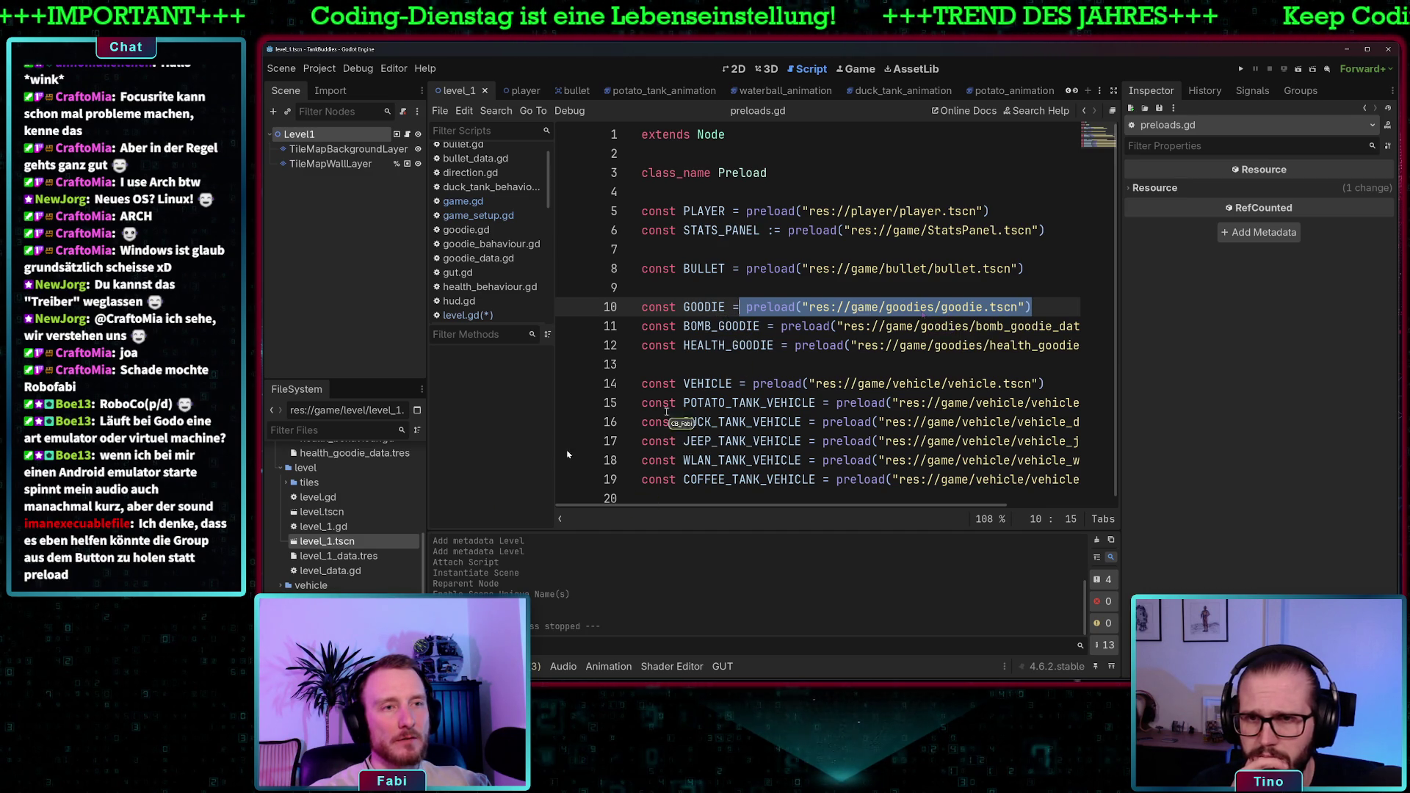
scroll(341, 511, up, 4)
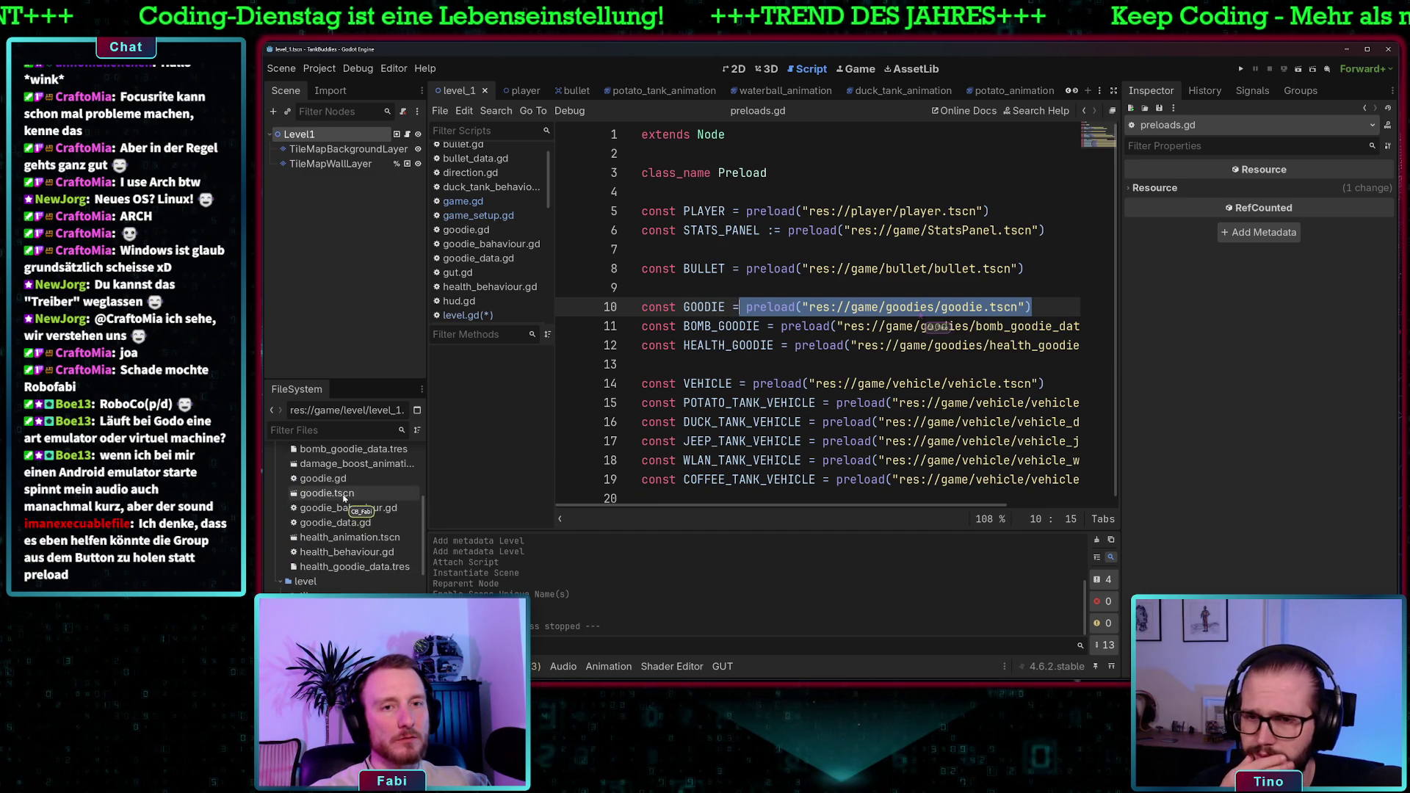
double_click(327, 493)
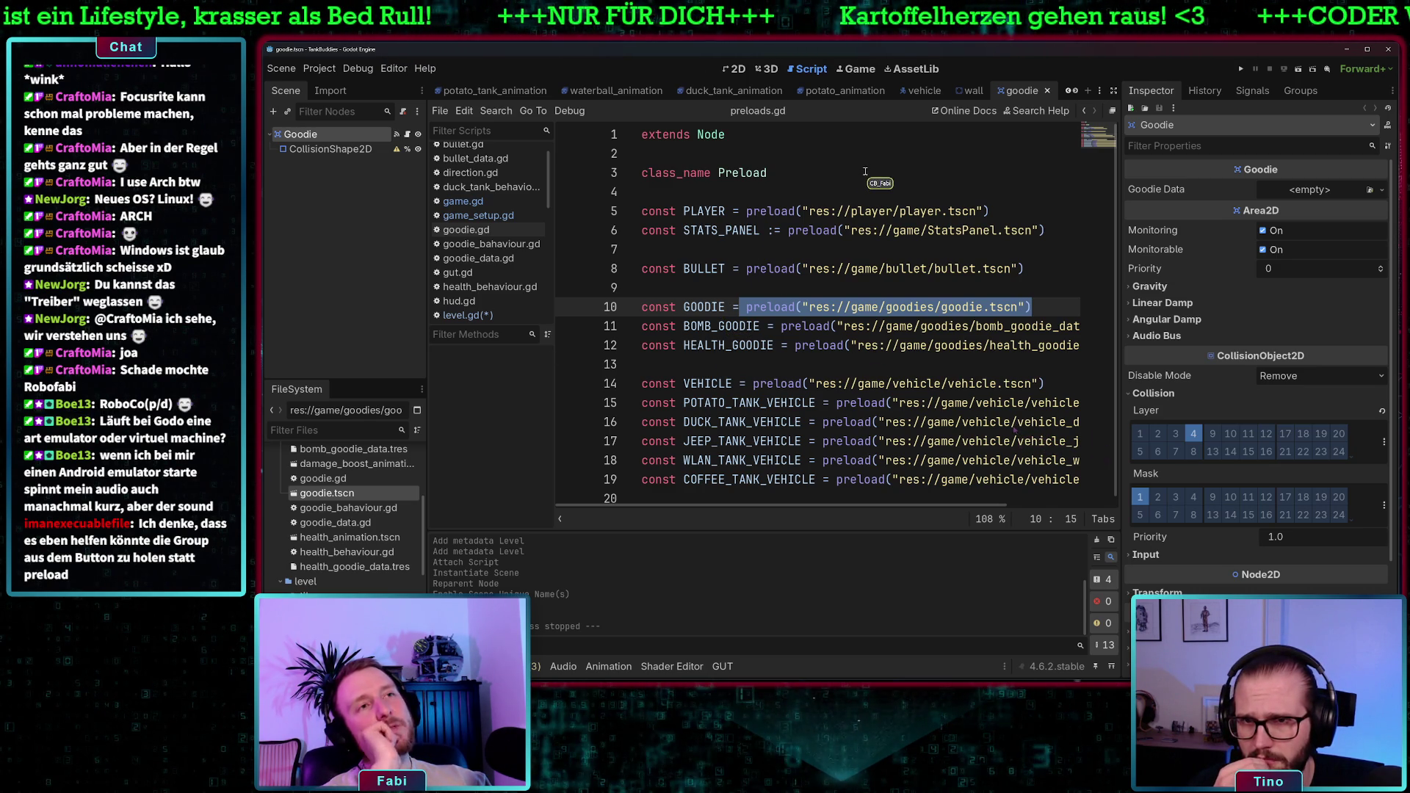
In game.gd, insert an empty line at the start of _ready.
click(470, 201)
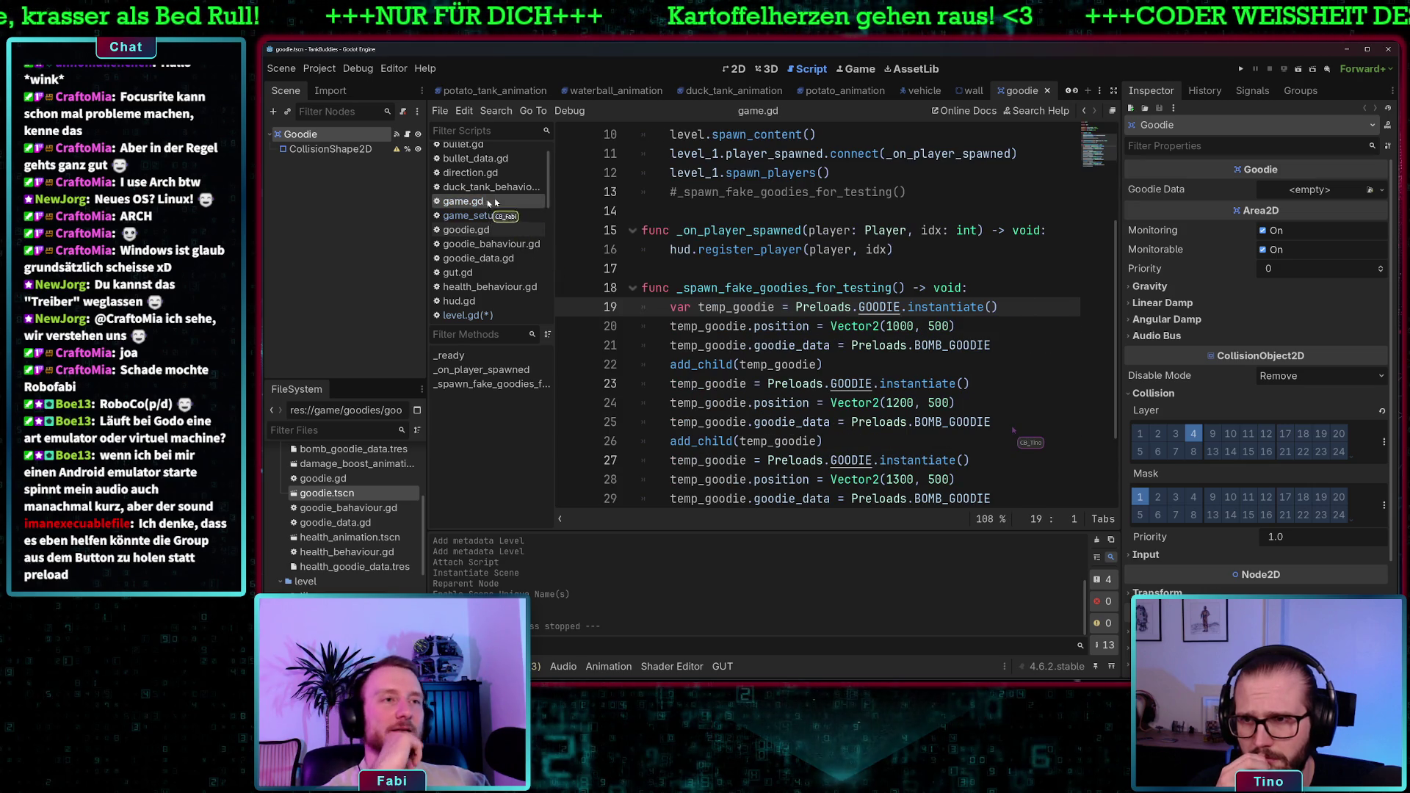
scroll(698, 309, up, 3)
double_click(687, 307)
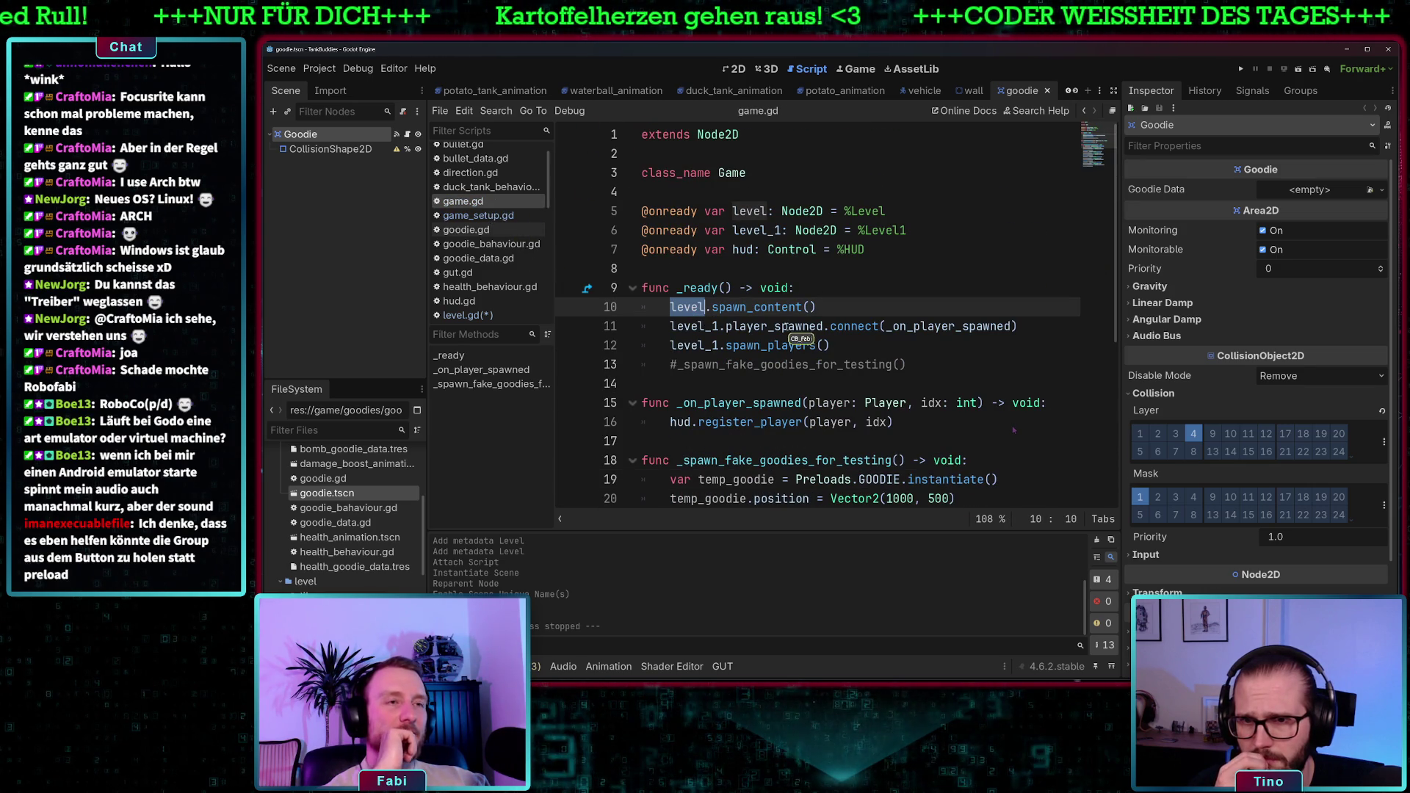
click(827, 294)
key(Return)
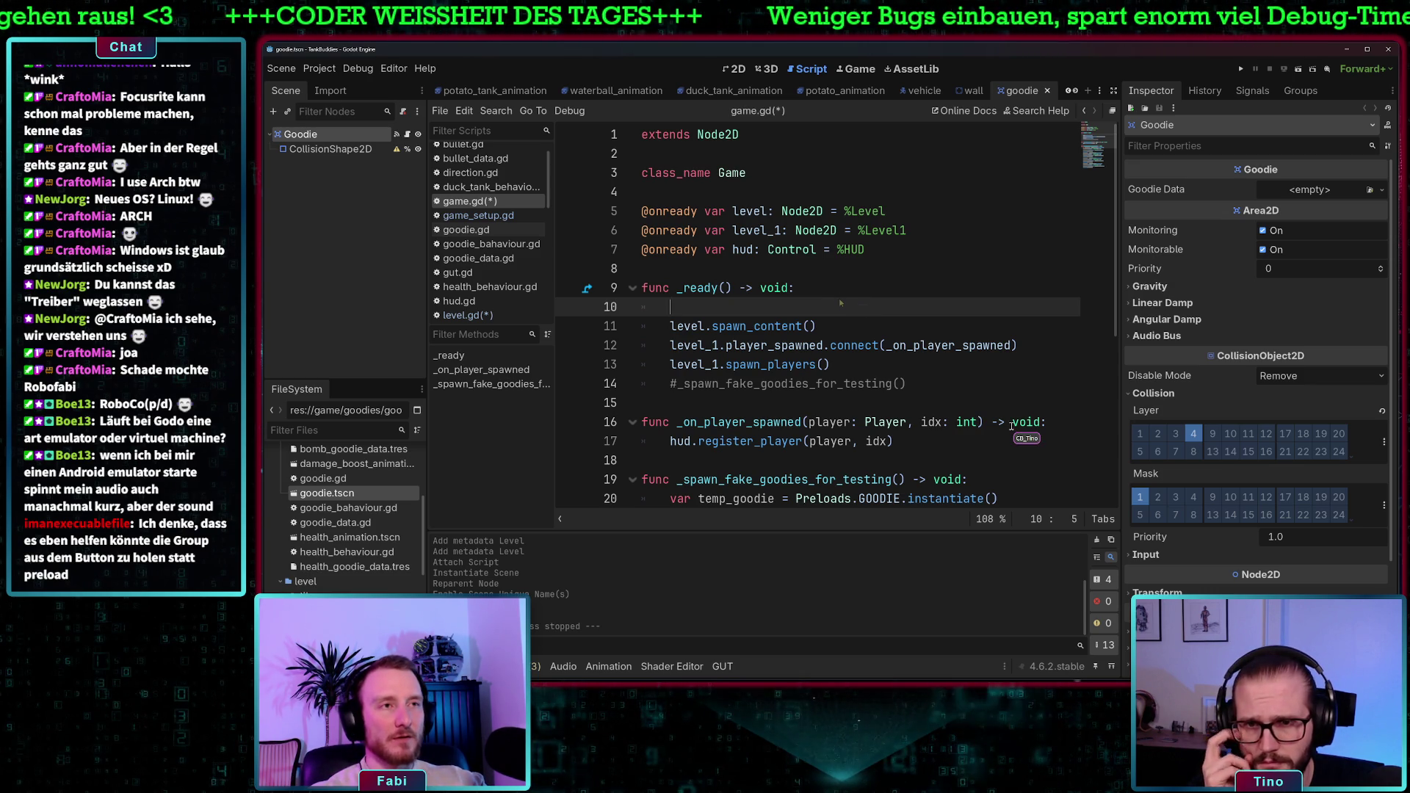
drag(886, 211, 632, 206)
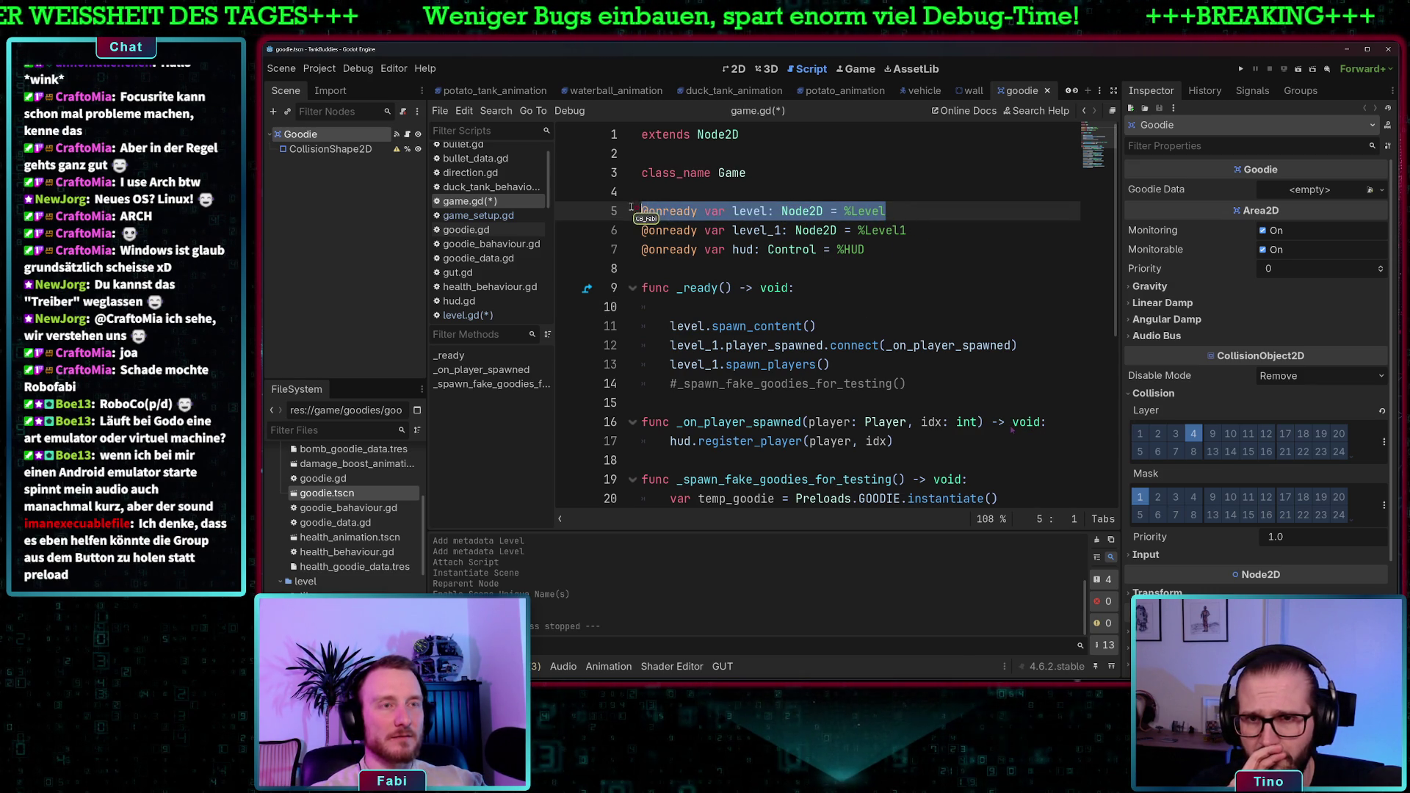
key(BackSpace)
text(r level = )
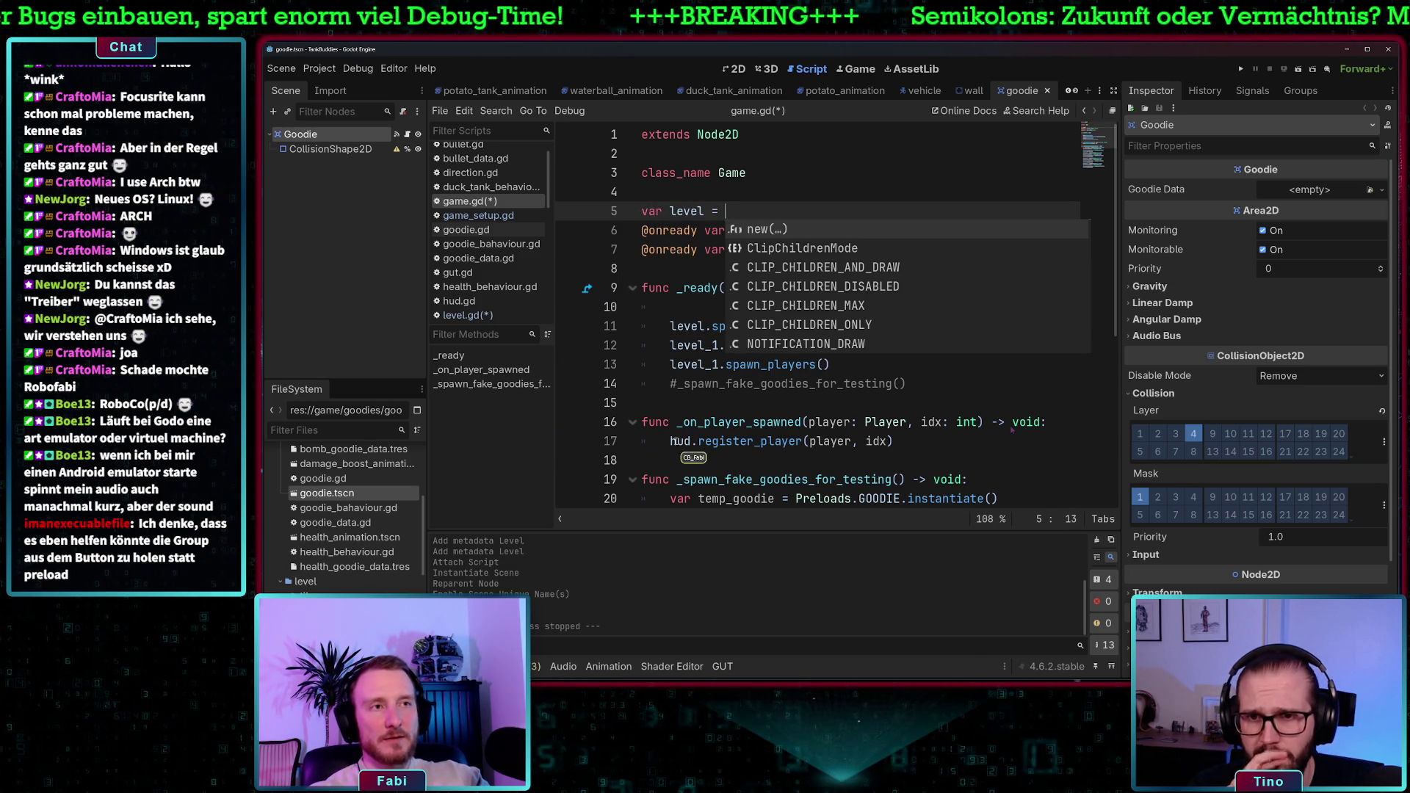
text(preload()
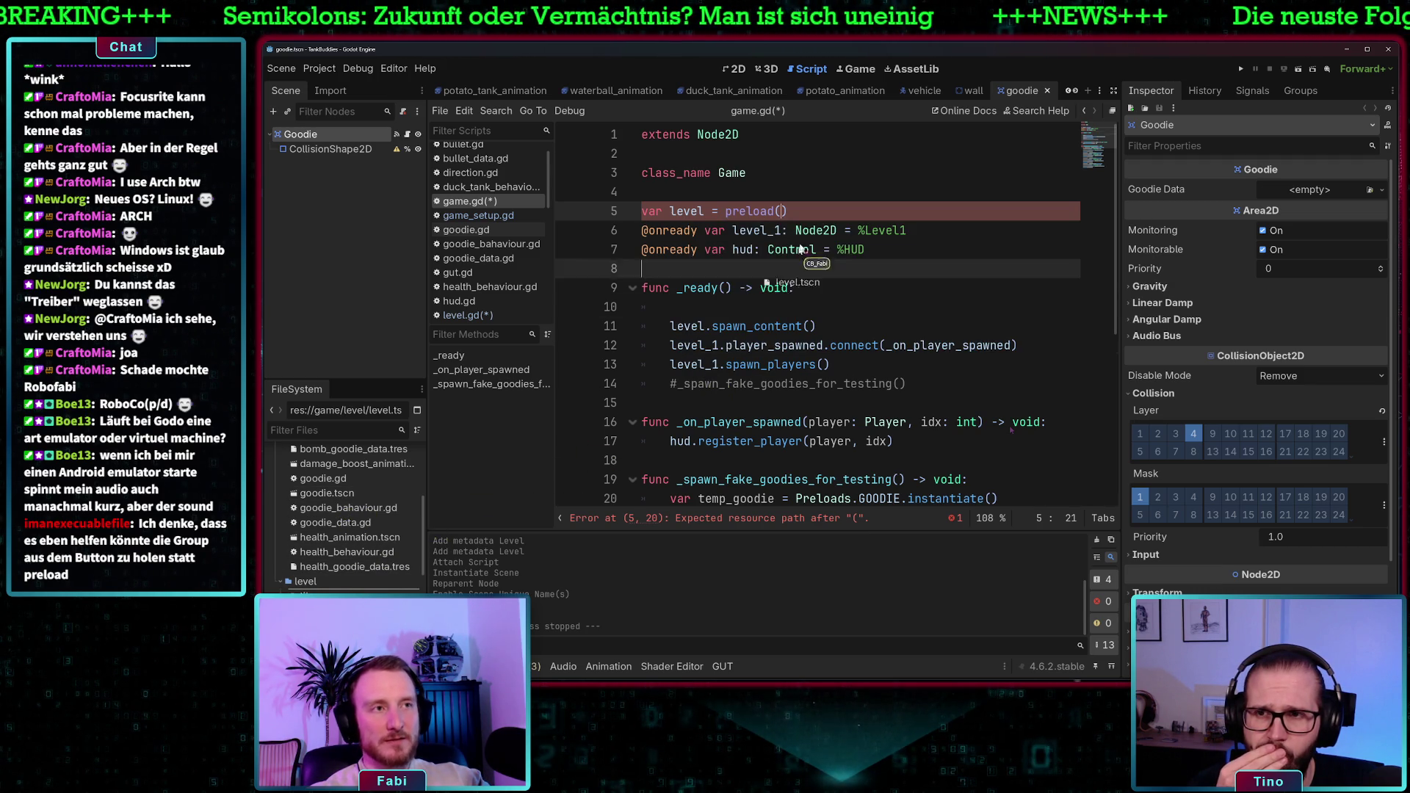
drag(345, 593, 789, 211)
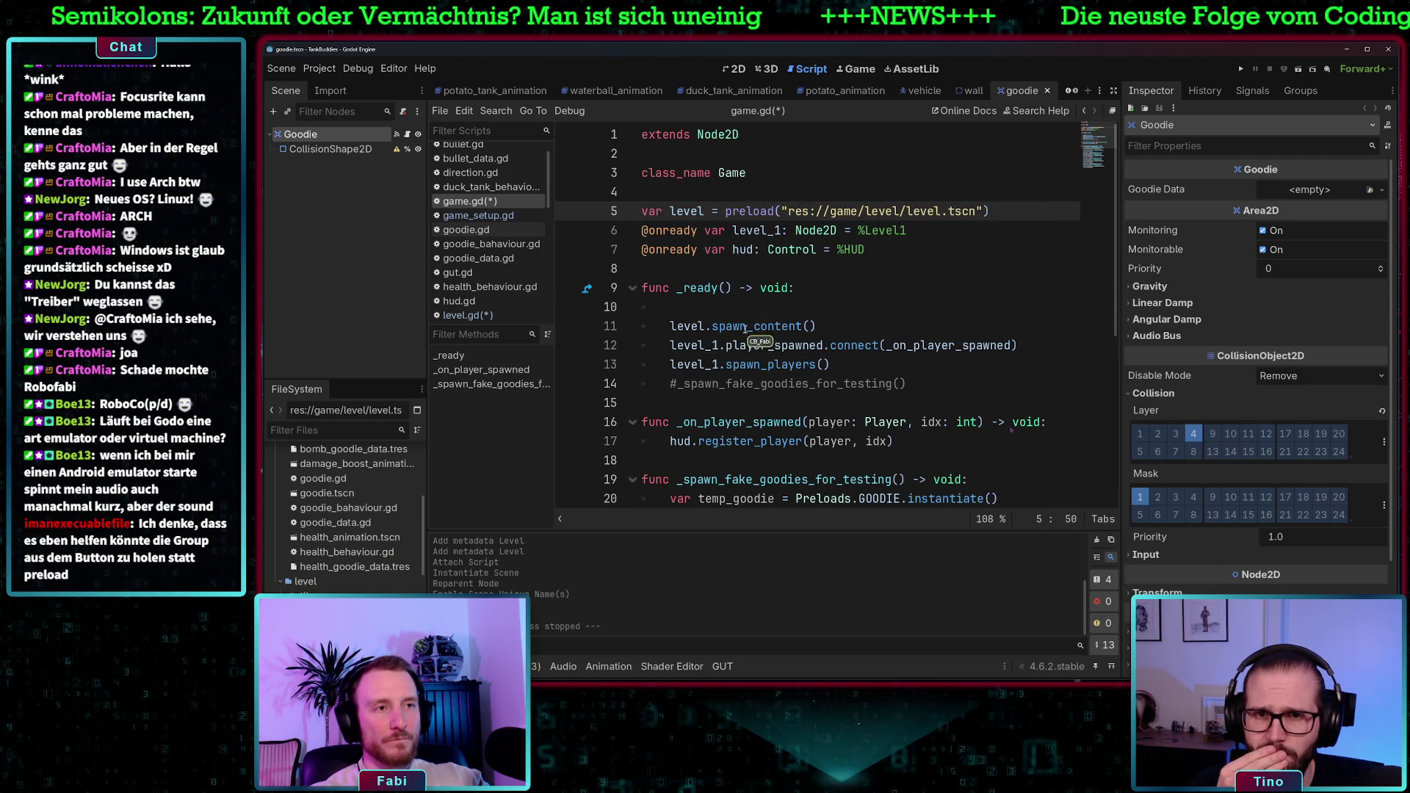
click(713, 306)
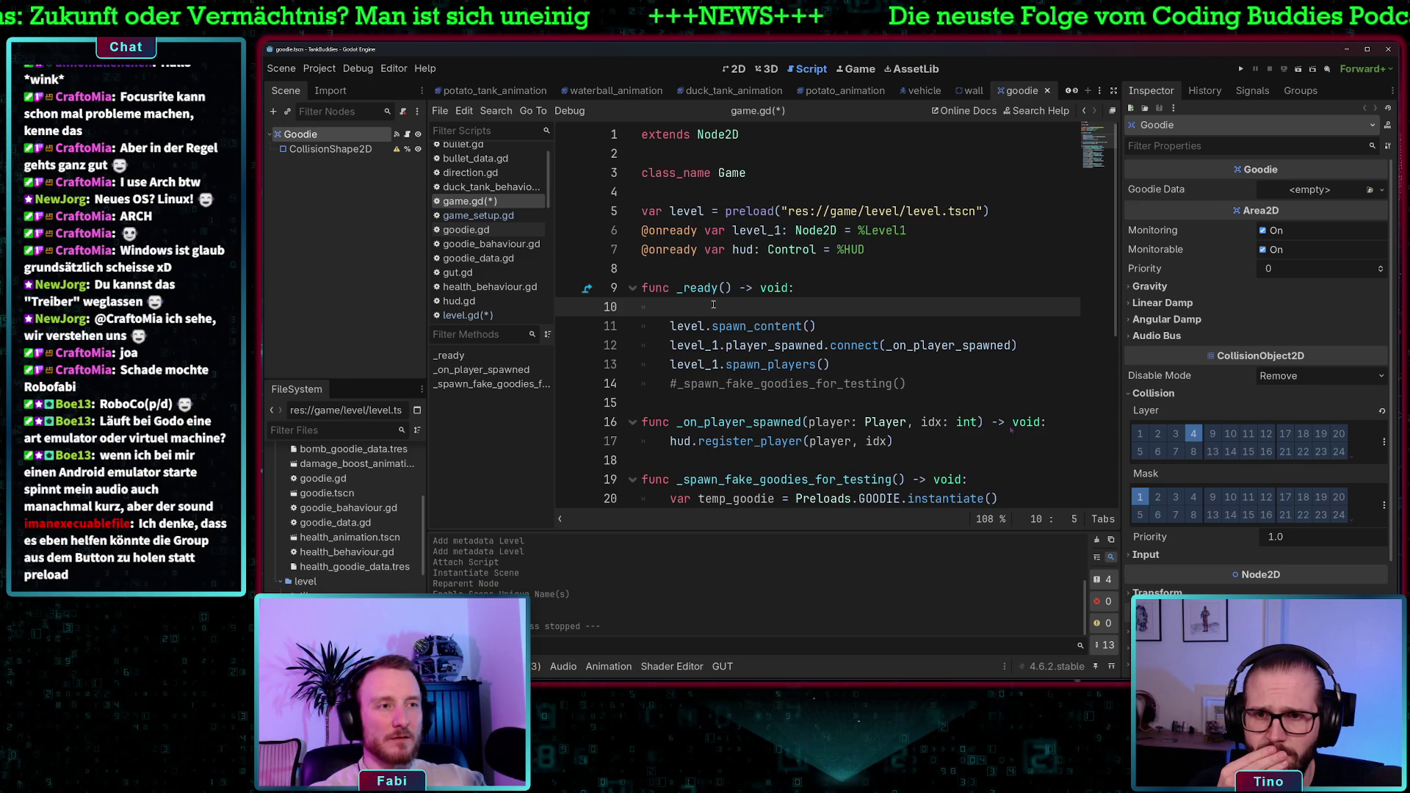
scroll(714, 304, down, 2)
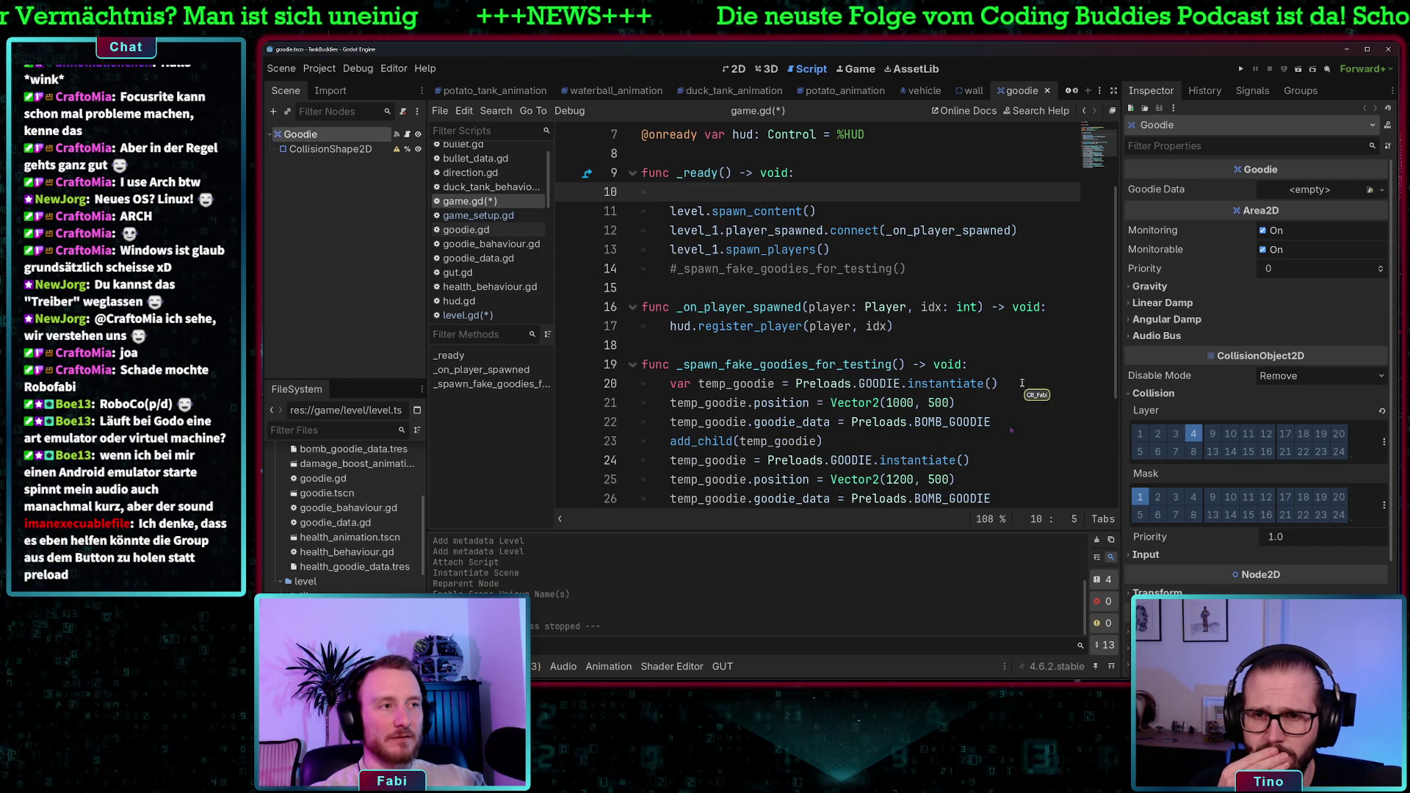
drag(1021, 383, 795, 383)
Write var level_instance = level.instantiate() in _ready.
click(729, 193)
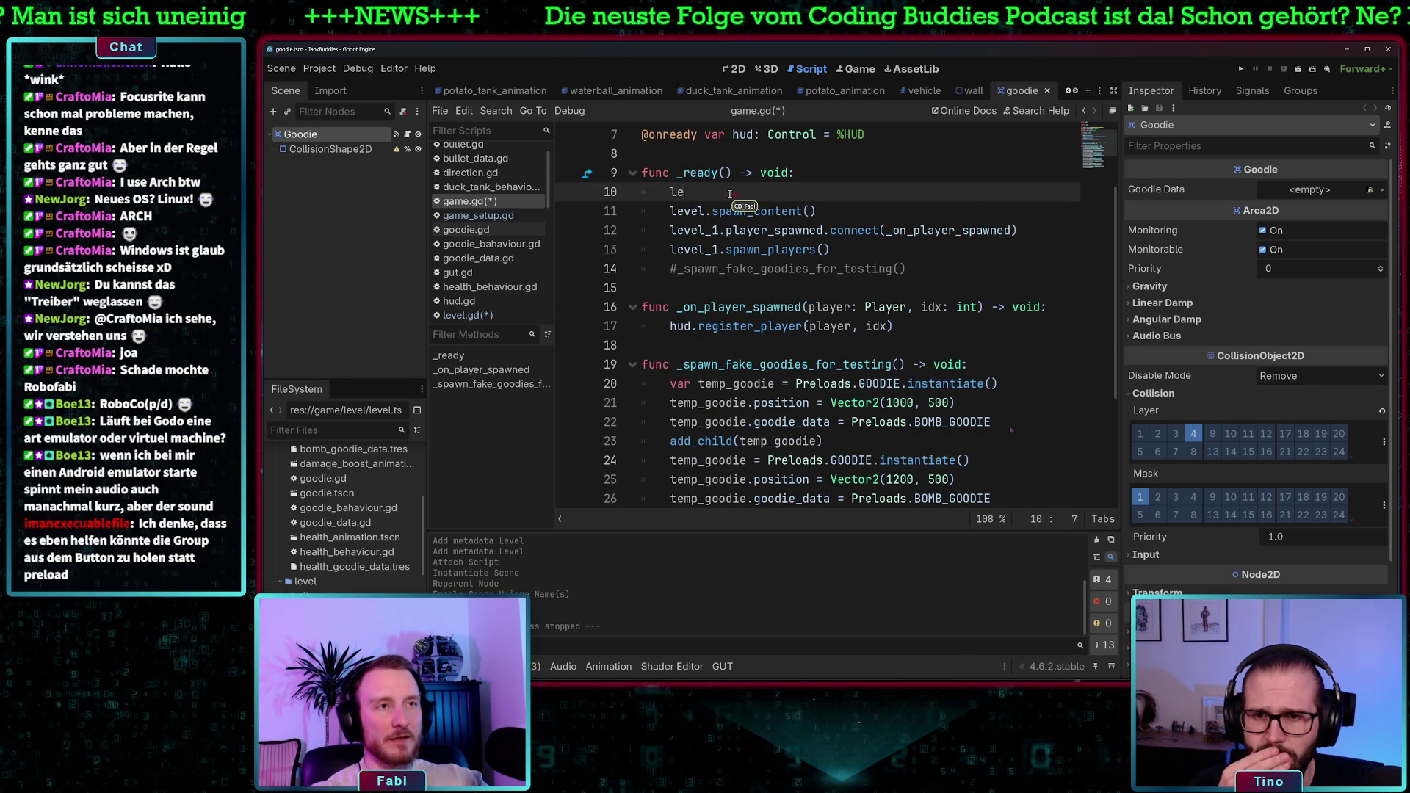
text(l.ins)
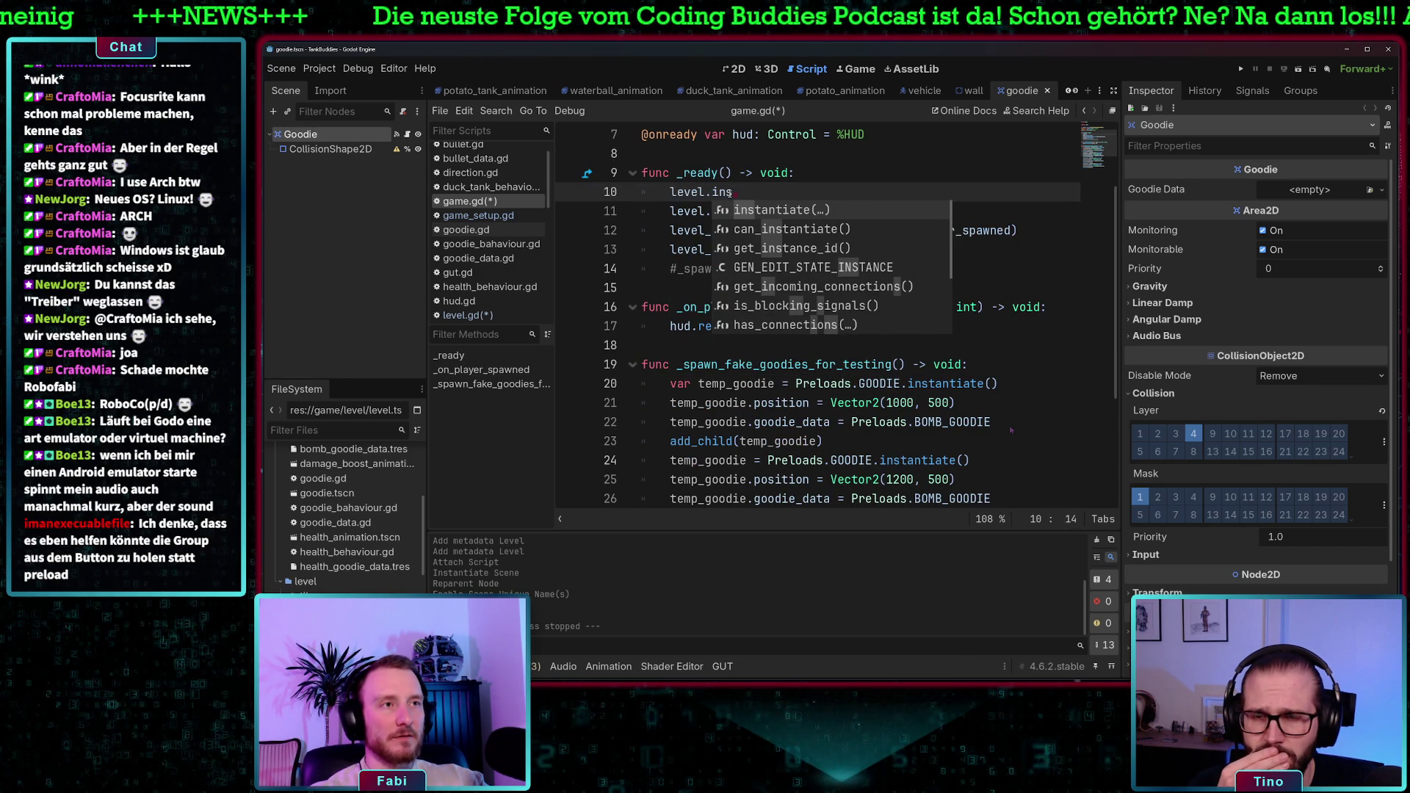
key(Return)
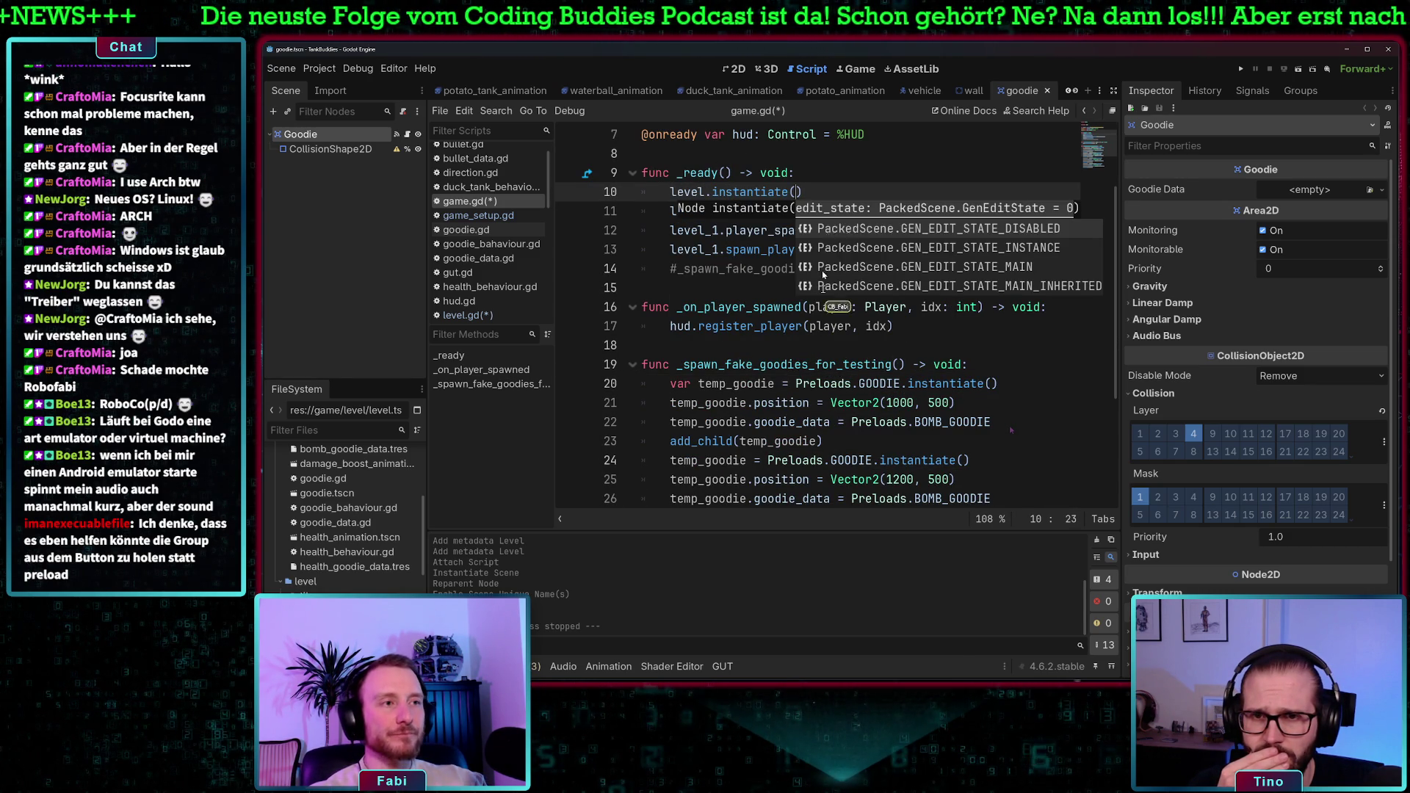
key(Right)
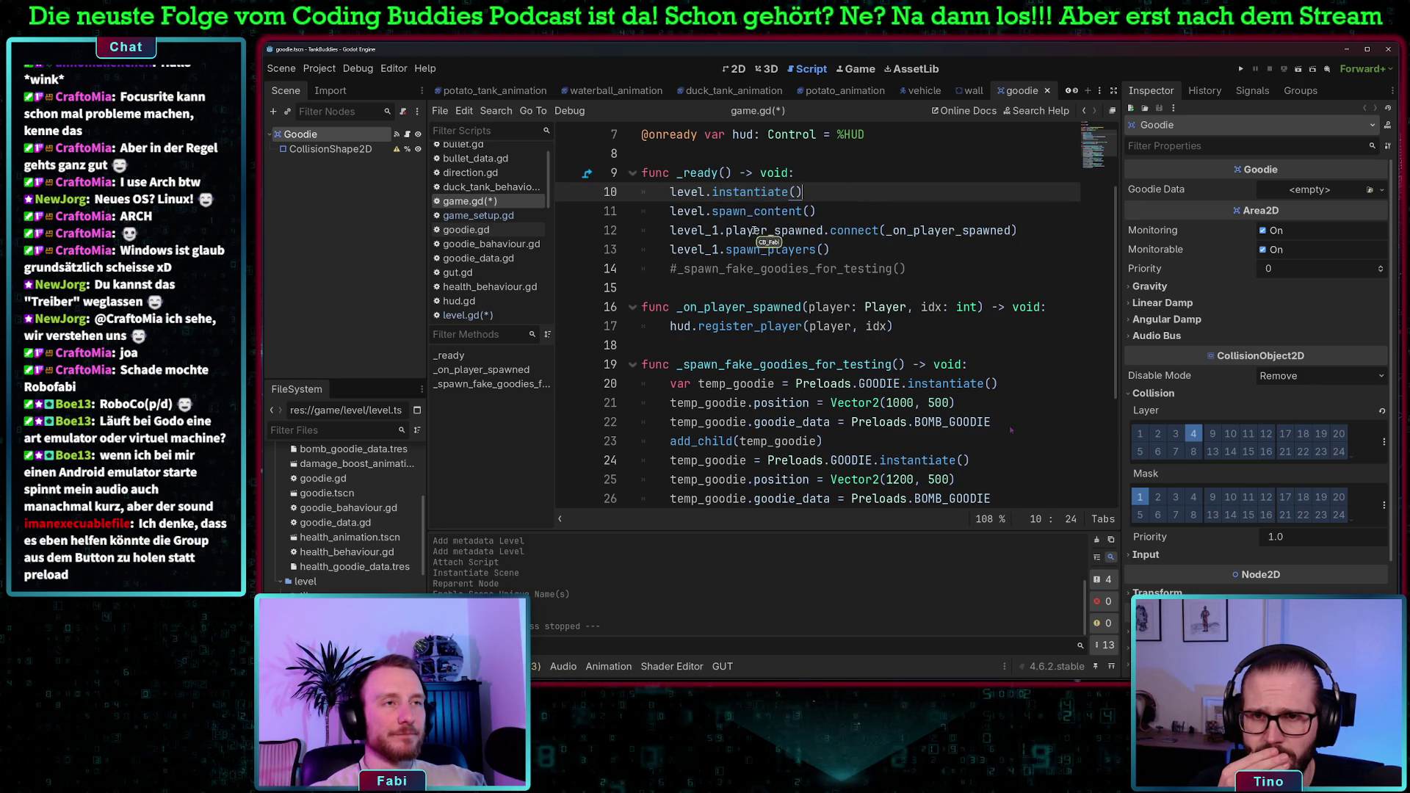
scroll(754, 232, up, 1)
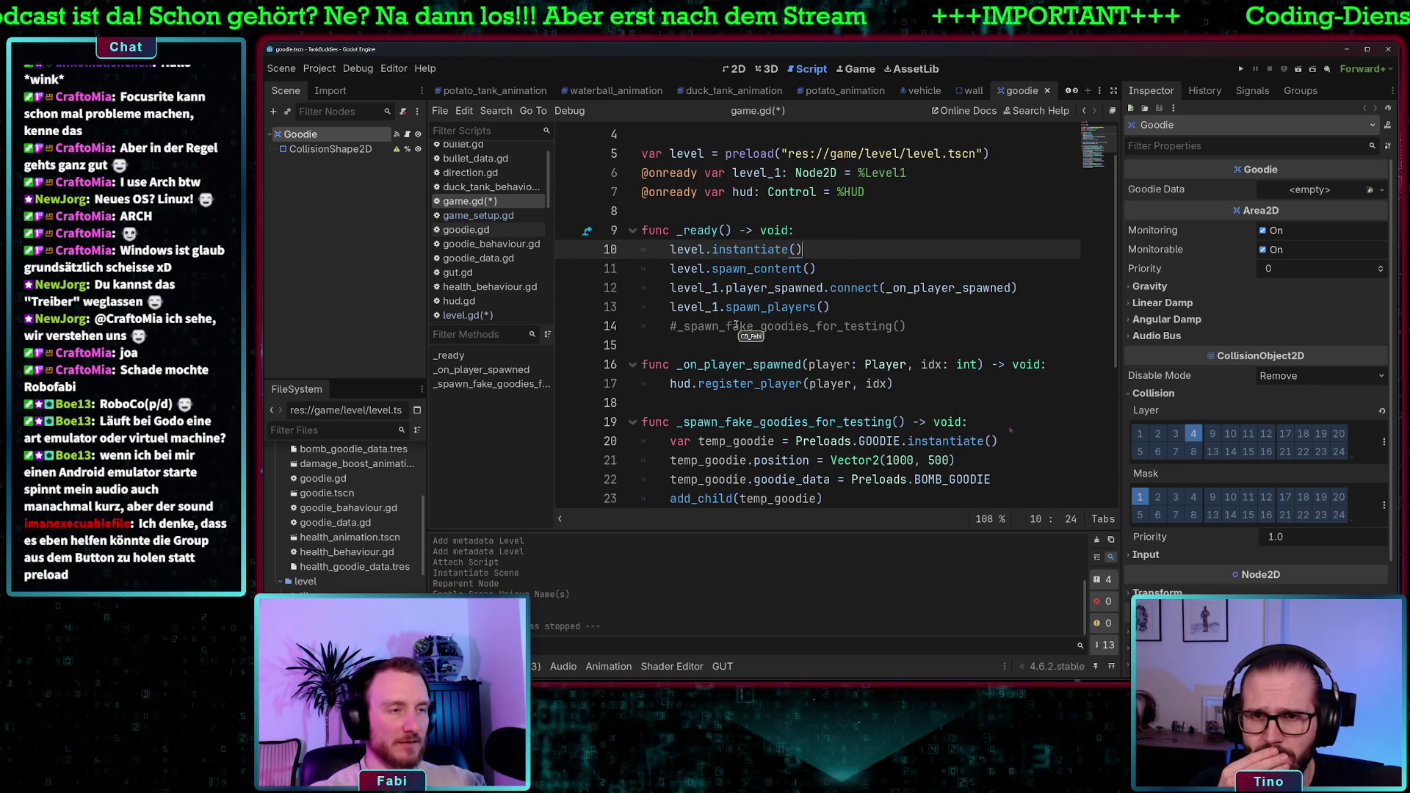
click(670, 250)
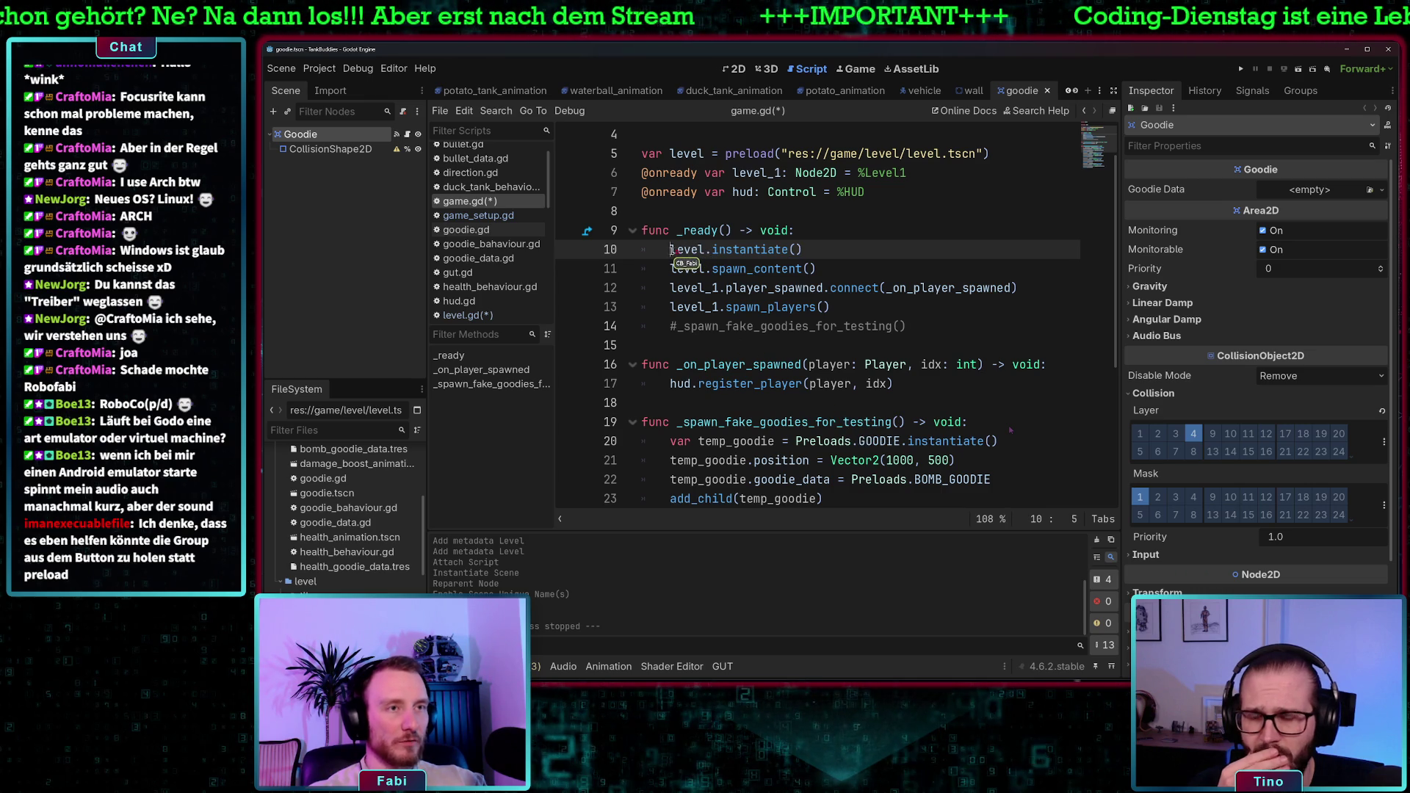
text(var )
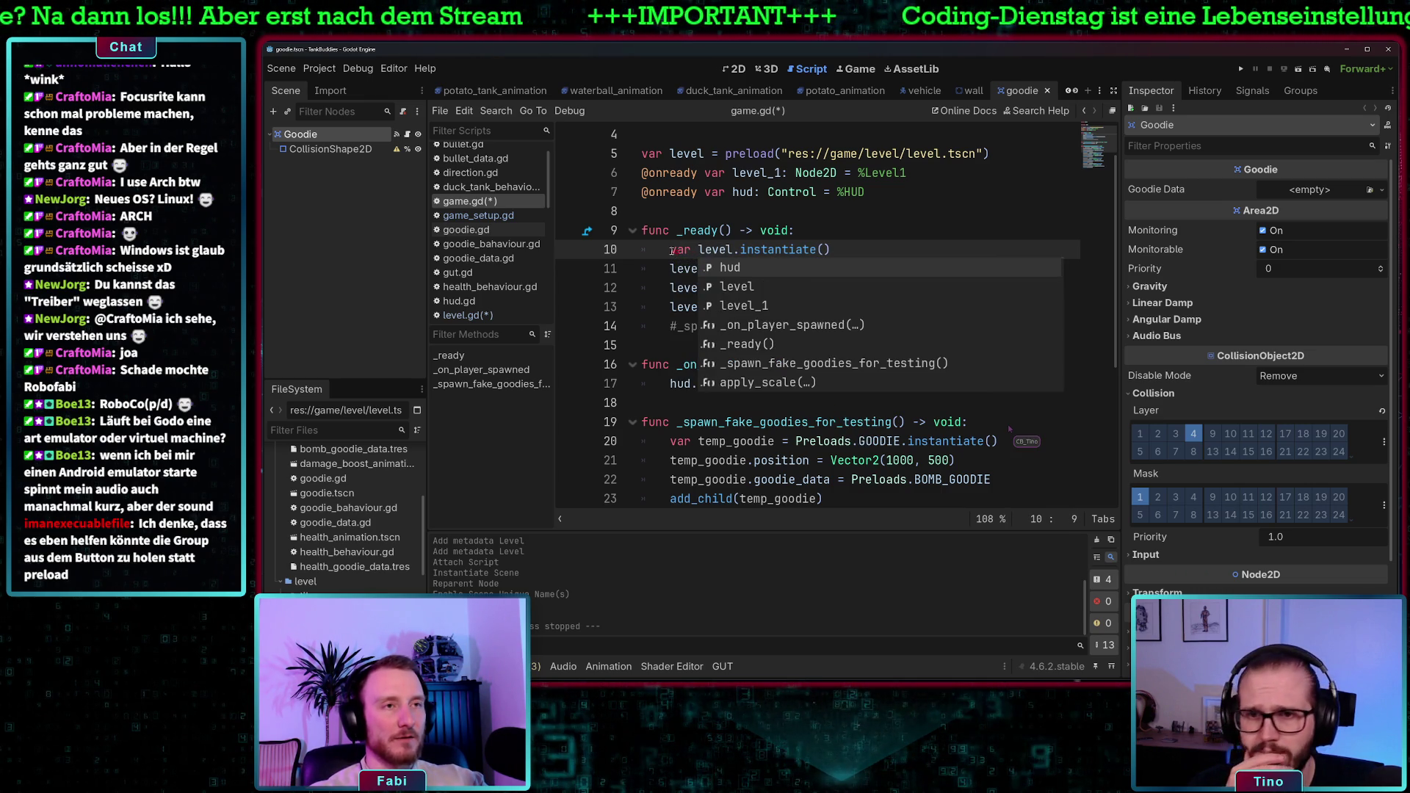
text(level_insta)
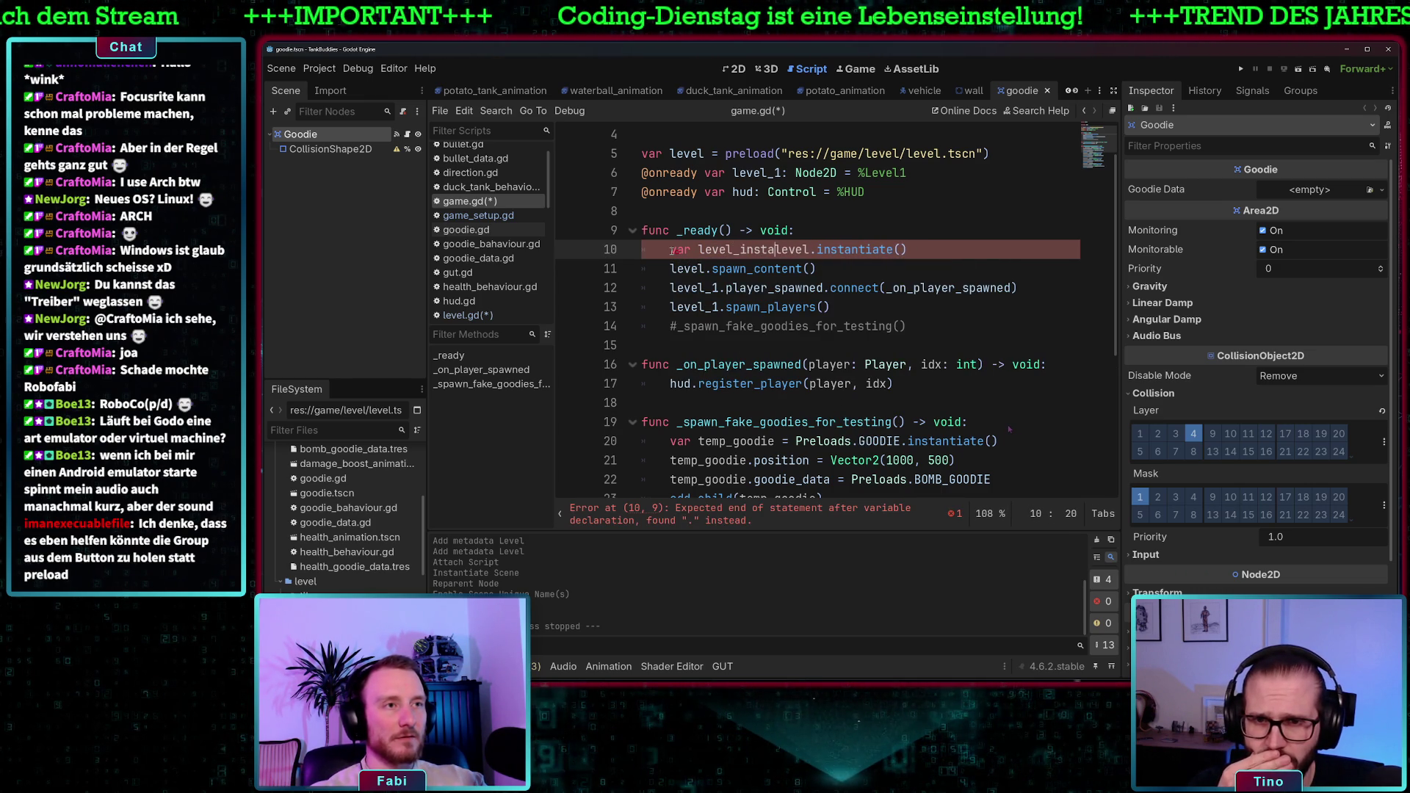
text(nce =)
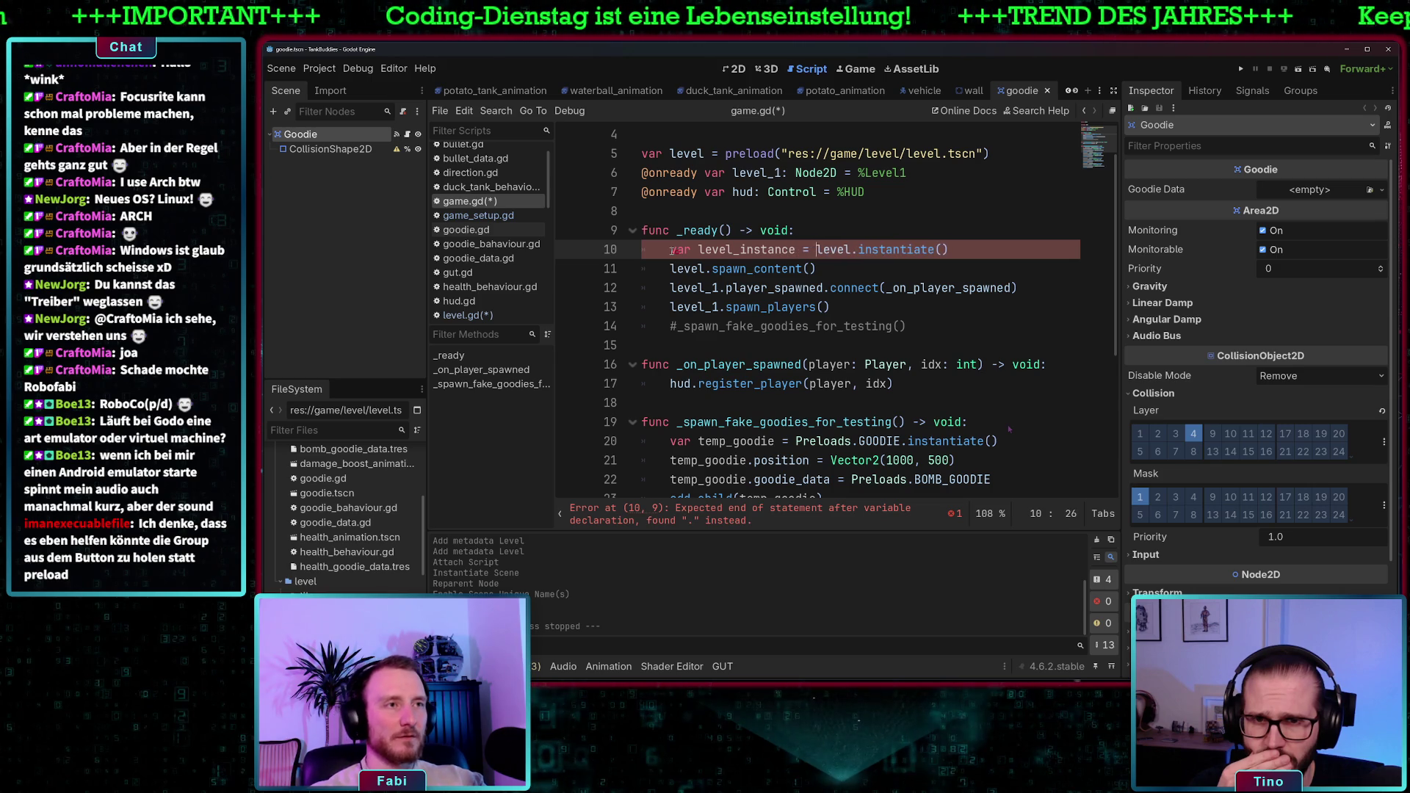
Start a level_instance.data assignment on the line below.
click(987, 254)
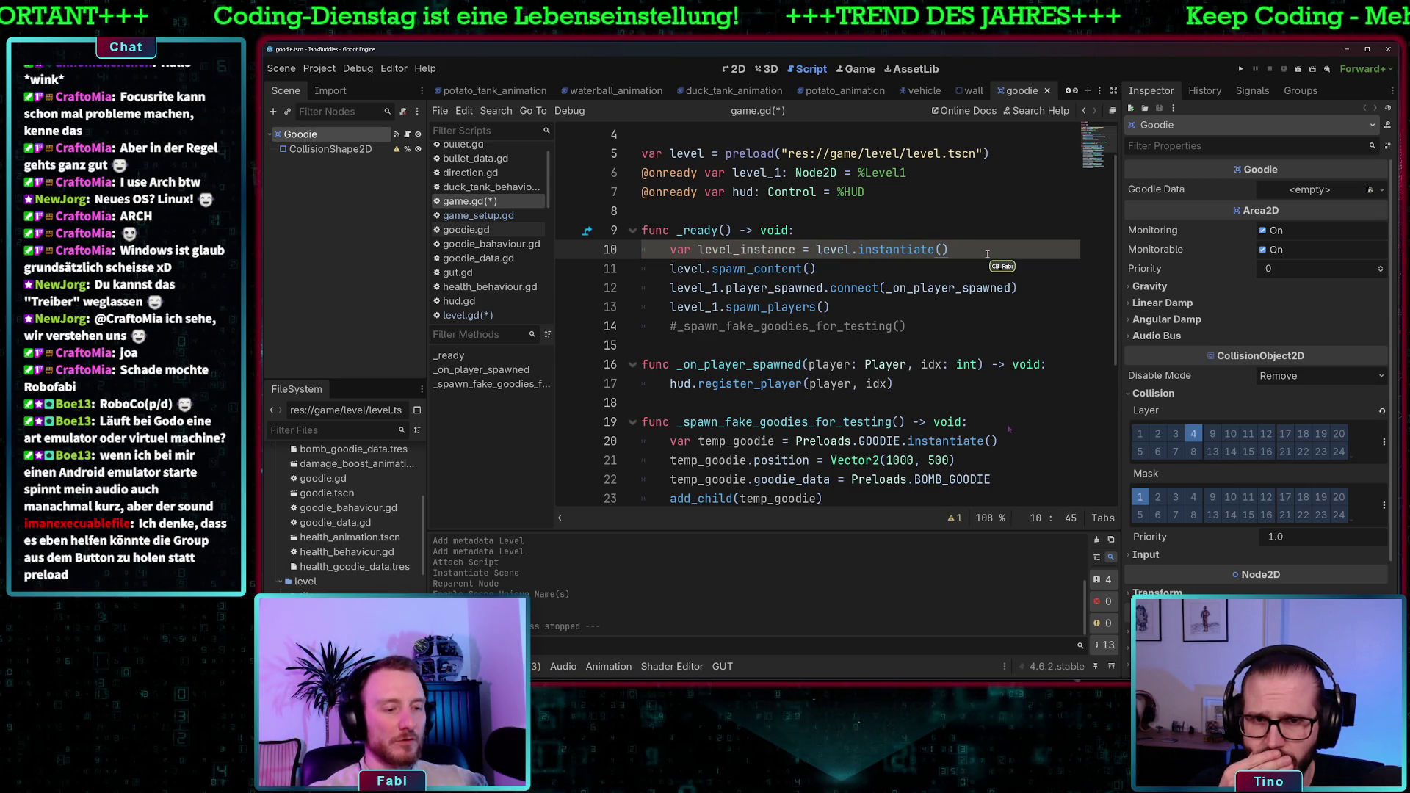
key(Return)
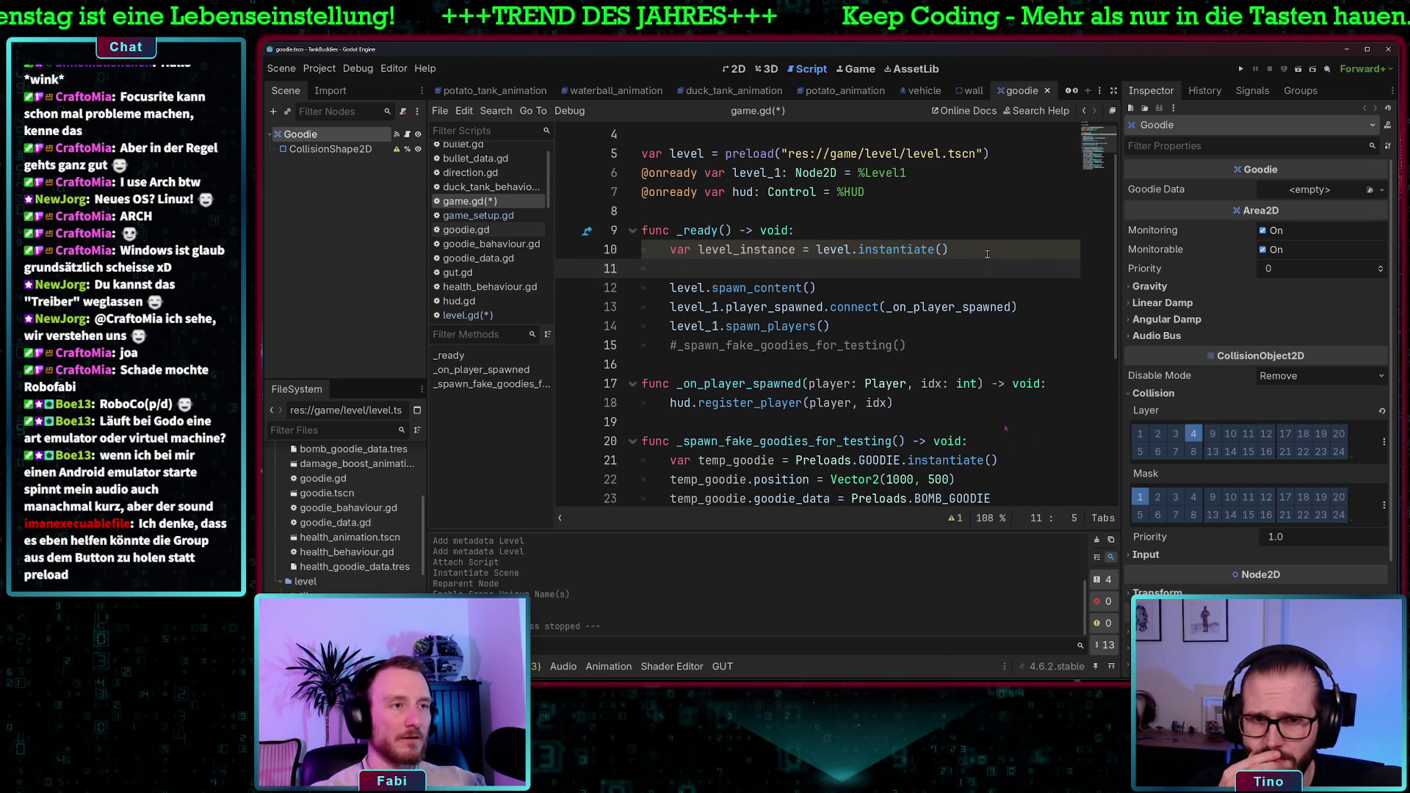
text(vel)
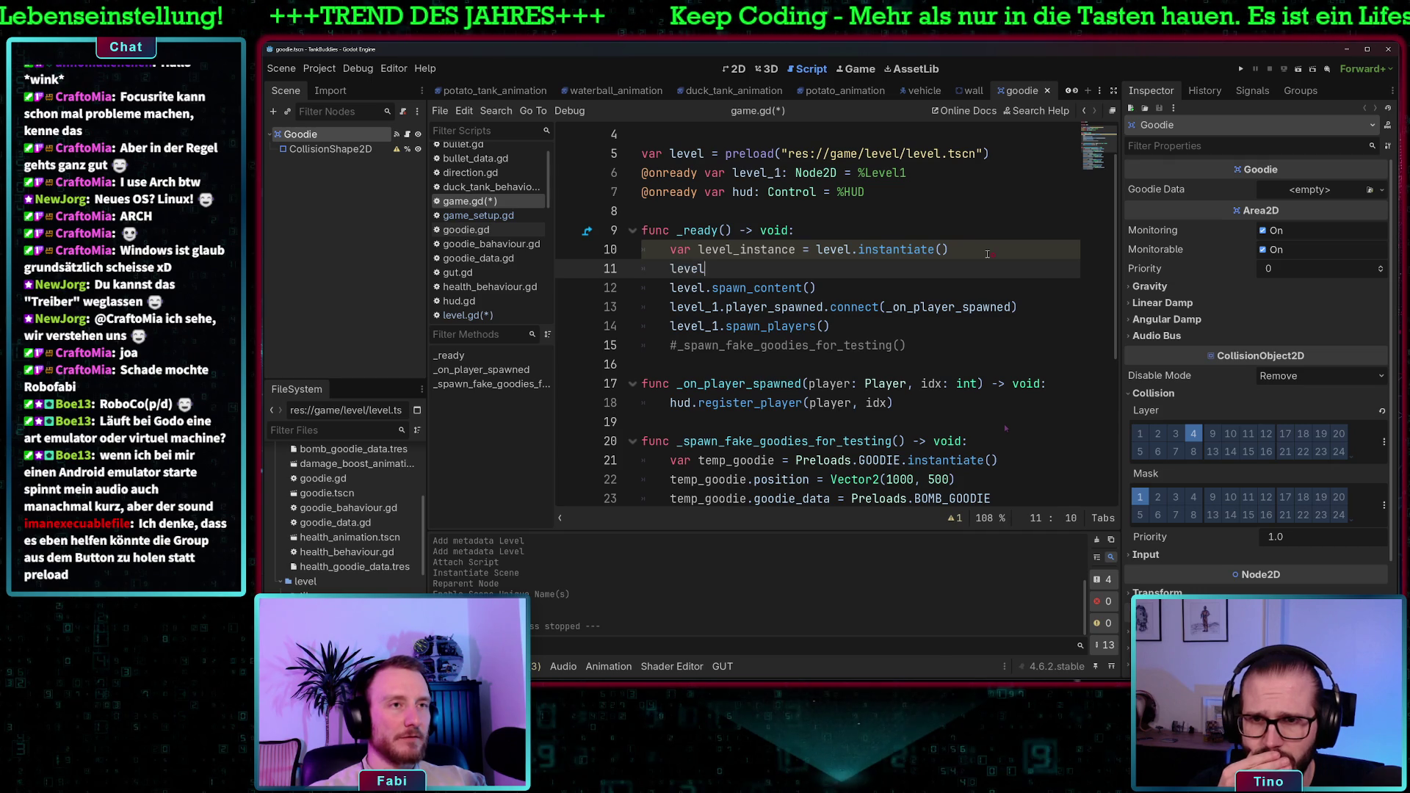
key(Down)
key(Down)
key(Return)
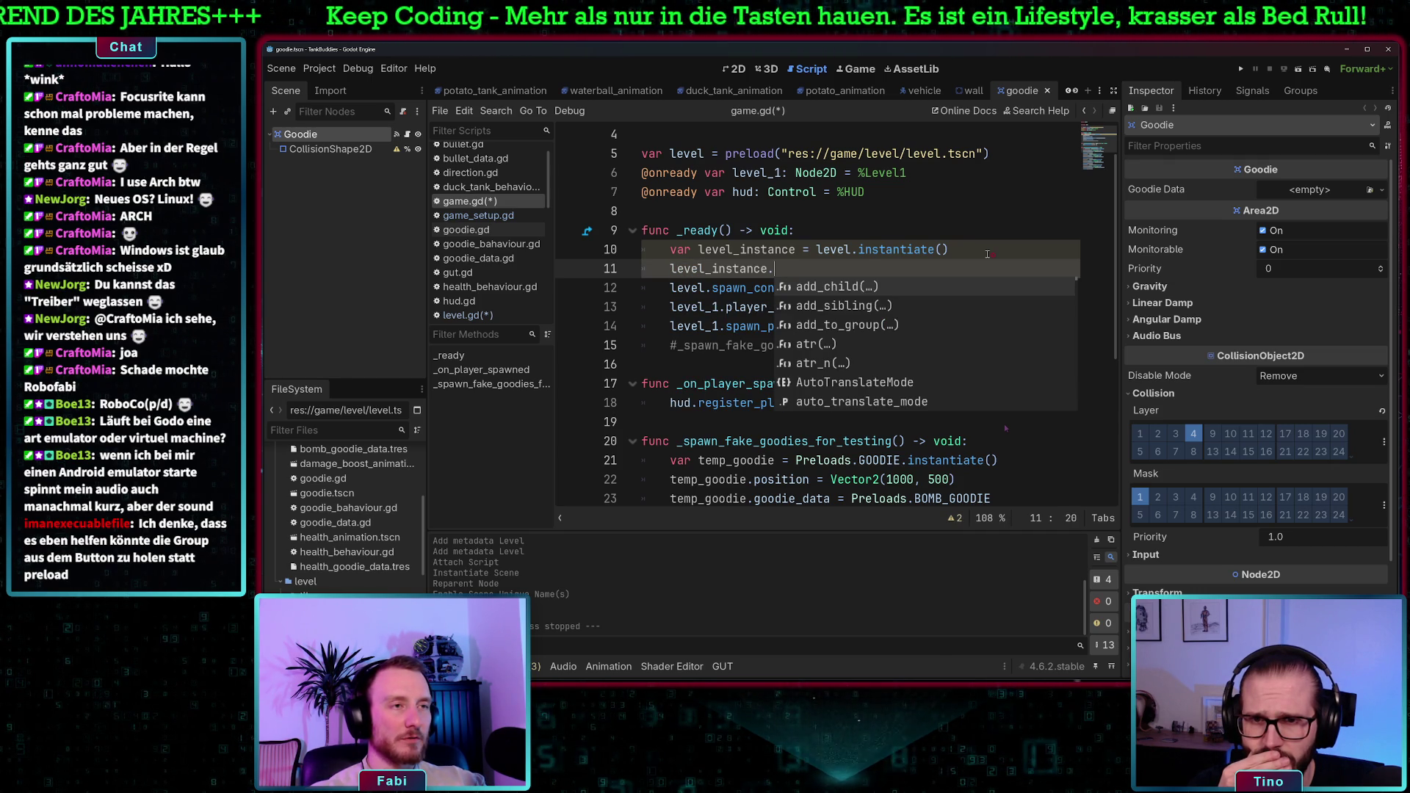
text(data =)
scroll(918, 384, down, 1)
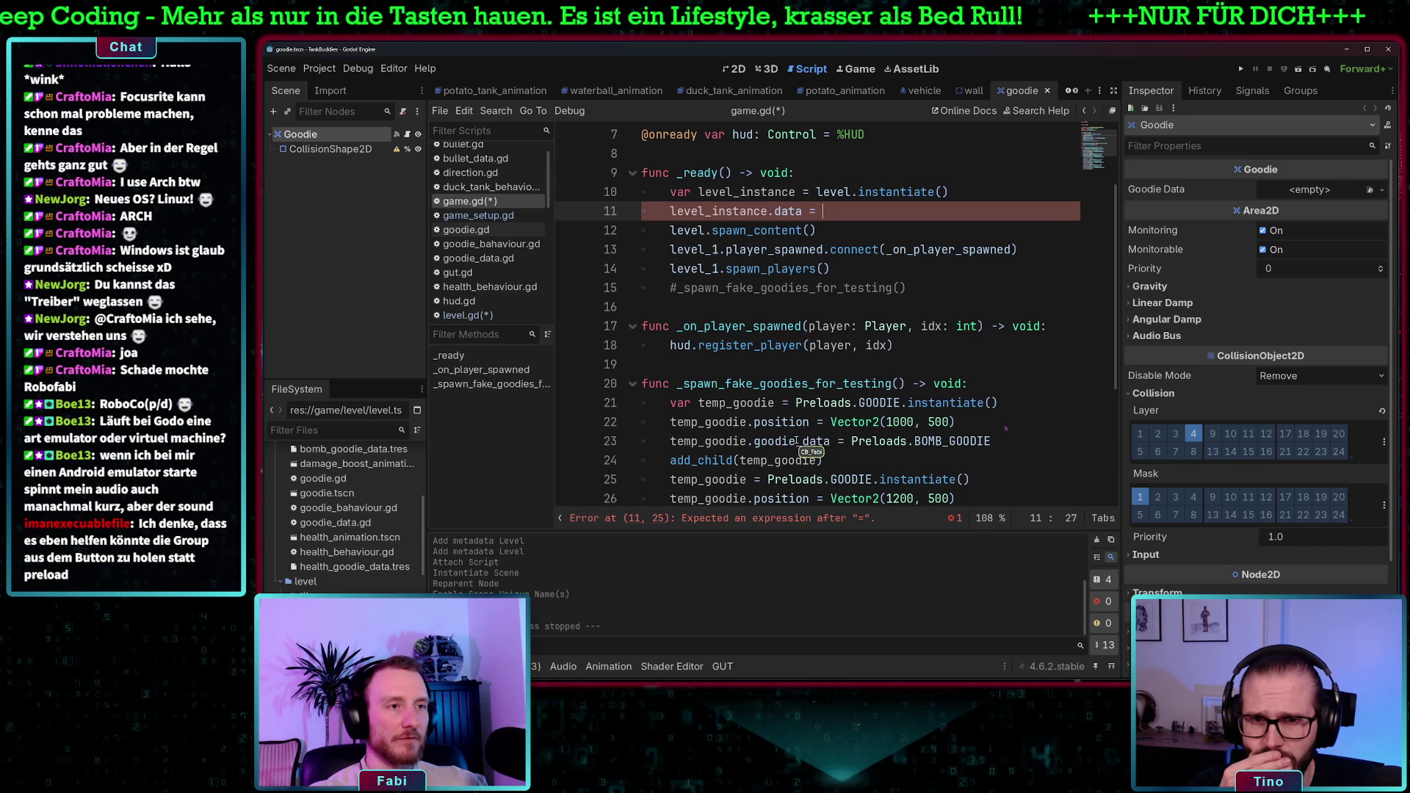
Check goodie_data for reference, try a level_dat/con property name, then save the scripts.
double_click(792, 442)
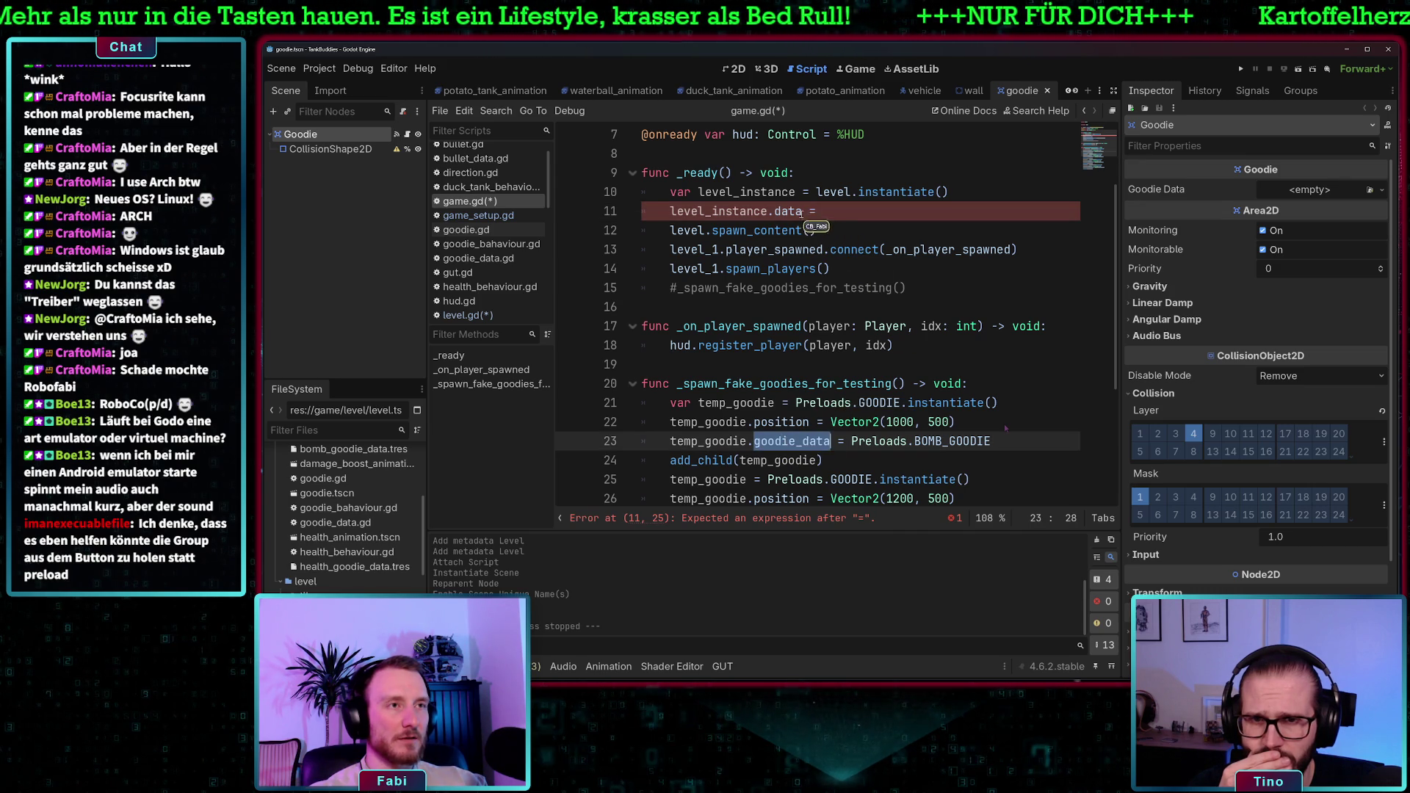
double_click(788, 211)
text(leve)
text(l_dat)
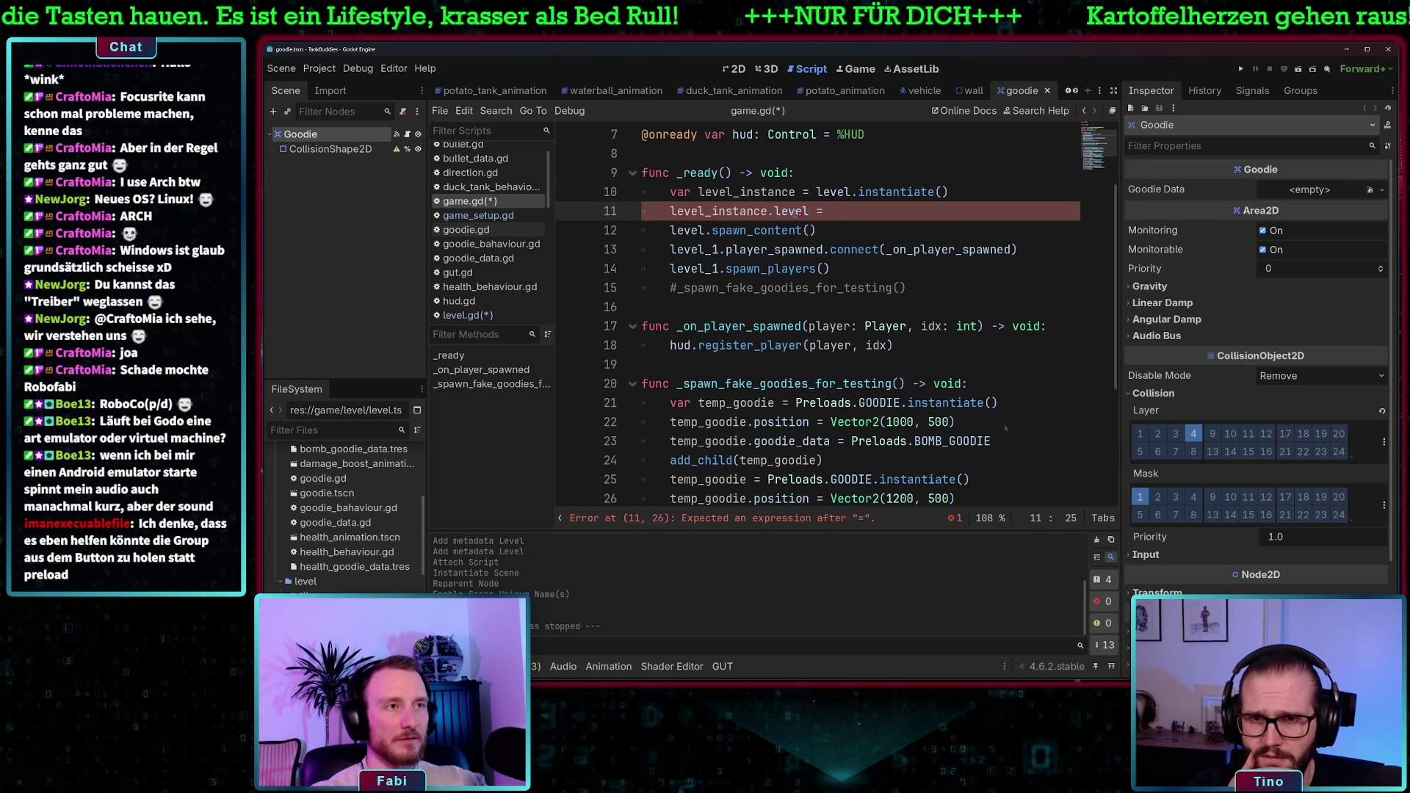
key(BackSpace)
key(BackSpace)
key(BackSpace)
text(con)
key(BackSpace)
key(BackSpace)
key(BackSpace)
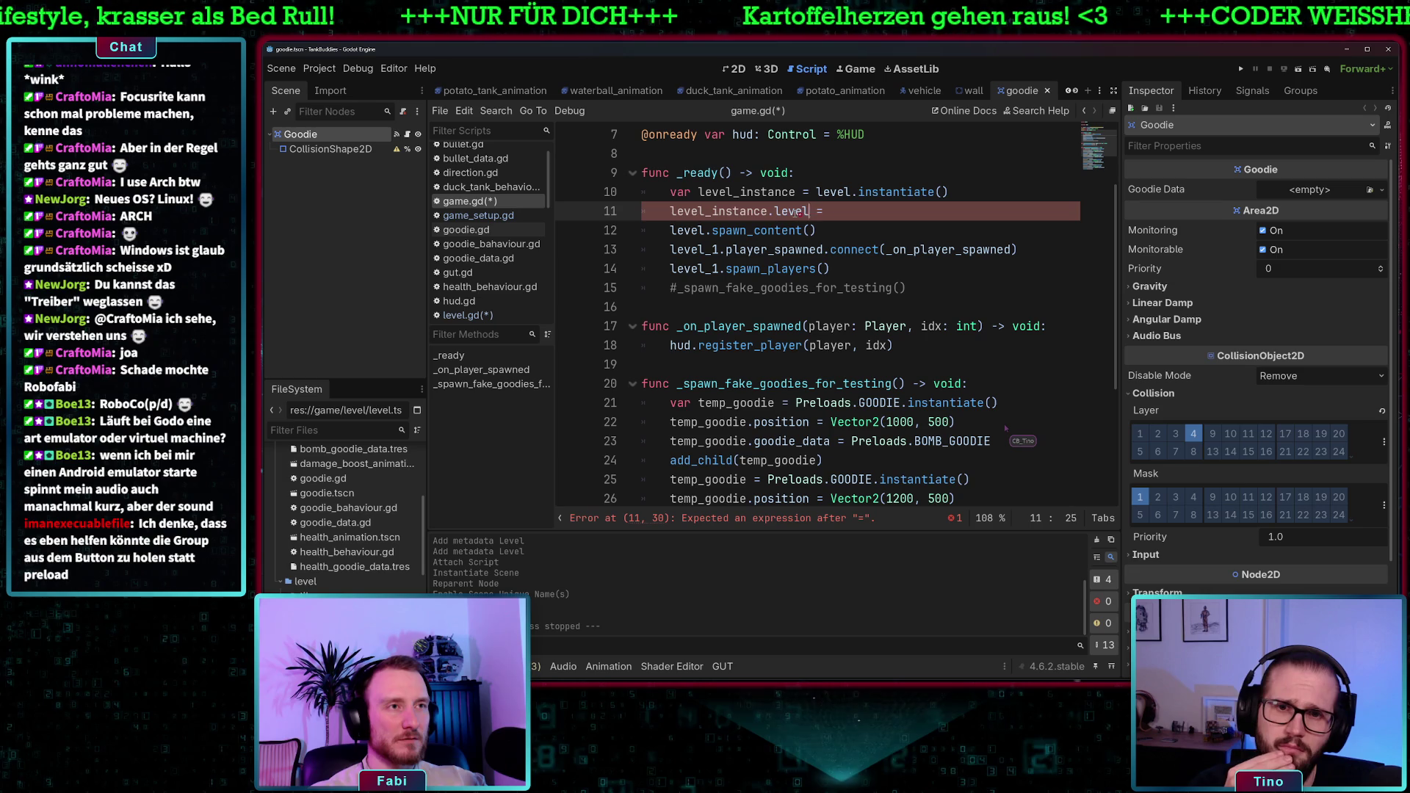
key(BackSpace)
key(BackSpace)
key(ctrl+s)
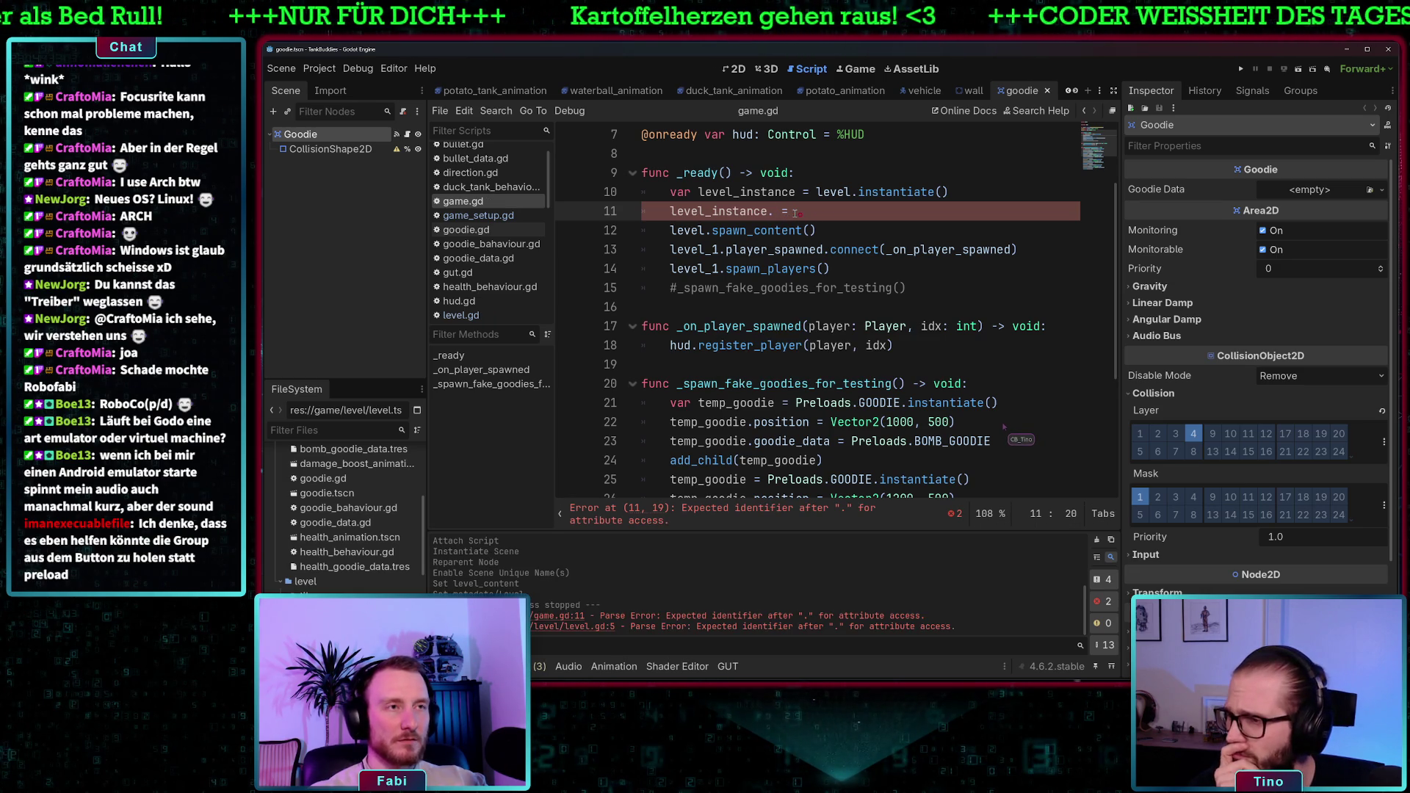
Jump from GOODIE on line 23 to its definition in preloads.gd.
scroll(798, 208, up, 2)
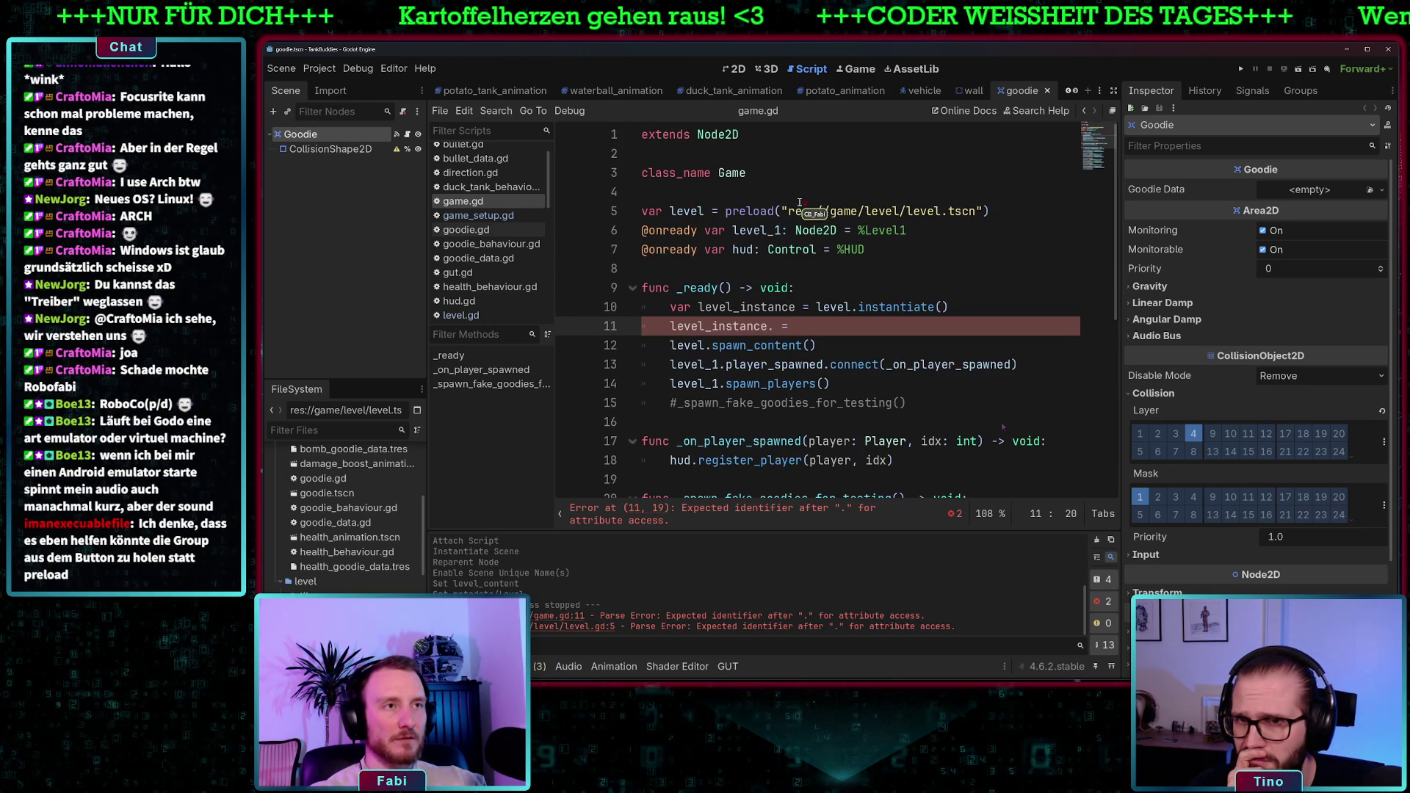
scroll(874, 334, down, 4)
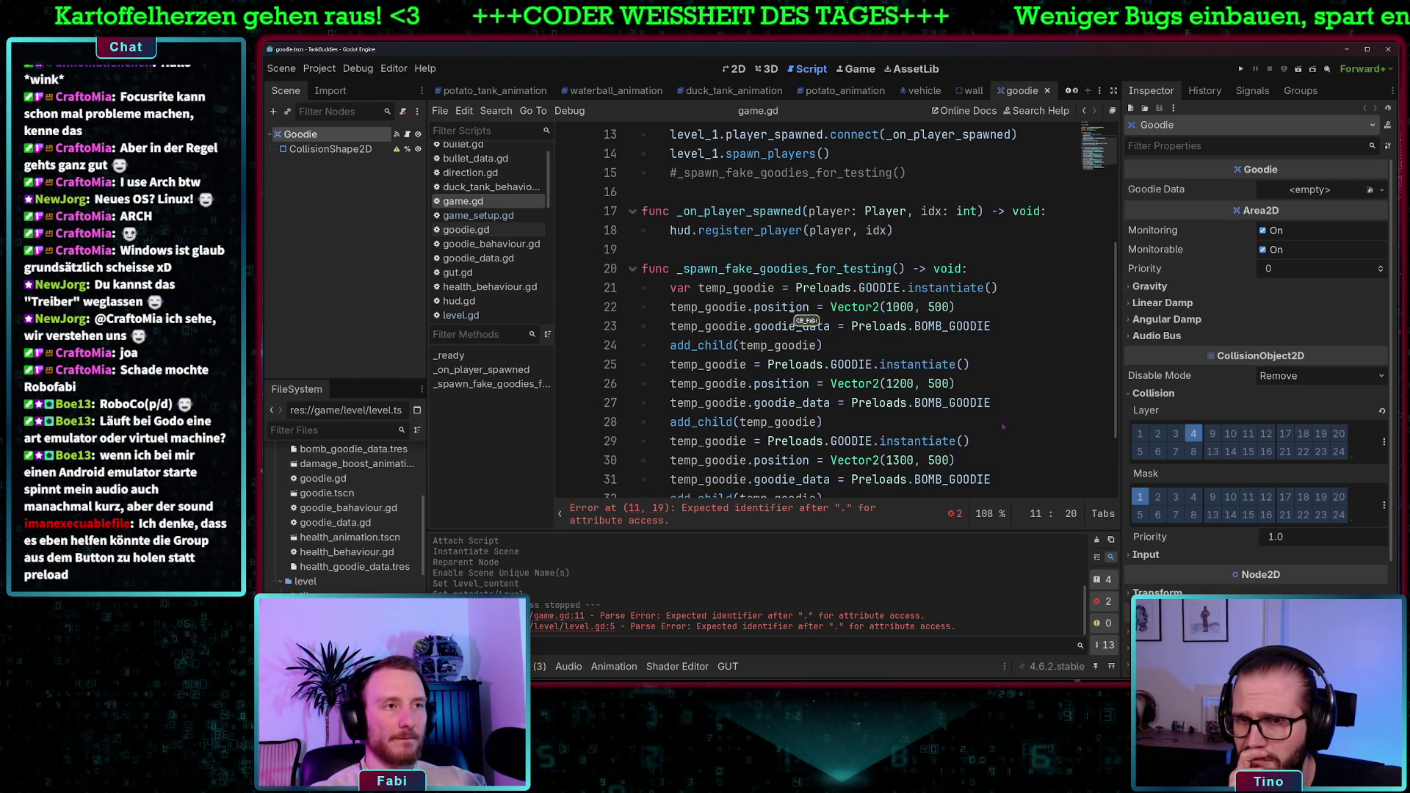
click(805, 326)
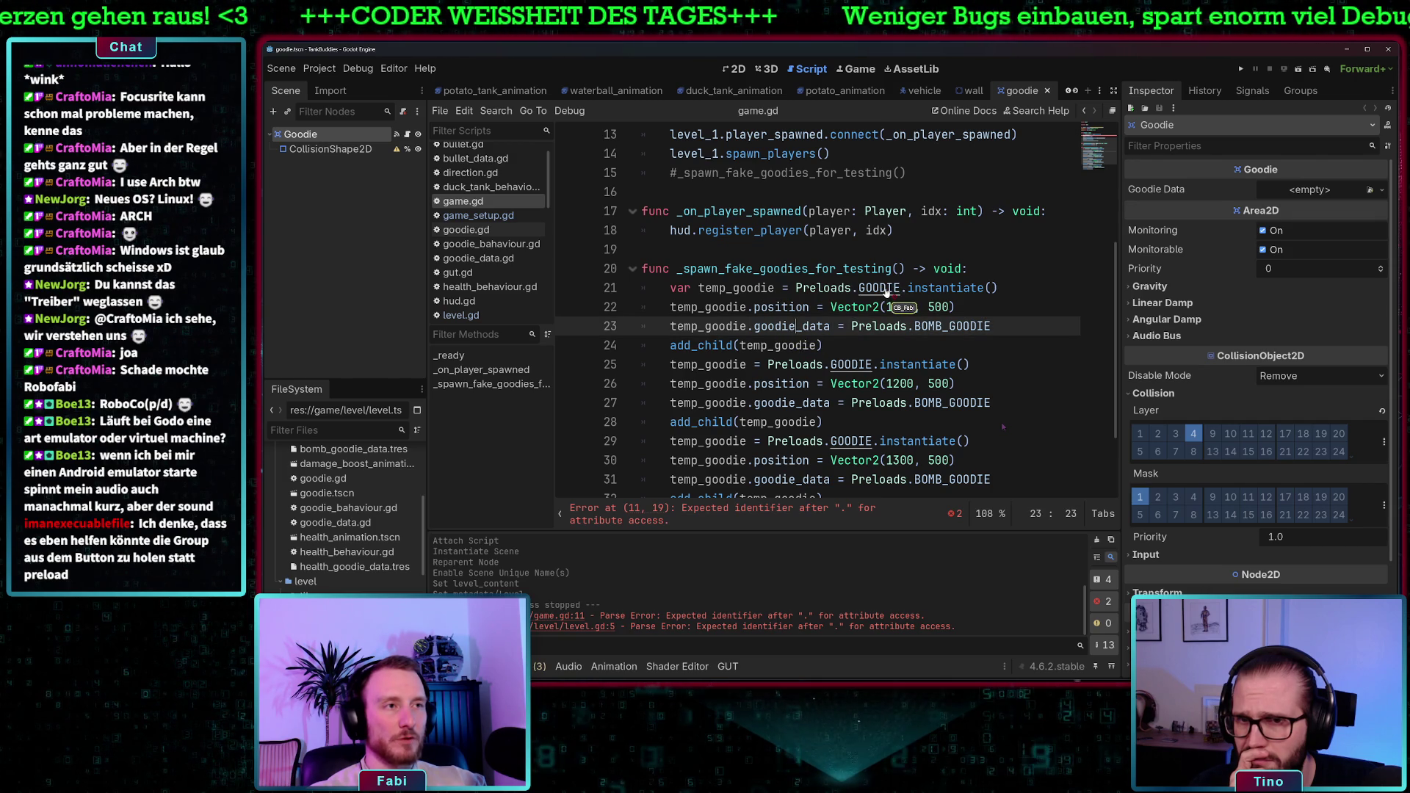
ctrl+click(886, 288)
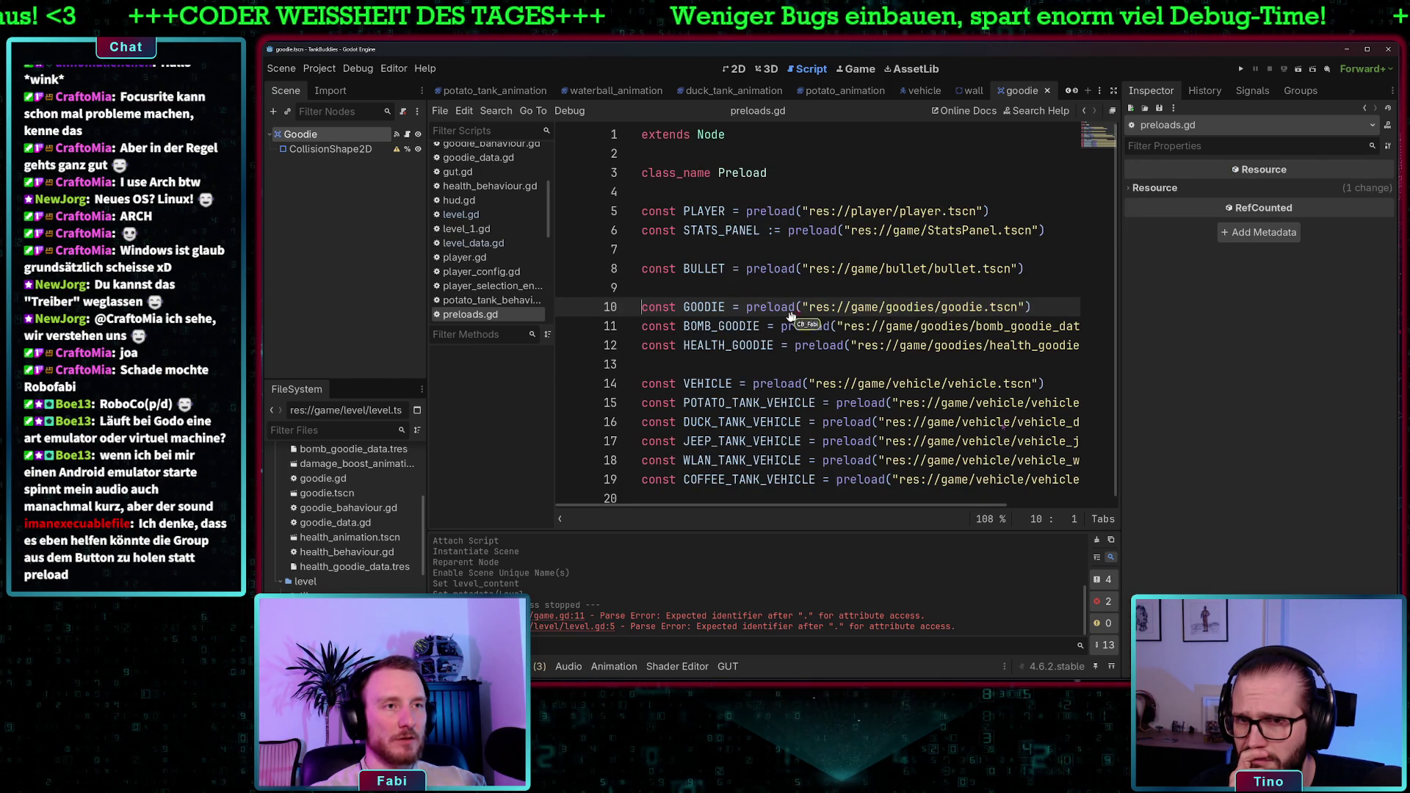
Check the goodie.tscn path in the GOODIE constant, then switch scripts back to level.gd.
click(924, 309)
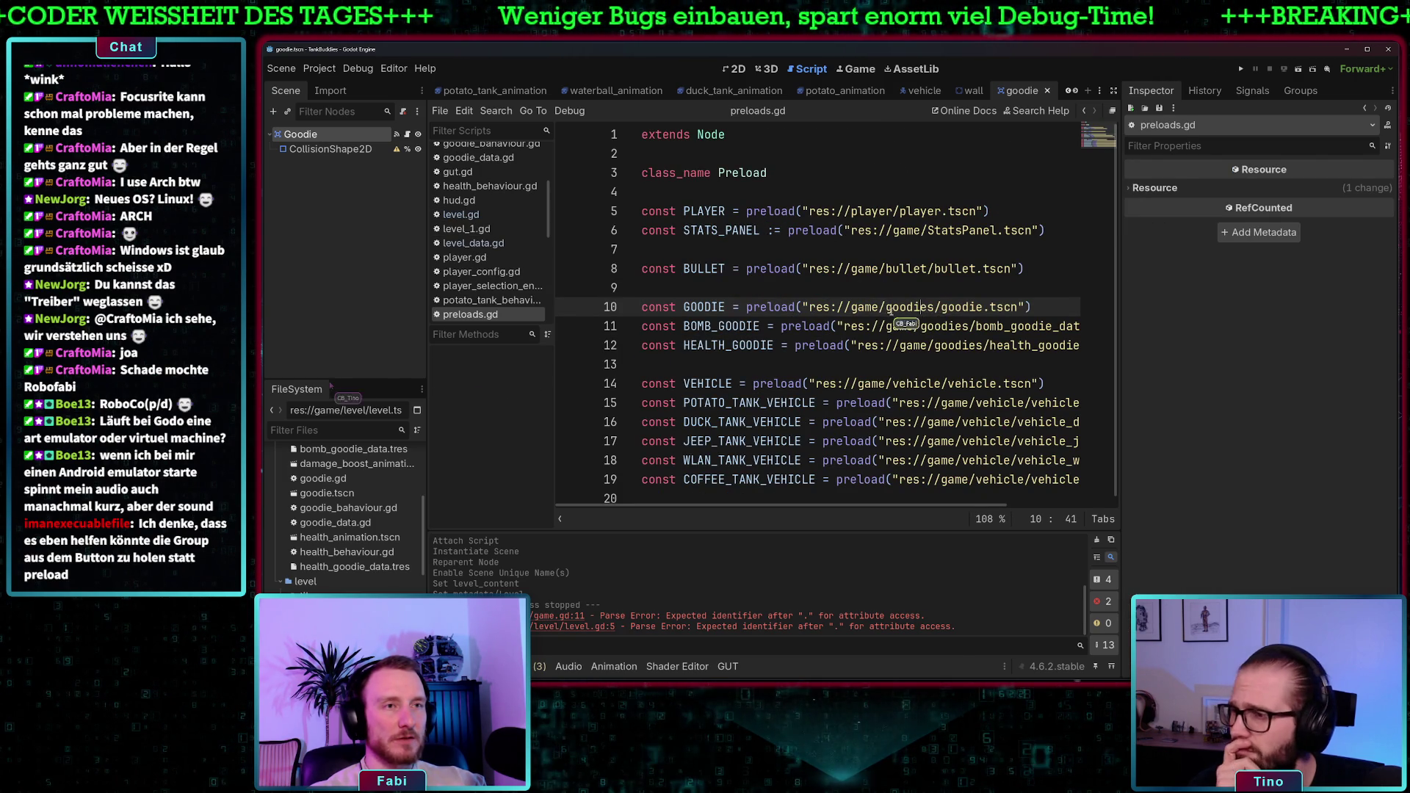
click(408, 139)
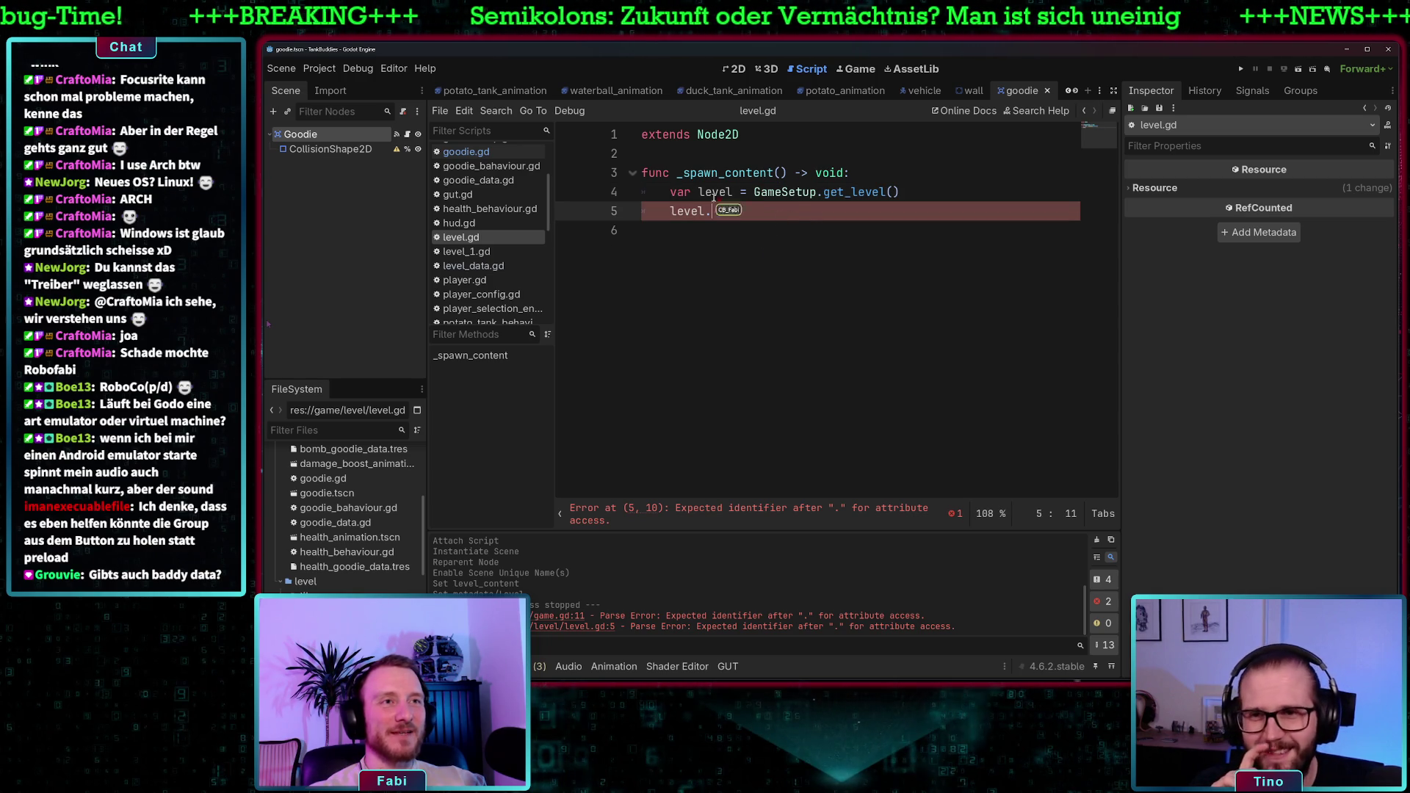
Delete lines 3–5 of level.gd, the unfinished _spawn_content function, and return to level.gd after checking goodie.gd.
drag(757, 213, 614, 171)
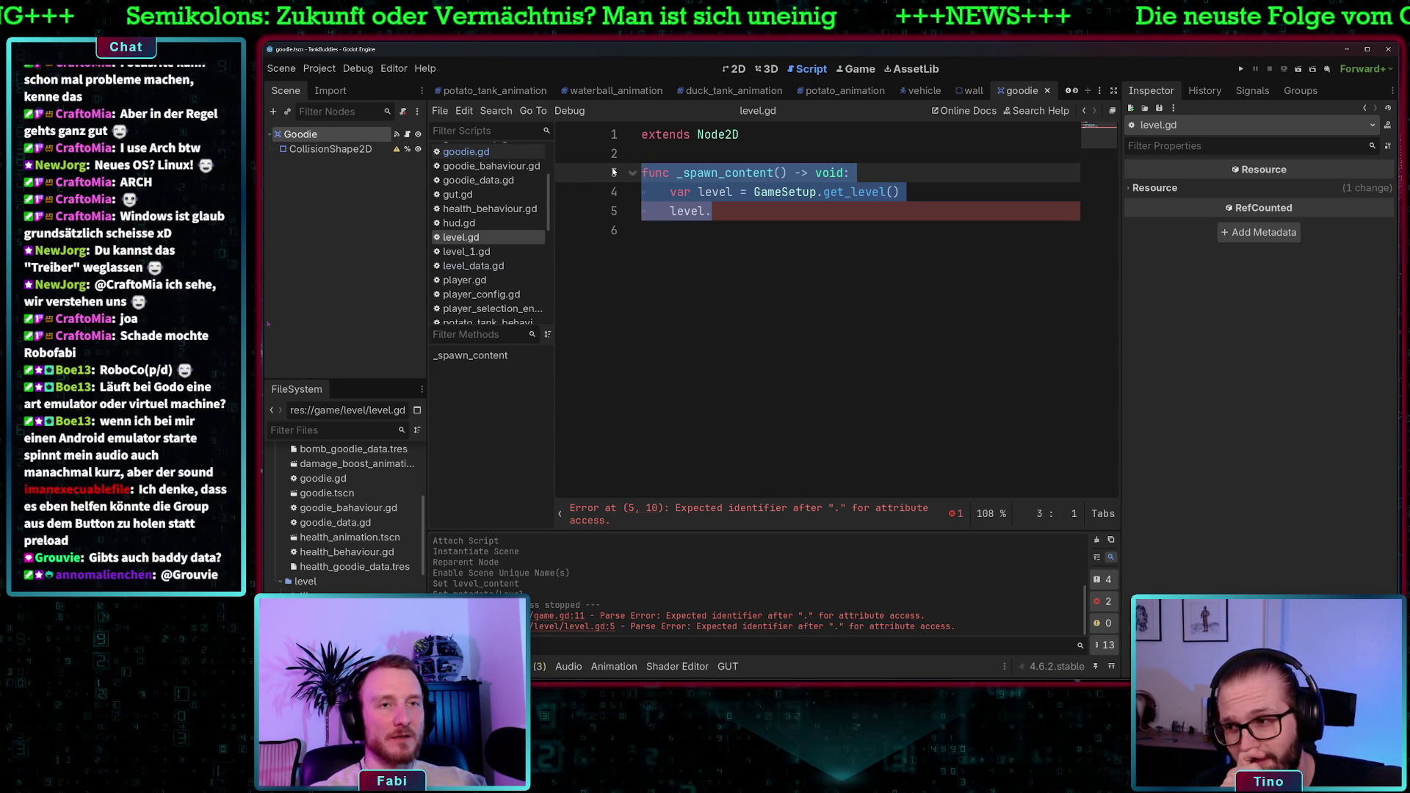
key(Delete)
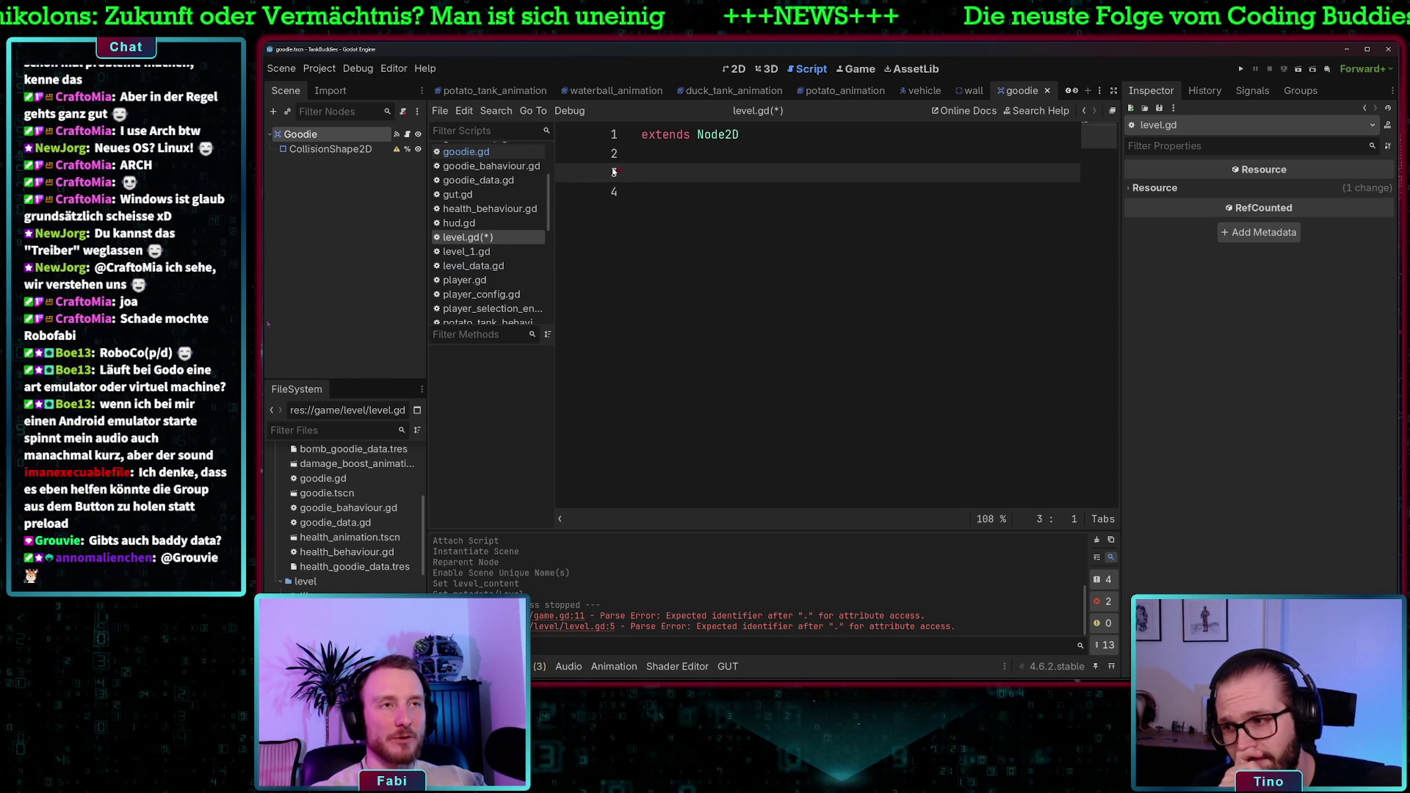
click(466, 151)
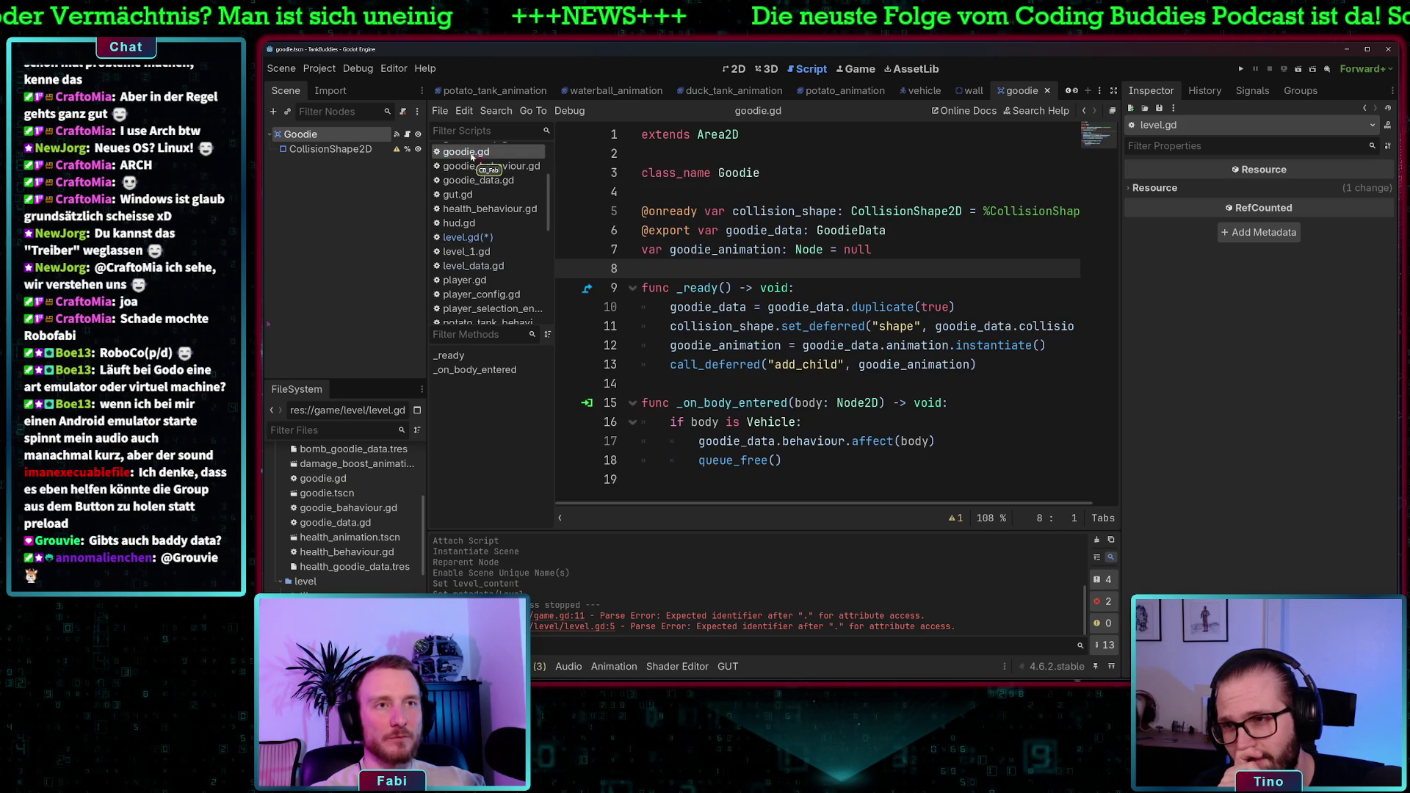
click(477, 240)
Declare class_name Level below extends Node2D in level.gd.
key(BackSpace)
key(BackSpace)
text(lass_)
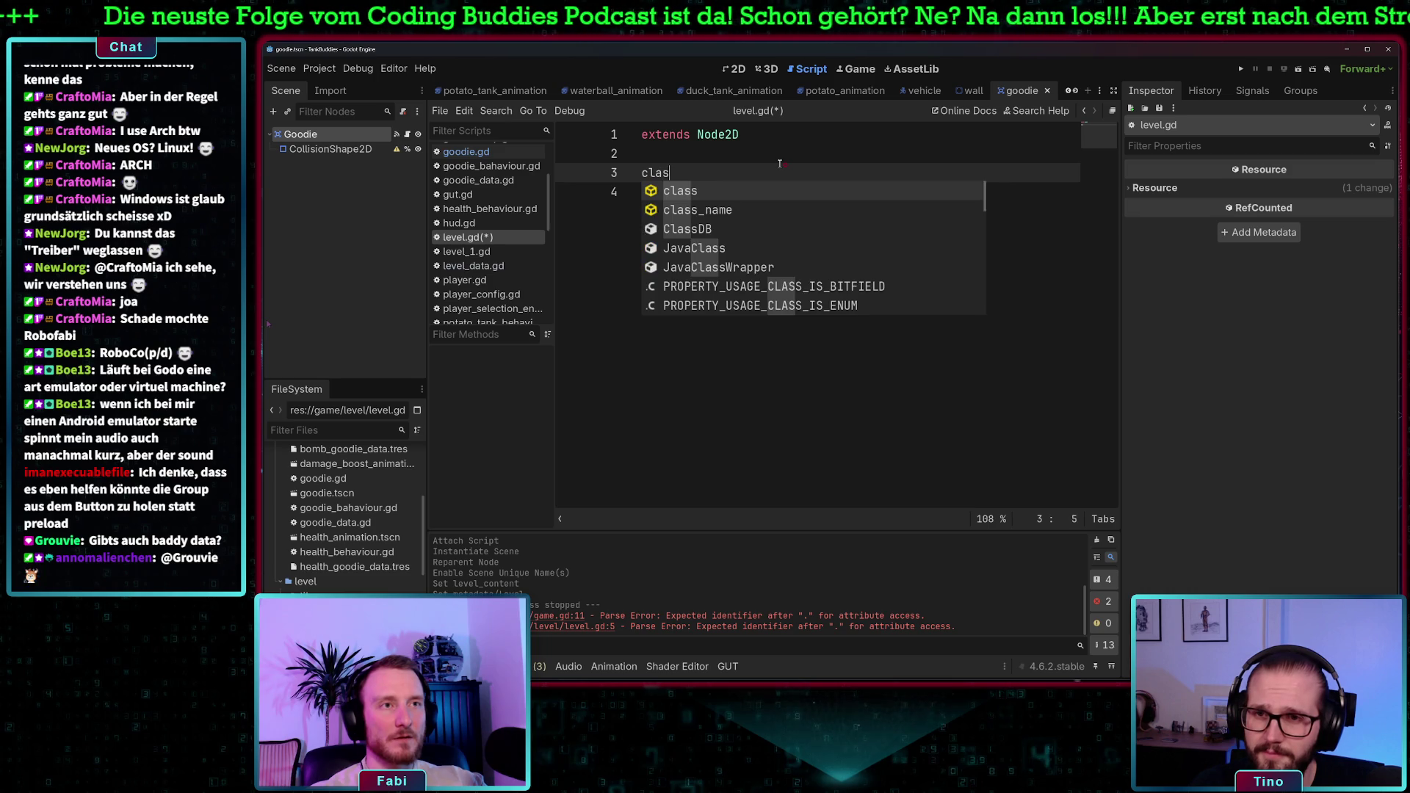
key(Return)
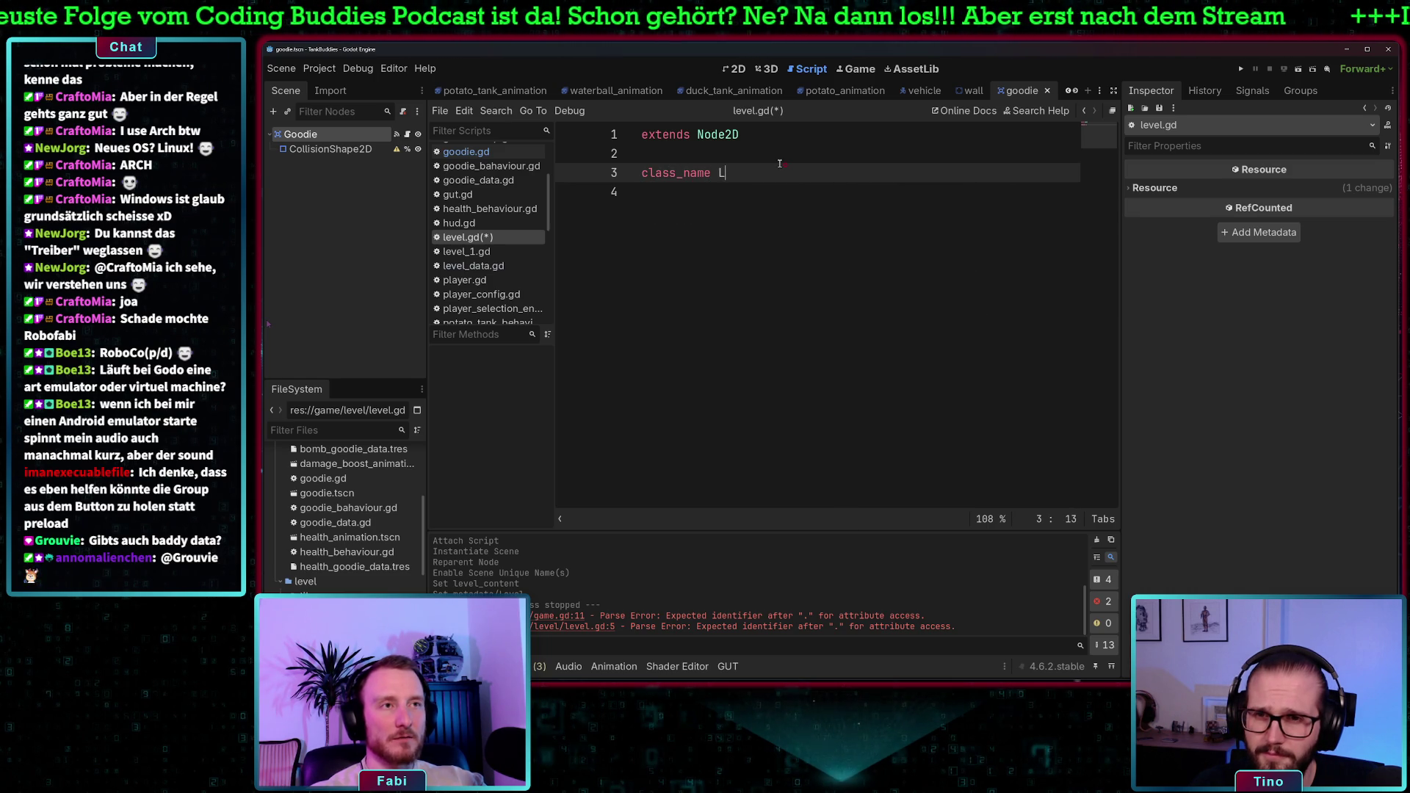
key(Return)
key(Return)
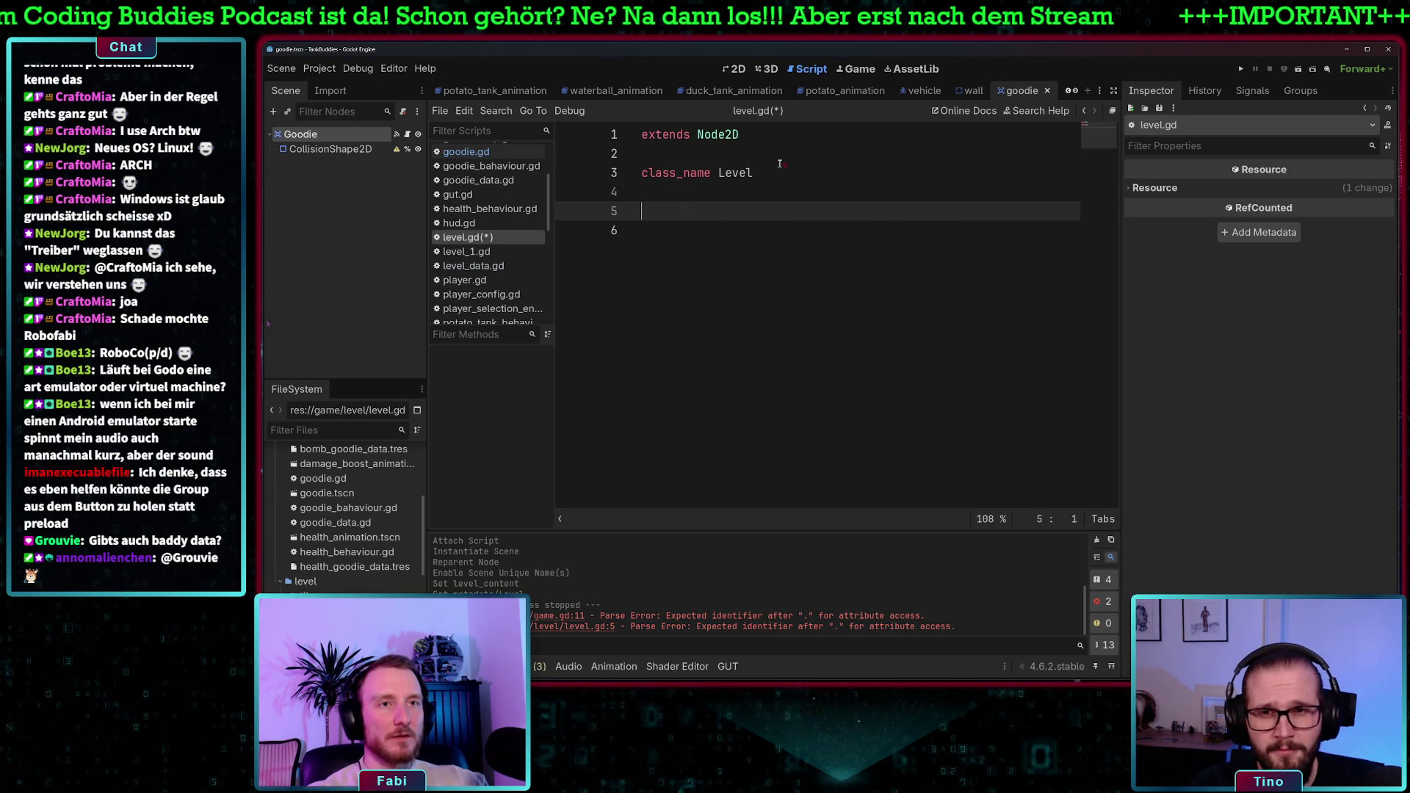
click(465, 152)
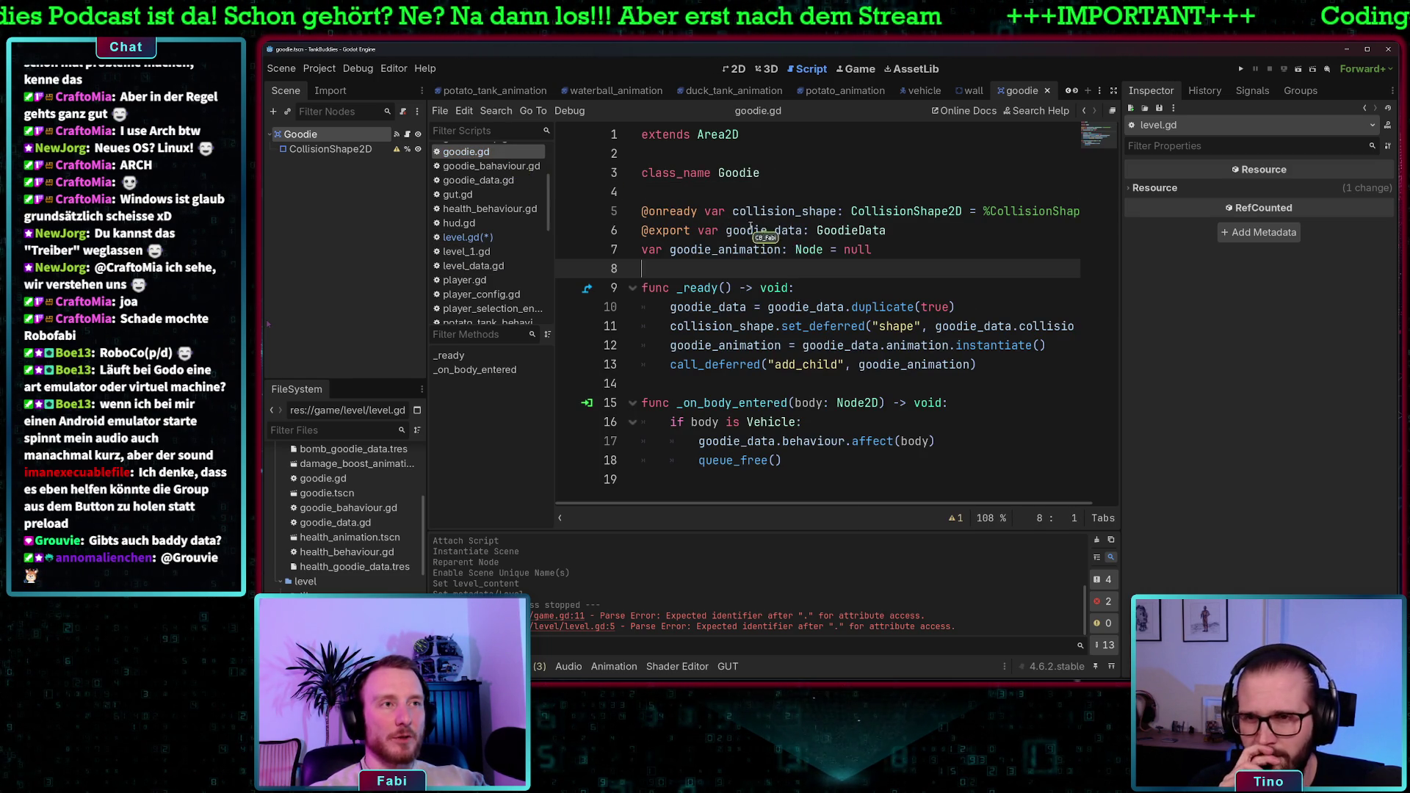
mouse_move(887, 231)
mouse_down()
mouse_move(636, 232)
mouse_move(565, 213)
mouse_up()
key(ctrl+c)
click(466, 237)
key(ctrl+v)
click(761, 211)
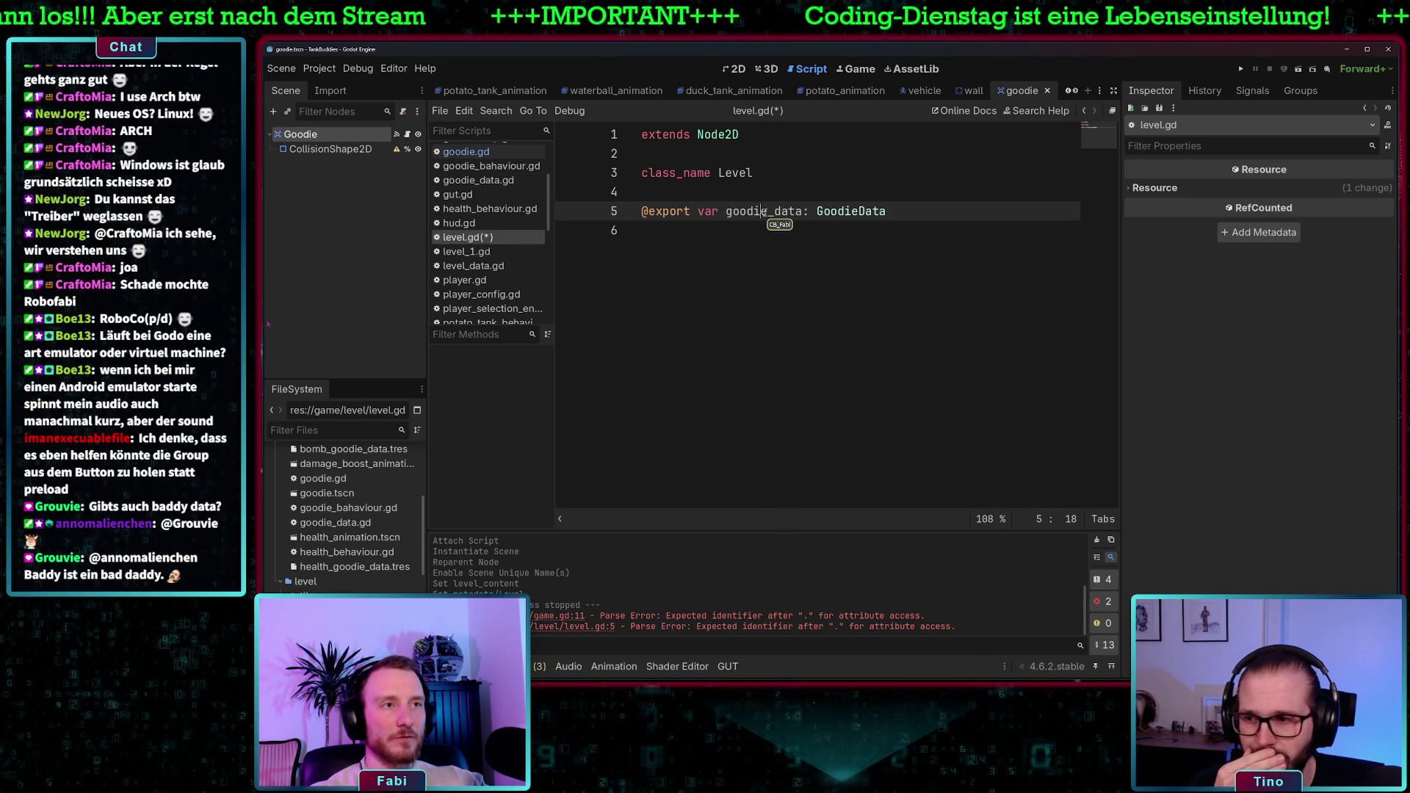
key(BackSpace)
key(BackSpace)
key(BackSpace)
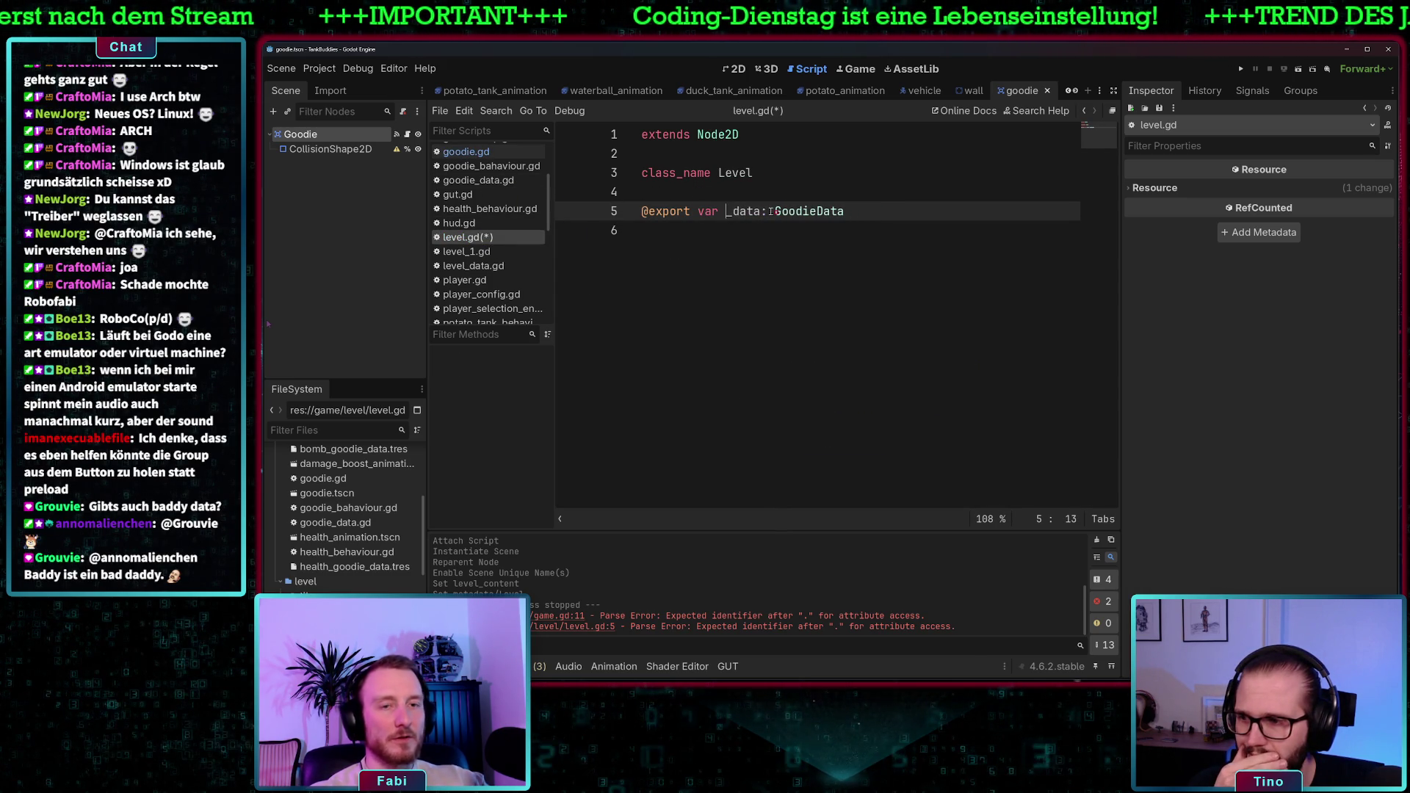
text(level)
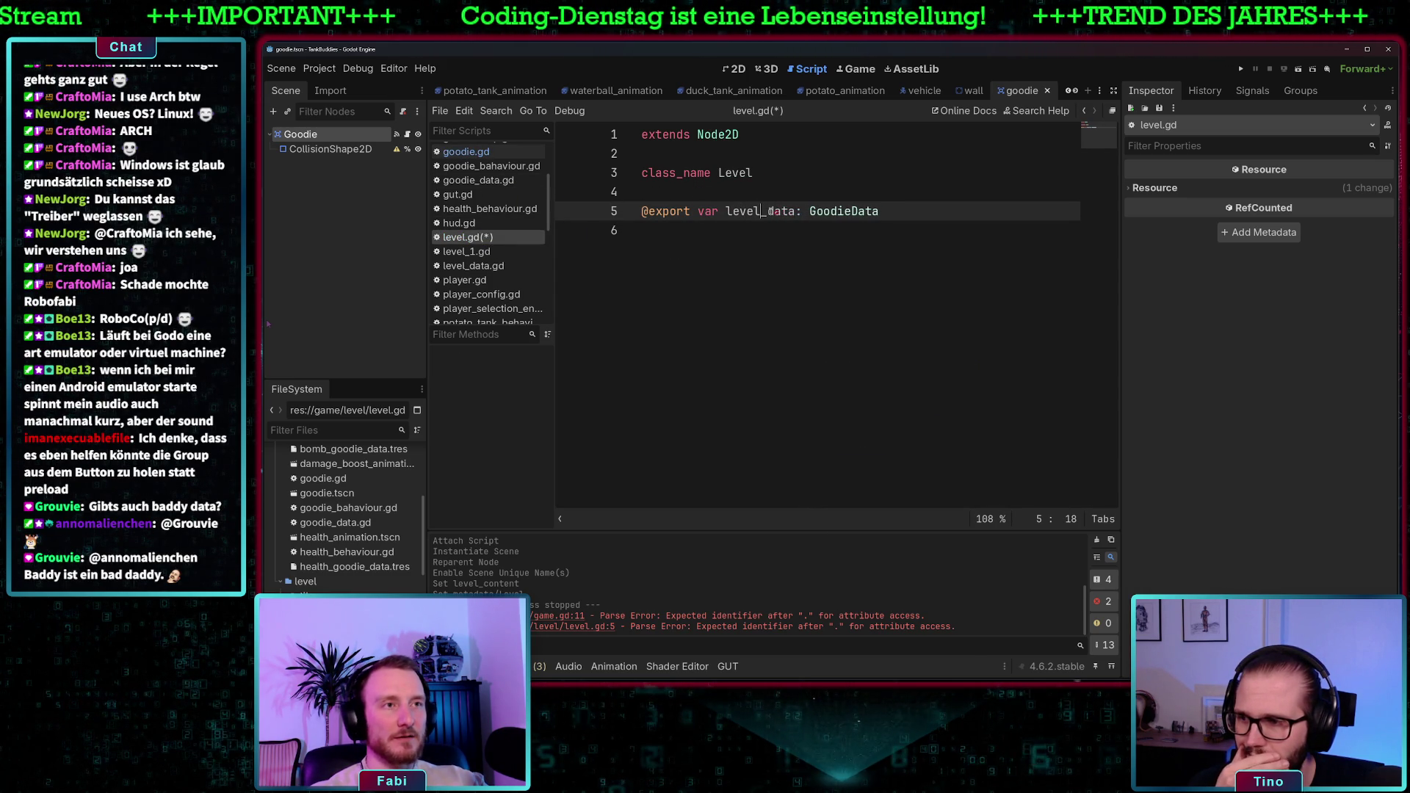
double_click(836, 213)
text(Le)
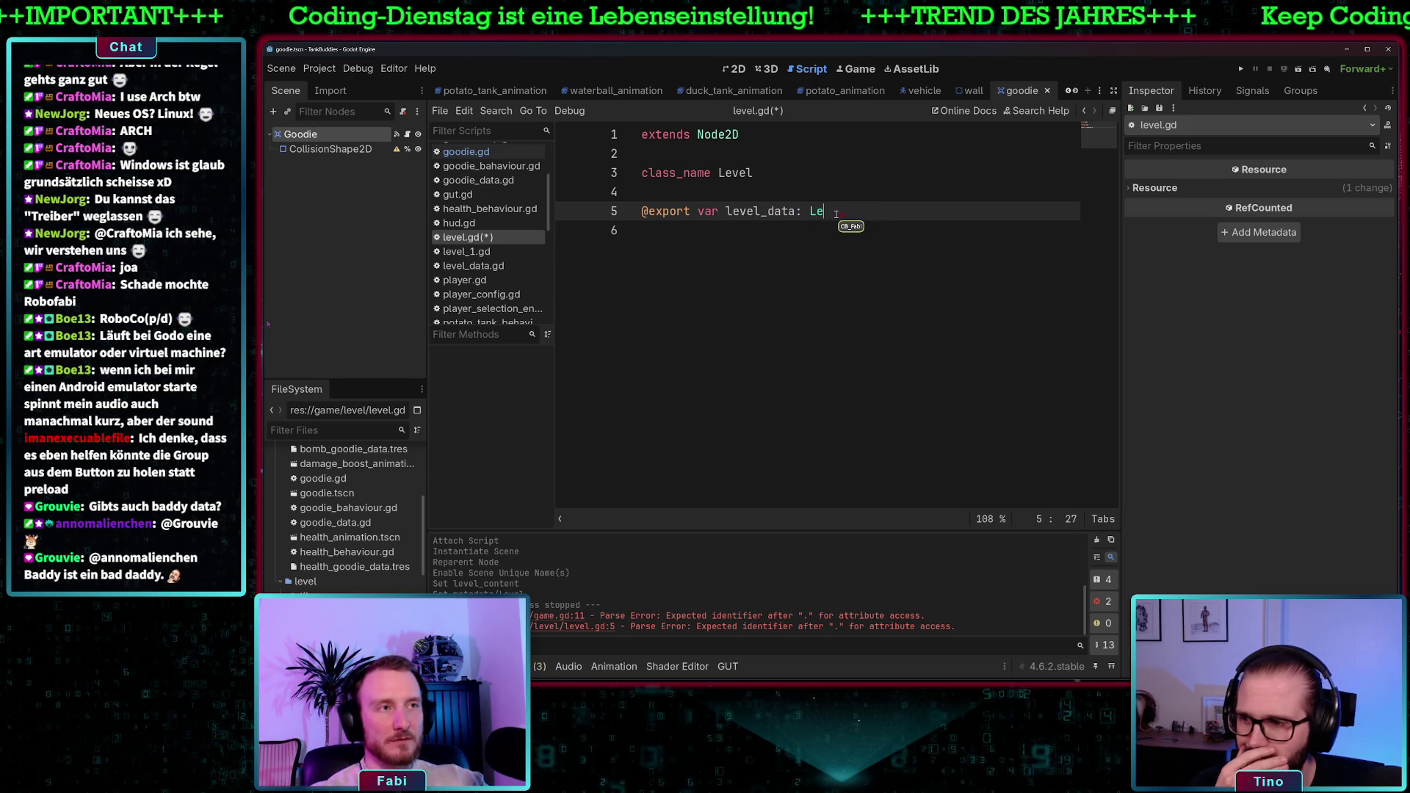
key(Return)
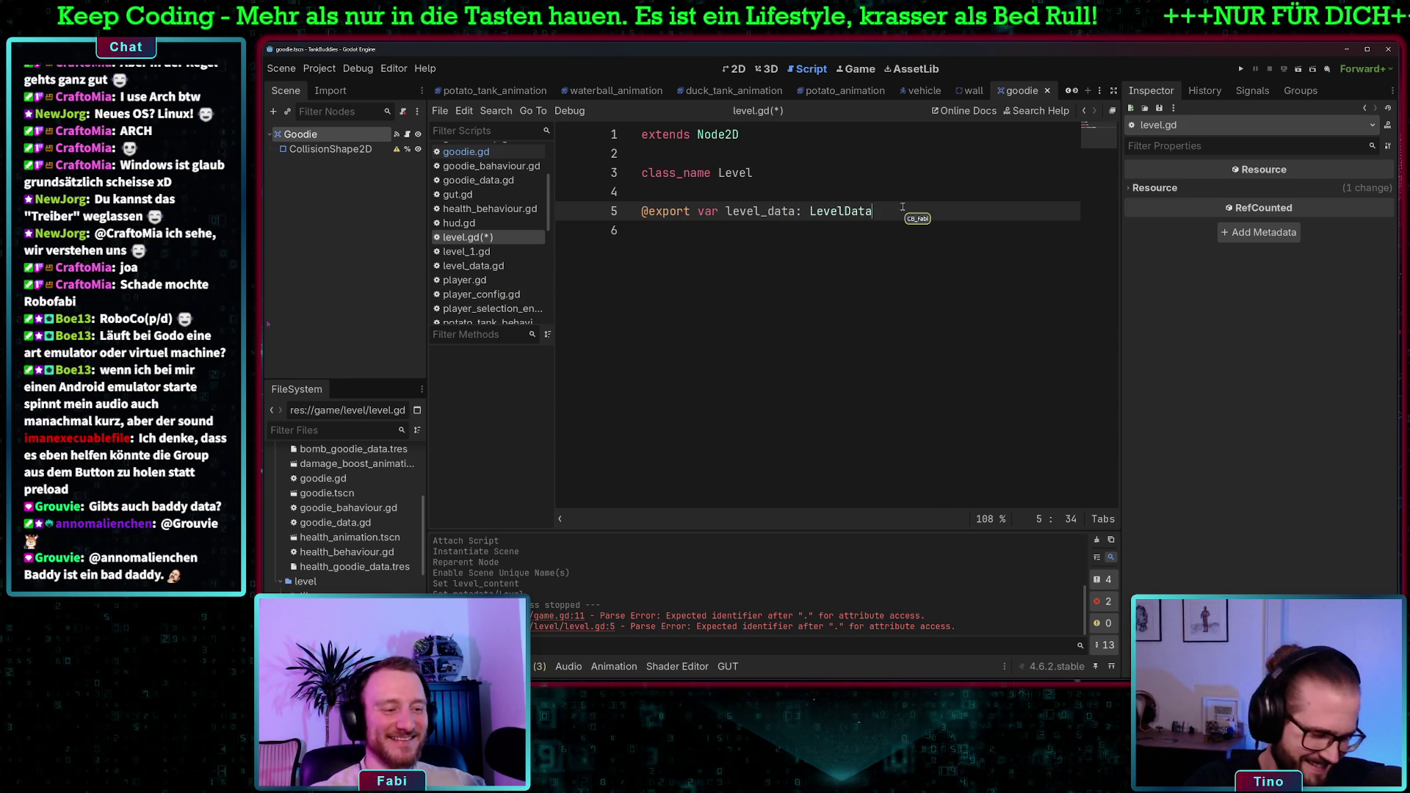
key(Return)
key(Return)
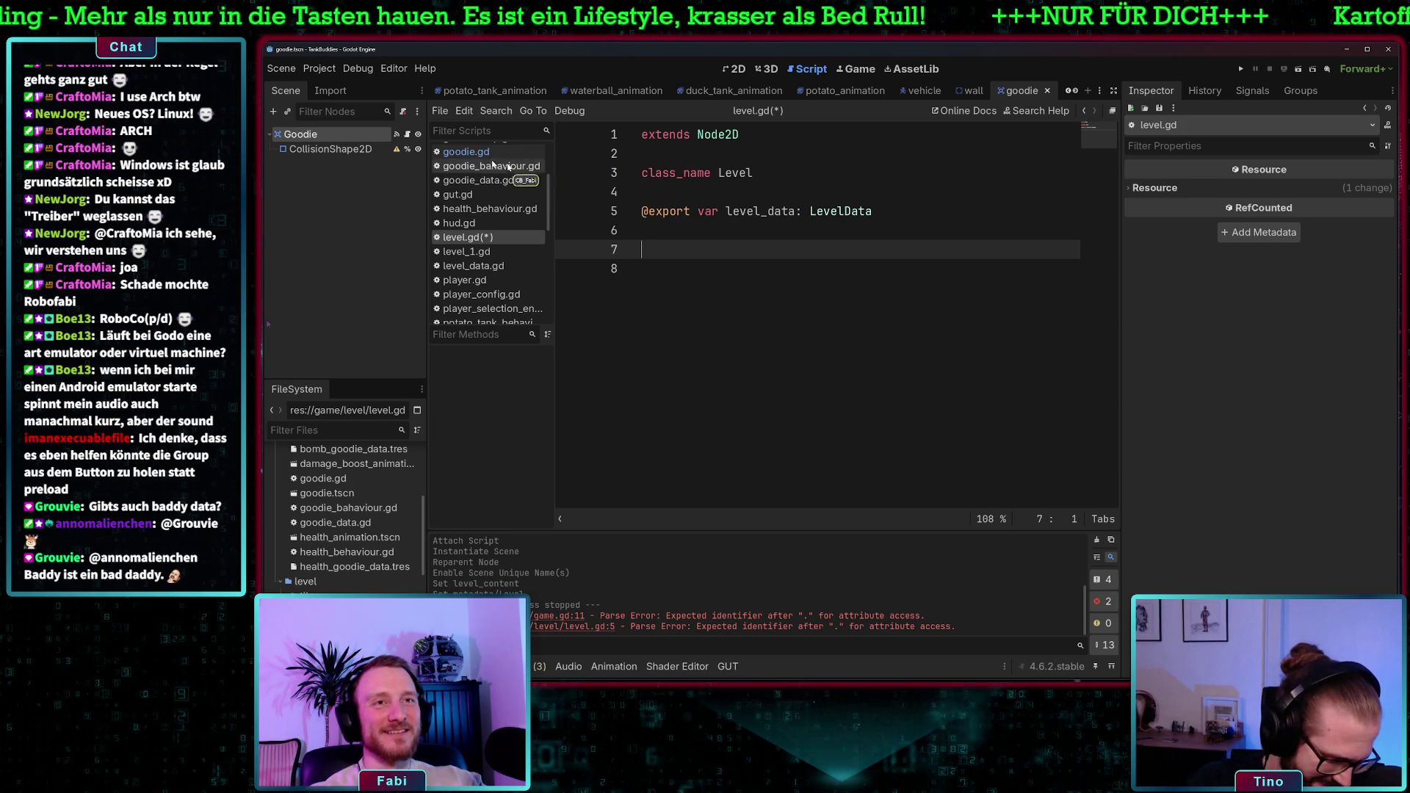
Paste goodie.gd's _ready into level.gd as level_data = level_data.duplicate(true).
click(490, 154)
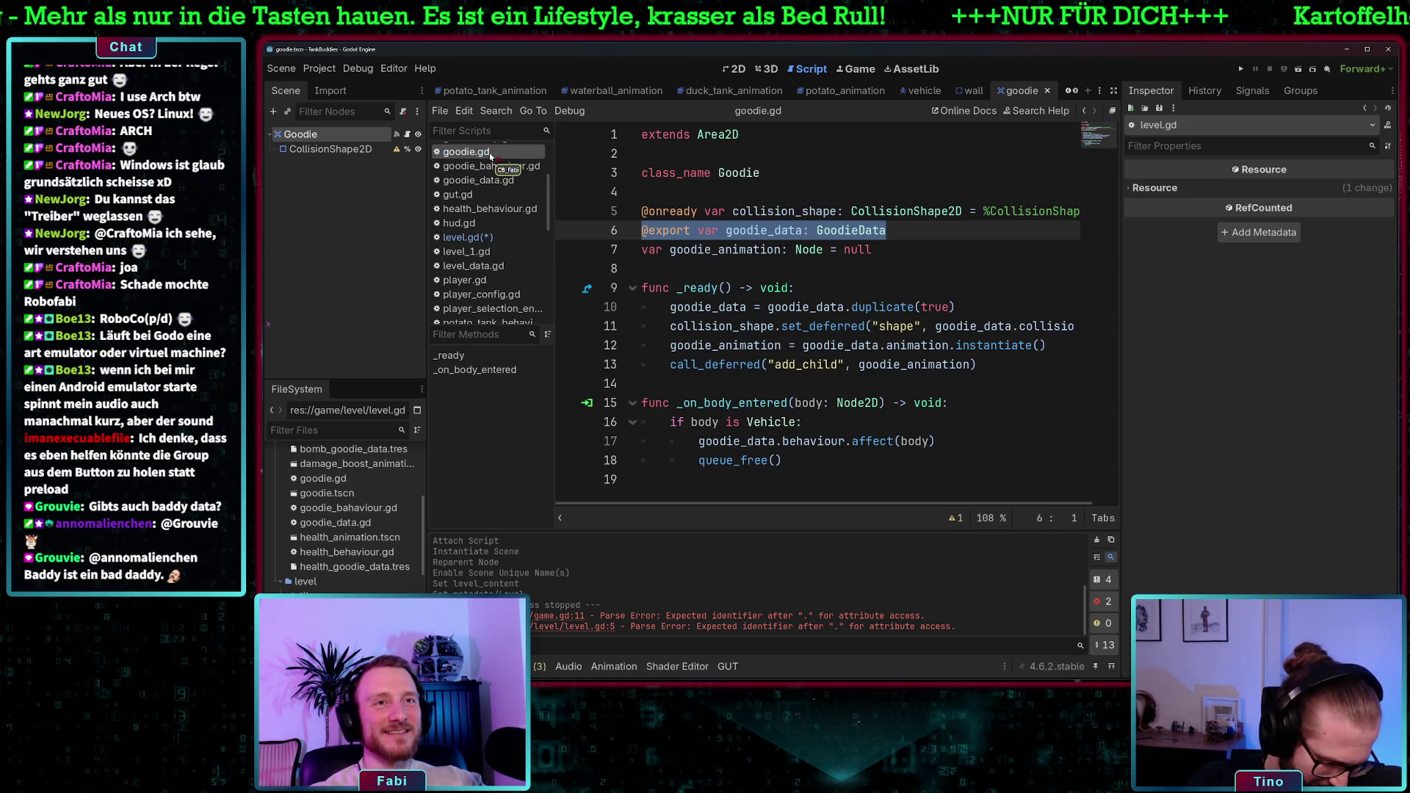
click(810, 289)
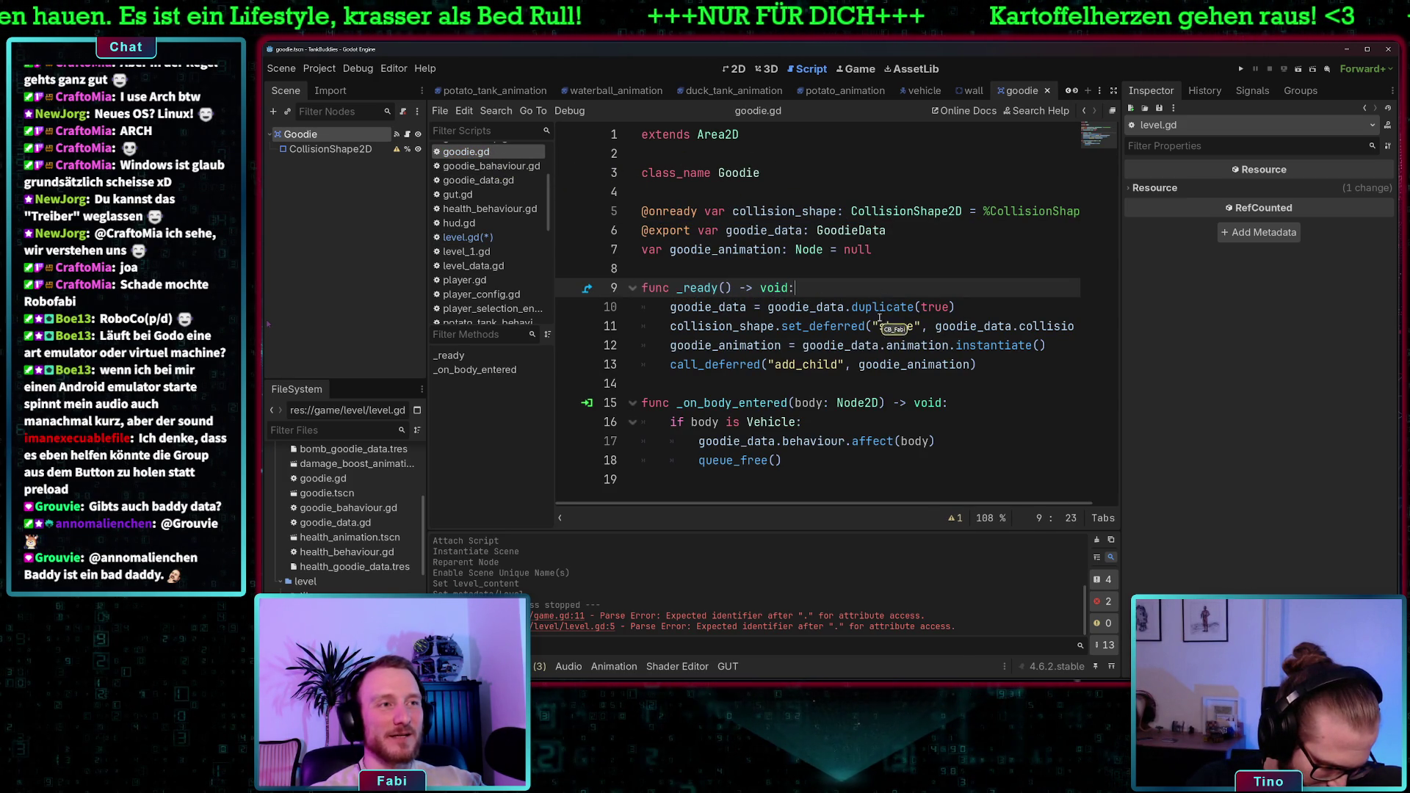
drag(976, 308, 626, 289)
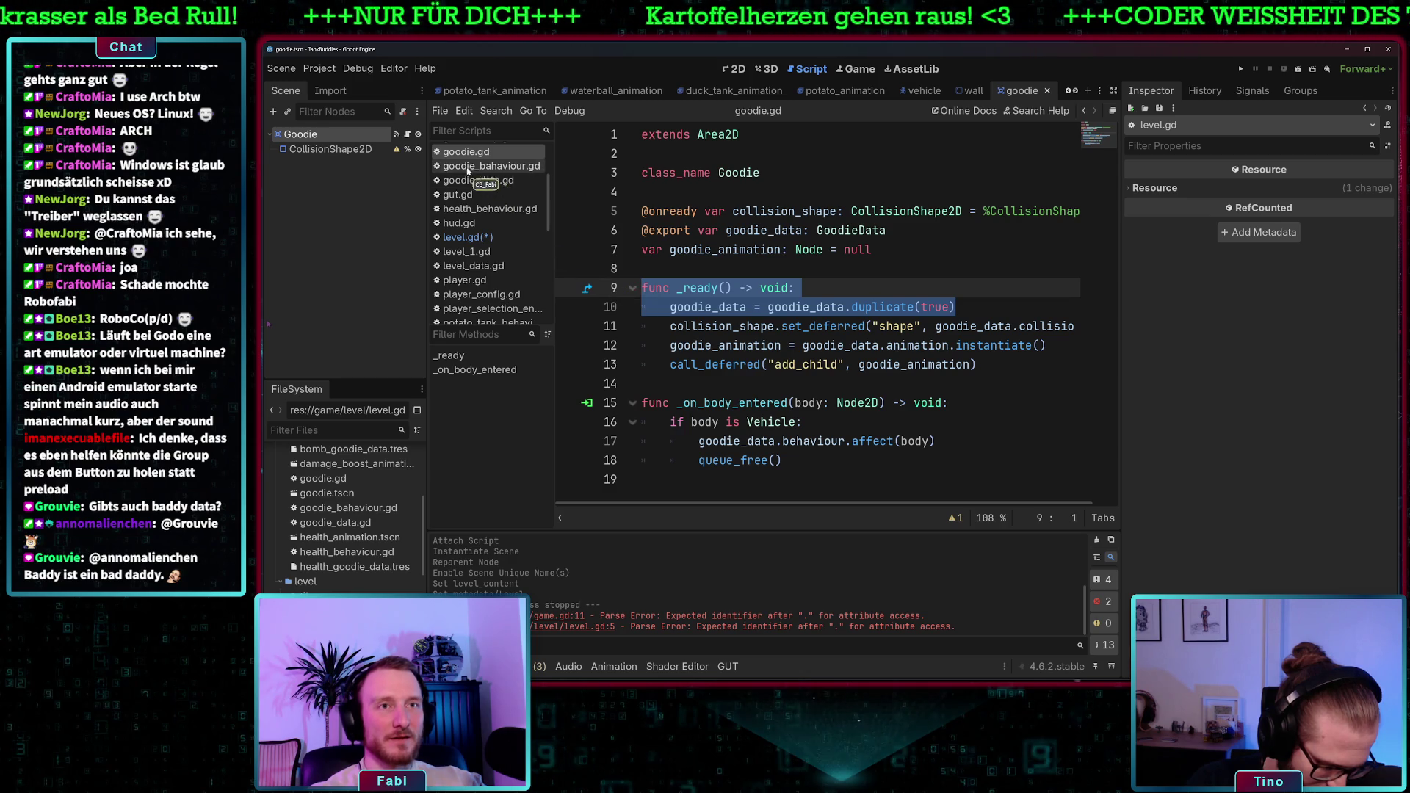
click(467, 237)
key(ctrl+v)
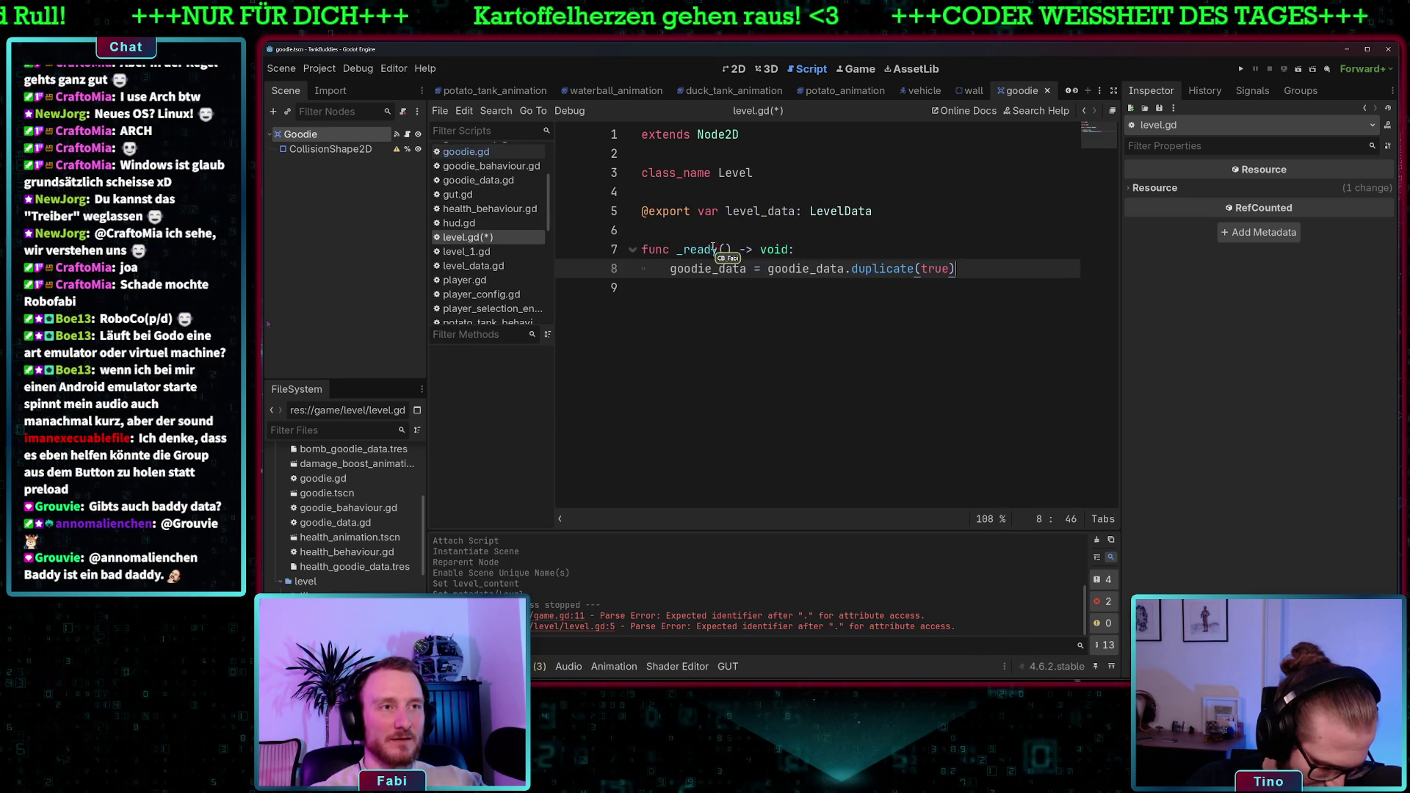
double_click(716, 269)
text(level_data)
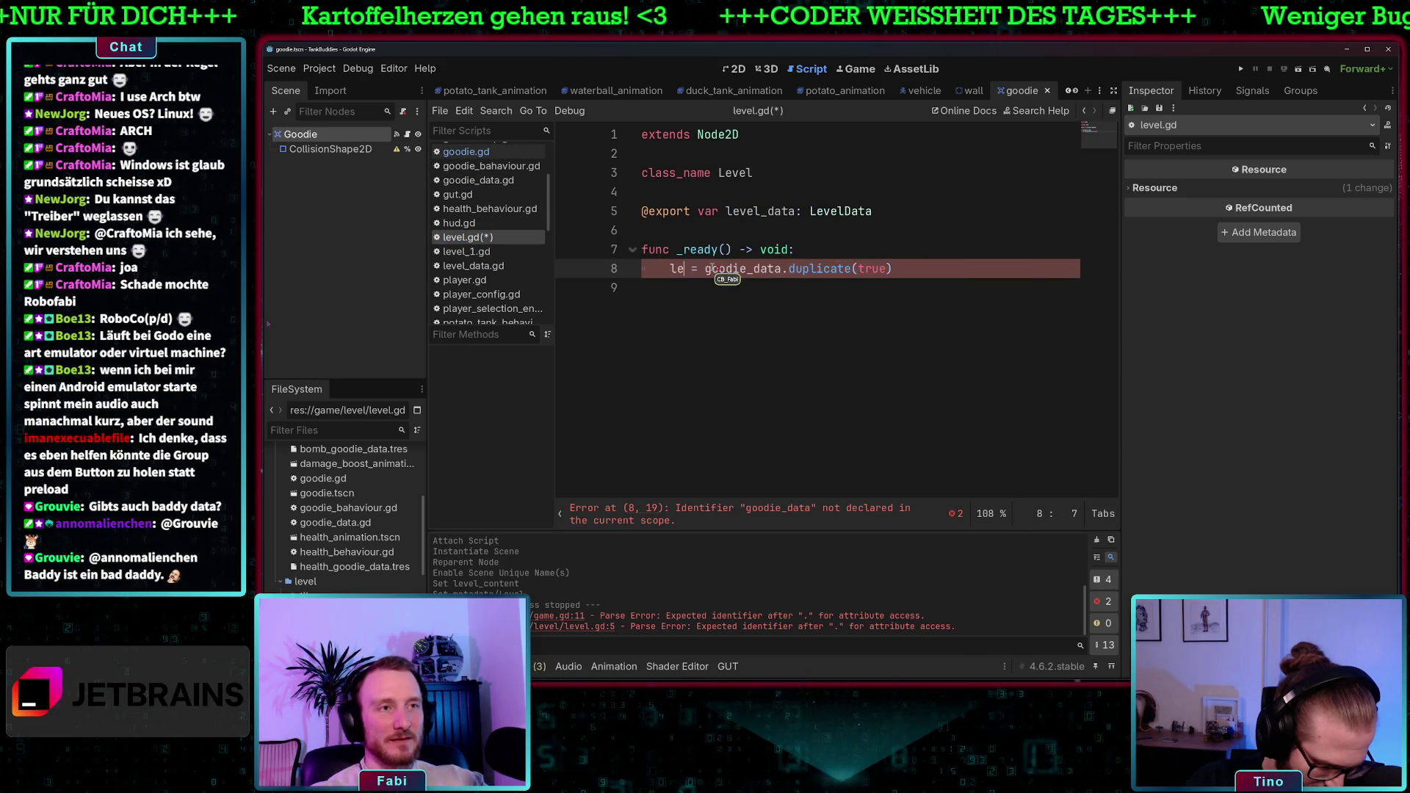
double_click(812, 268)
text(level_dat)
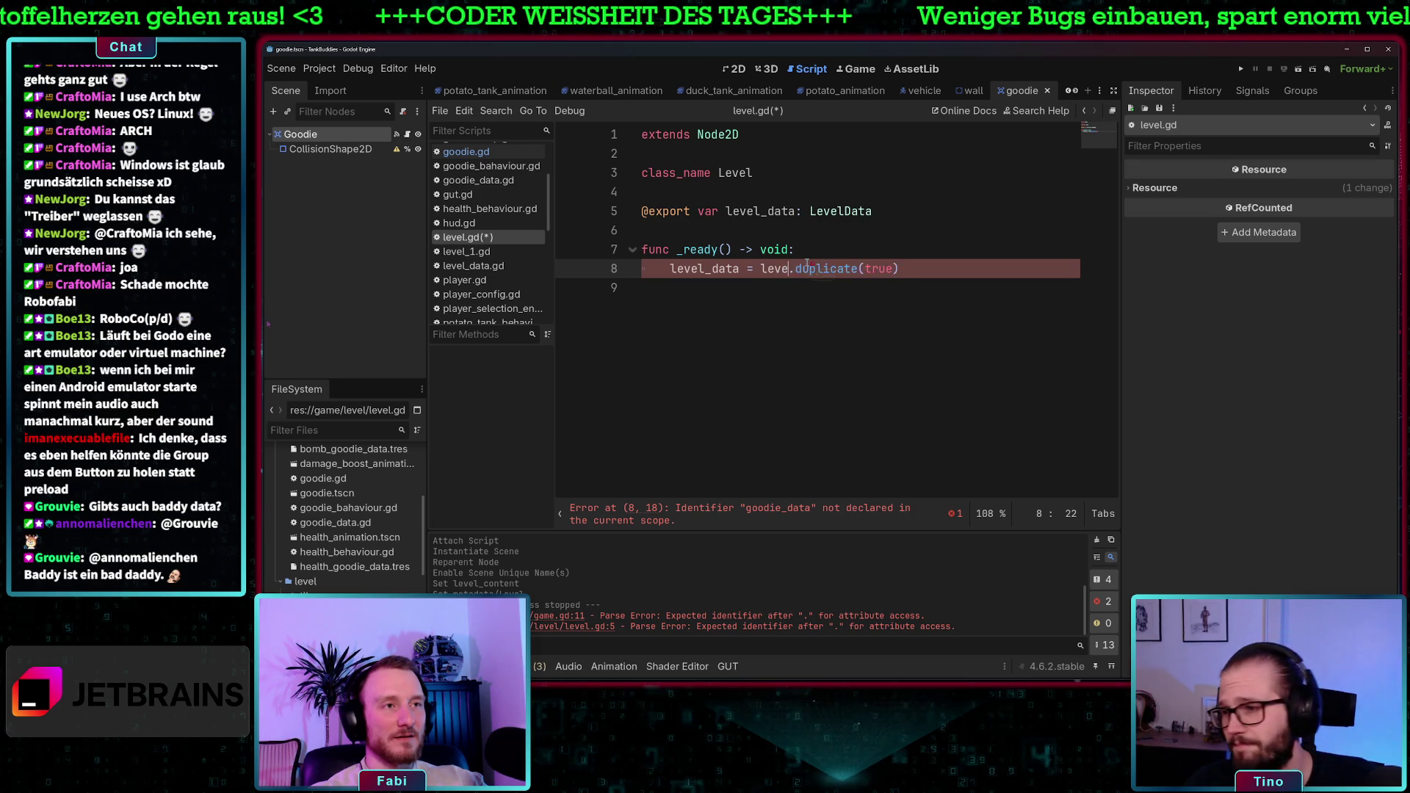
text(a)
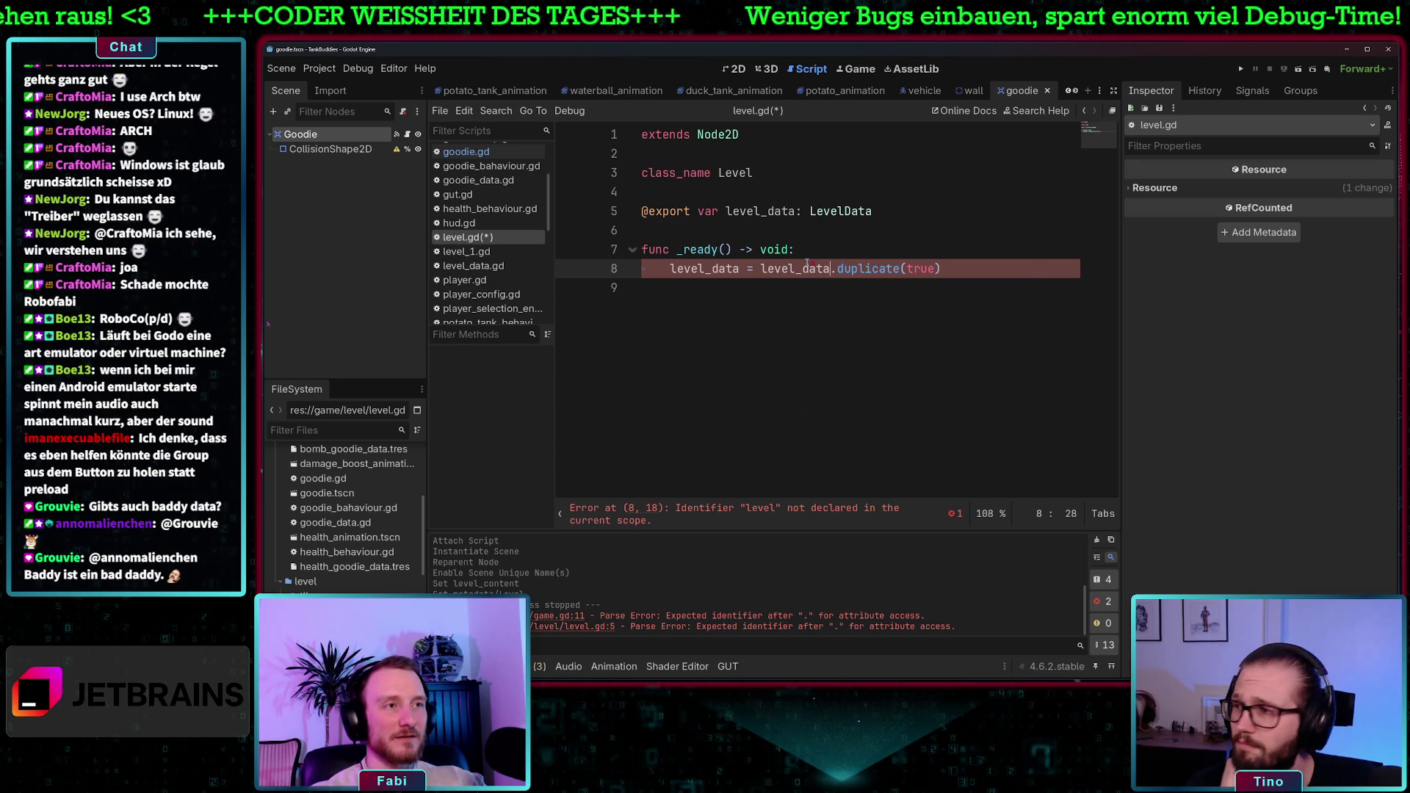
key(End)
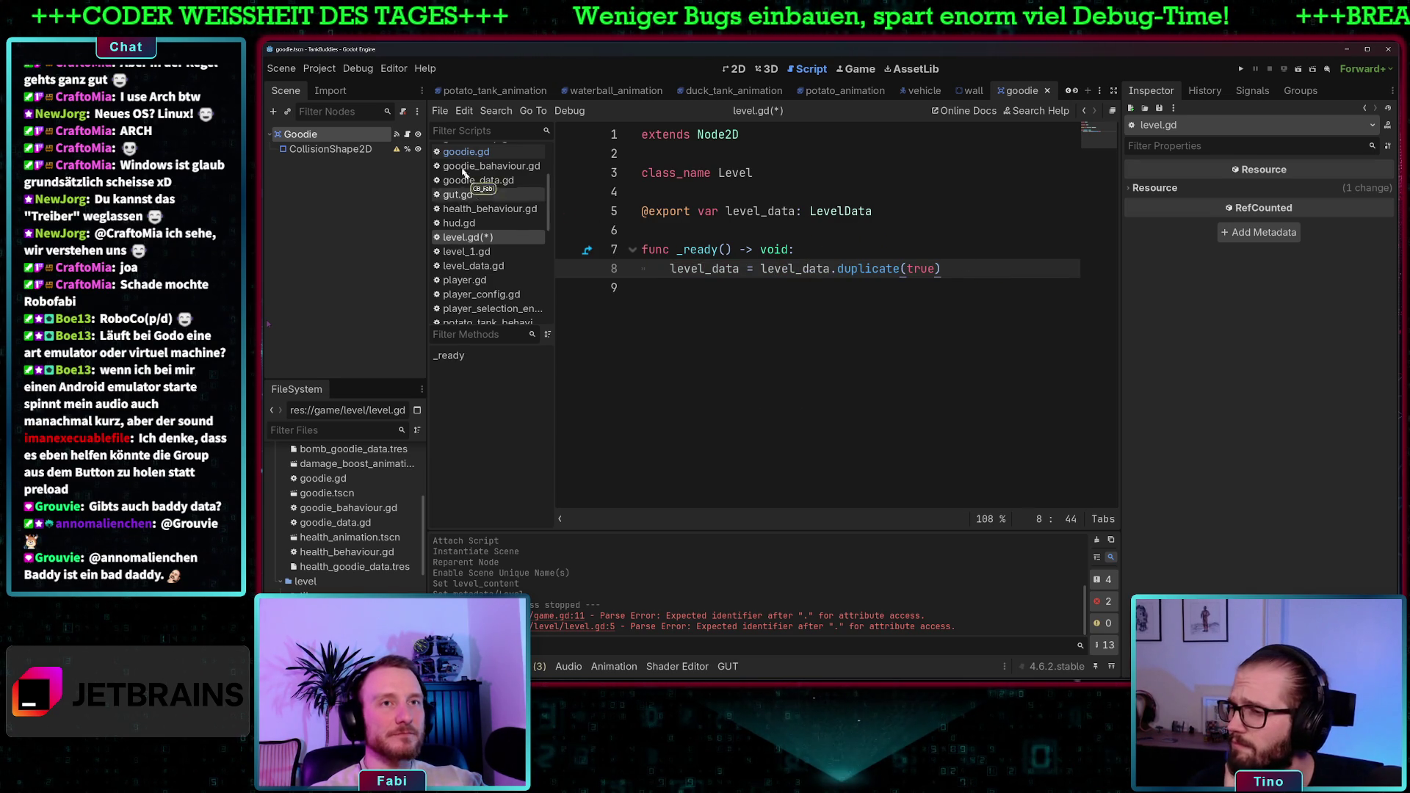
Review goodie.gd's goodie_animation instantiate line, then begin func get_content(): in level.gd.
click(466, 151)
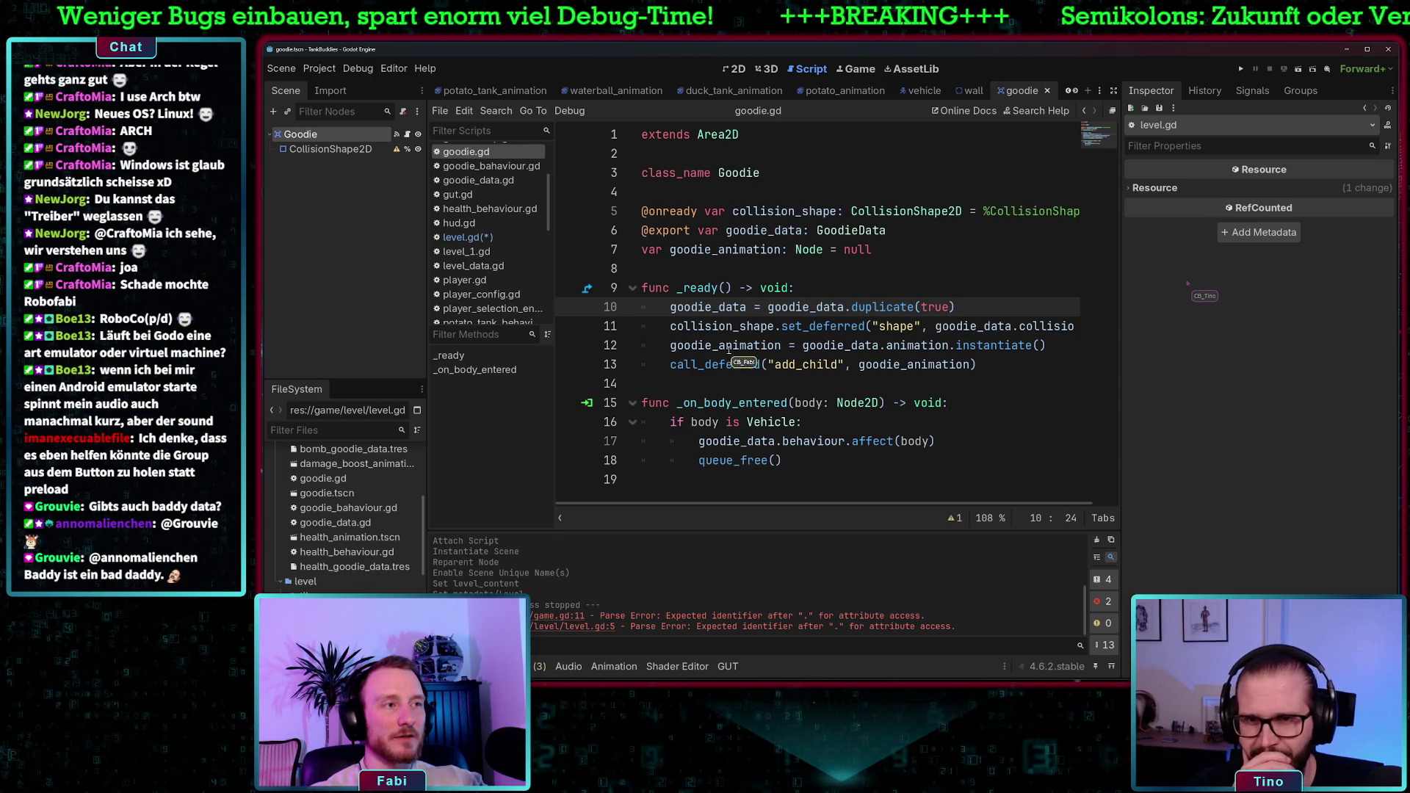
drag(705, 350, 1049, 348)
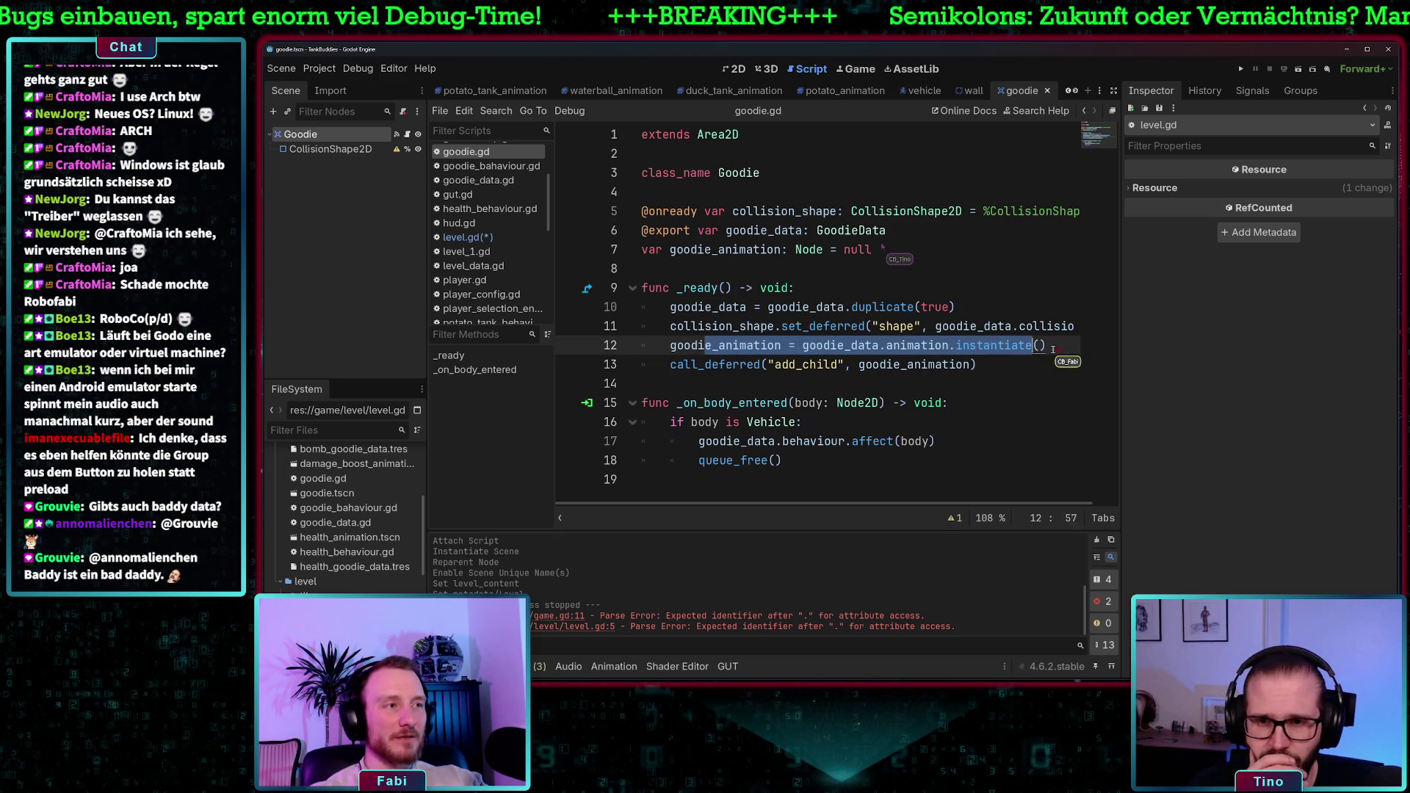
click(1024, 347)
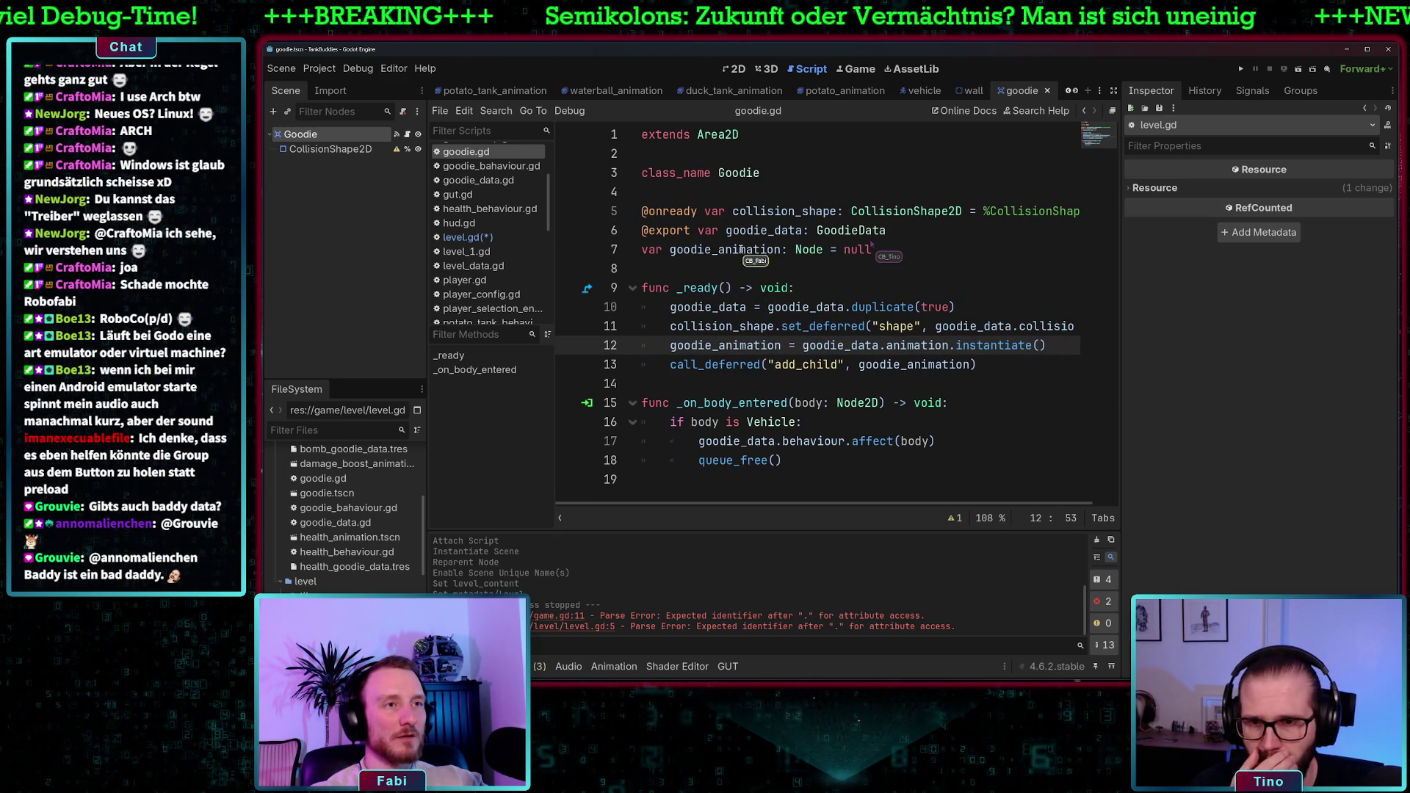
click(467, 236)
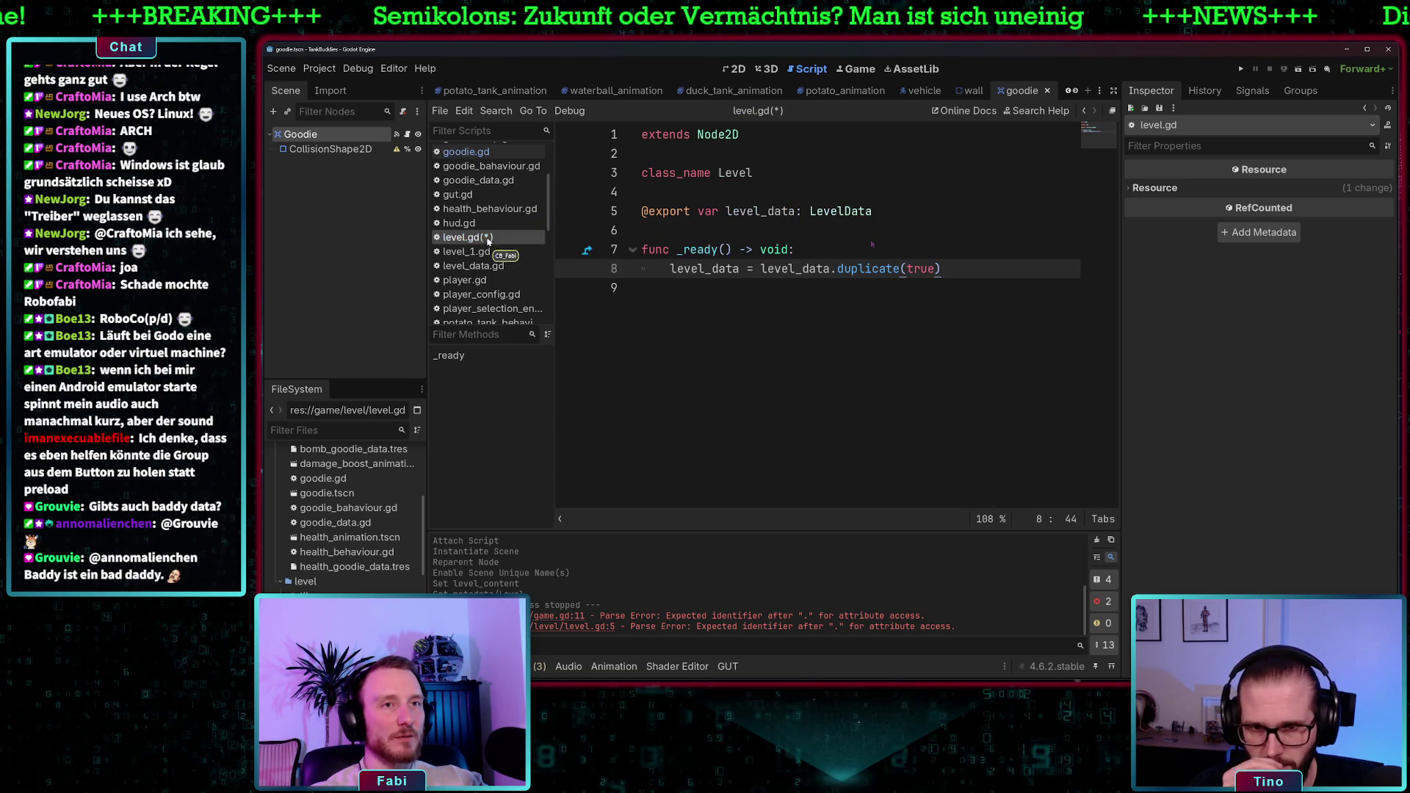
key(Return)
key(Return)
key(BackSpace)
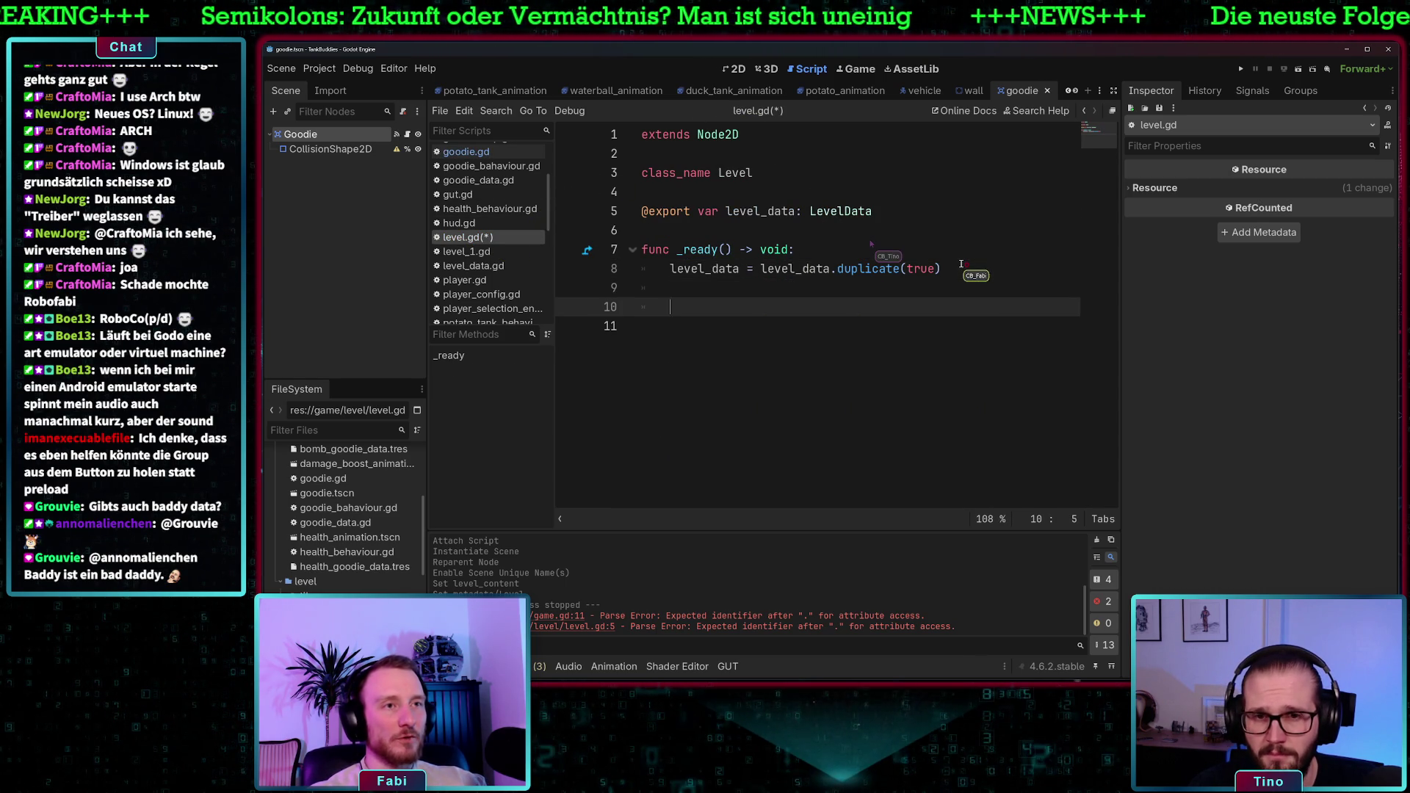
text(func )
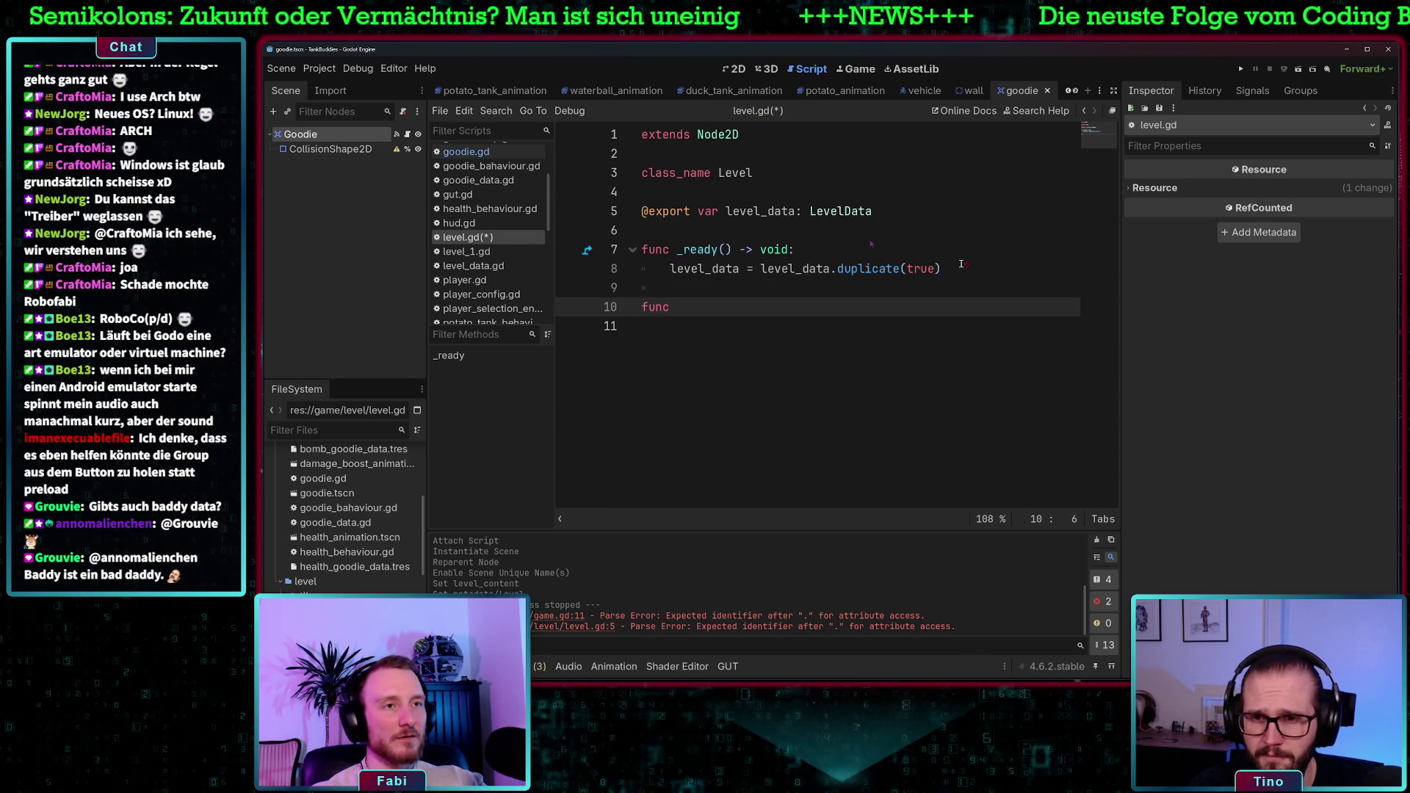
text(get)
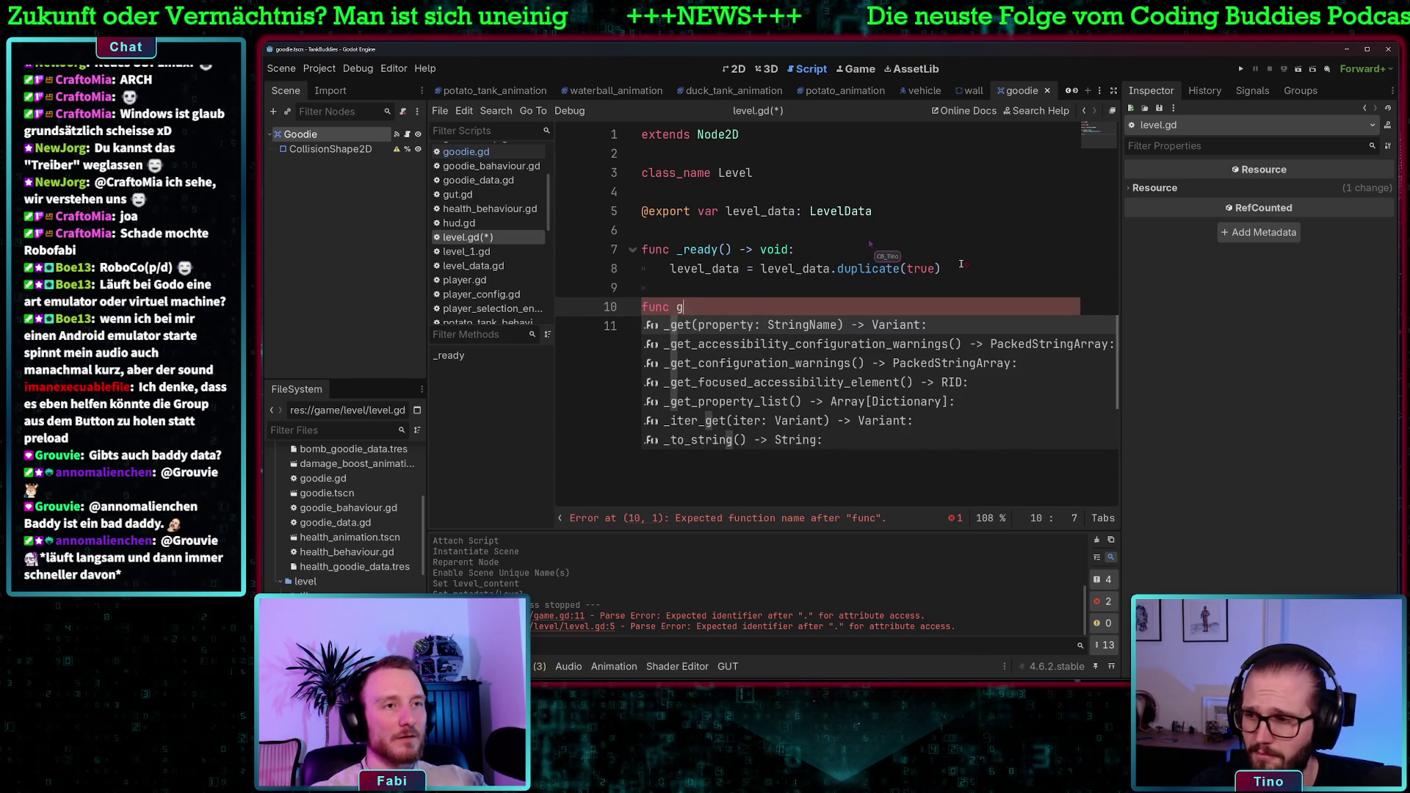
text(_content())
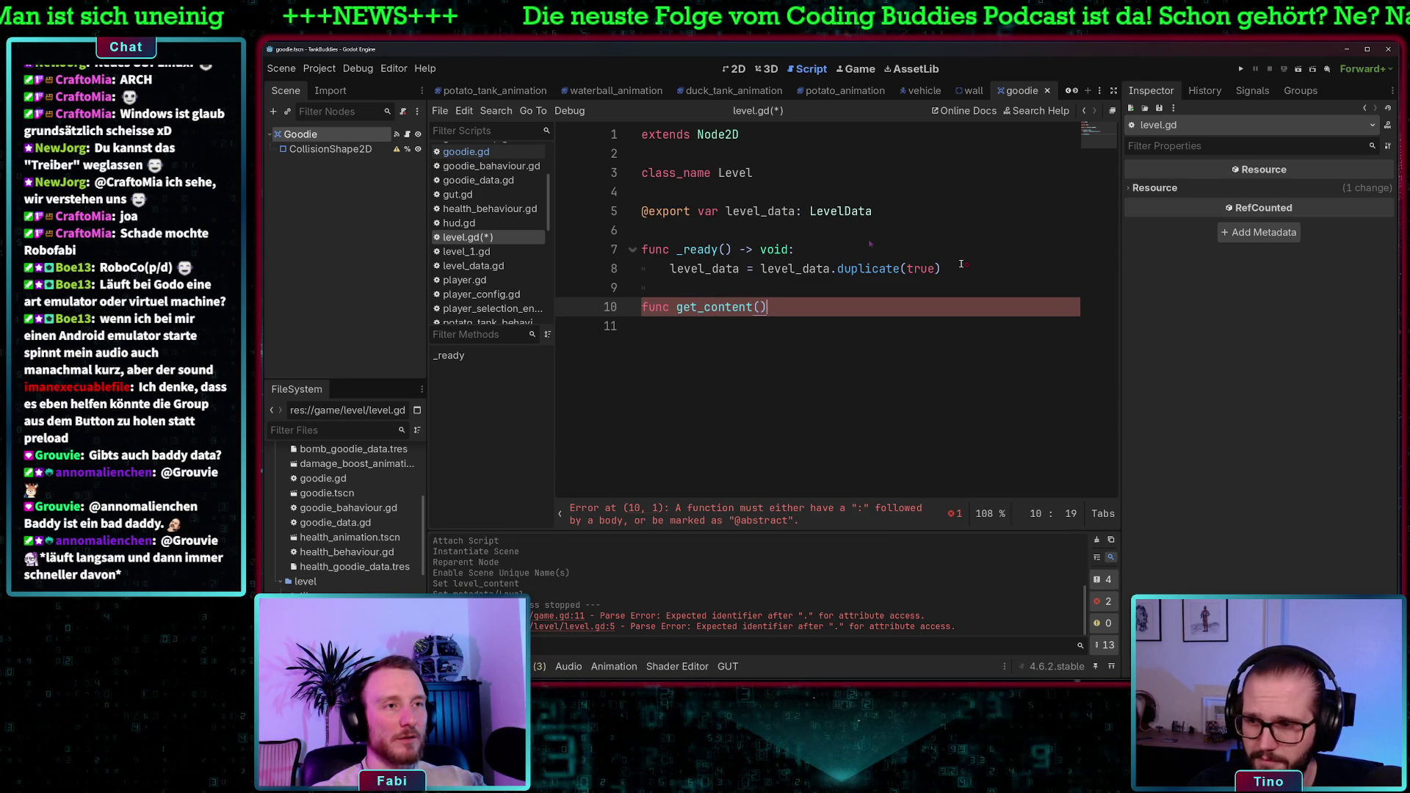
text(:)
Make get_content return level_data.level_content and save level.gd.
key(Return)
text(return level)
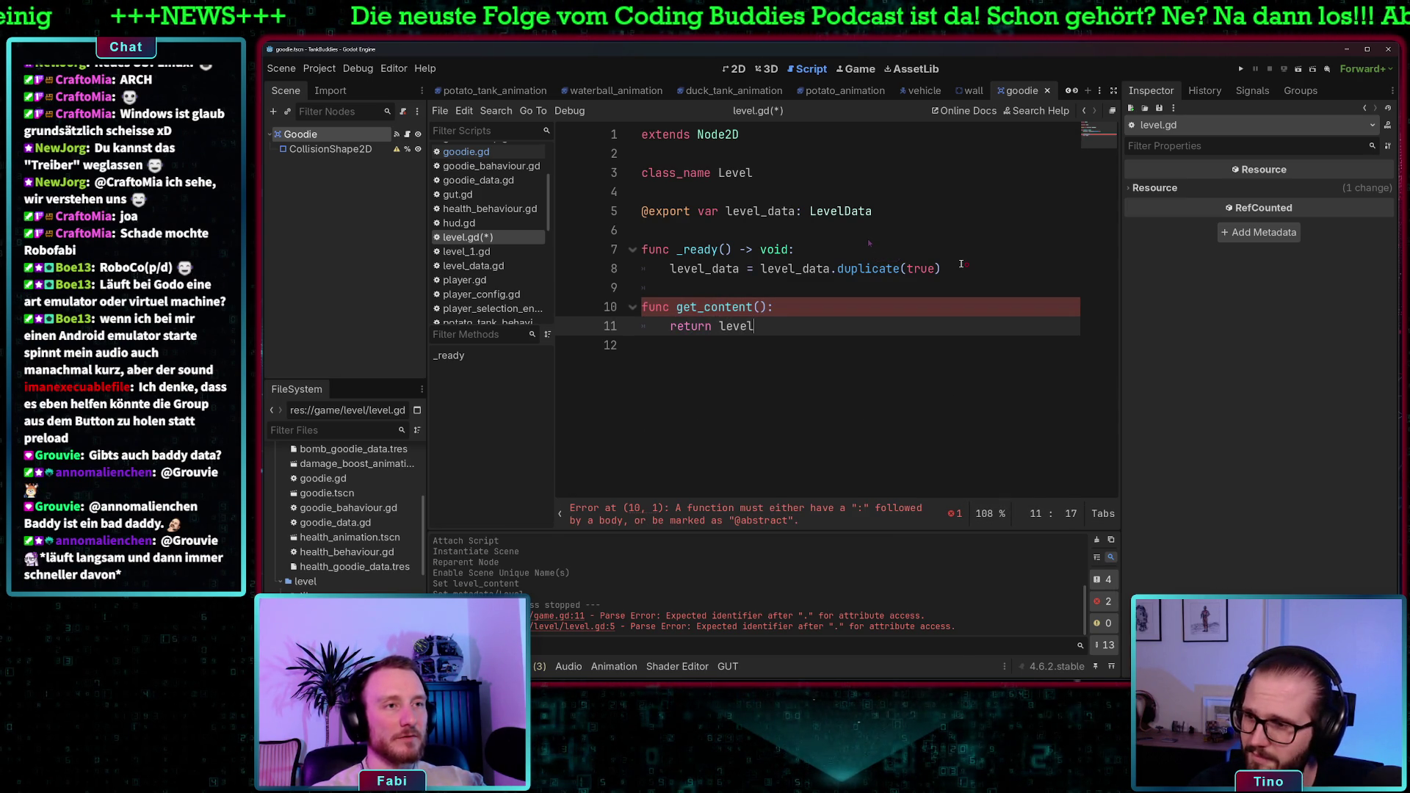
text(_data.con)
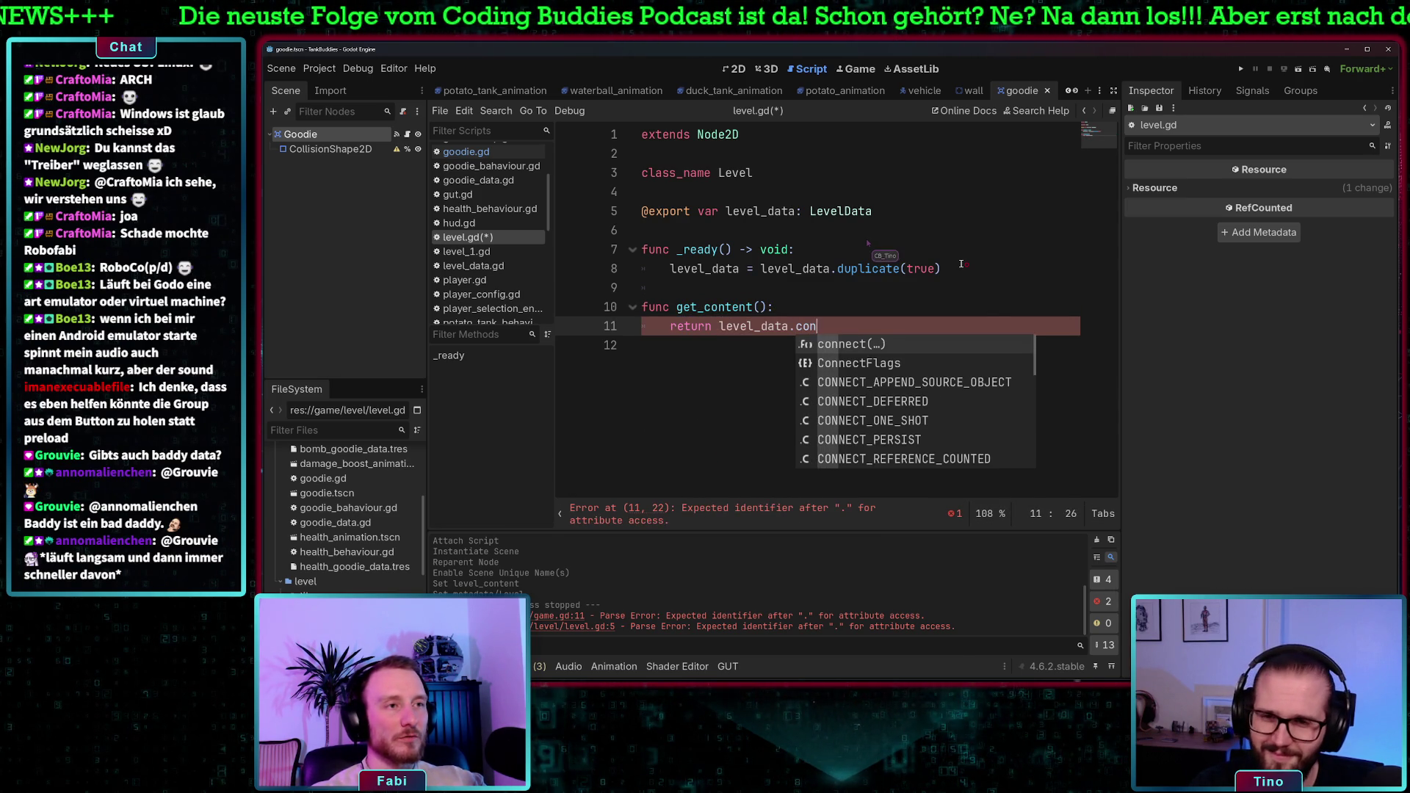
key(BackSpace)
key(BackSpace)
key(BackSpace)
text(le)
key(Return)
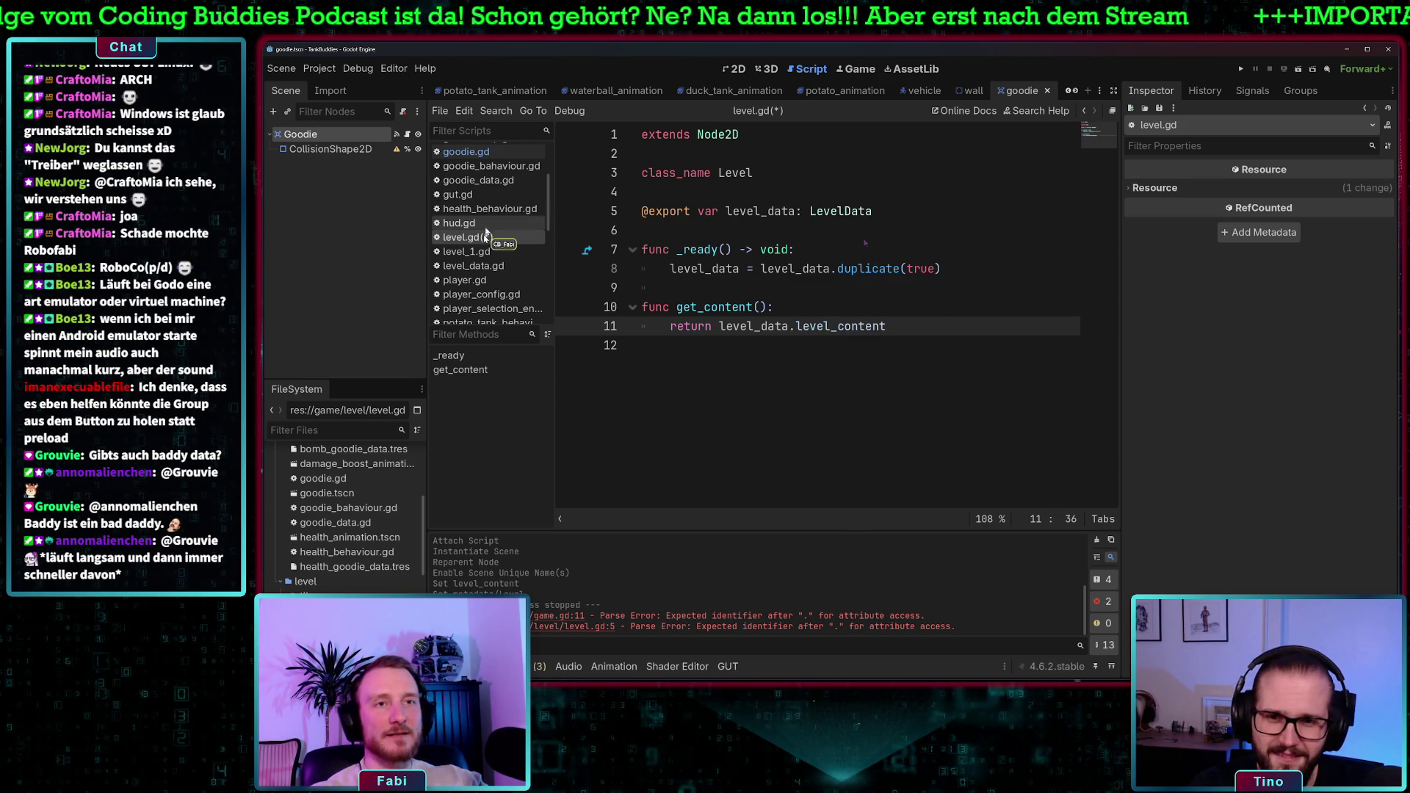
key(ctrl+s)
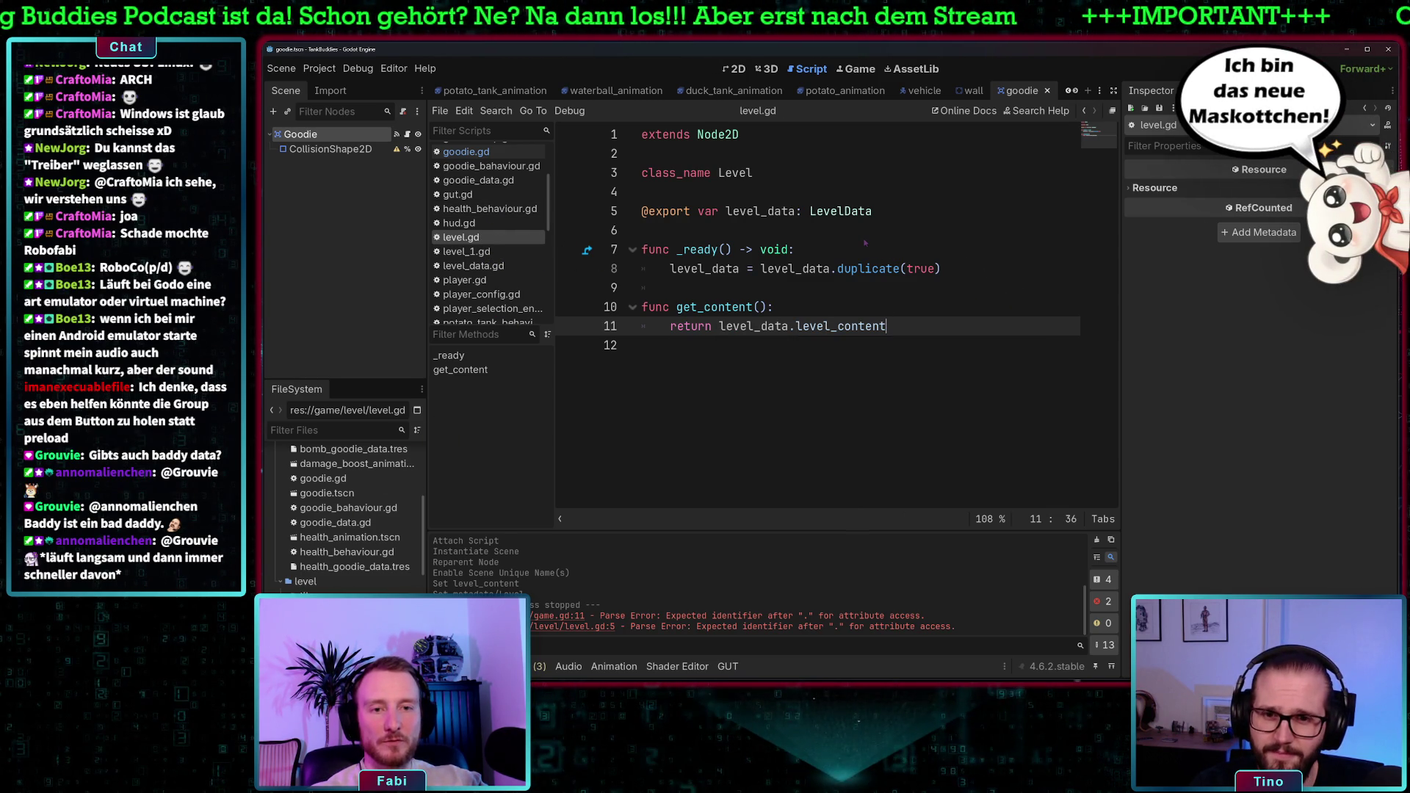
Rename level_content to content in level_data.gd, save, and assign level_1.tscn to Content.
click(474, 265)
double_click(793, 207)
text(content: PackedScene)
key(ctrl+s)
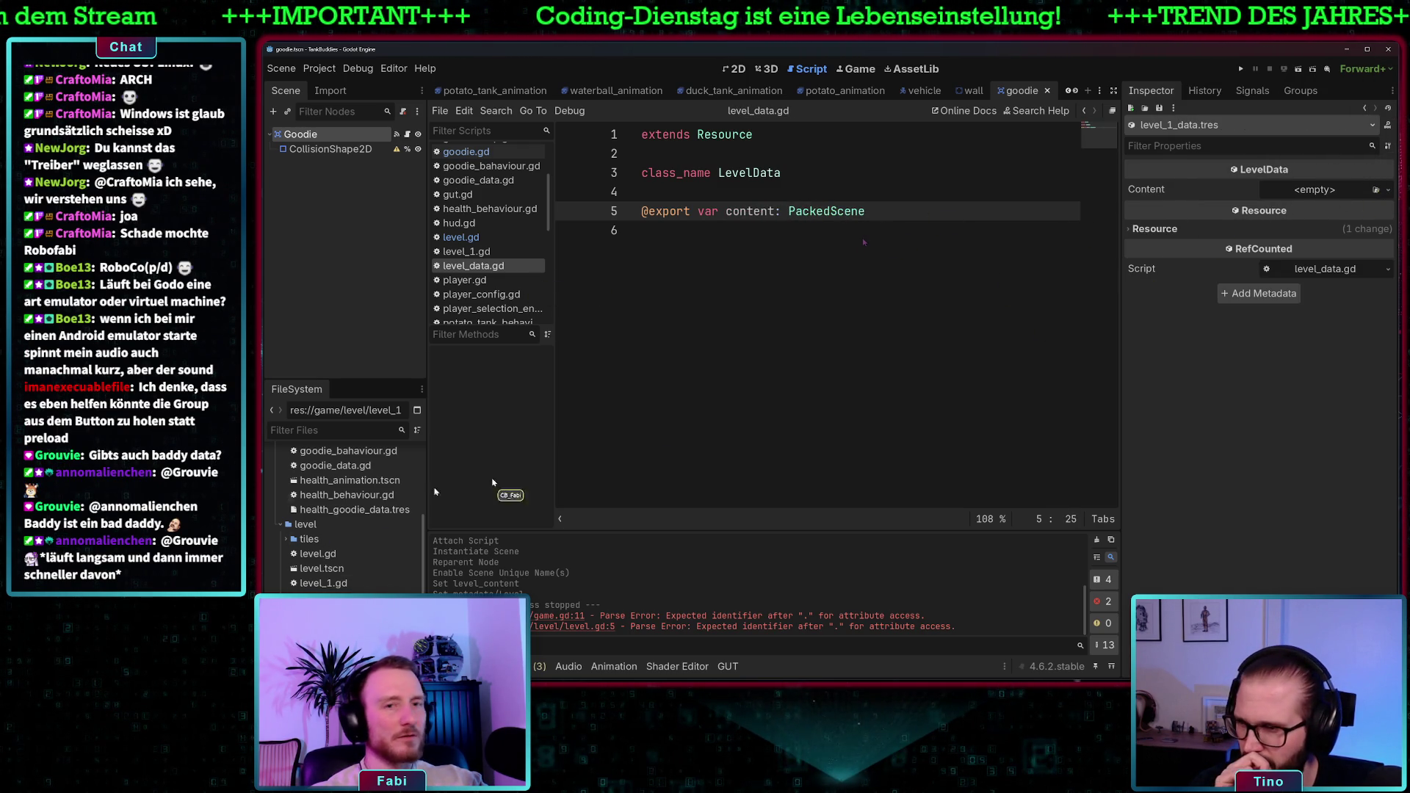
mouse_move(323, 592)
mouse_down()
mouse_move(1099, 353)
mouse_move(1306, 221)
mouse_move(1313, 200)
mouse_up()
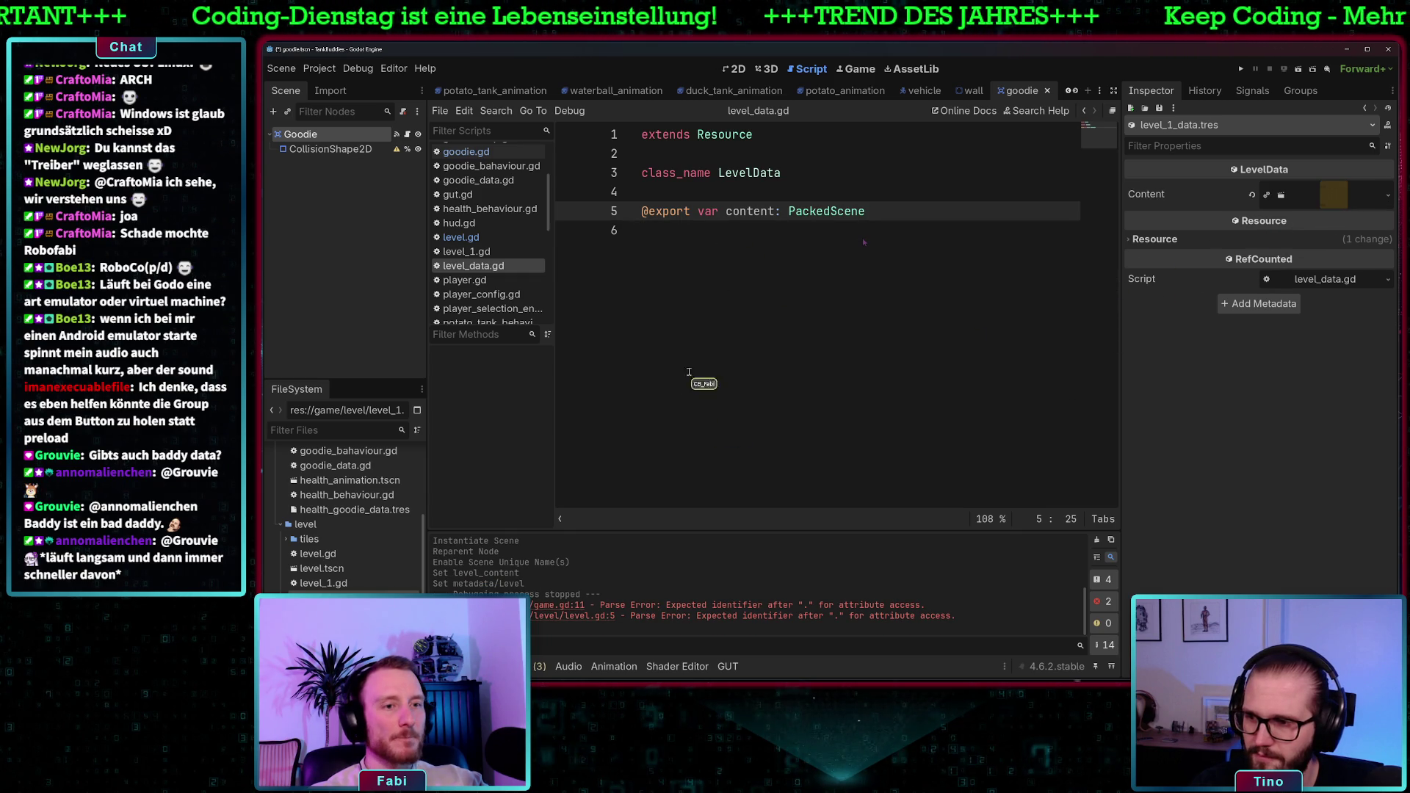
click(752, 210)
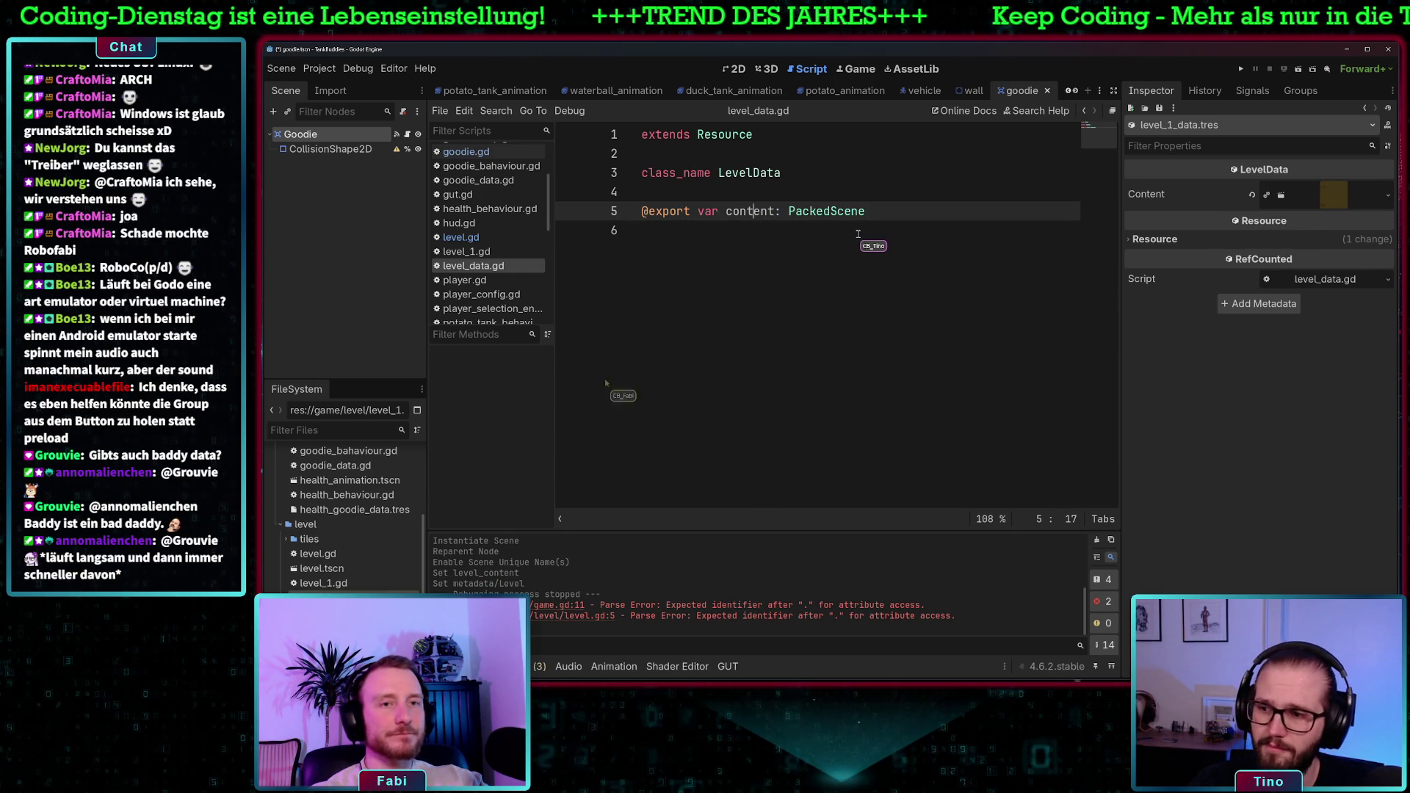
Change level.gd line 11 to return level_data.content and save.
double_click(318, 554)
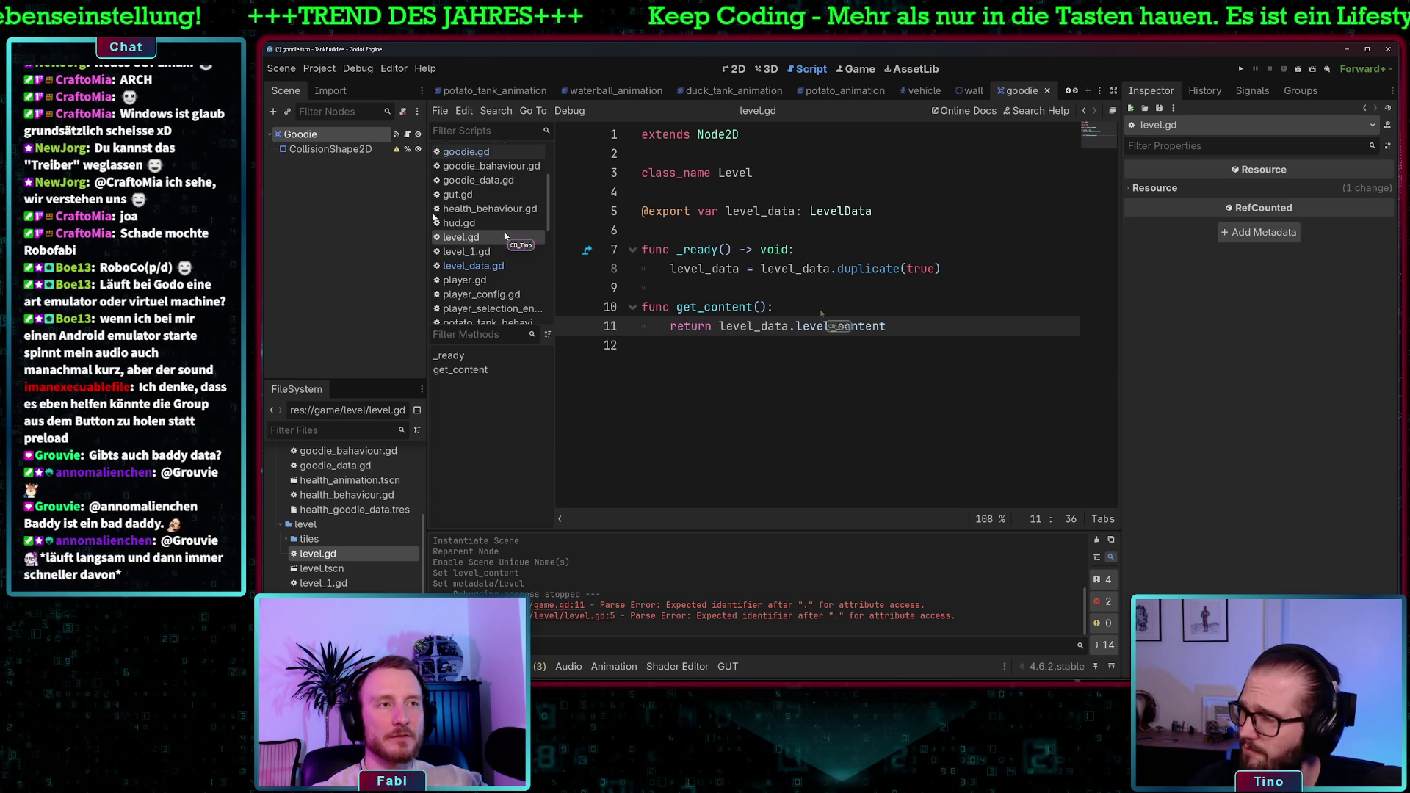
double_click(756, 326)
click(900, 326)
double_click(860, 326)
text(copn)
key(BackSpace)
key(BackSpace)
text(ntent)
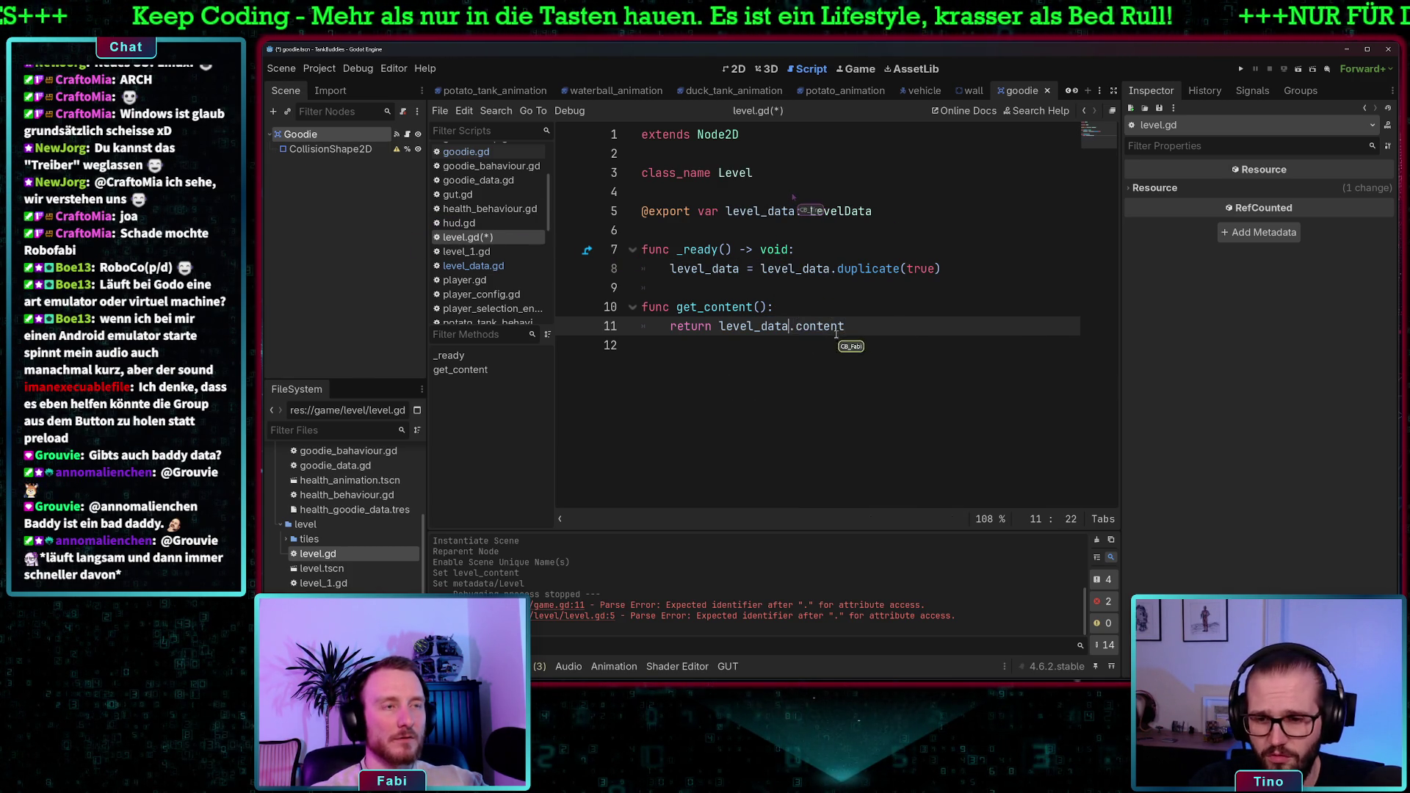
click(783, 303)
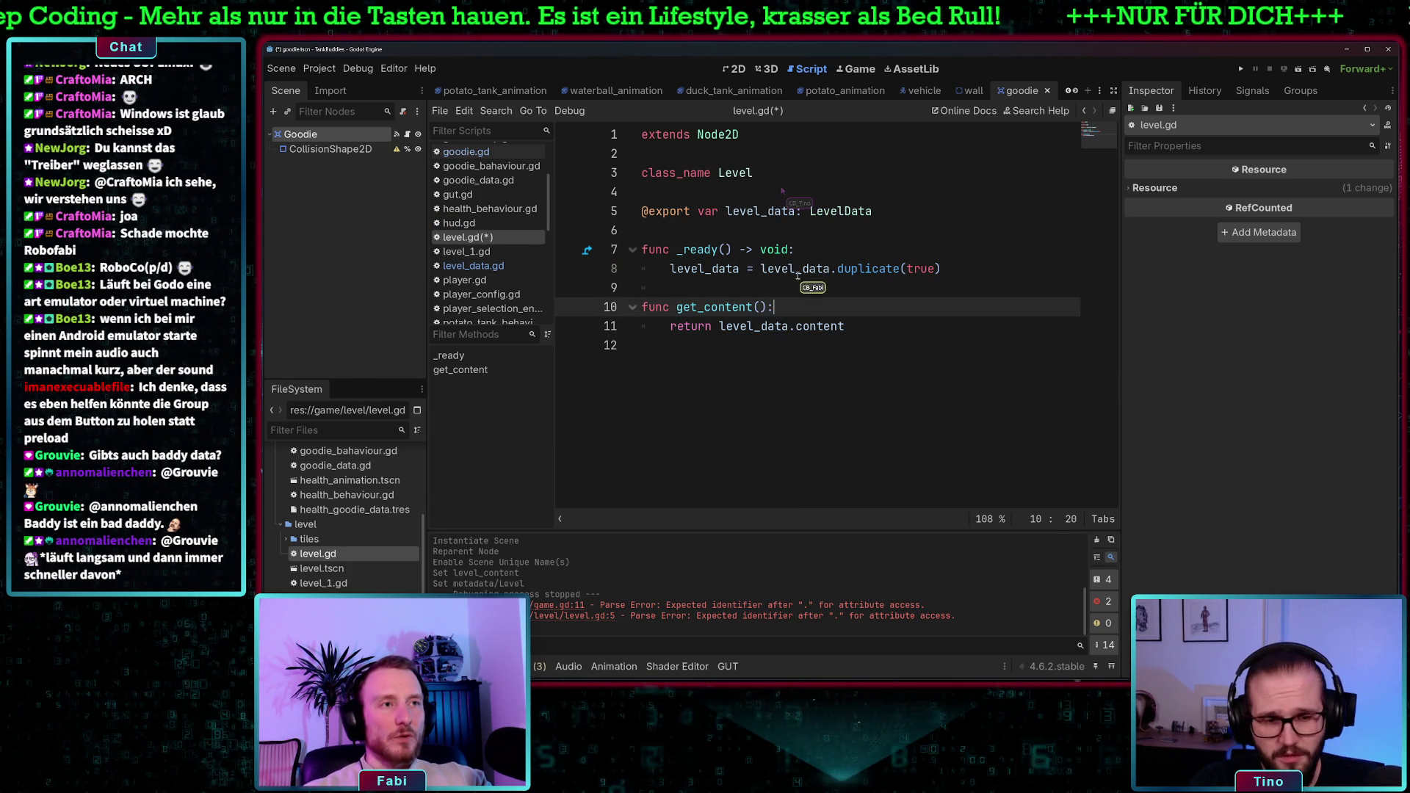
key(ctrl+s)
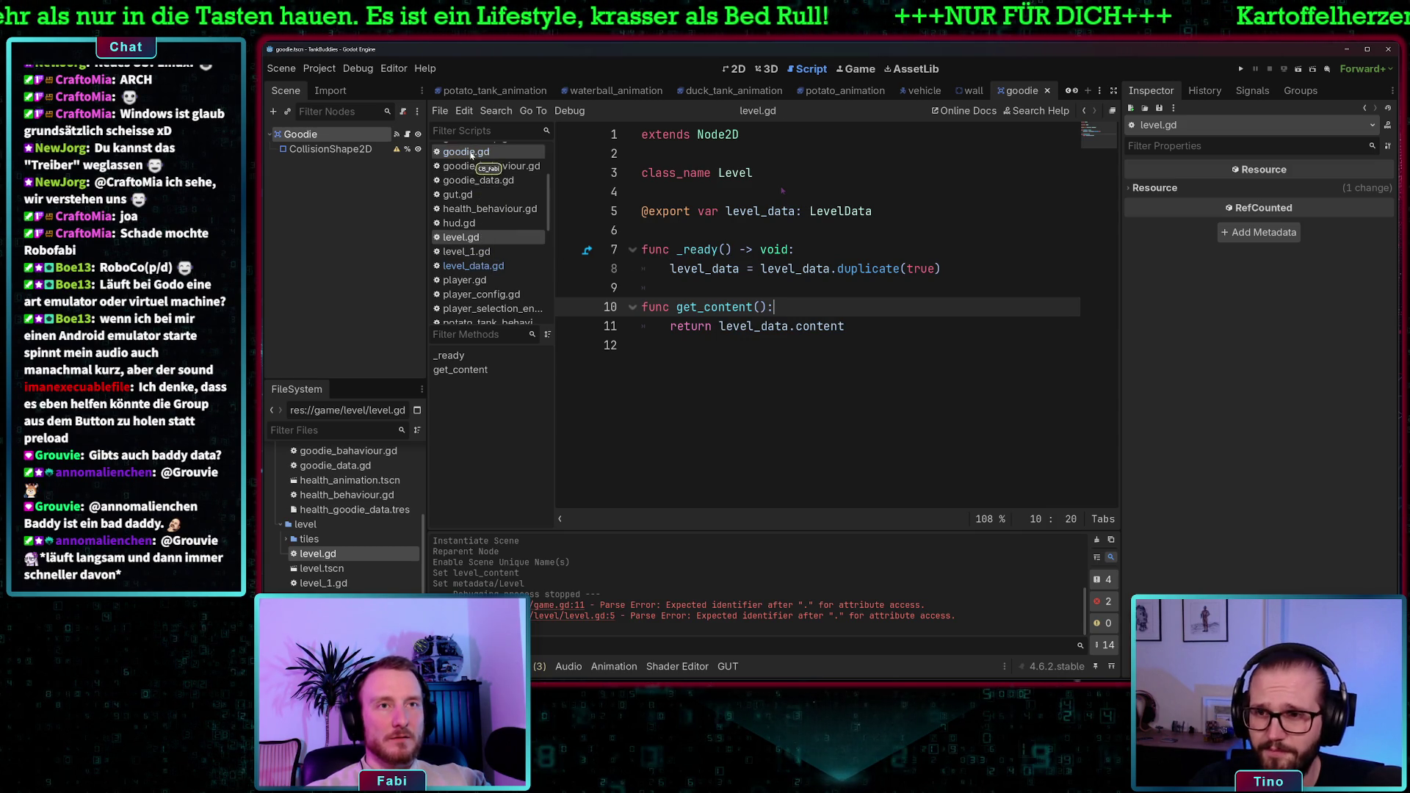
scroll(464, 213, up, 2)
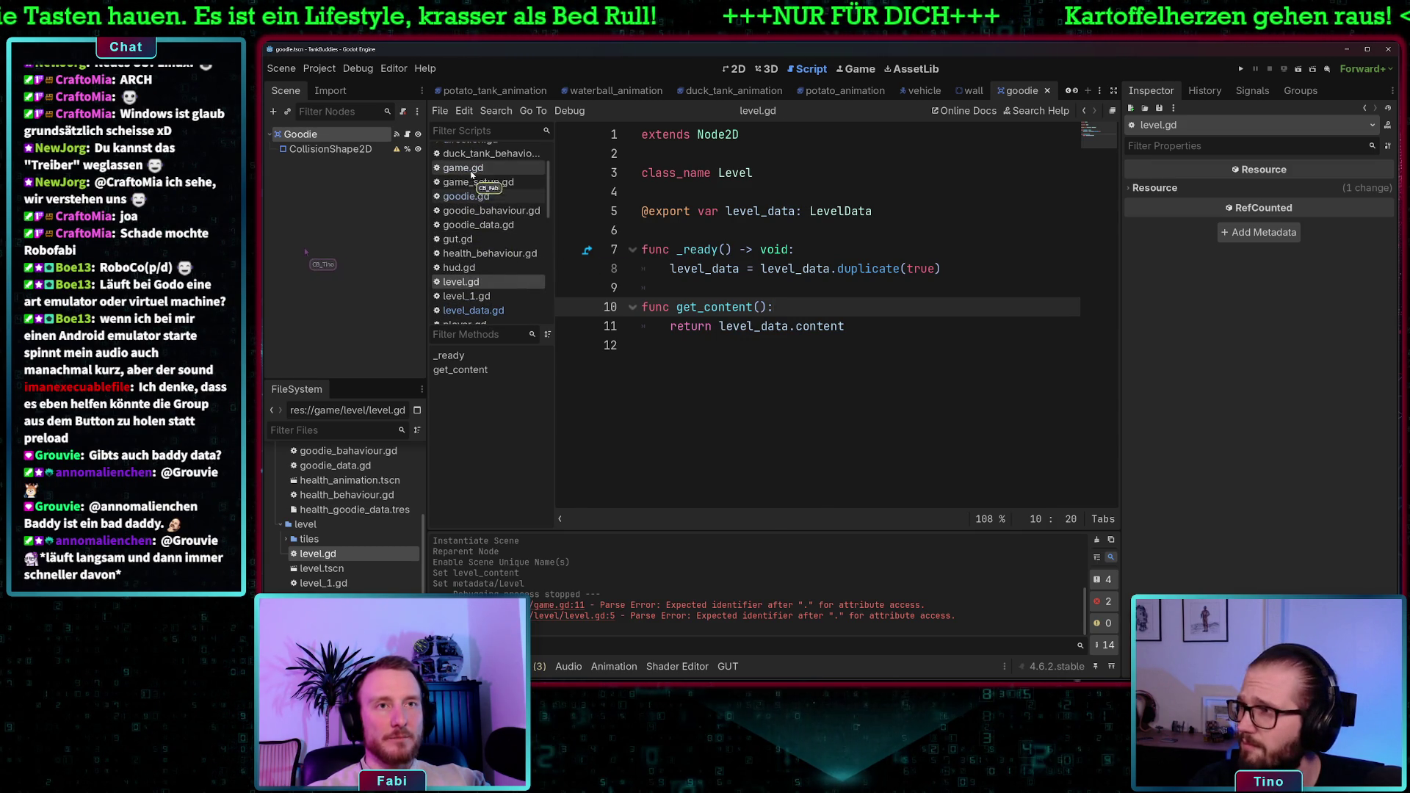
Set game.gd line 11 to level_instance.level_data = GameSetup.get_level().
click(462, 168)
scroll(837, 317, up, 4)
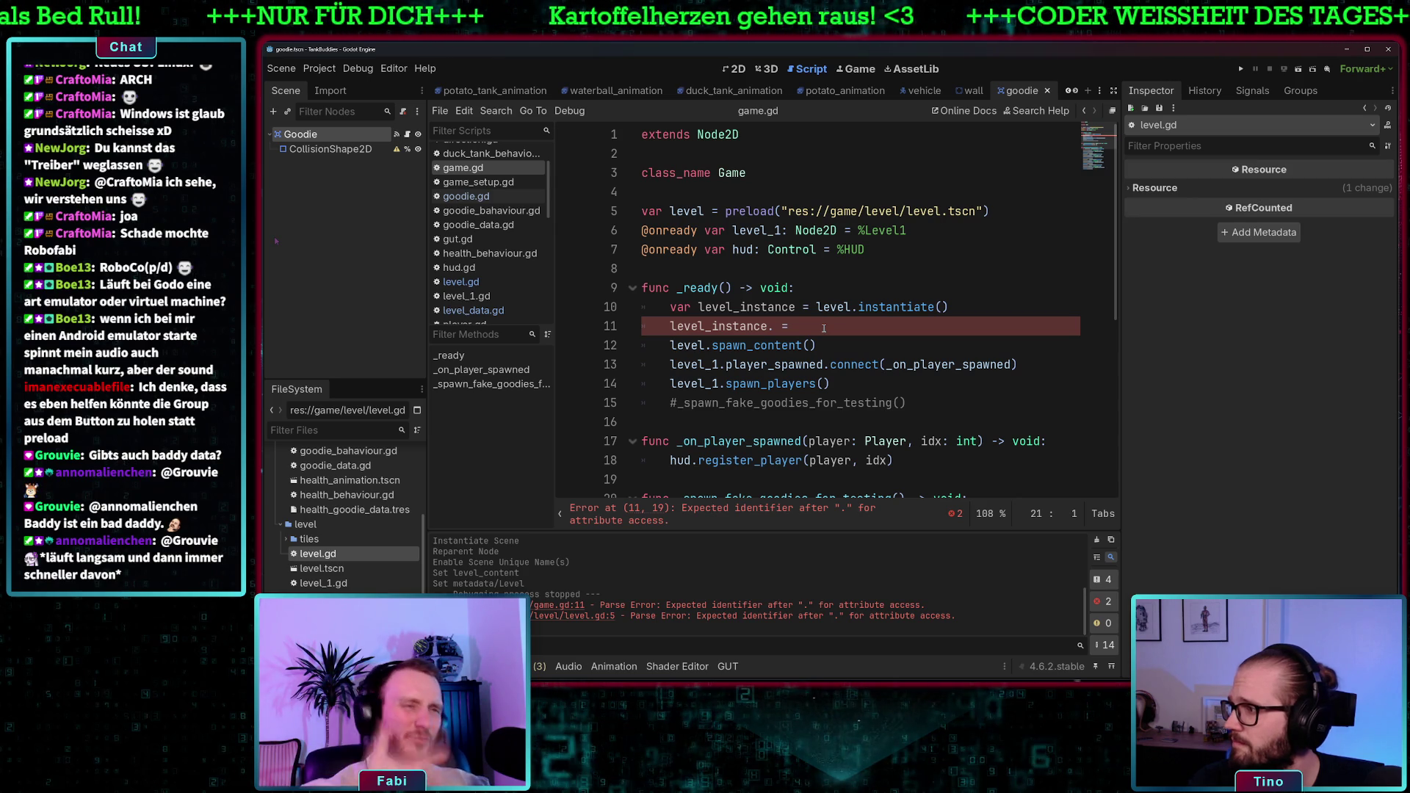
click(823, 329)
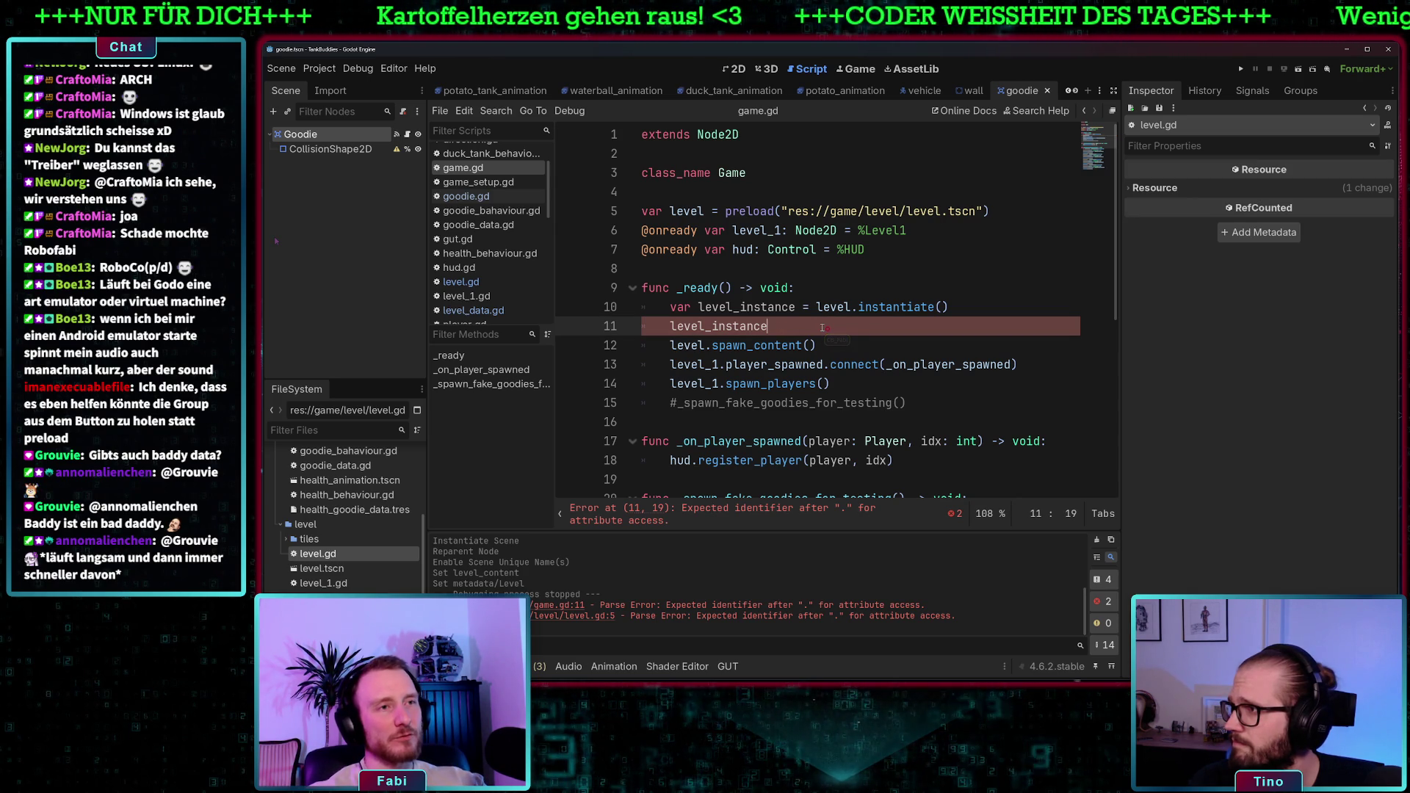
scroll(822, 328, down, 2)
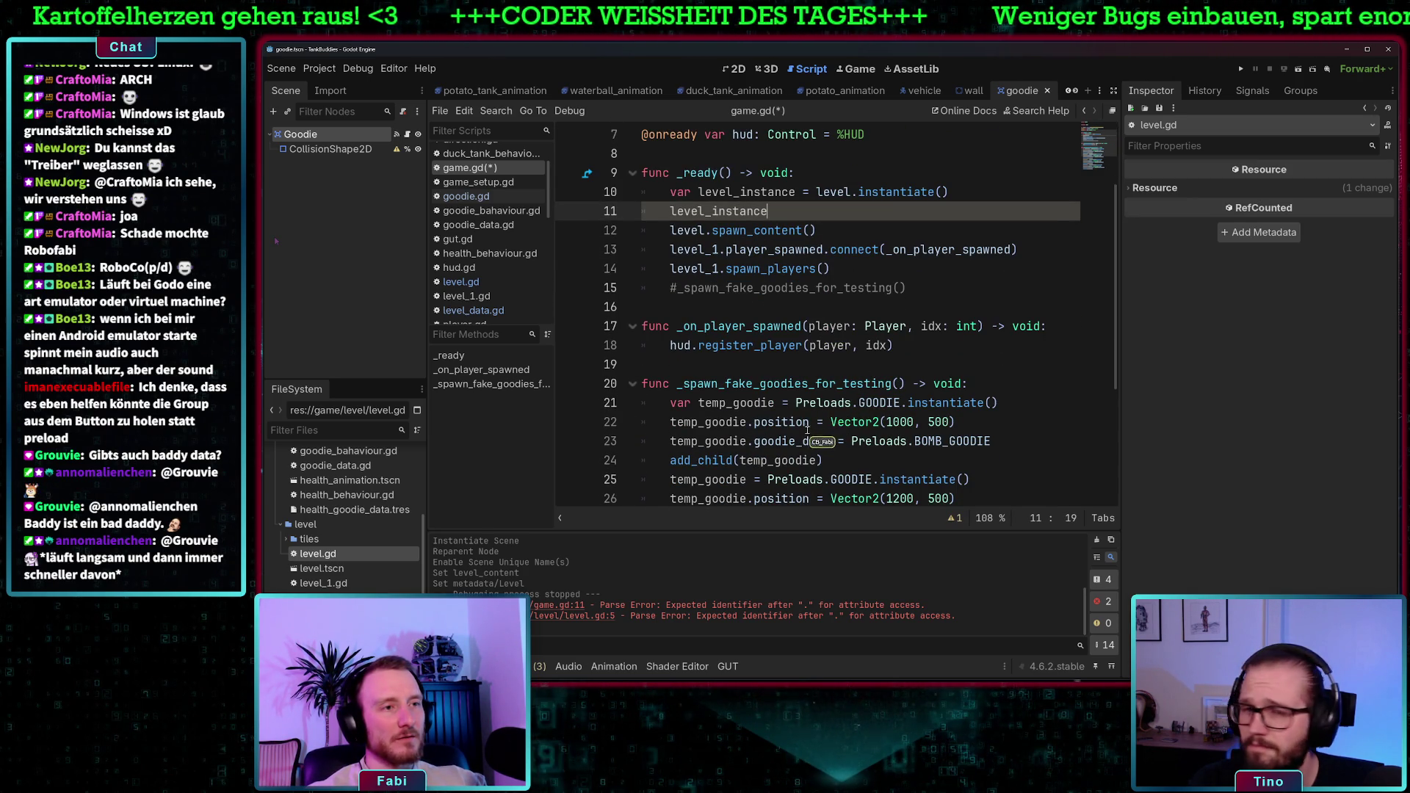
text(.get)
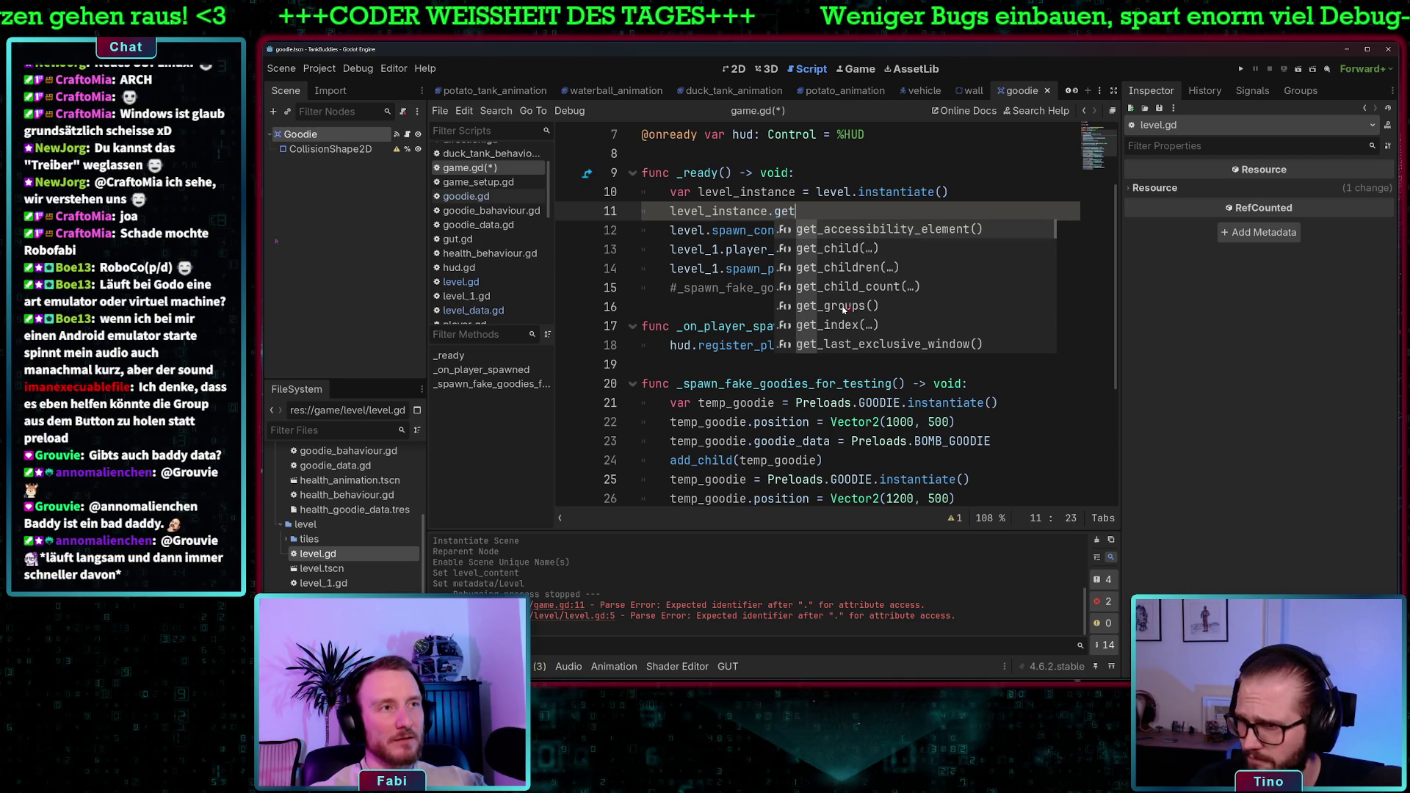
key(BackSpace)
key(BackSpace)
key(BackSpace)
text(level)
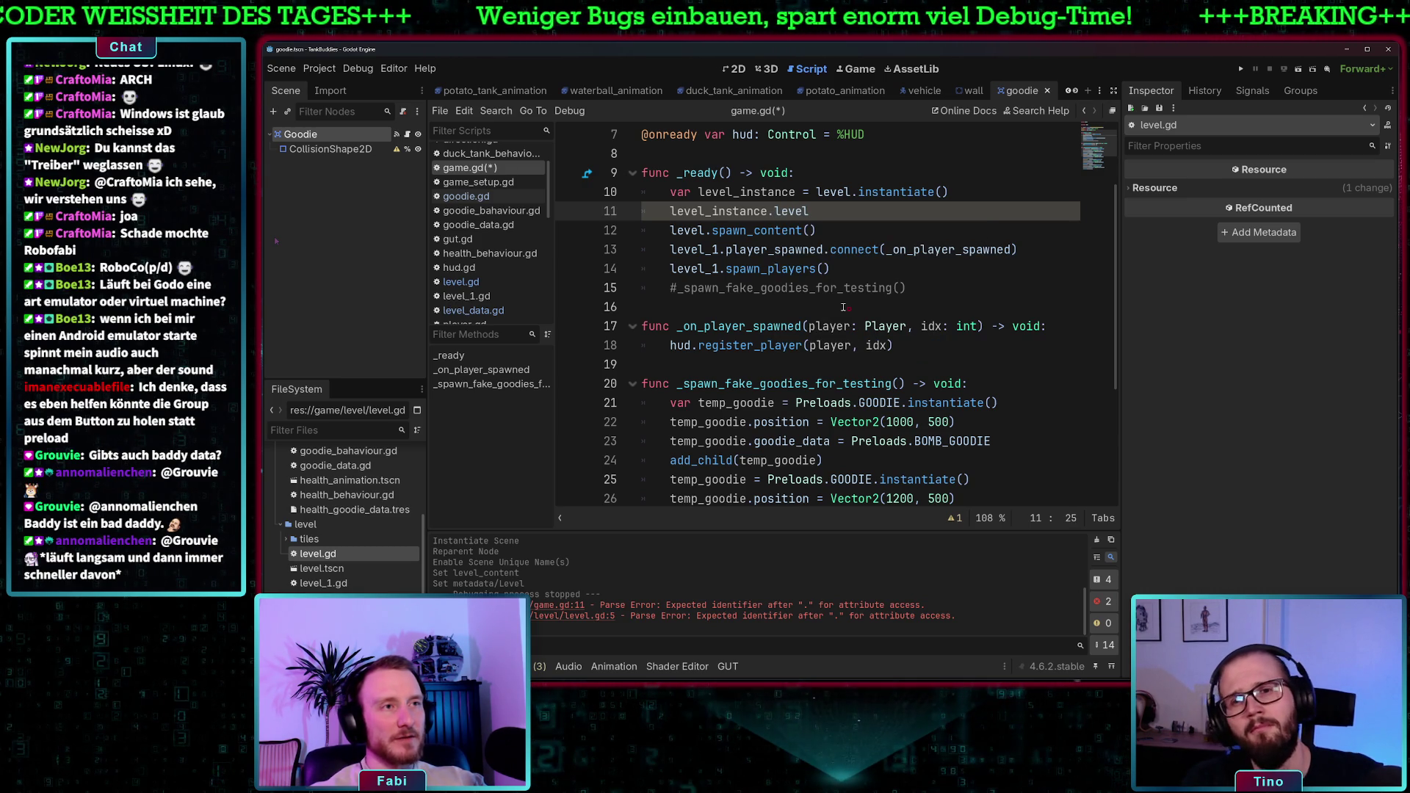
key(ctrl+s)
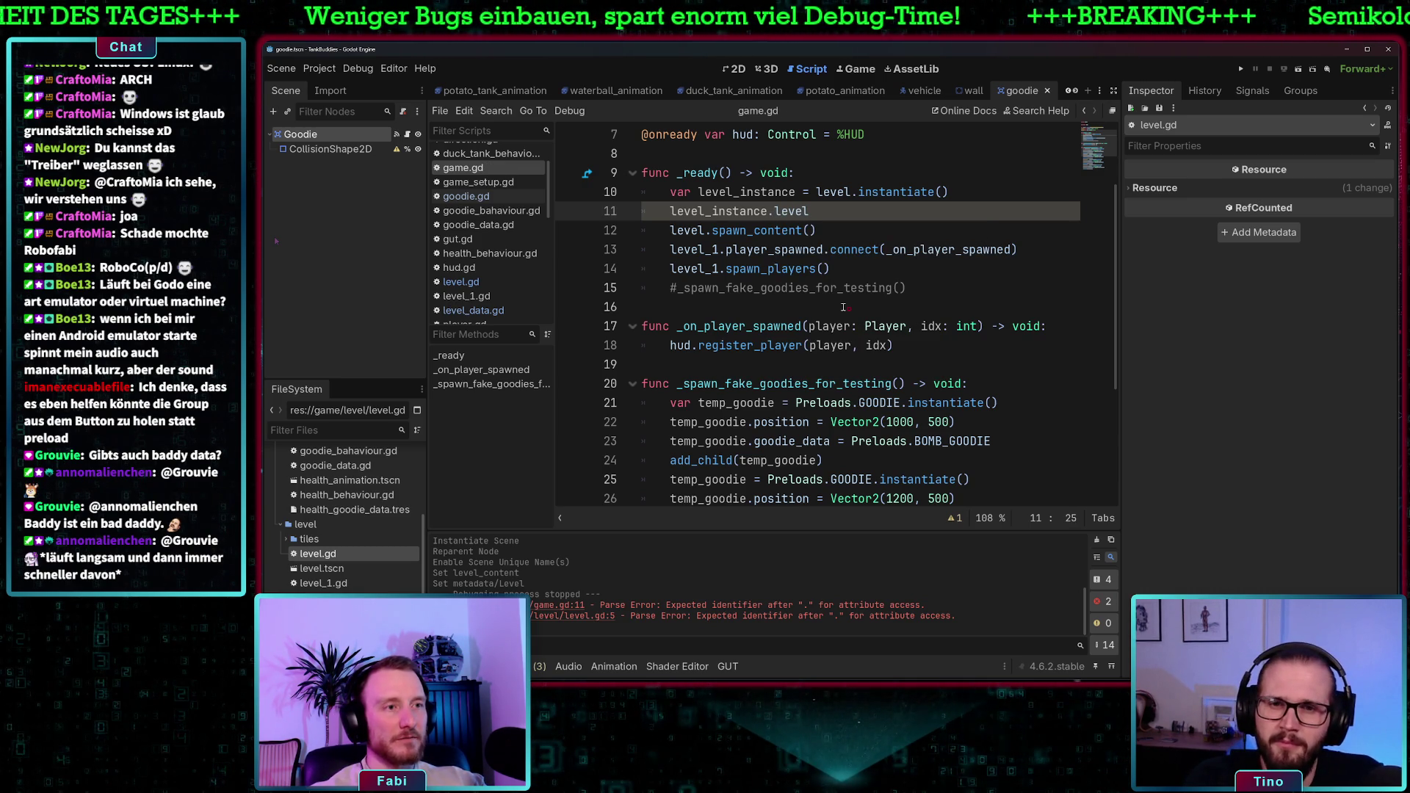
text(_data = )
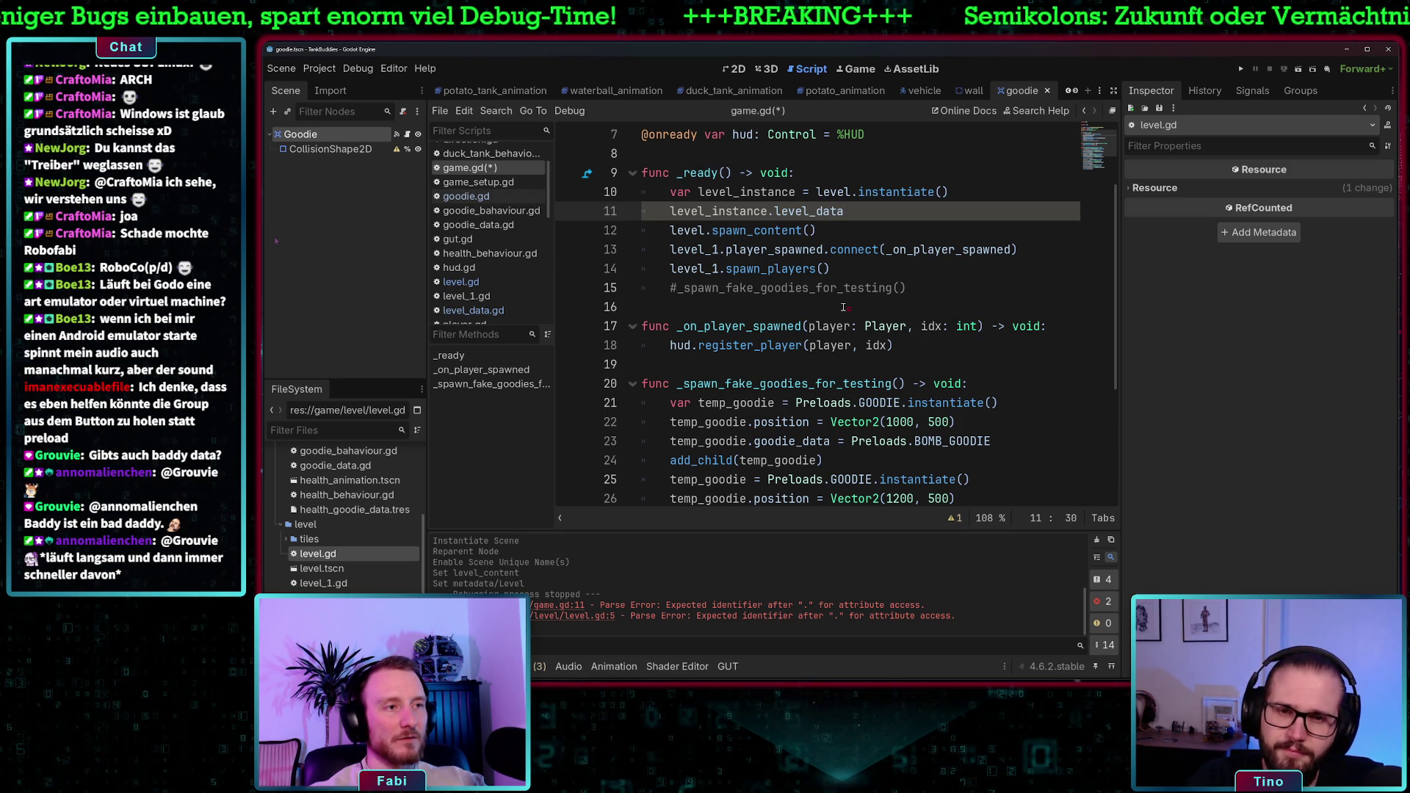
text(Game)
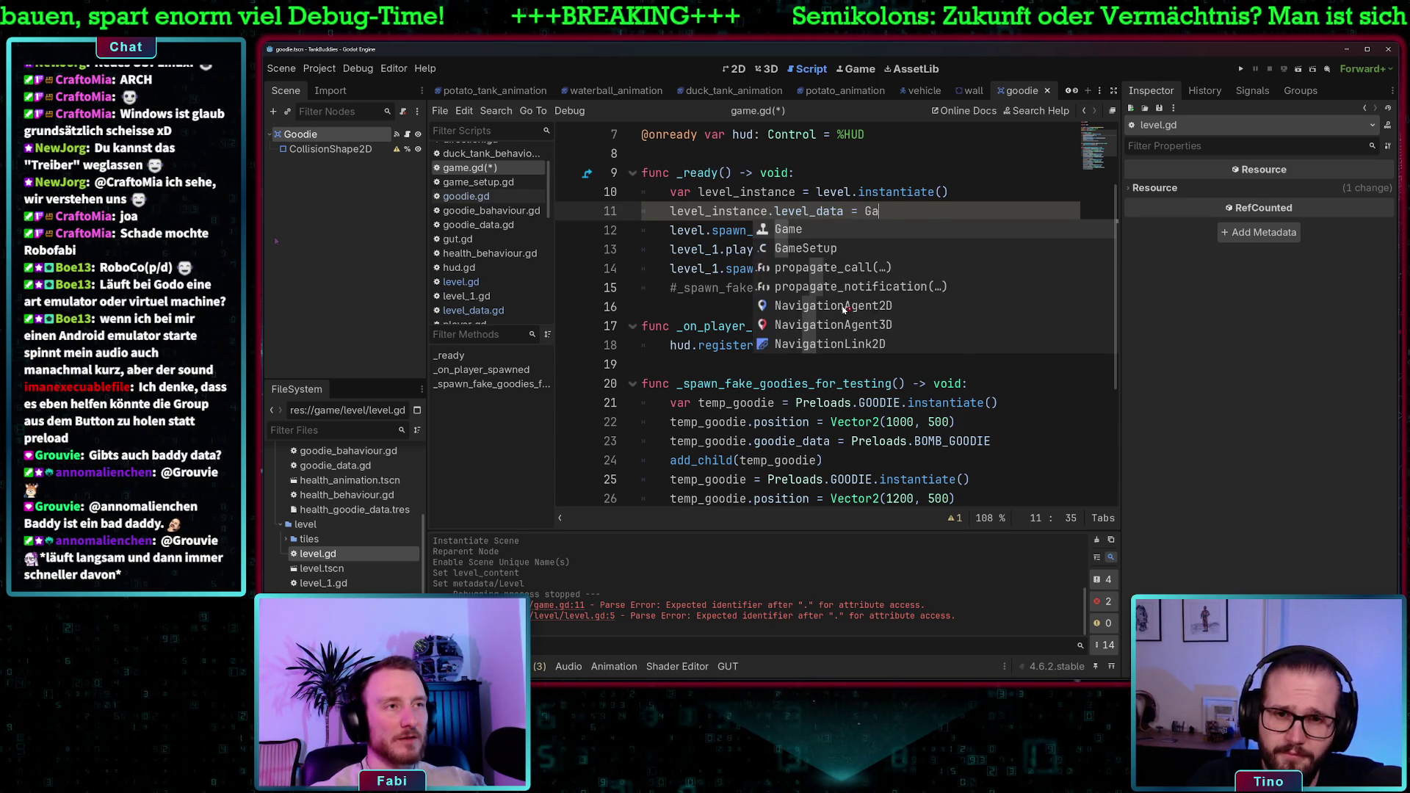
key(Down)
key(Return)
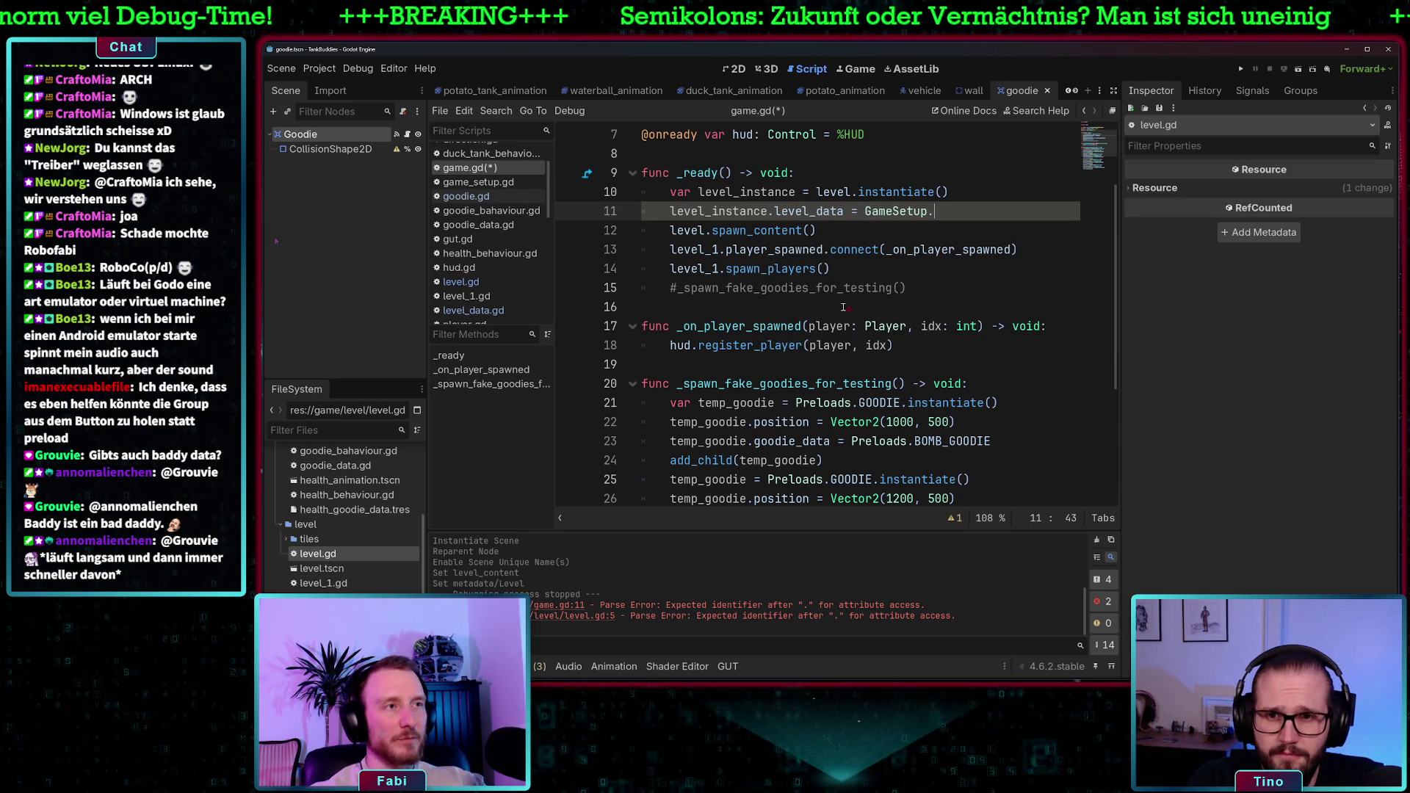
key(Down)
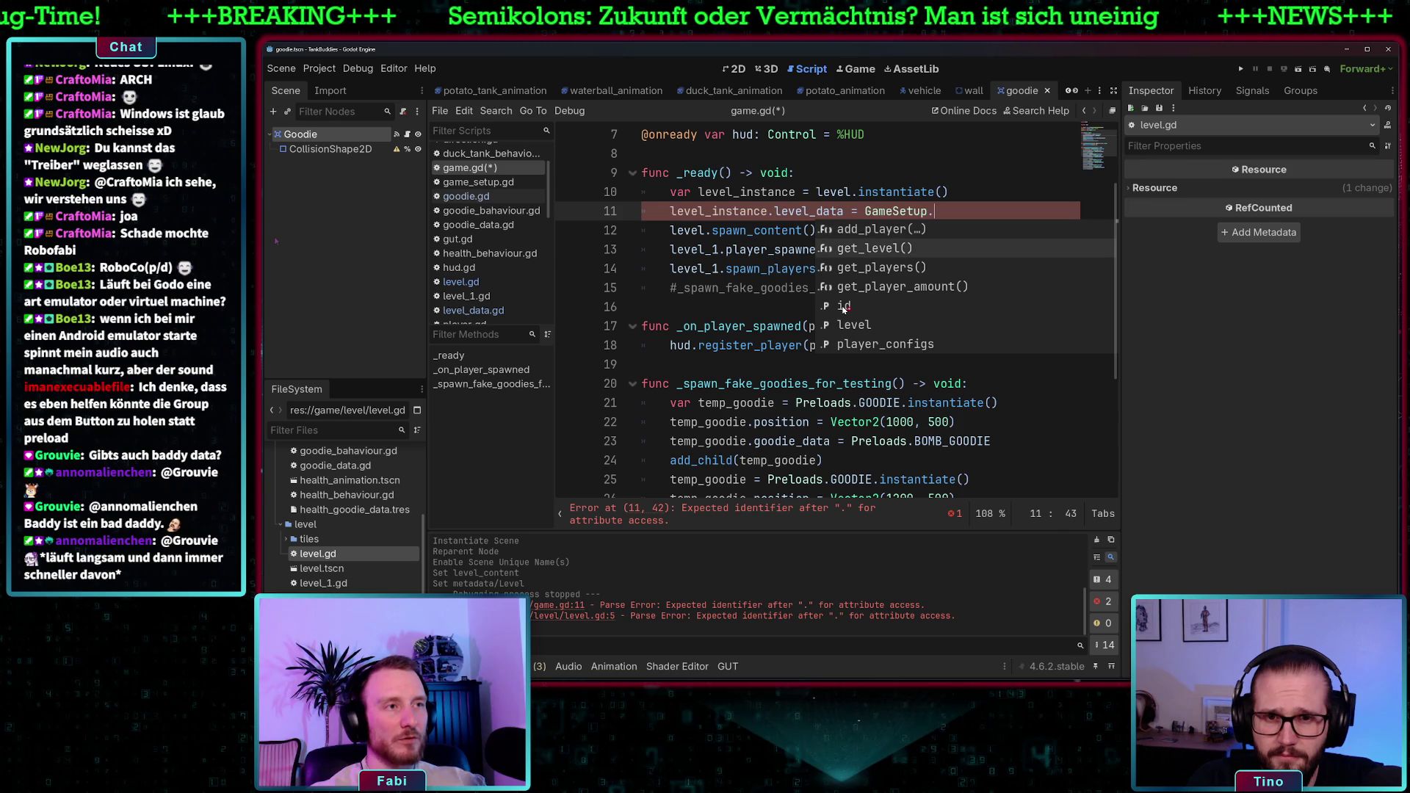
key(Return)
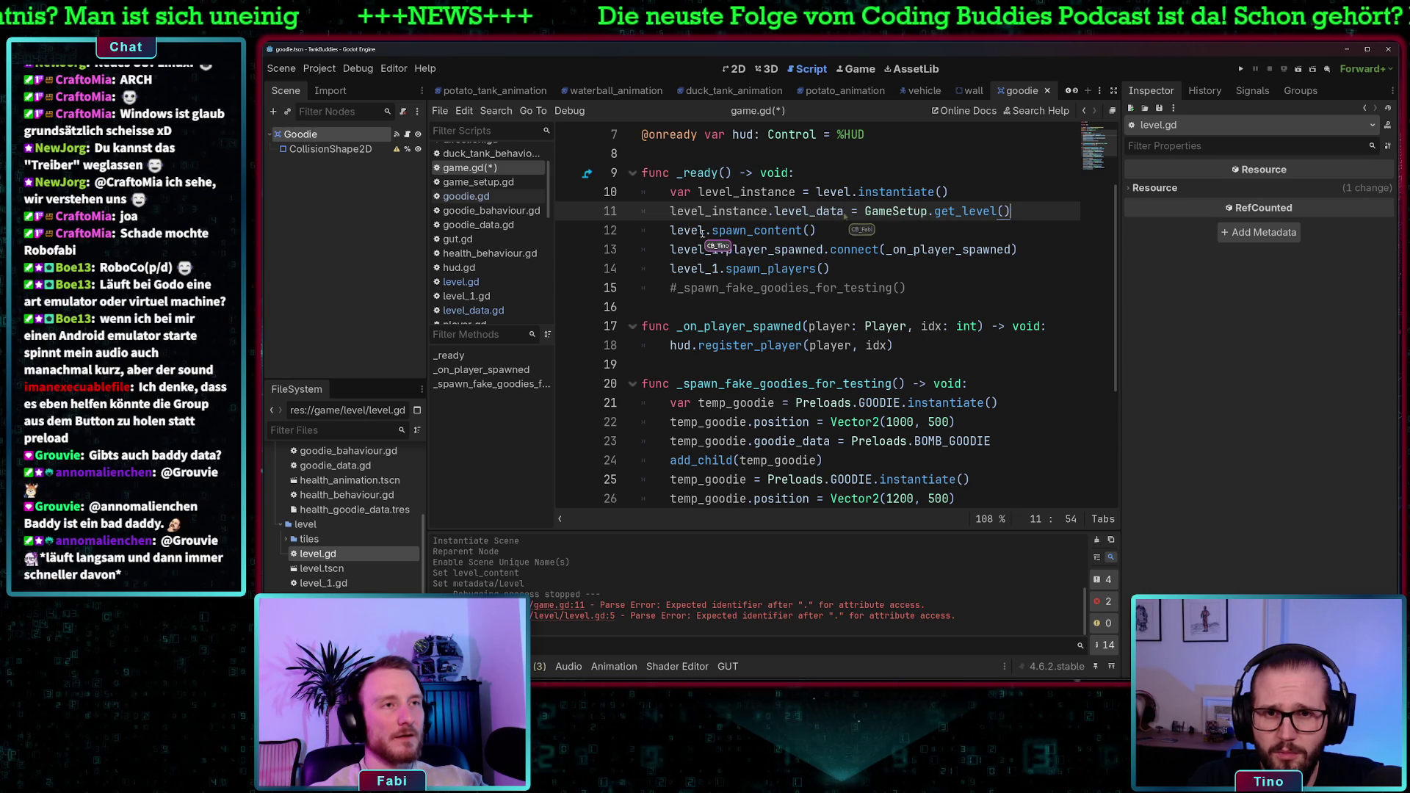
Remove the level.spawn_content() call, tidy the blank lines, and switch to level_data.gd.
click(610, 230)
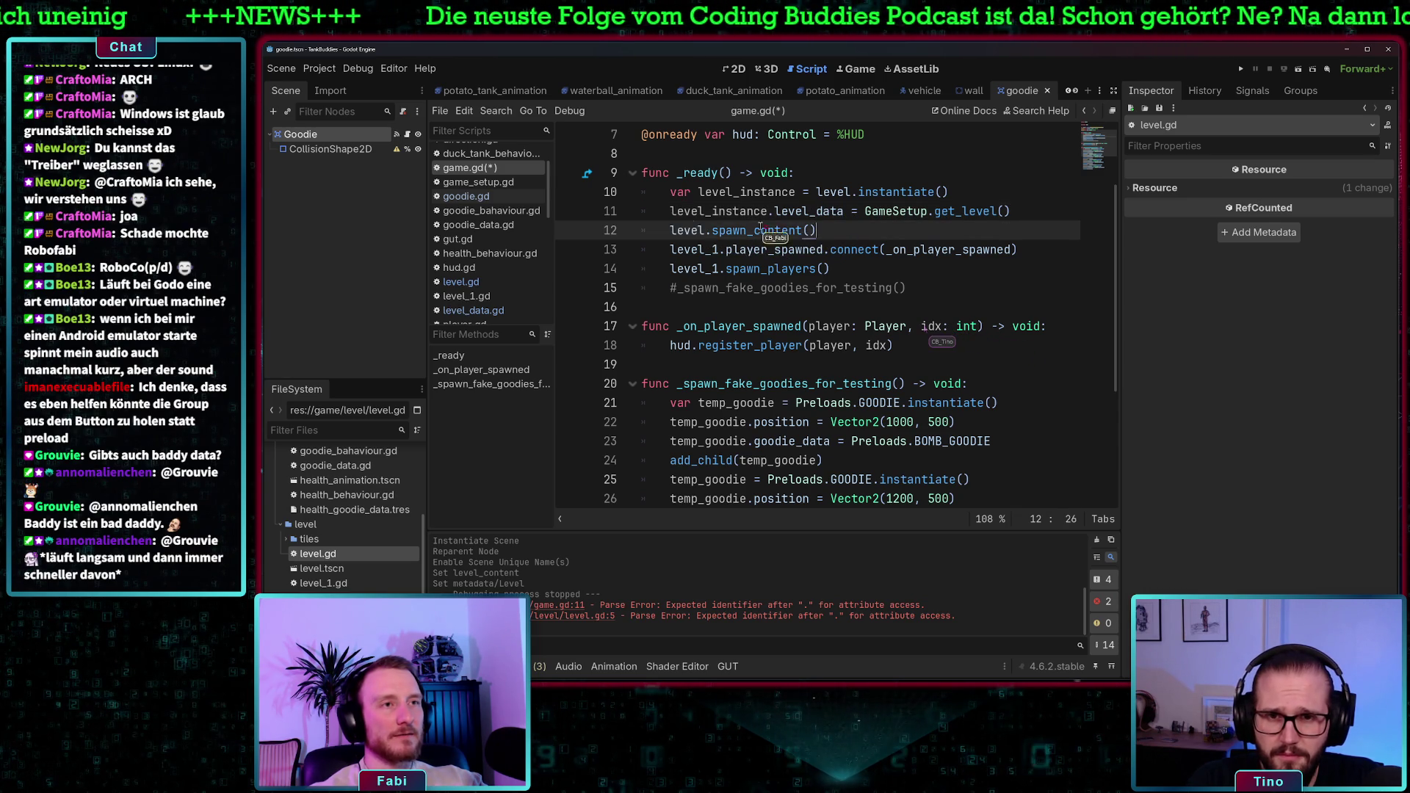
key(BackSpace)
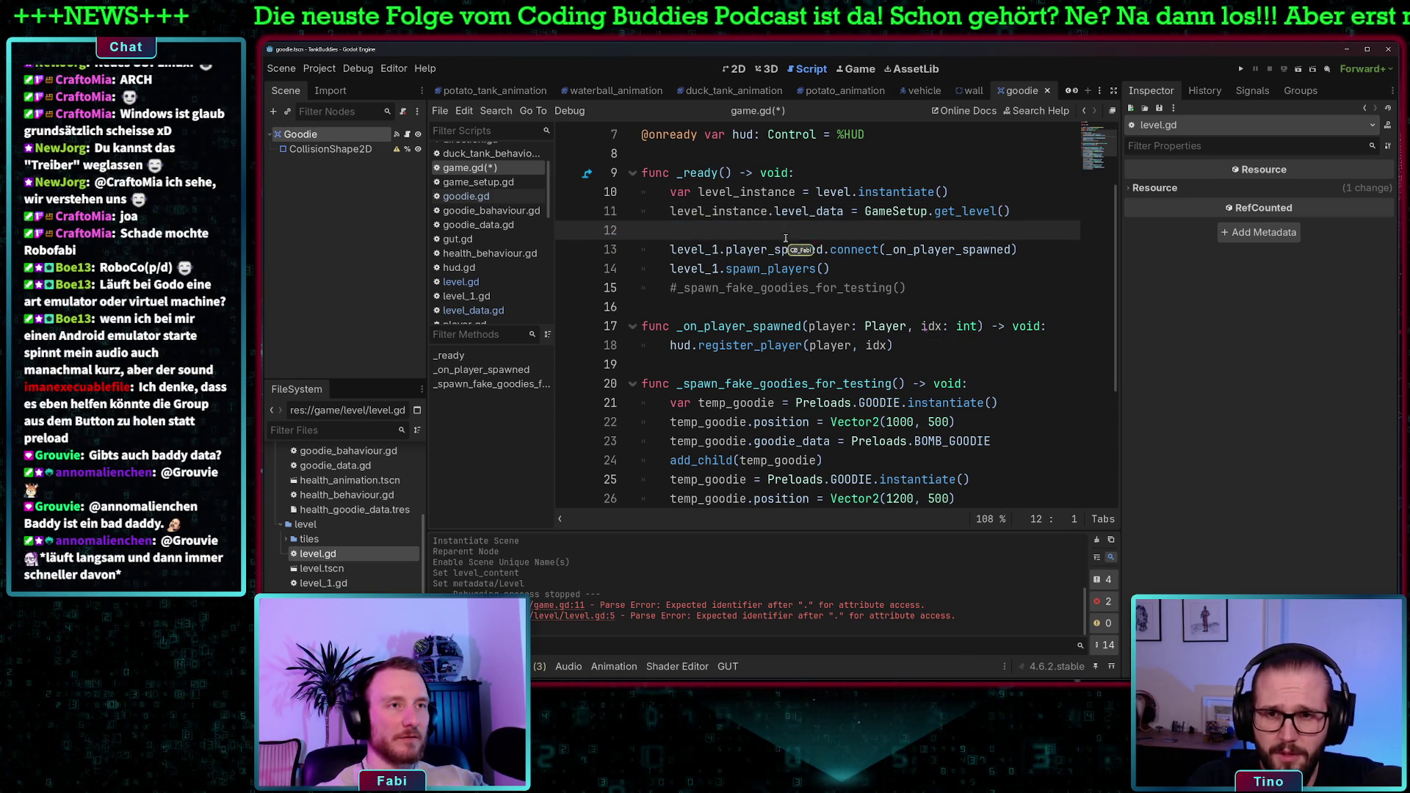
key(Return)
click(1024, 208)
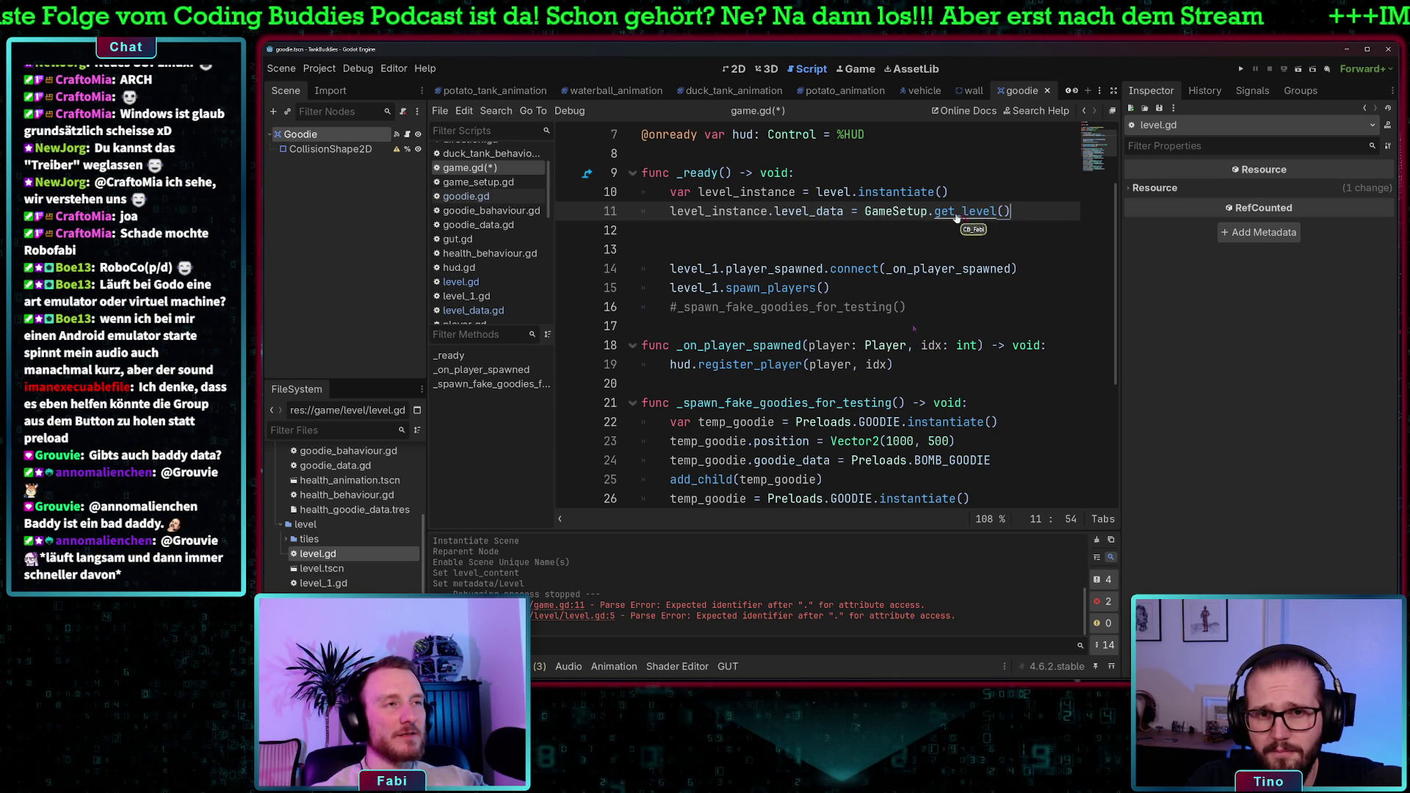
mouse_move(964, 214)
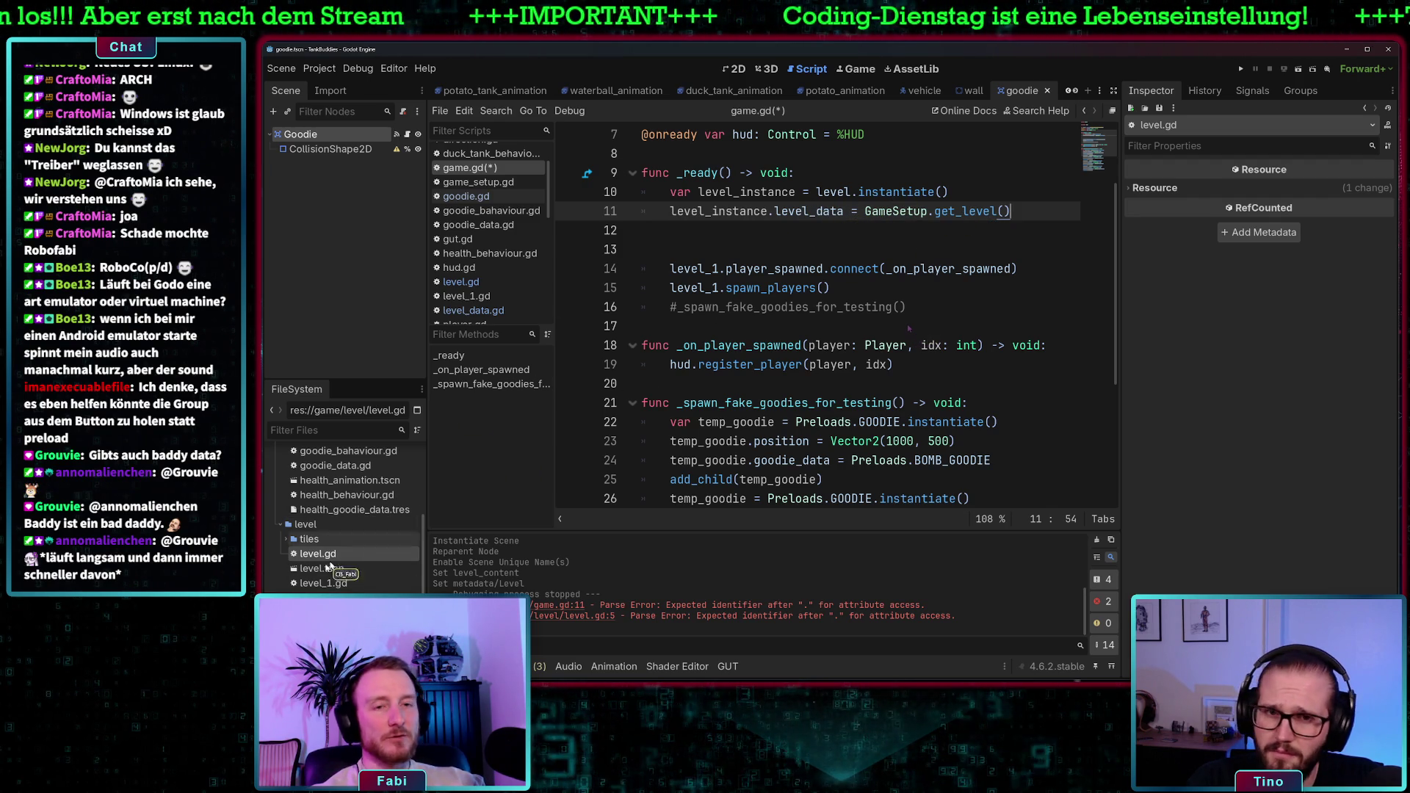
click(473, 309)
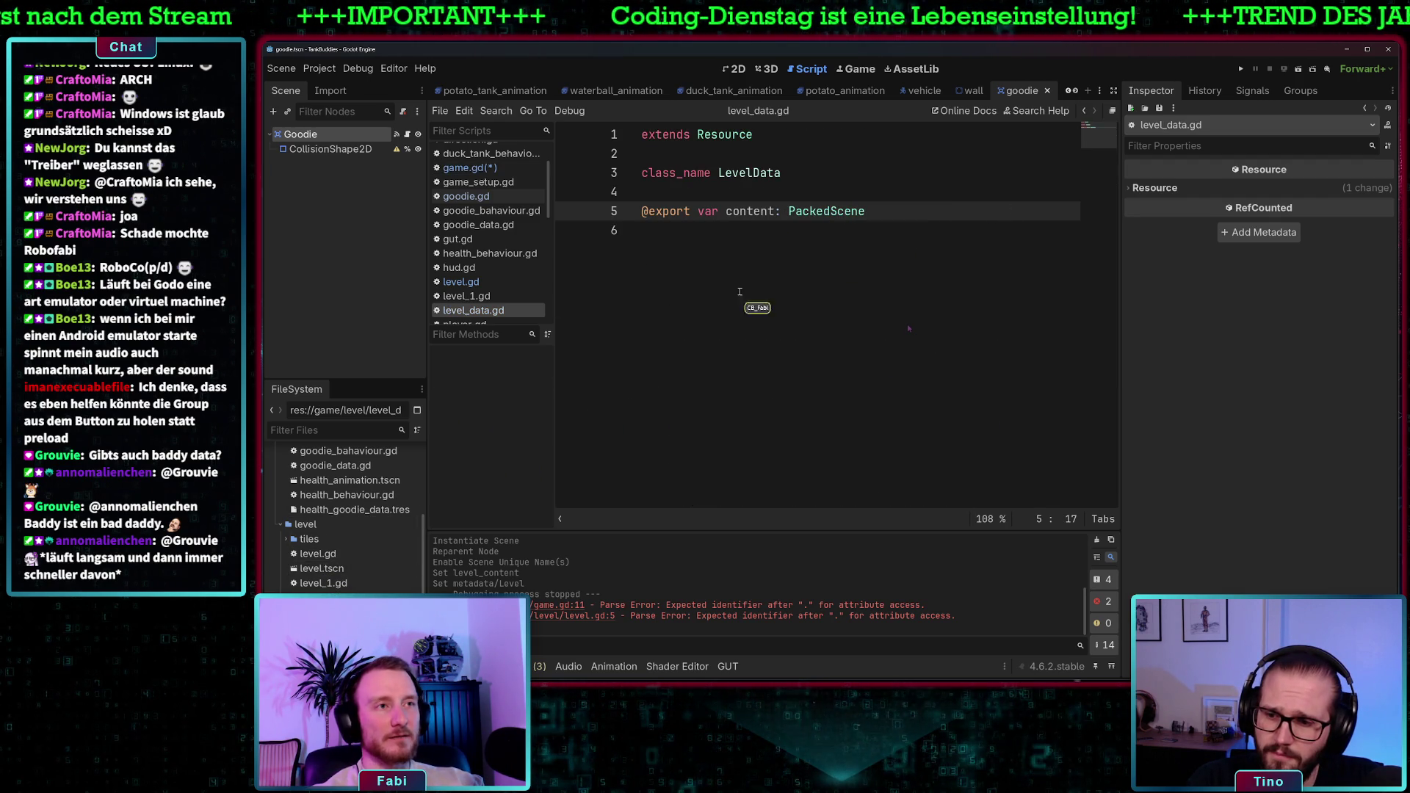
Rename level.gd's get_content function to set_content.
click(747, 211)
drag(867, 210, 640, 211)
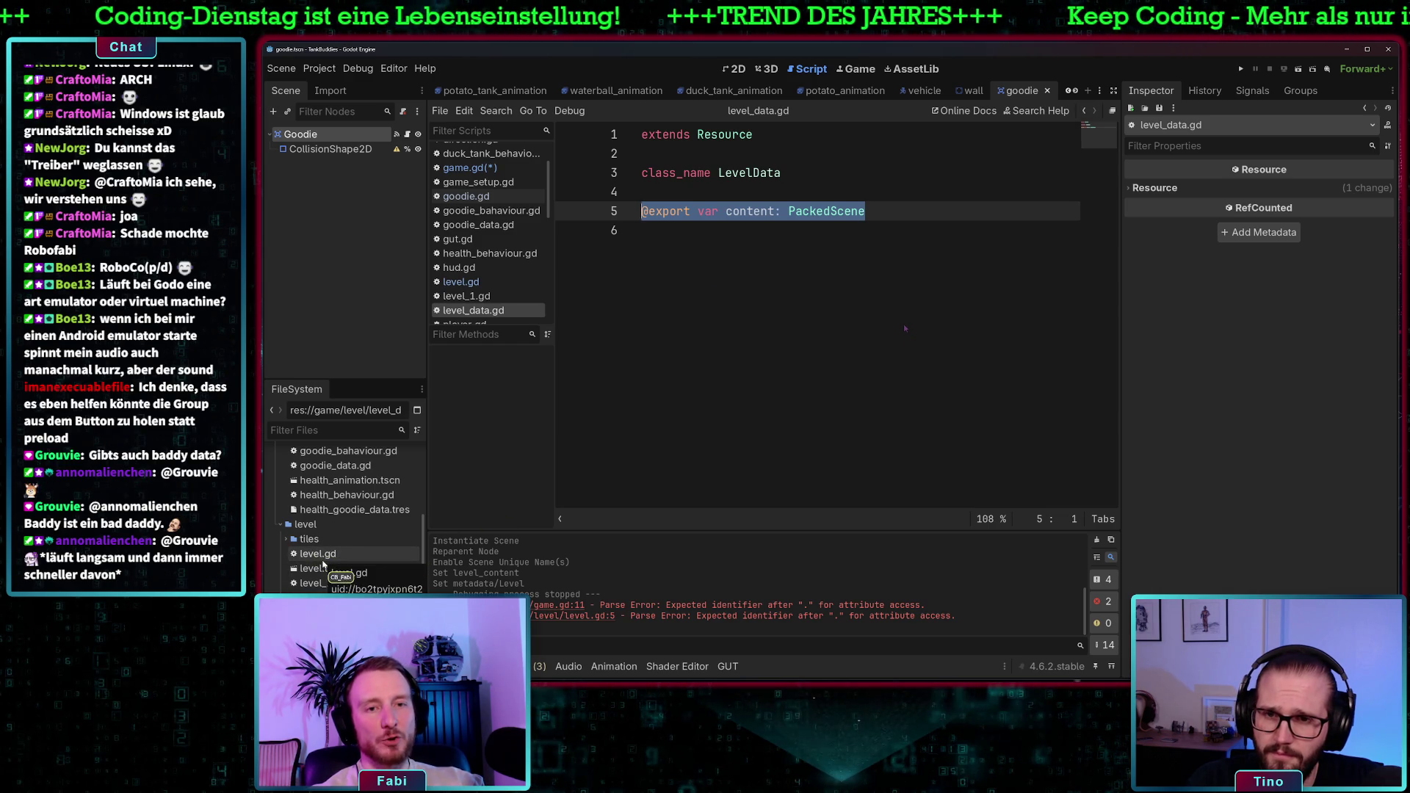
double_click(327, 553)
double_click(698, 307)
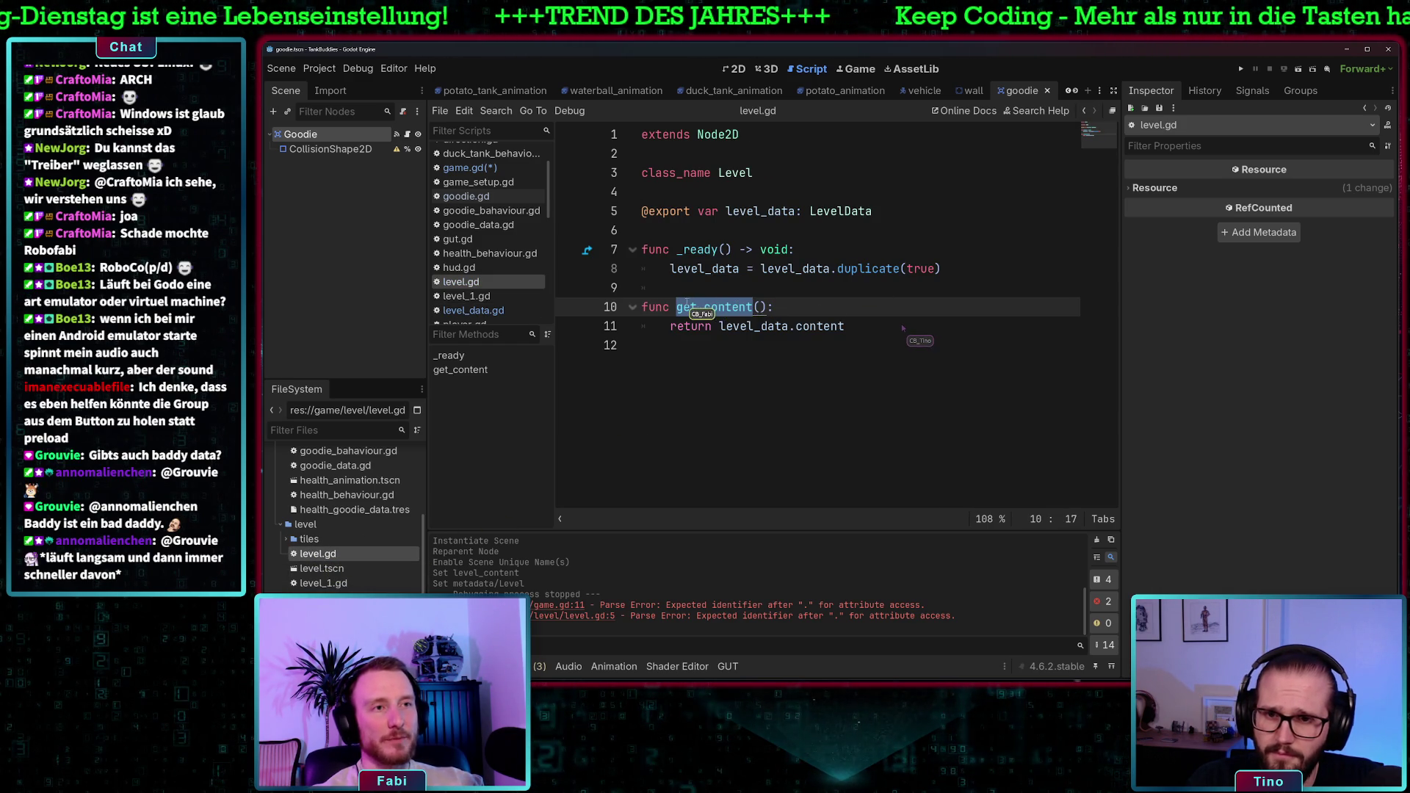
click(695, 307)
key(BackSpace)
key(BackSpace)
key(BackSpace)
text(s)
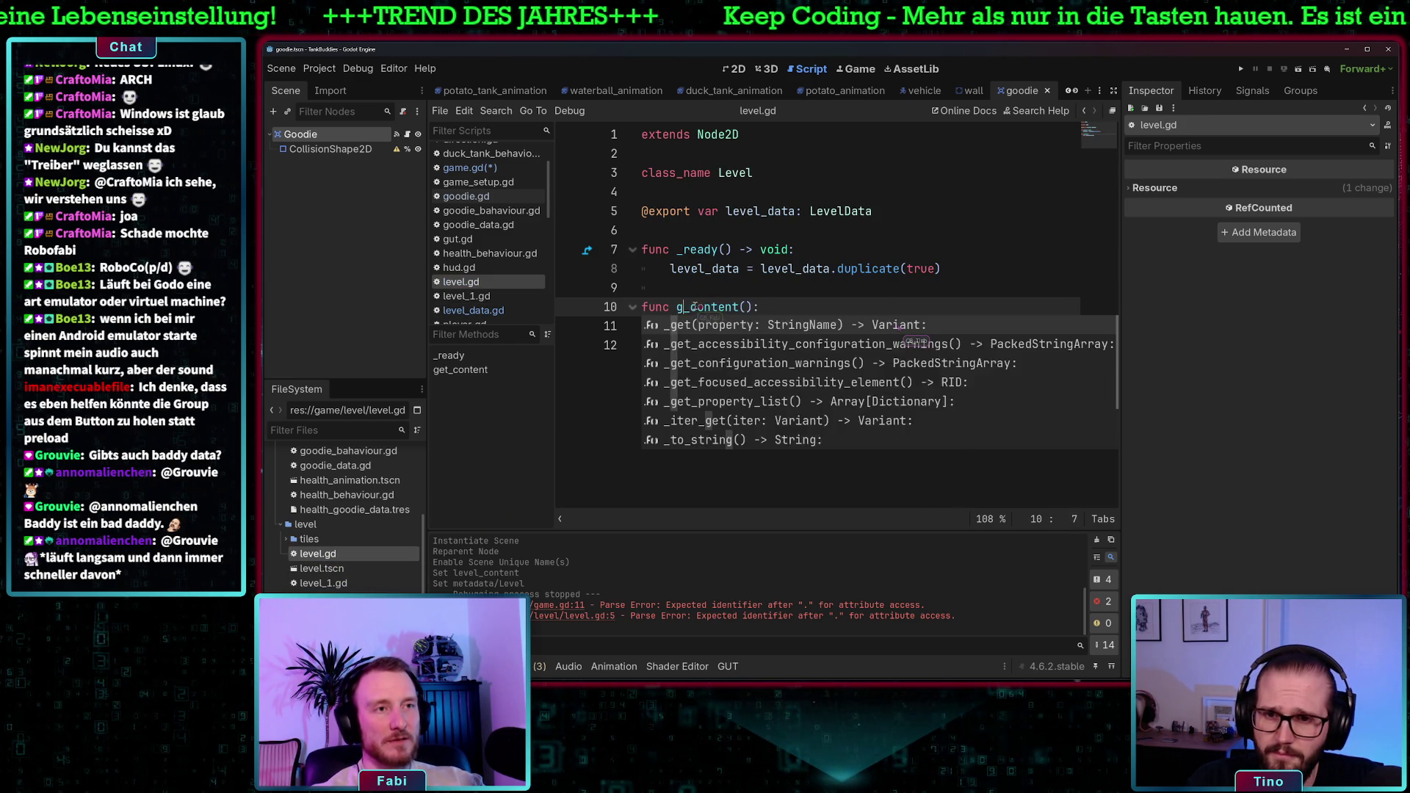
text(et)
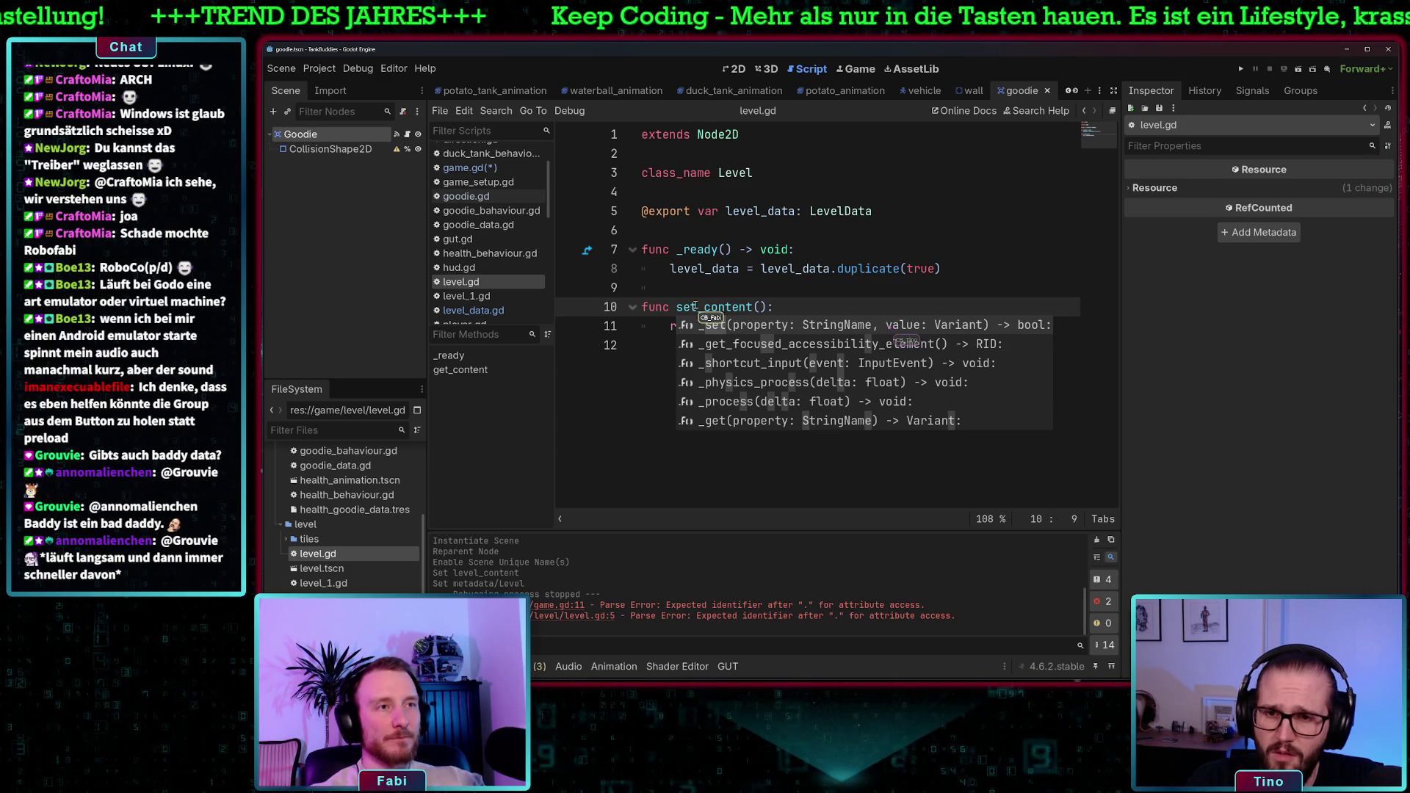
click(705, 269)
drag(705, 269, 942, 269)
click(942, 269)
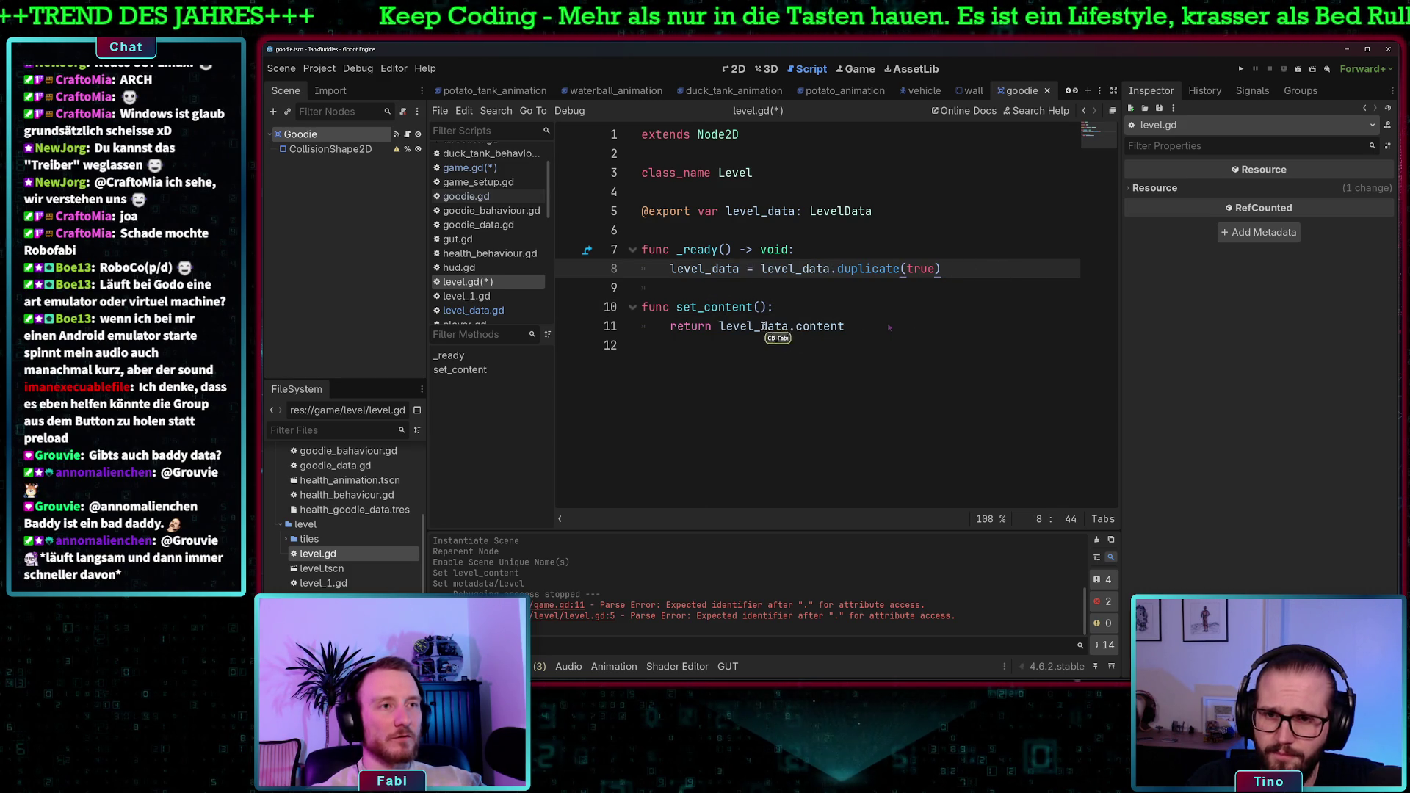
Give set_content a new_content: PackedScene parameter, -> void, and body level_data.content = new_content.
click(762, 307)
text(new)
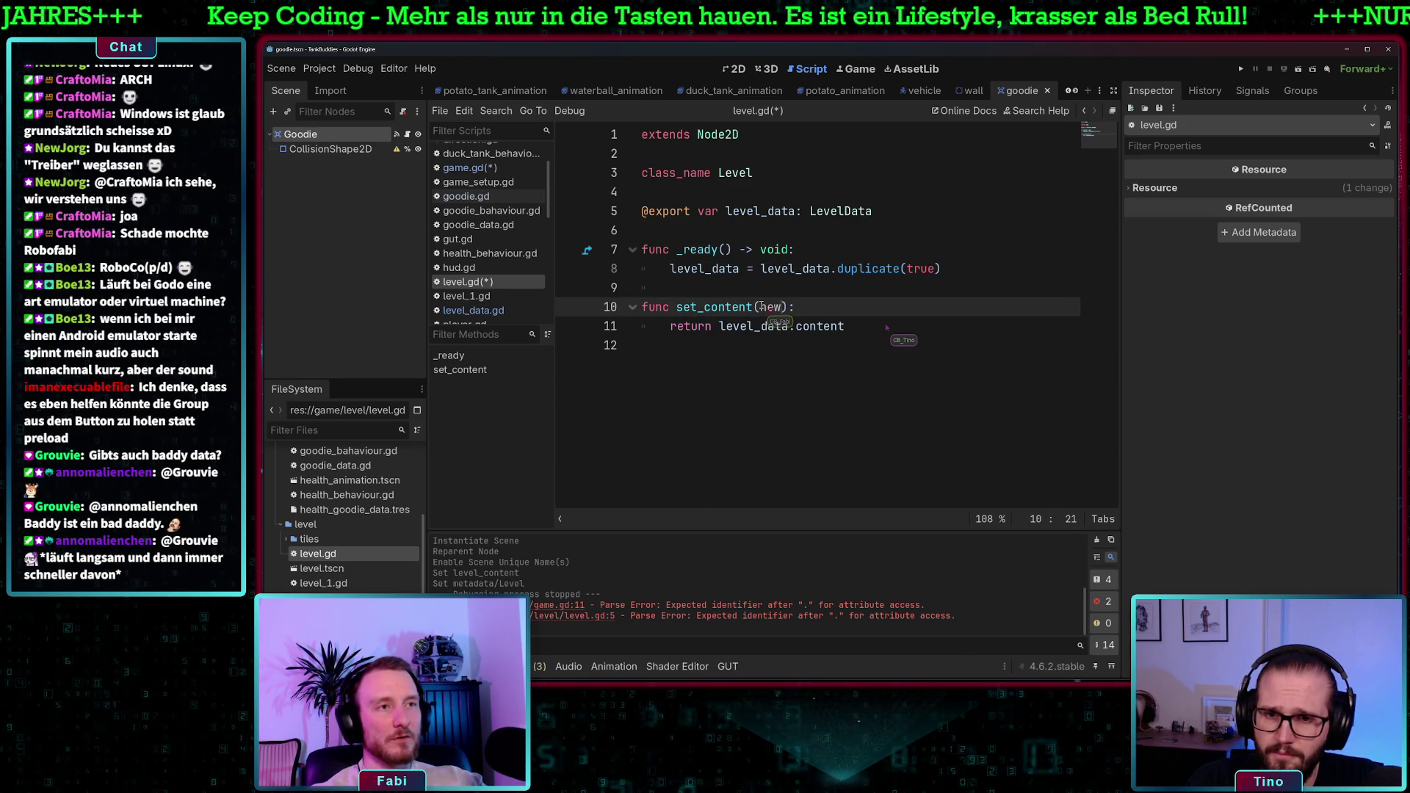
text(_content: )
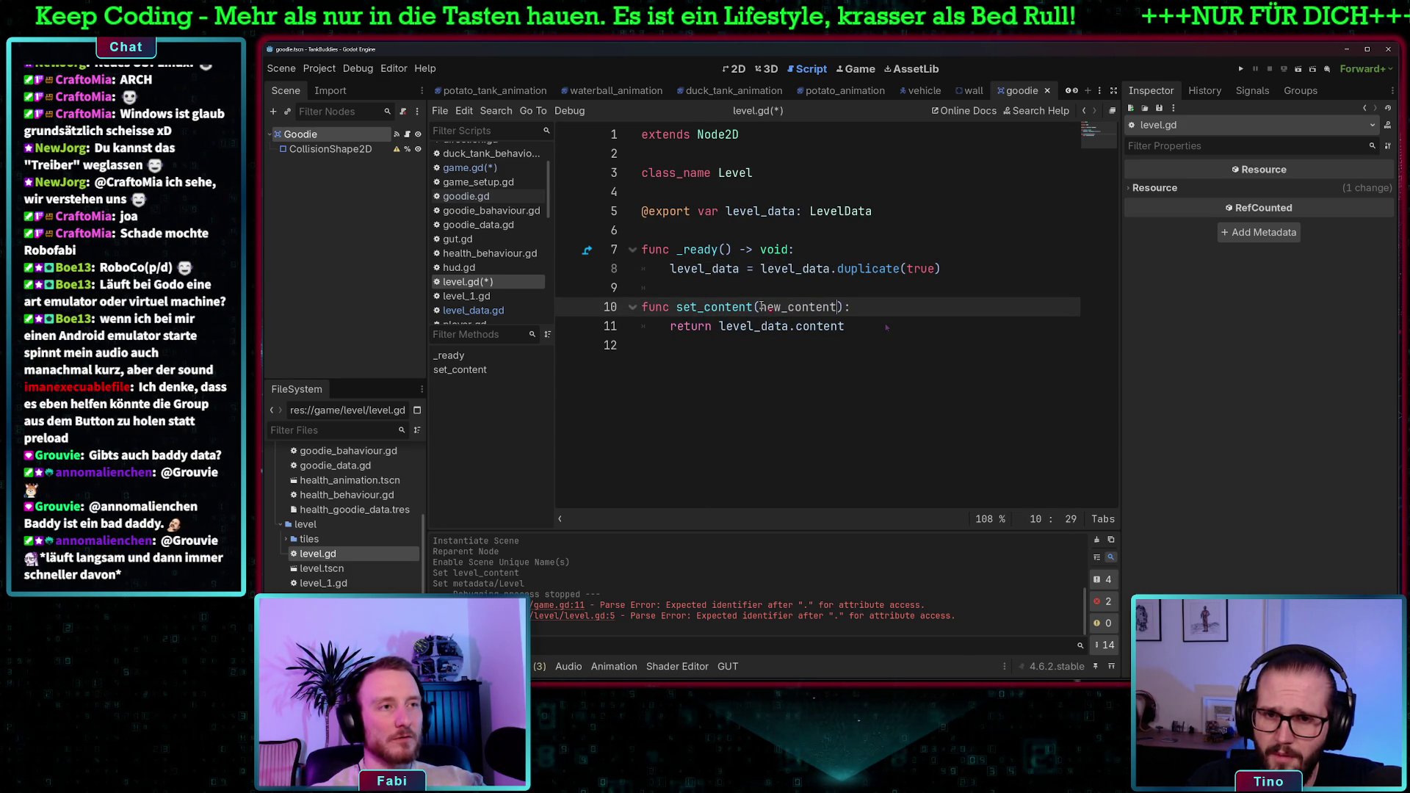
text(Packe)
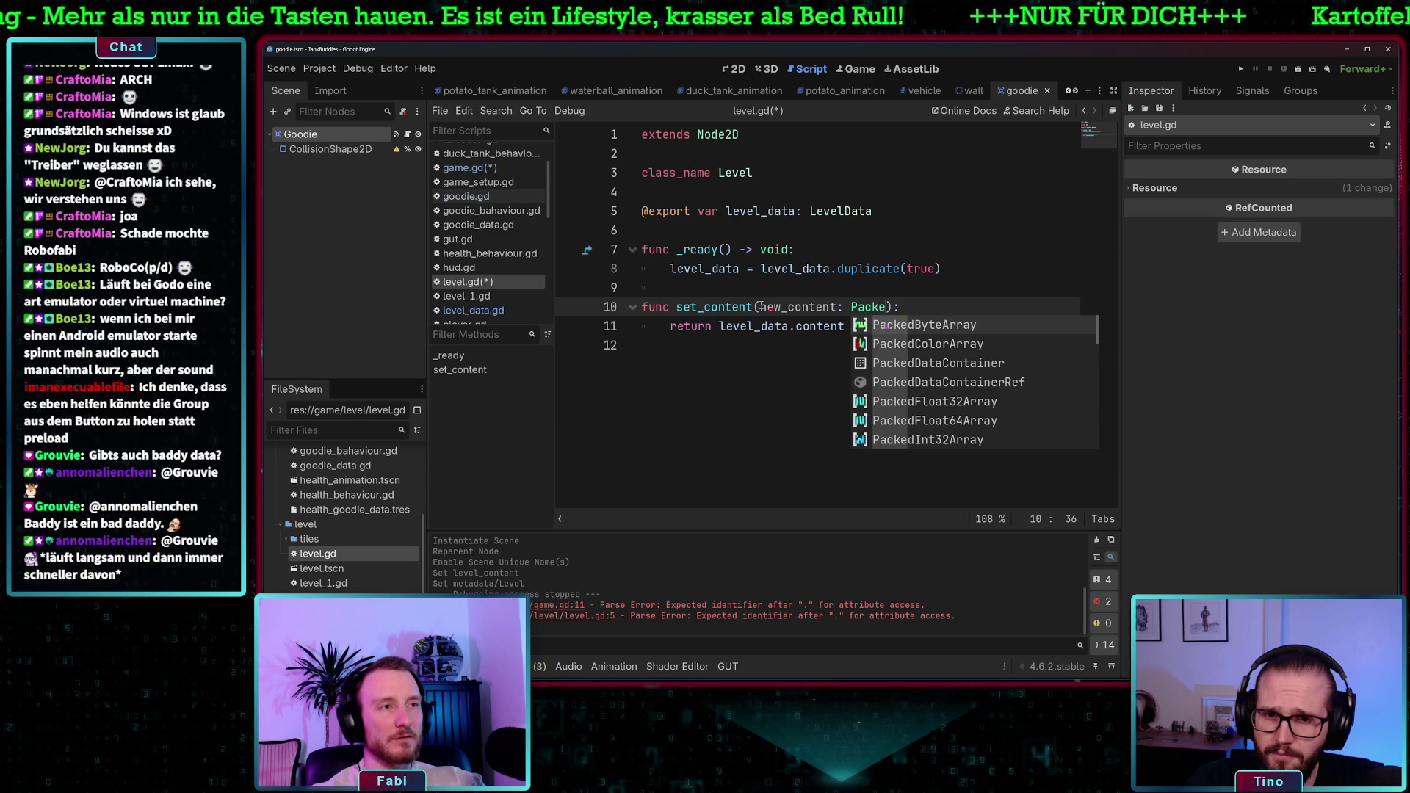
key(BackSpace)
key(BackSpace)
key(BackSpace)
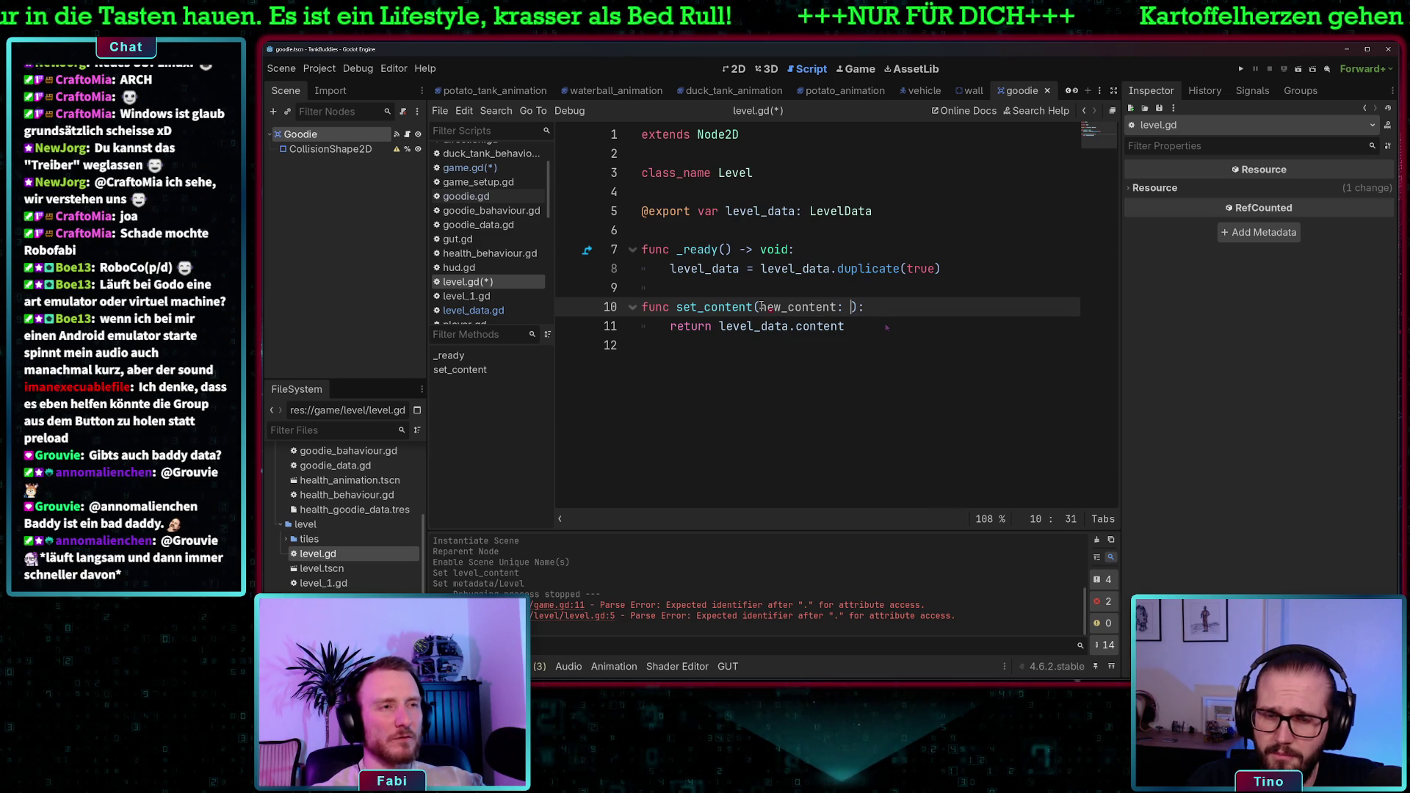
key(BackSpace)
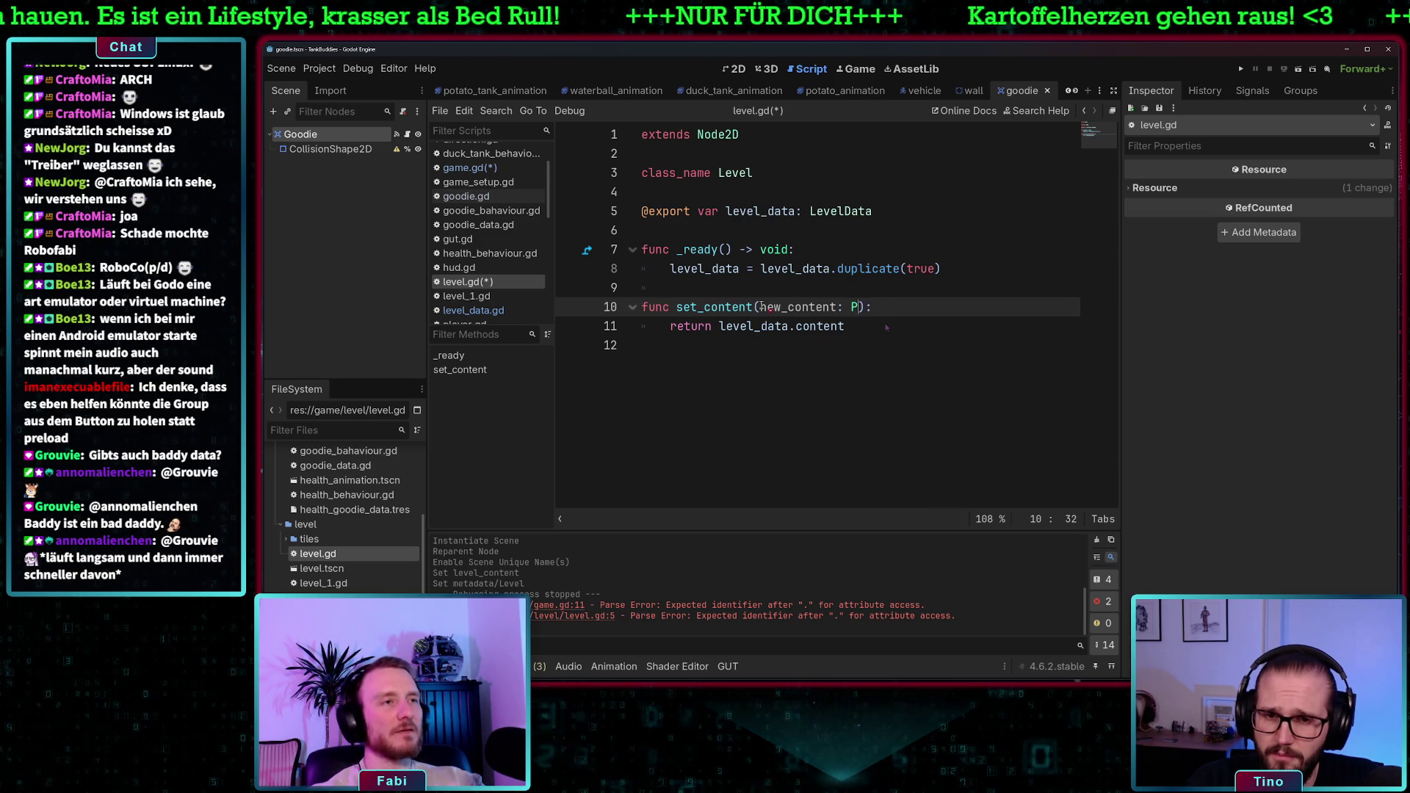
text(edS)
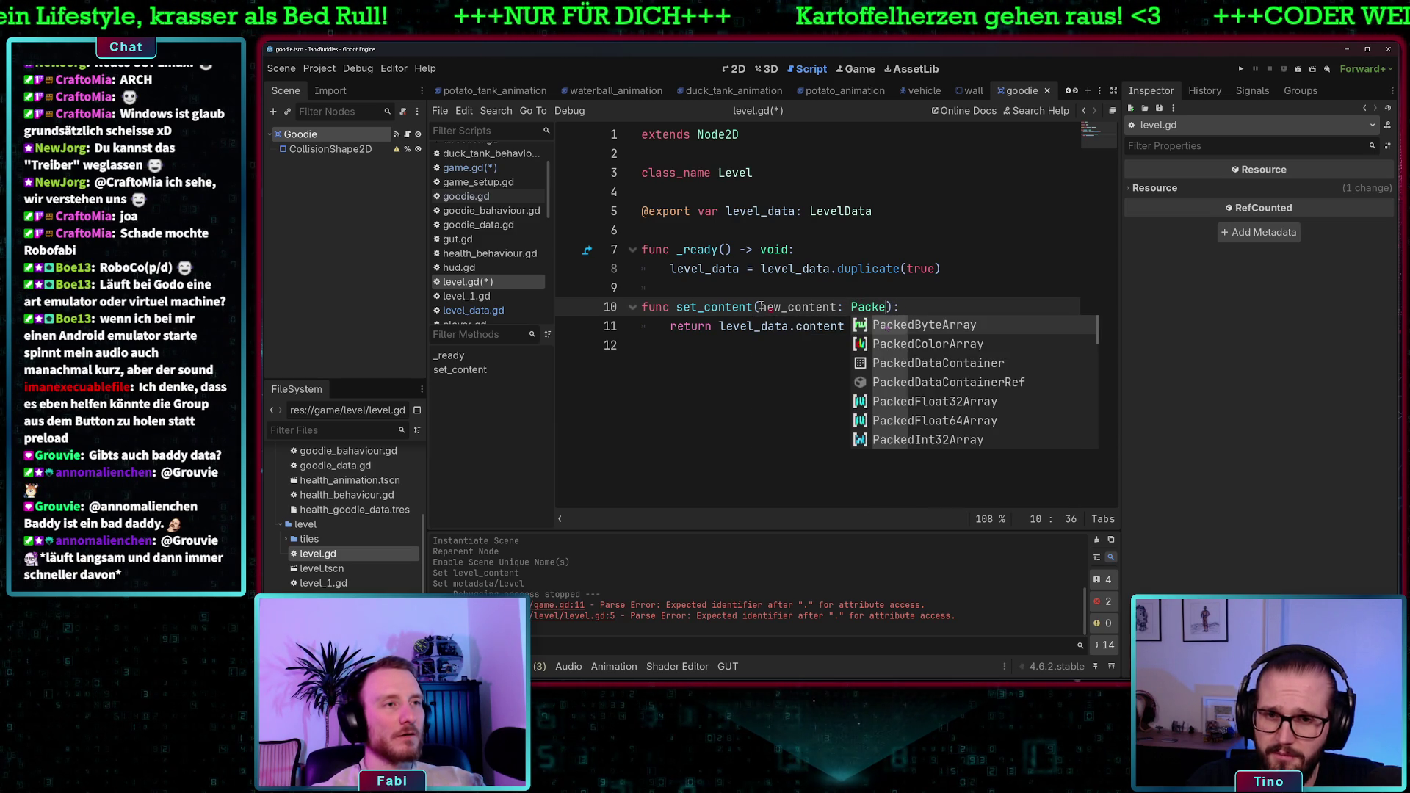
text(cene)
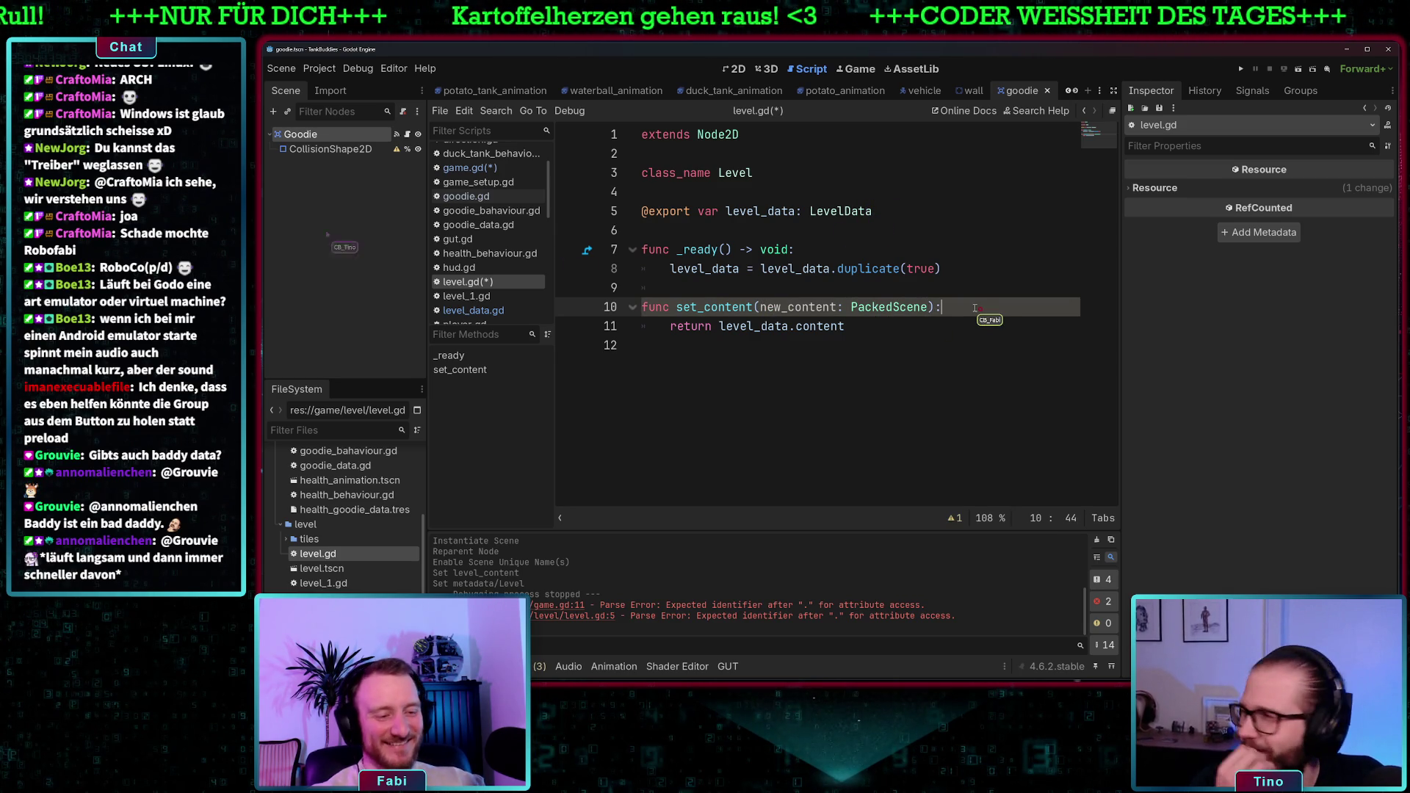
text() -> void:)
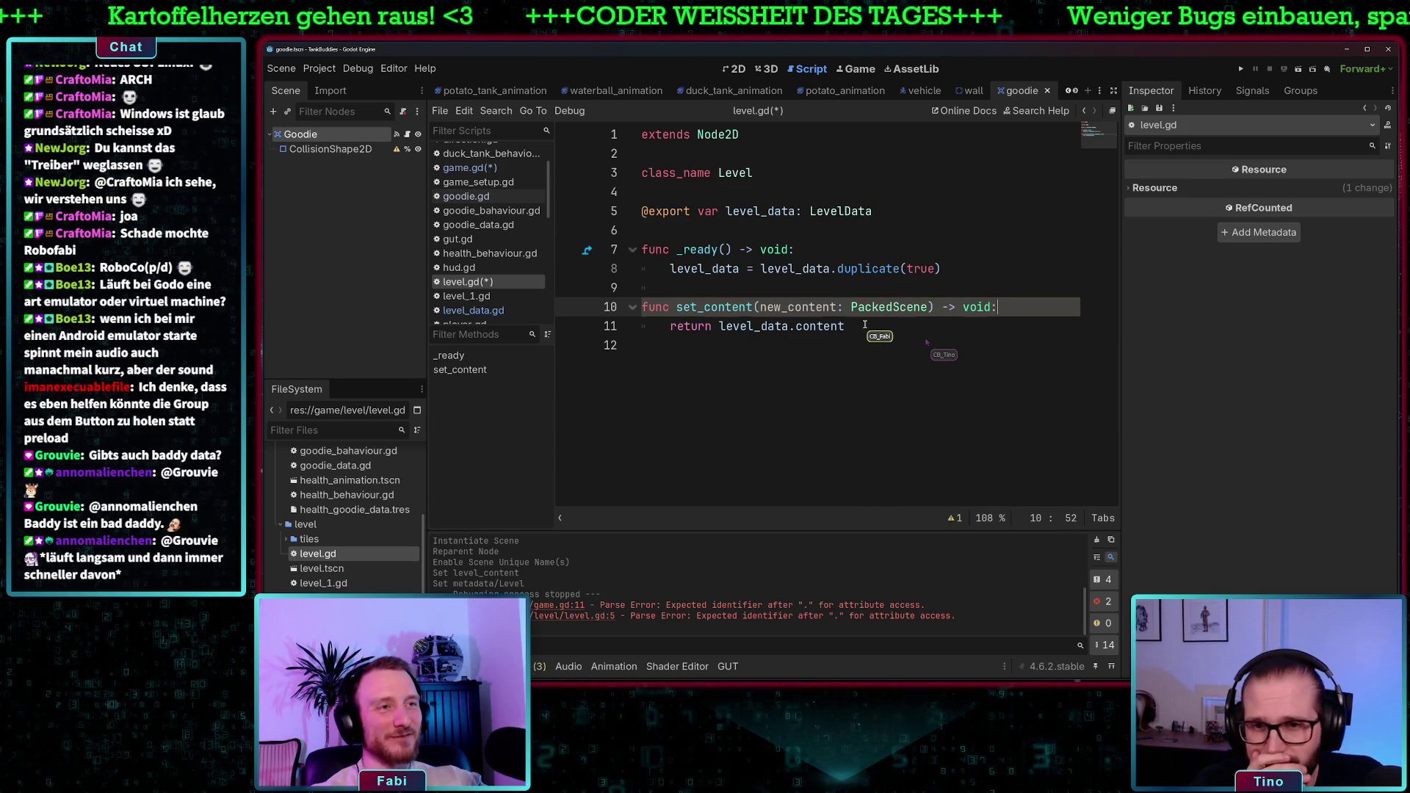
click(864, 327)
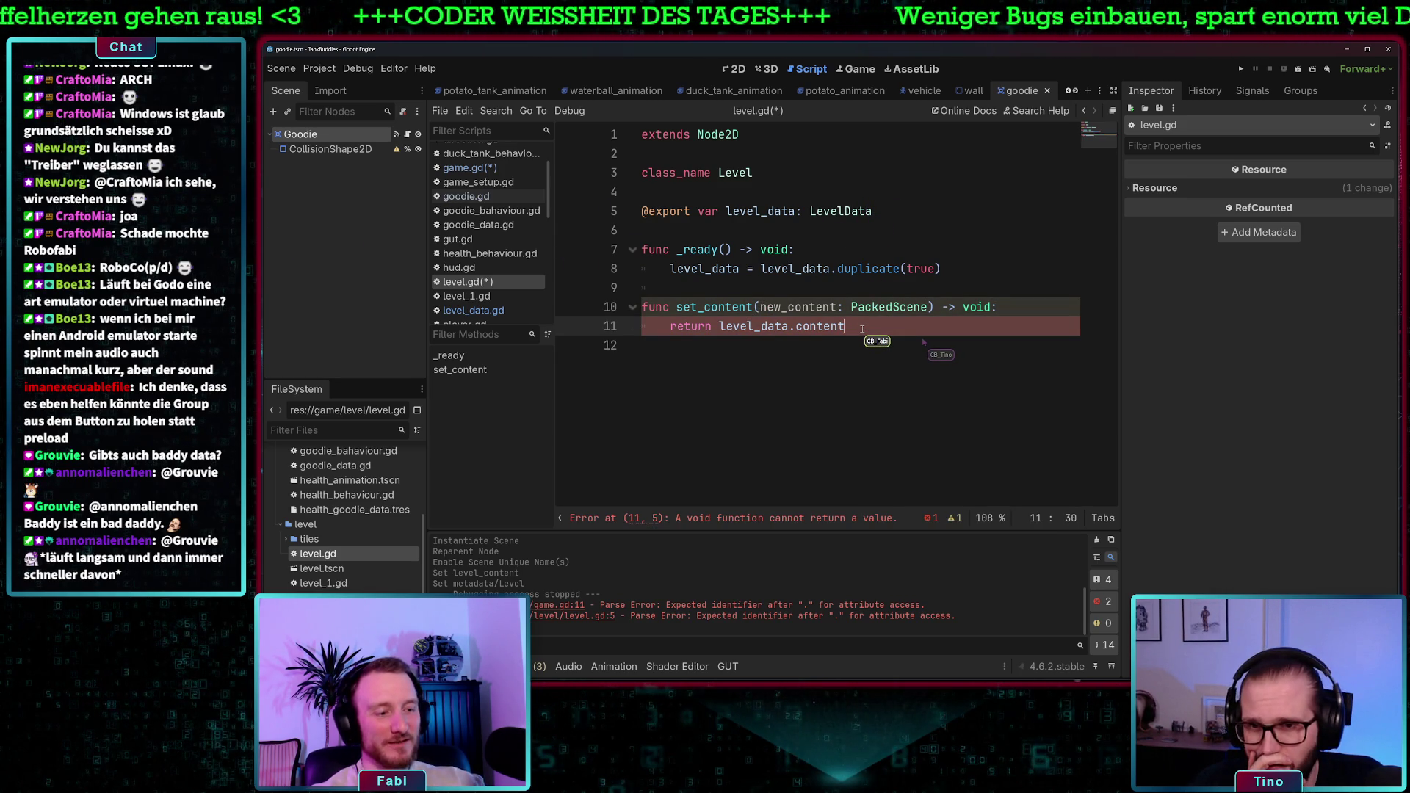
key(Delete)
key(Delete)
key(Delete)
key(End)
text(= new)
key(Return)
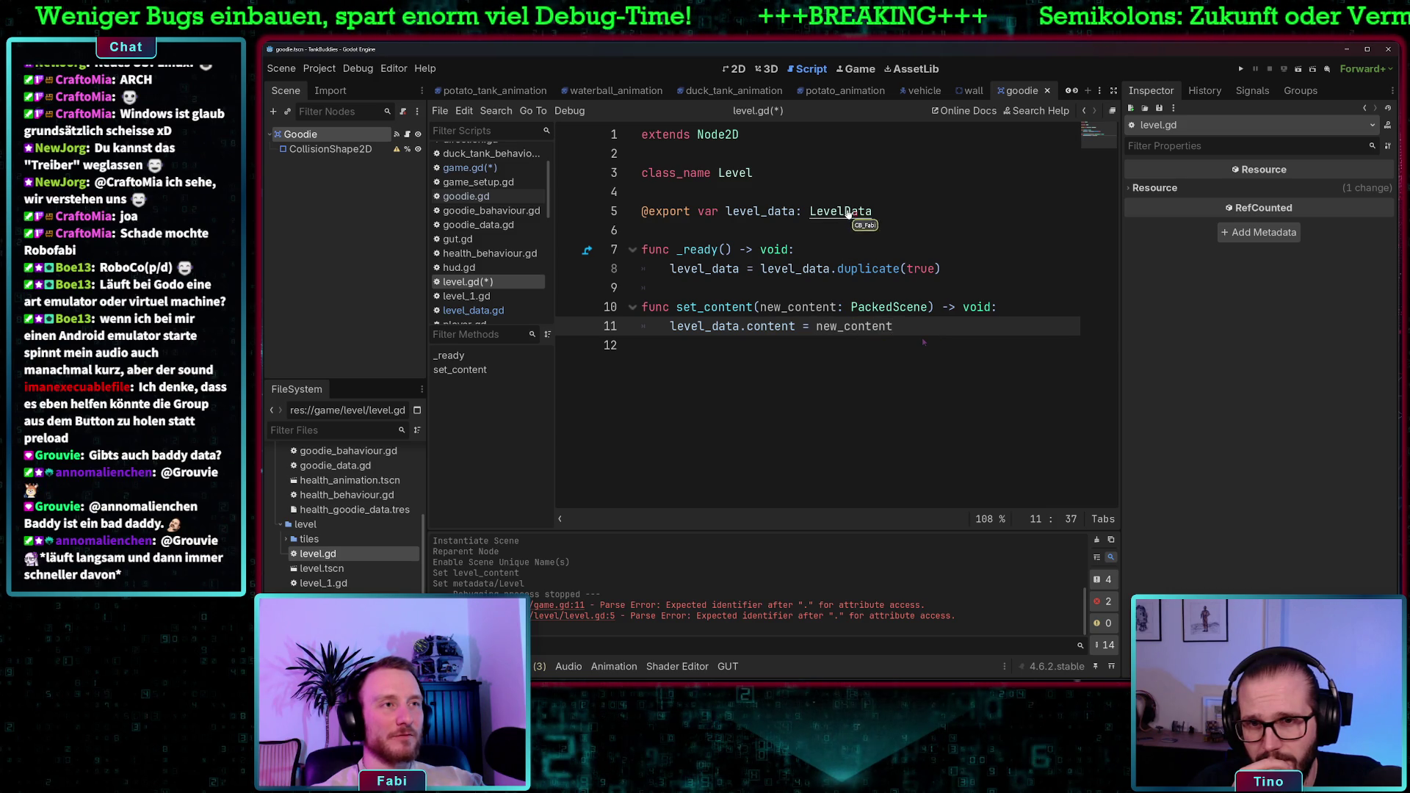
Confirm in level_data.gd that content is typed PackedScene.
ctrl+click(845, 215)
double_click(764, 213)
double_click(830, 213)
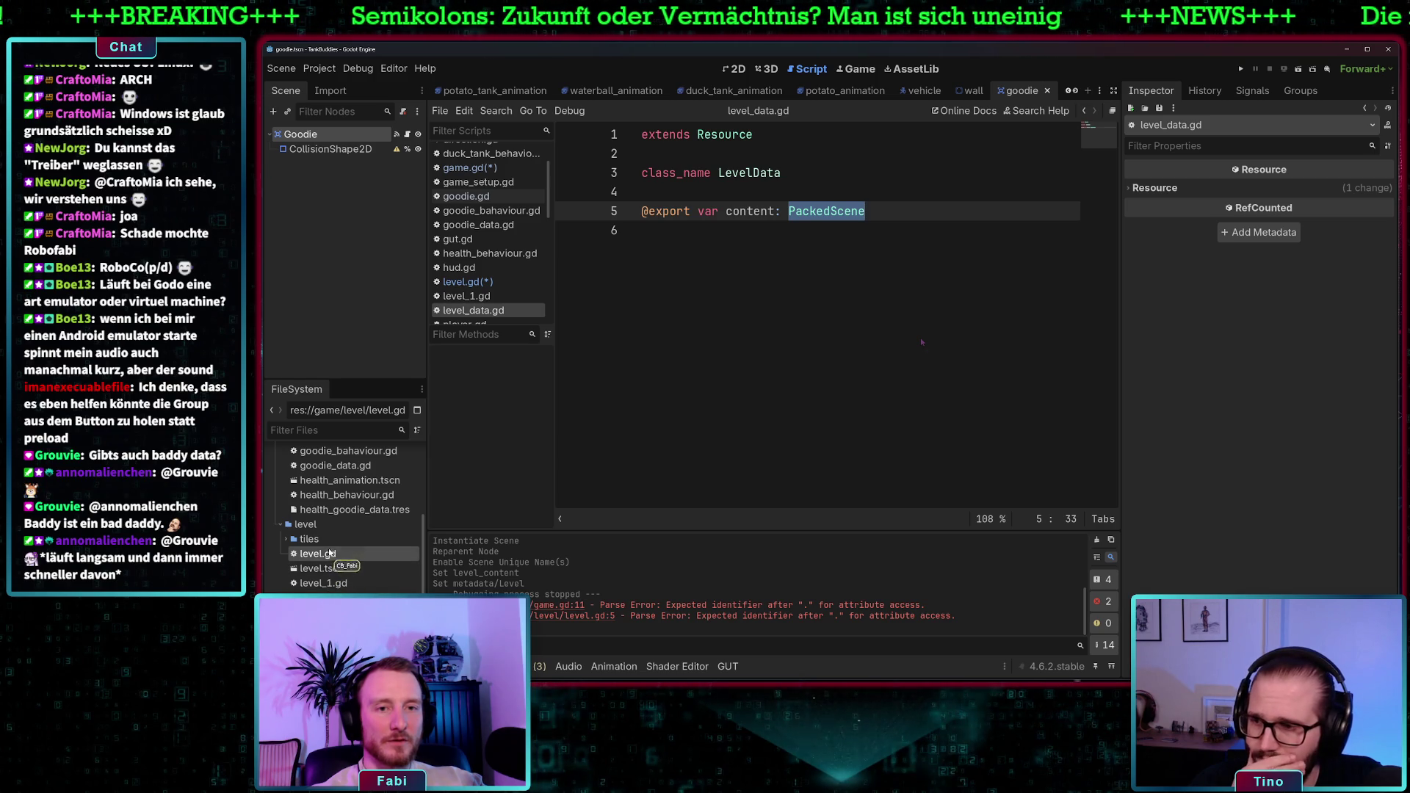
click(484, 153)
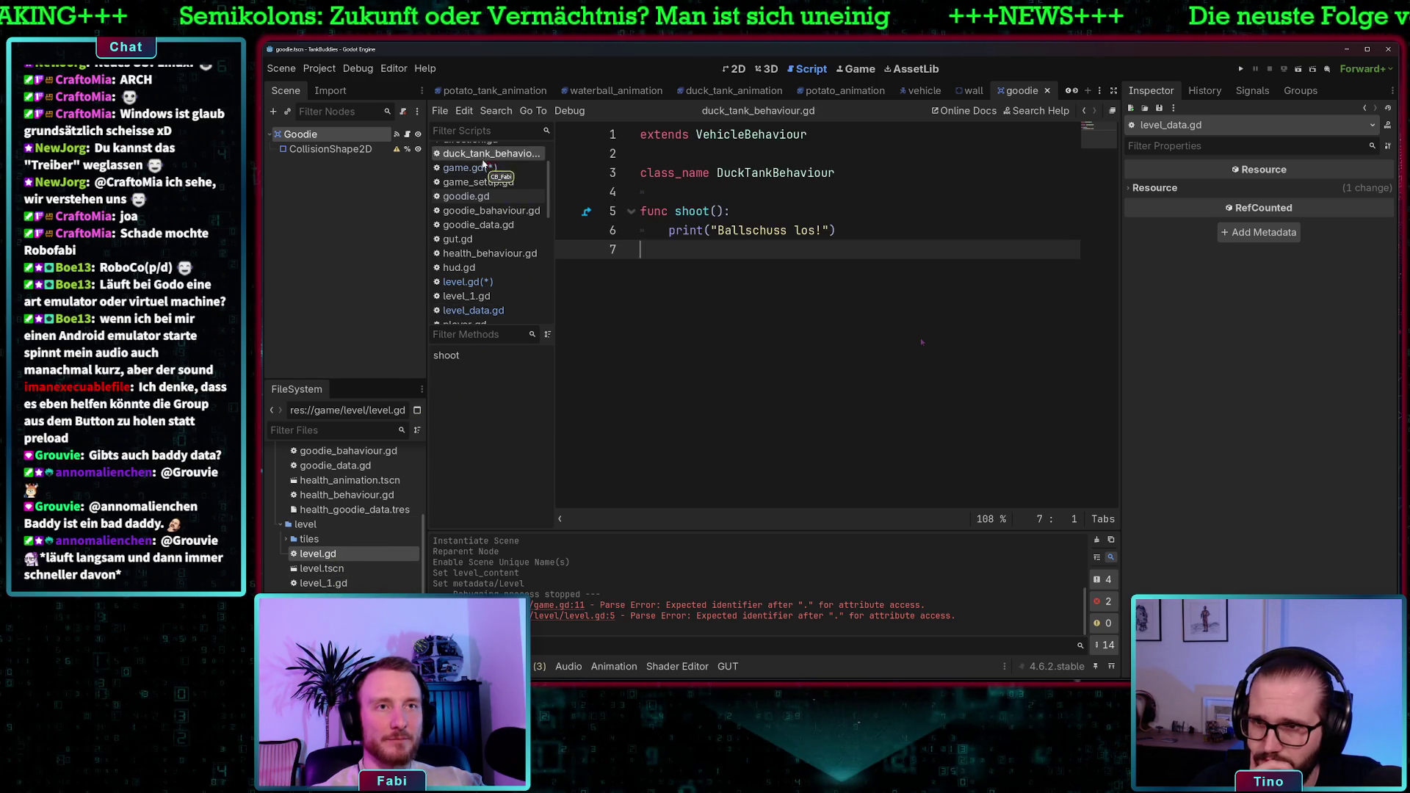
Save the edited scripts from game.gd.
click(470, 167)
click(690, 249)
key(ctrl+s)
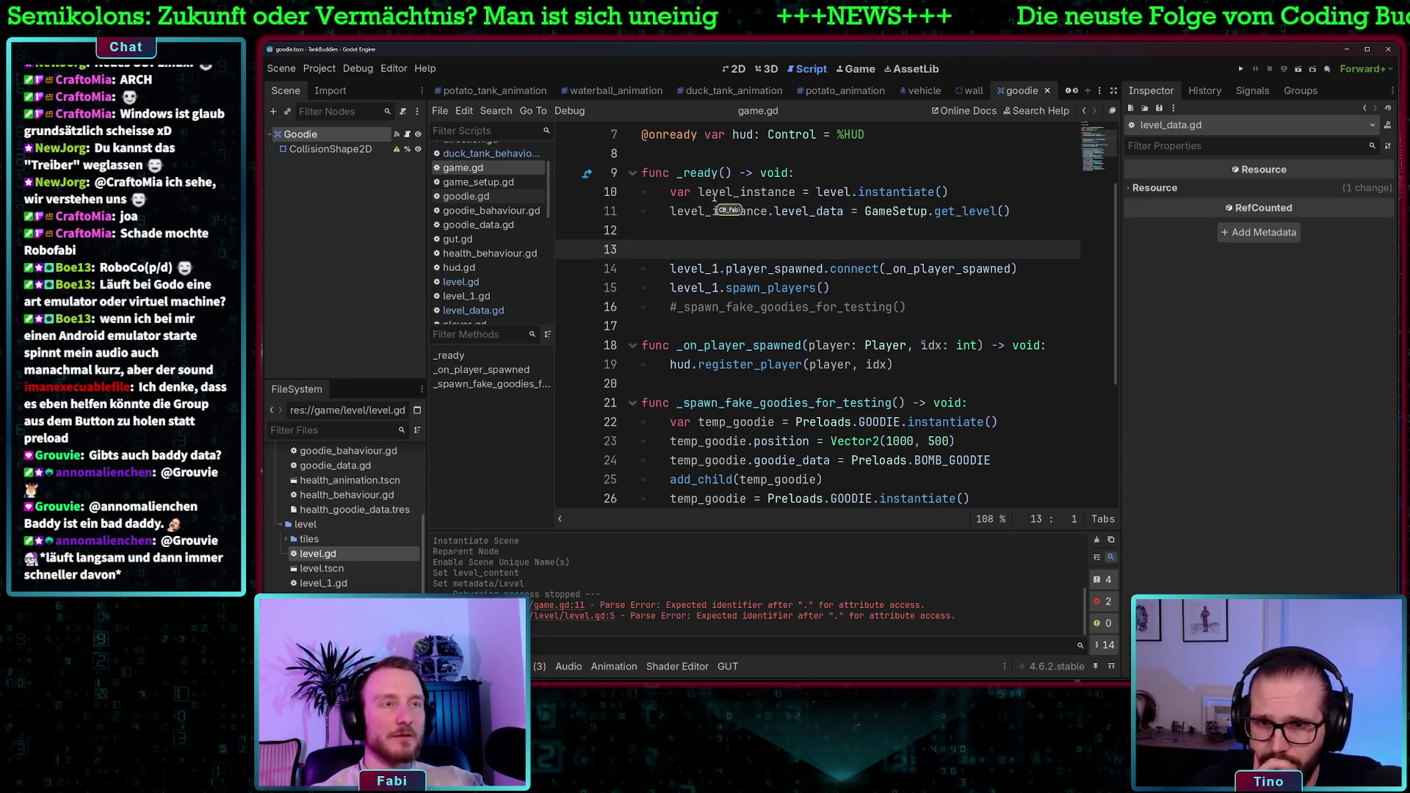
Review _ready's instantiate and level_data lines, then follow get_level into GameSetup and start_menu.gd.
click(741, 192)
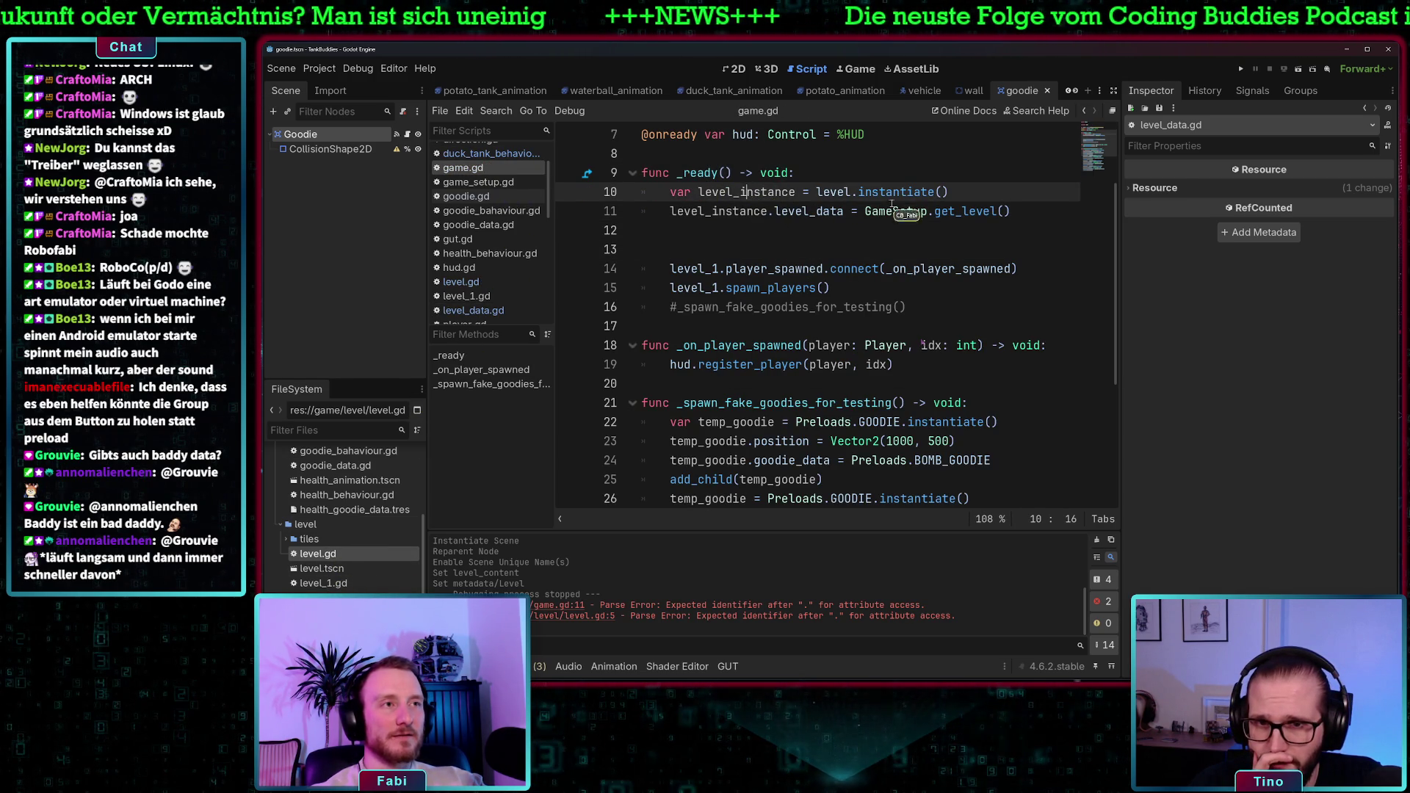
scroll(921, 343, up, 1)
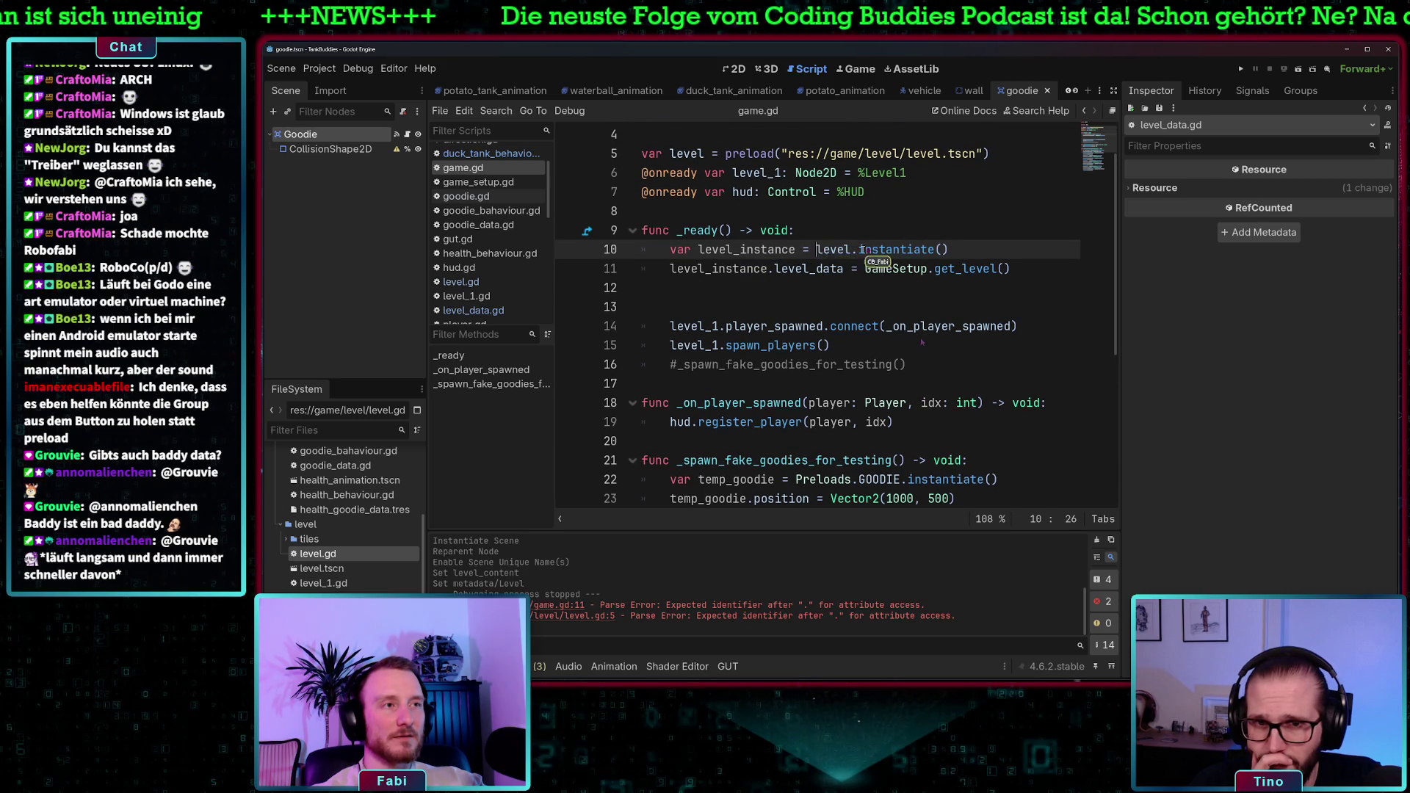
drag(817, 250, 949, 250)
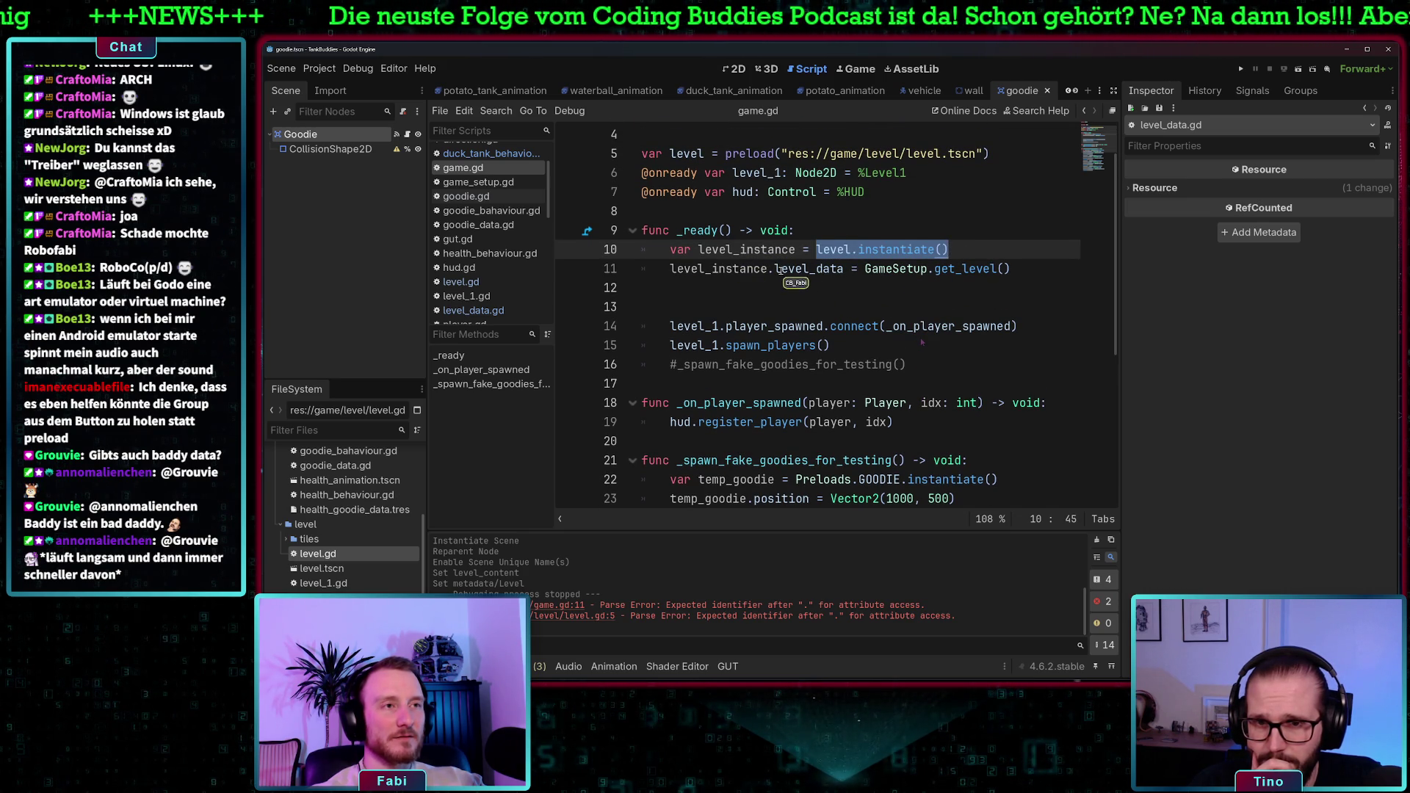
click(747, 270)
drag(780, 271, 1056, 272)
click(1057, 272)
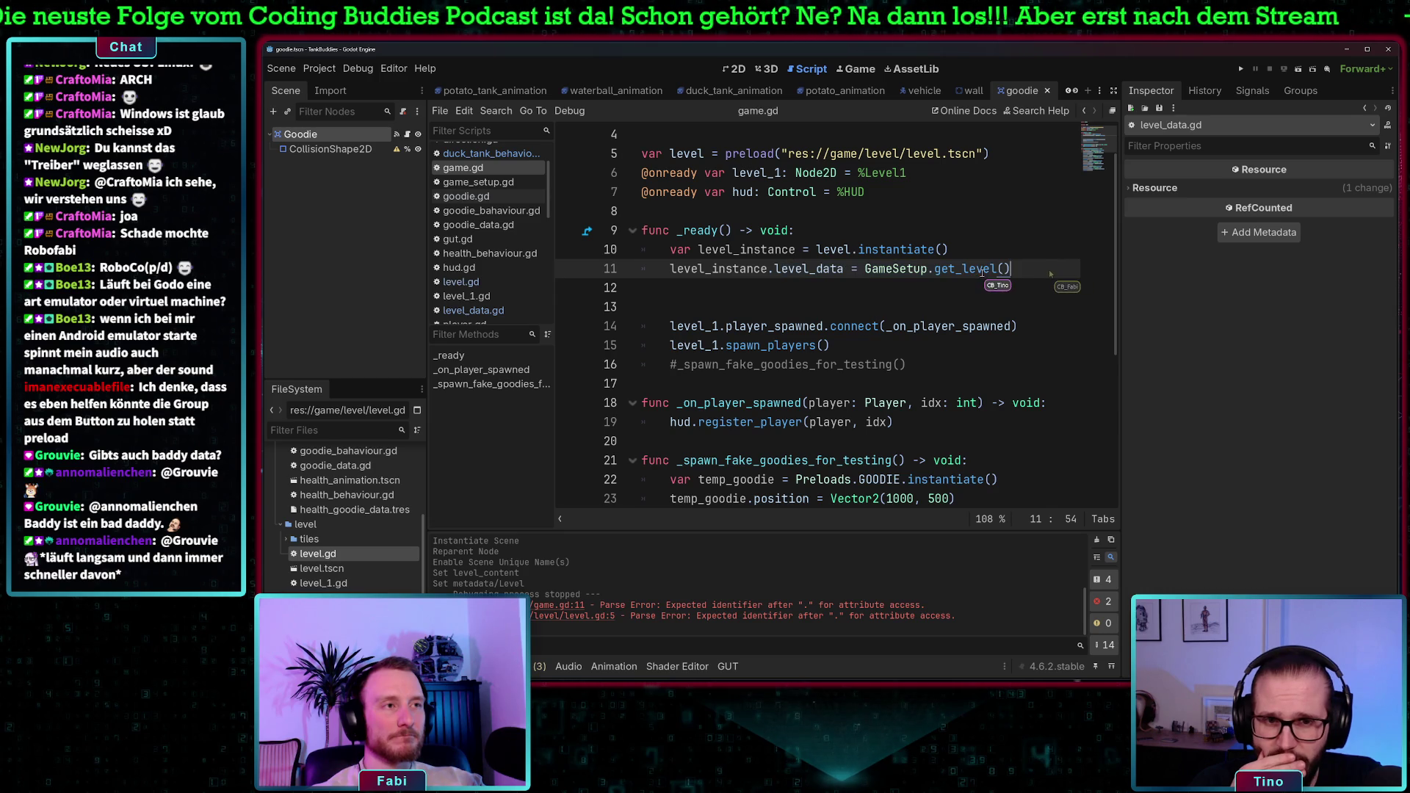
ctrl+click(955, 271)
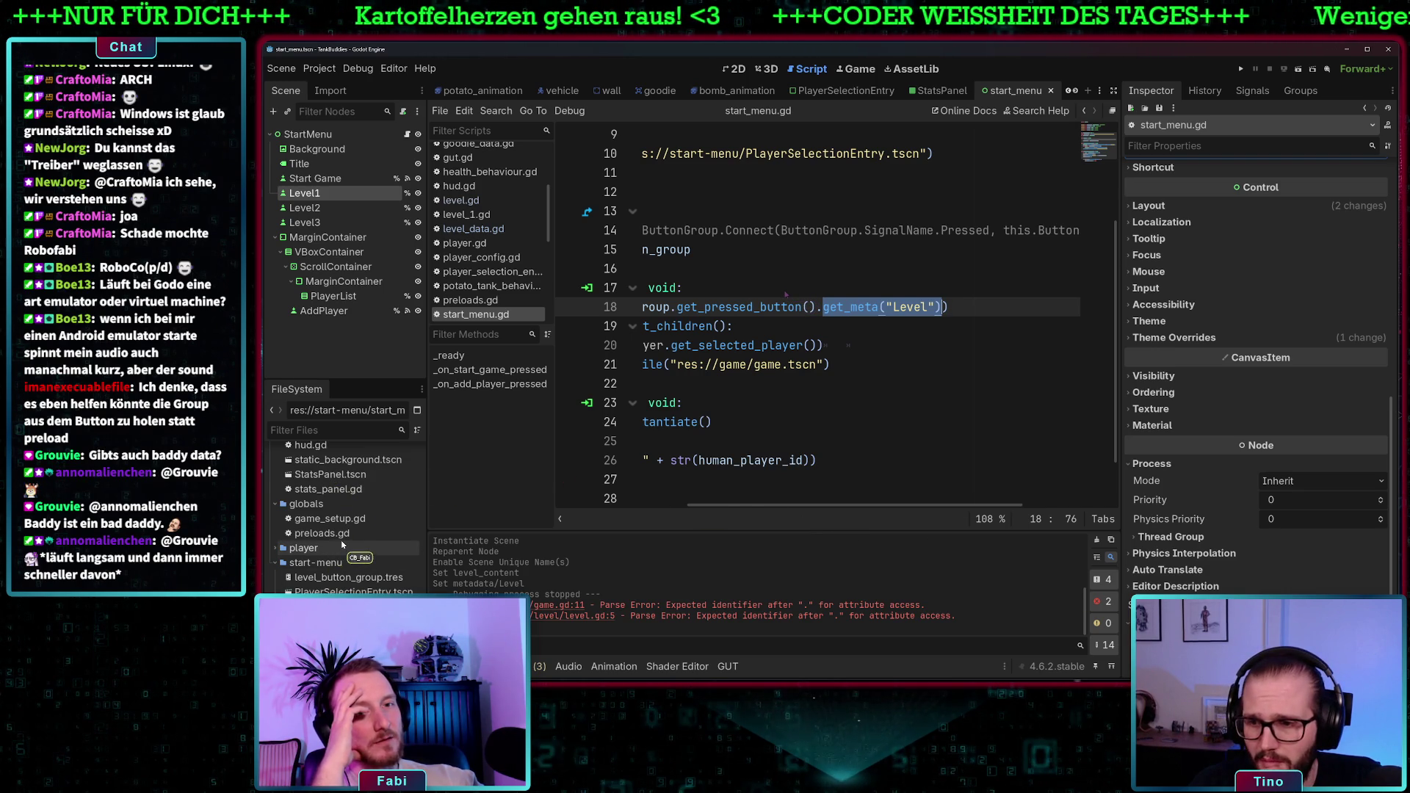
scroll(346, 562, up, 3)
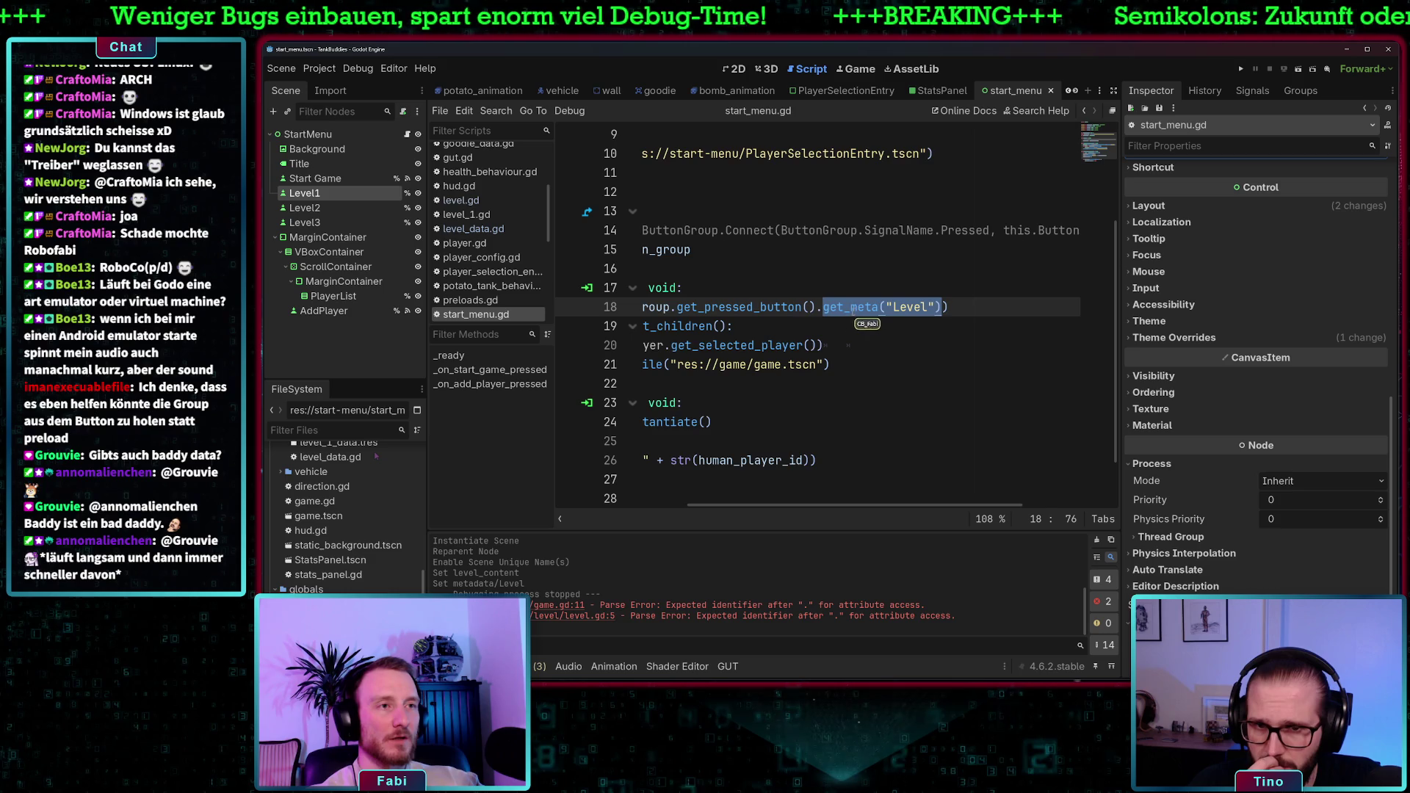
Follow set_level into GameSetup, check level_data on game.gd line 11, then view level_data.gd.
scroll(830, 312, left, 5)
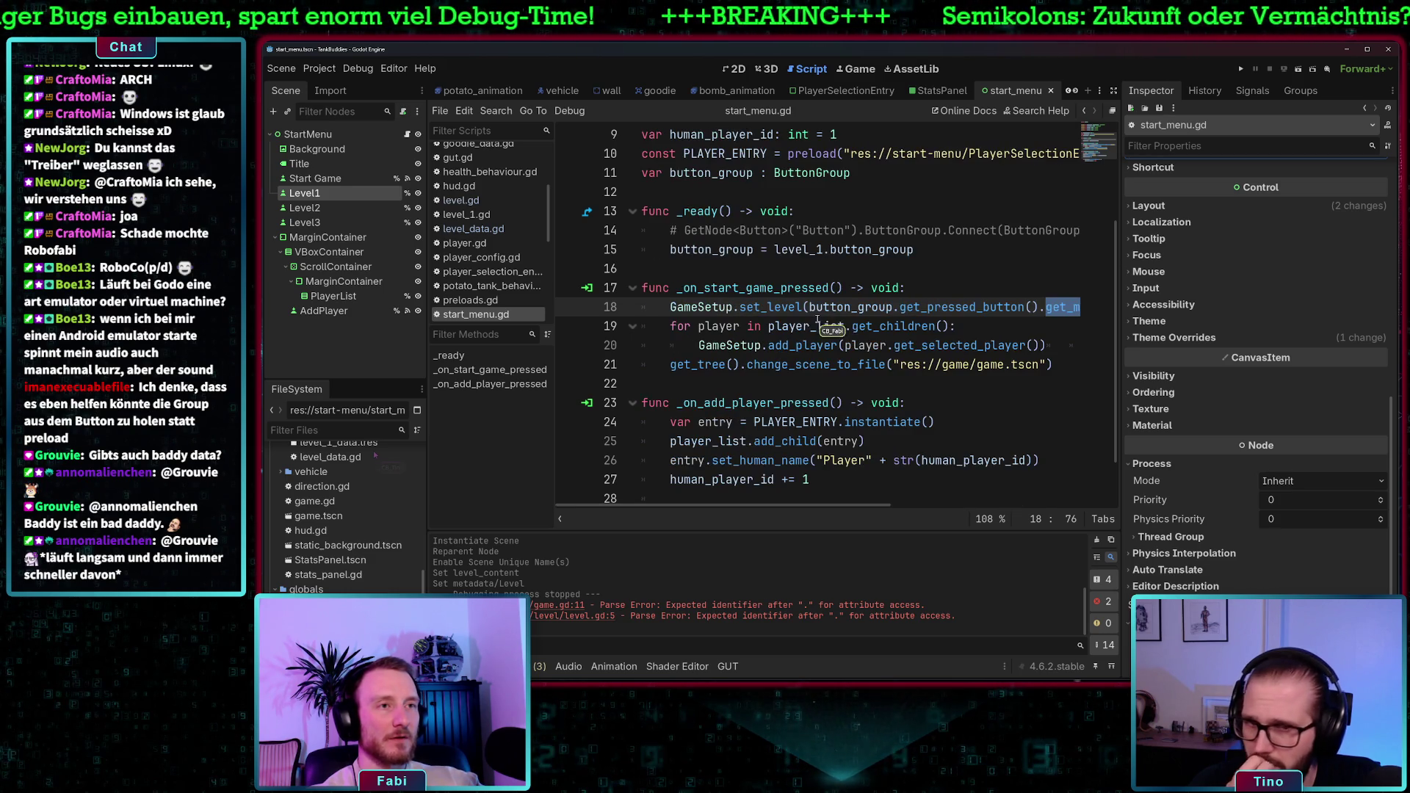
ctrl+click(785, 312)
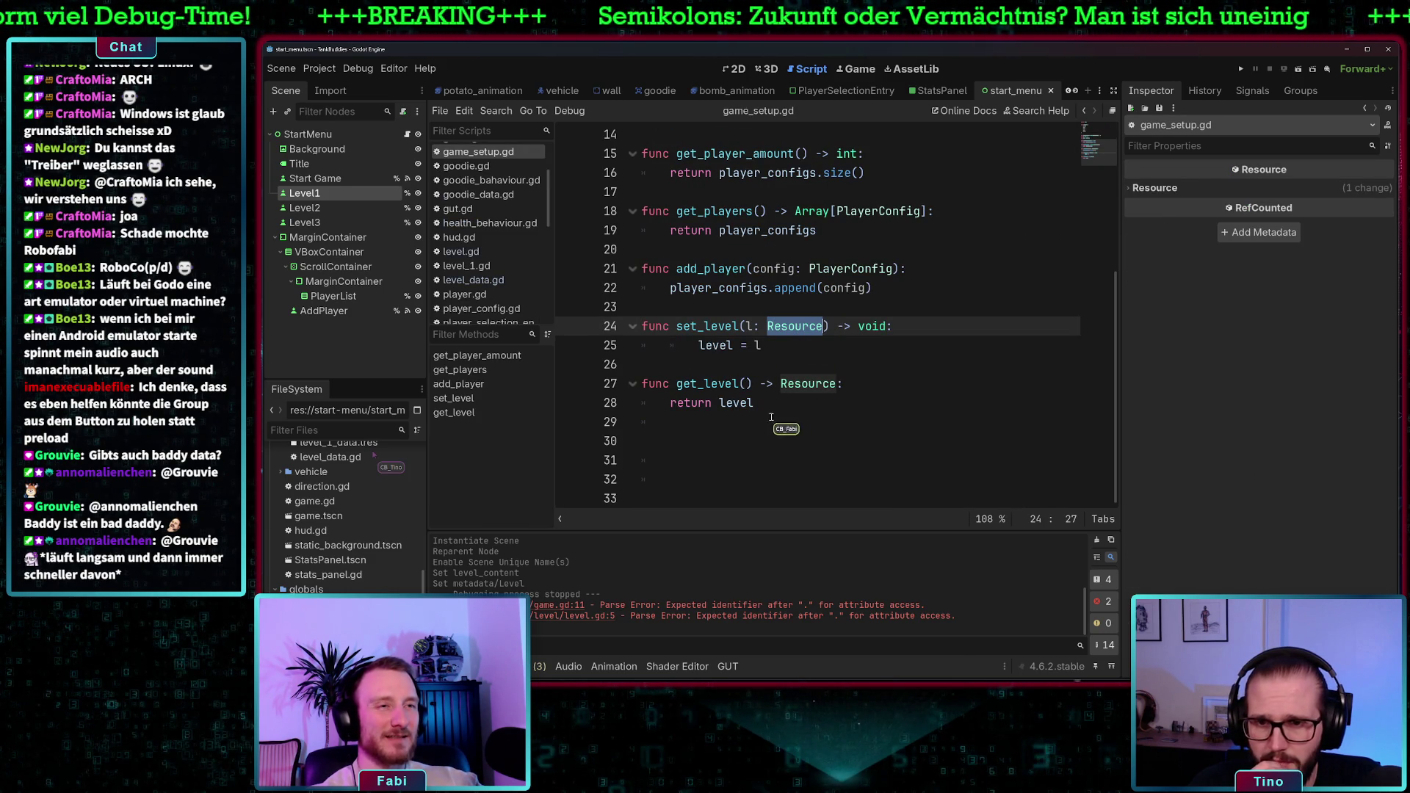
scroll(477, 236, up, 3)
click(534, 209)
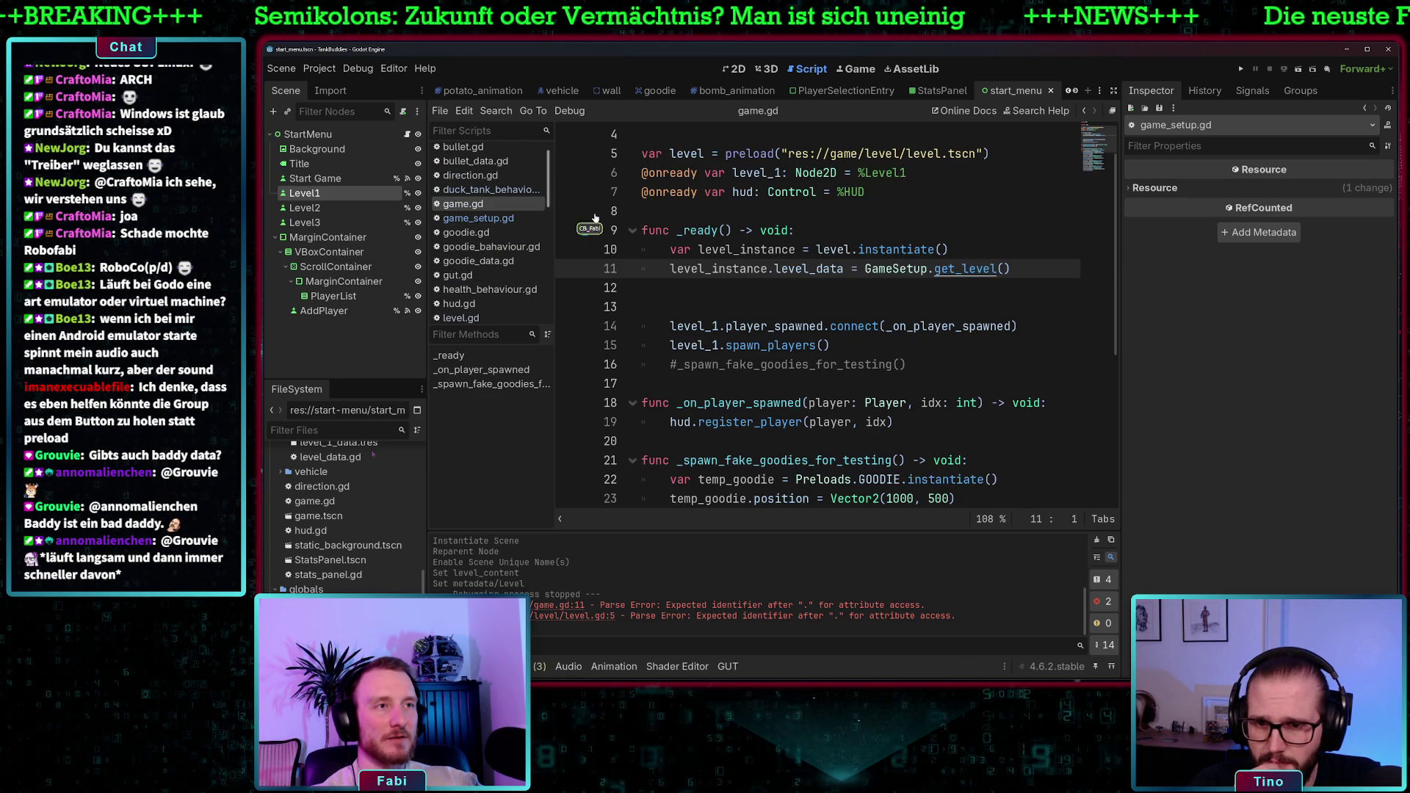
double_click(815, 269)
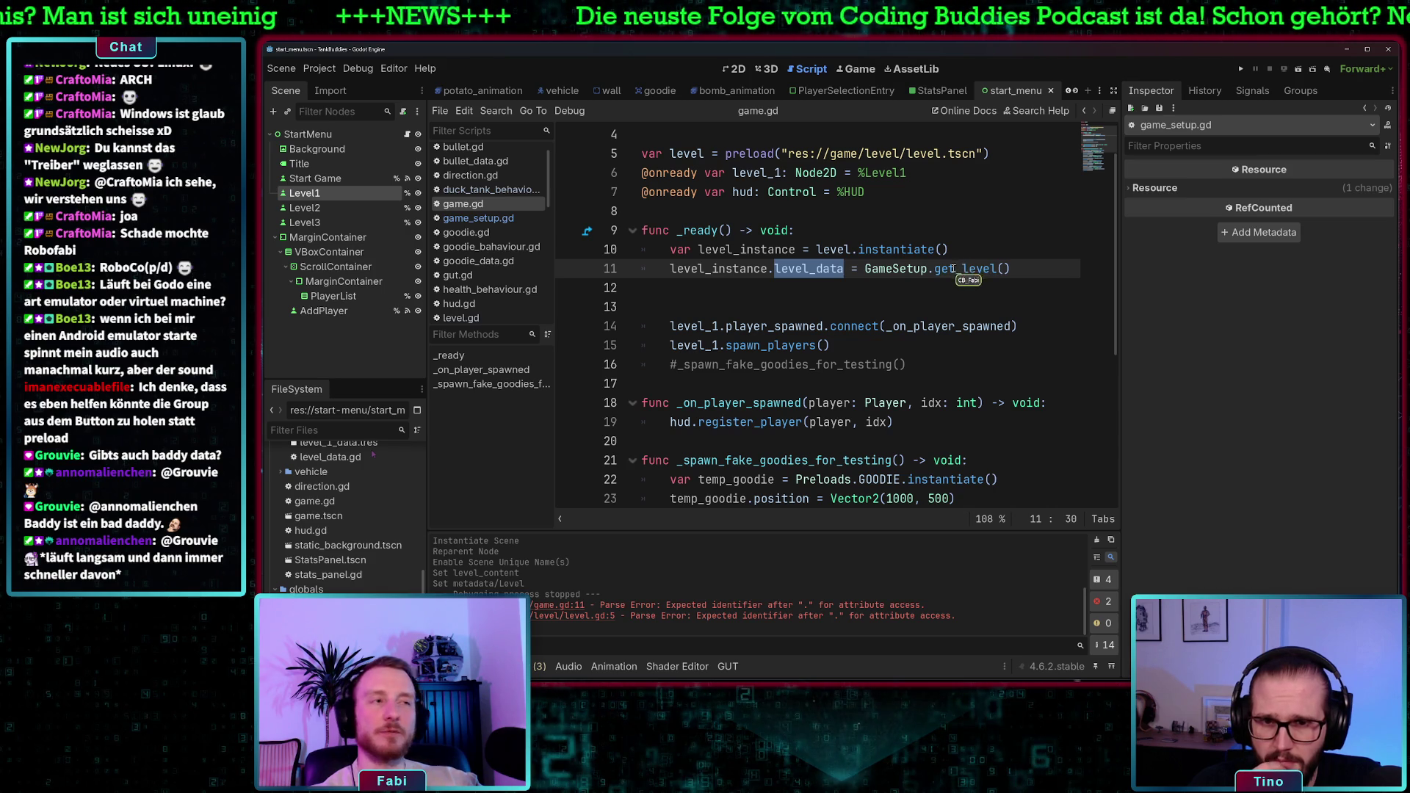
scroll(959, 271, up, 1)
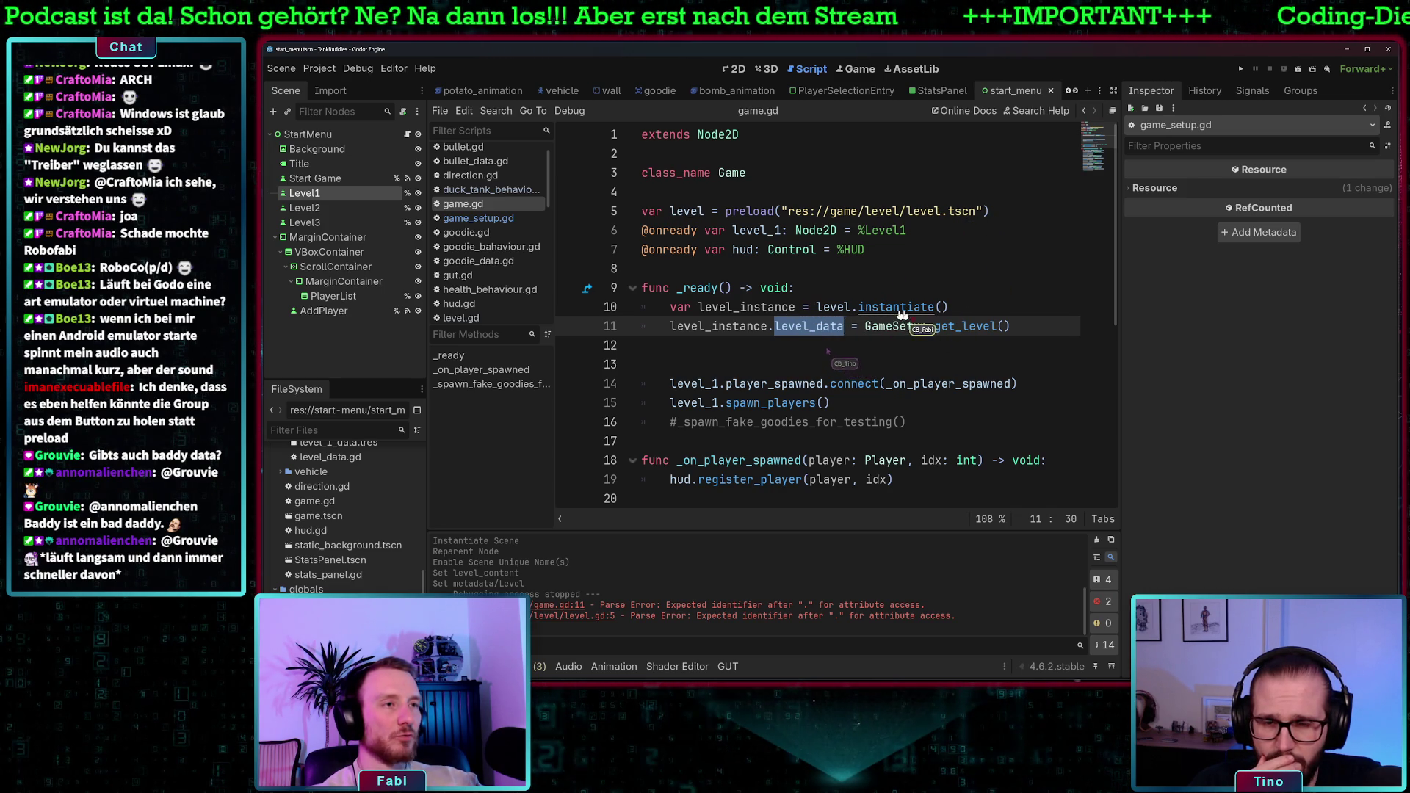
scroll(479, 217, down, 3)
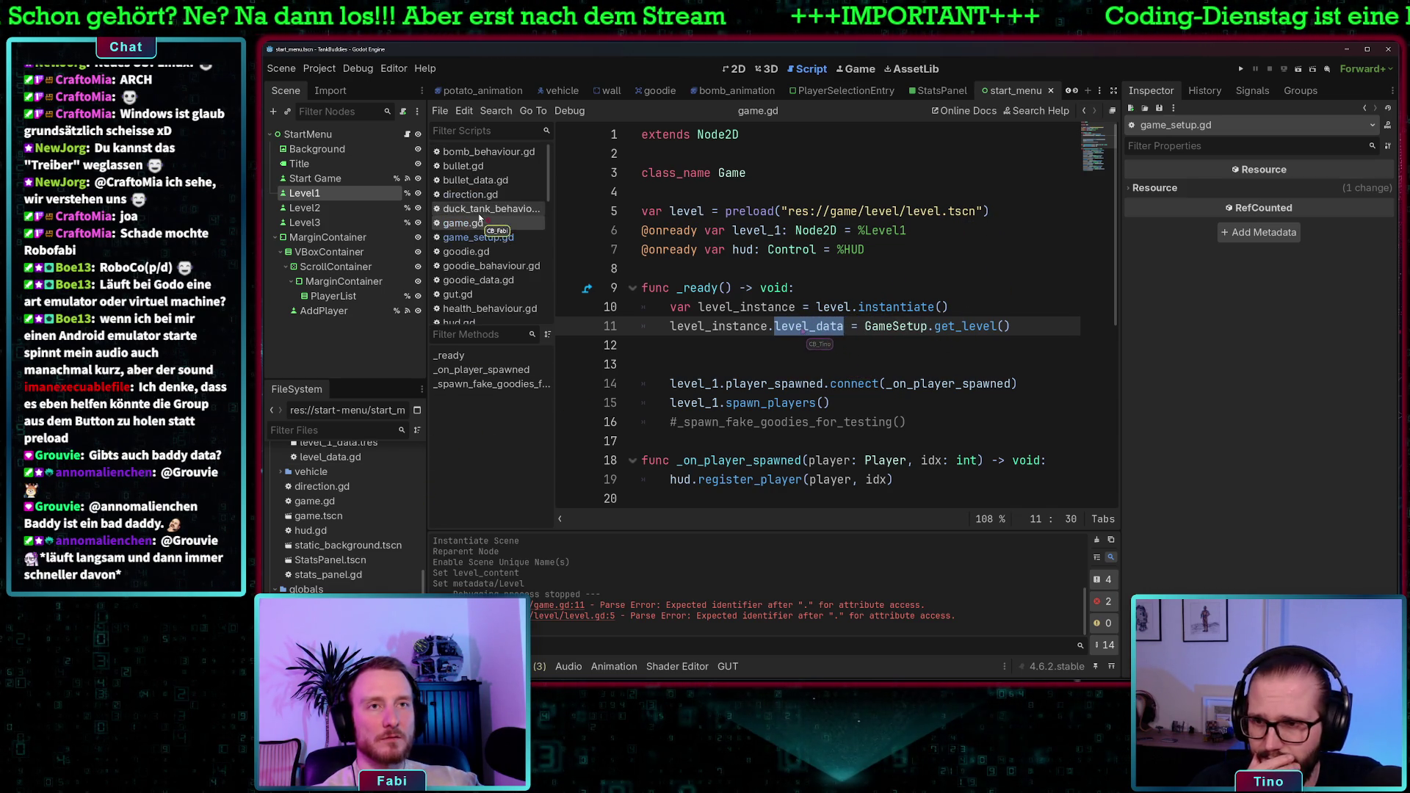
click(473, 254)
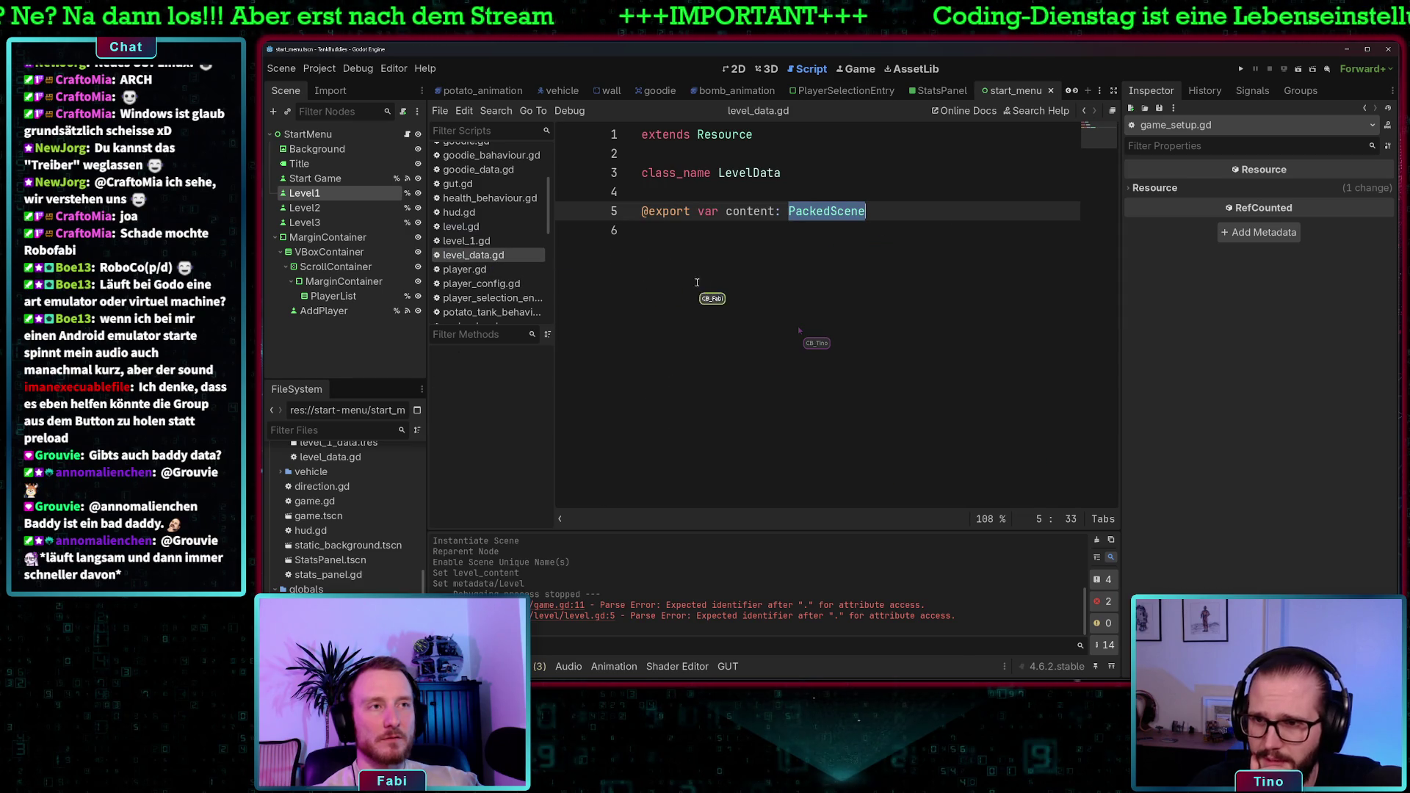
Review the LevelData script and game.gd's get_level call, then level.gd's level_data declaration.
click(897, 266)
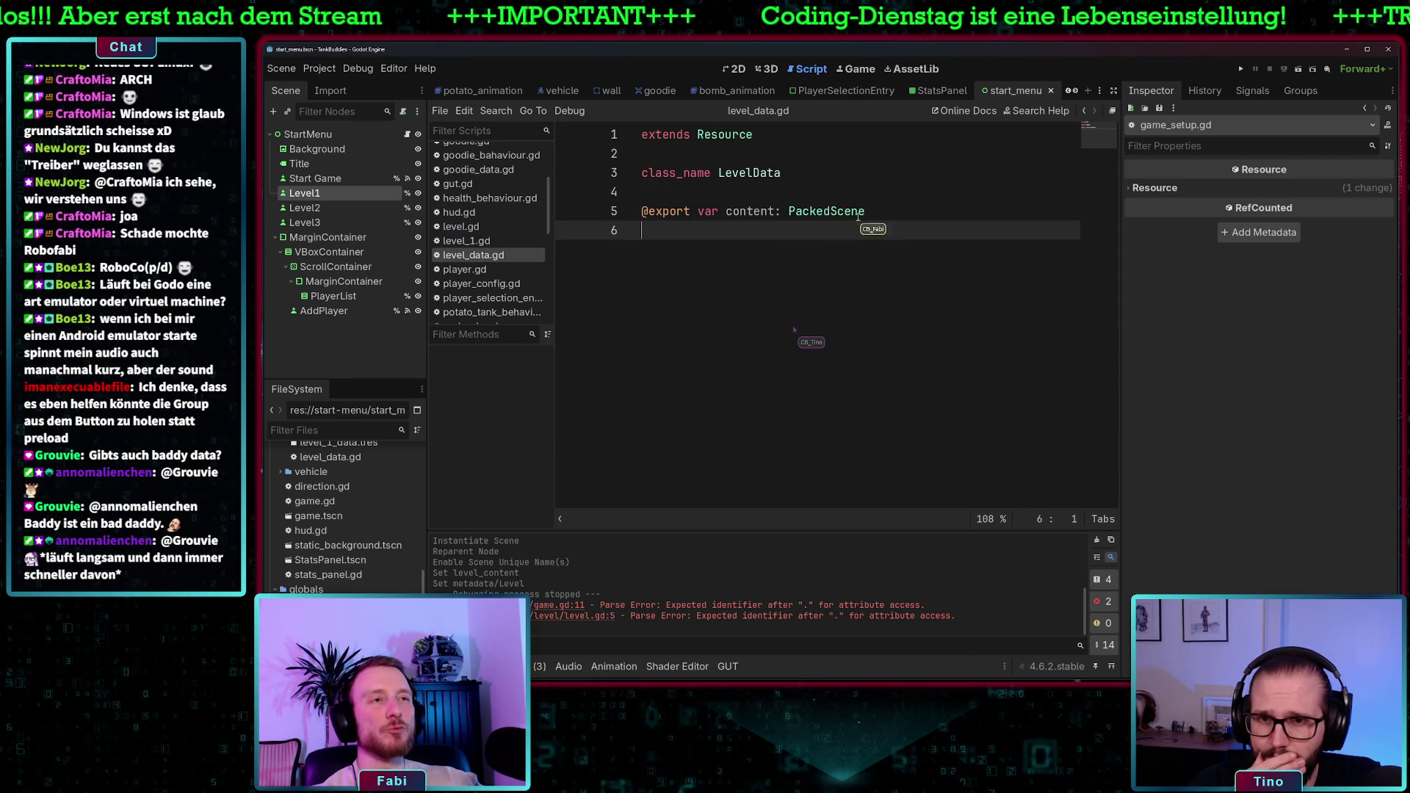
mouse_move(867, 211)
mouse_down()
mouse_move(735, 211)
mouse_move(641, 134)
mouse_up()
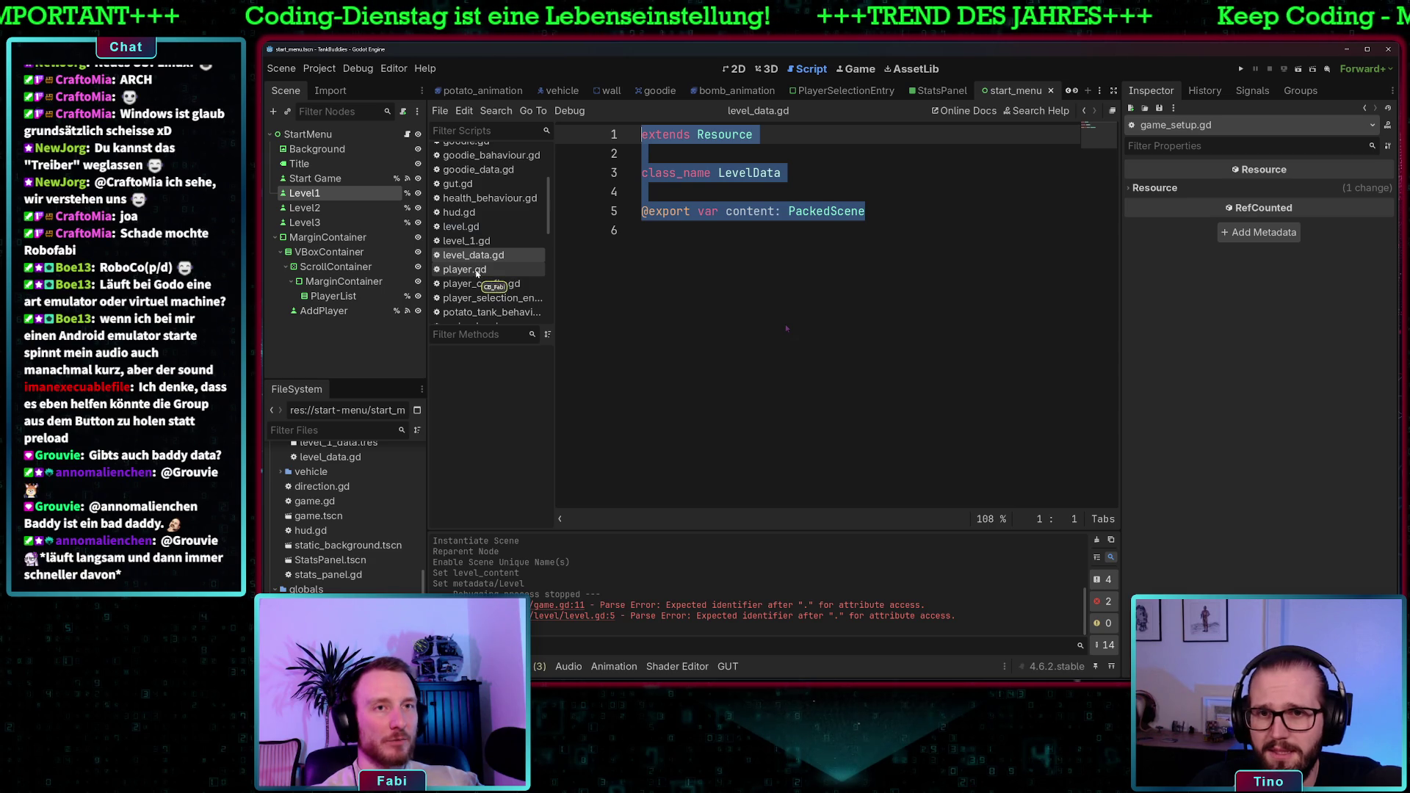
scroll(484, 279, up, 2)
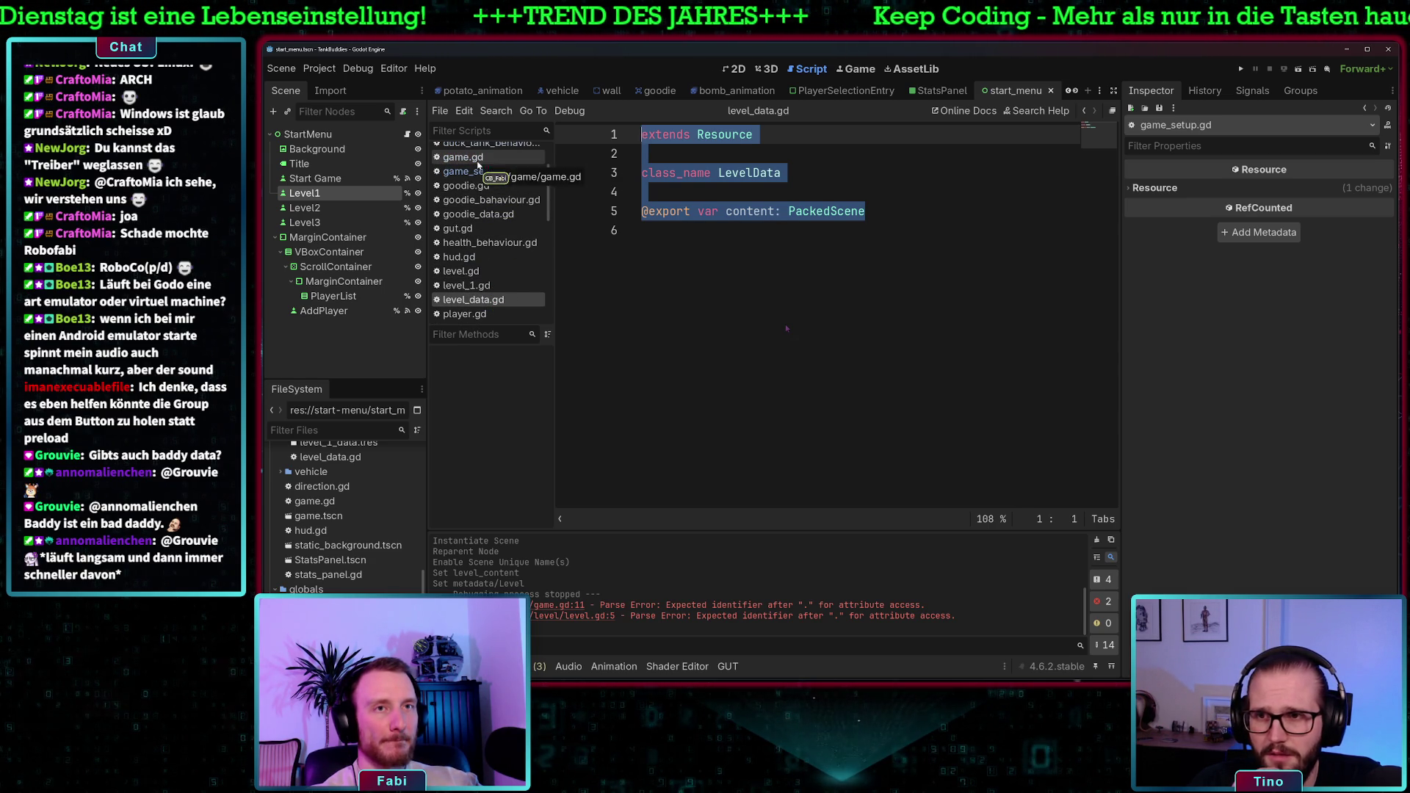
click(483, 160)
click(955, 326)
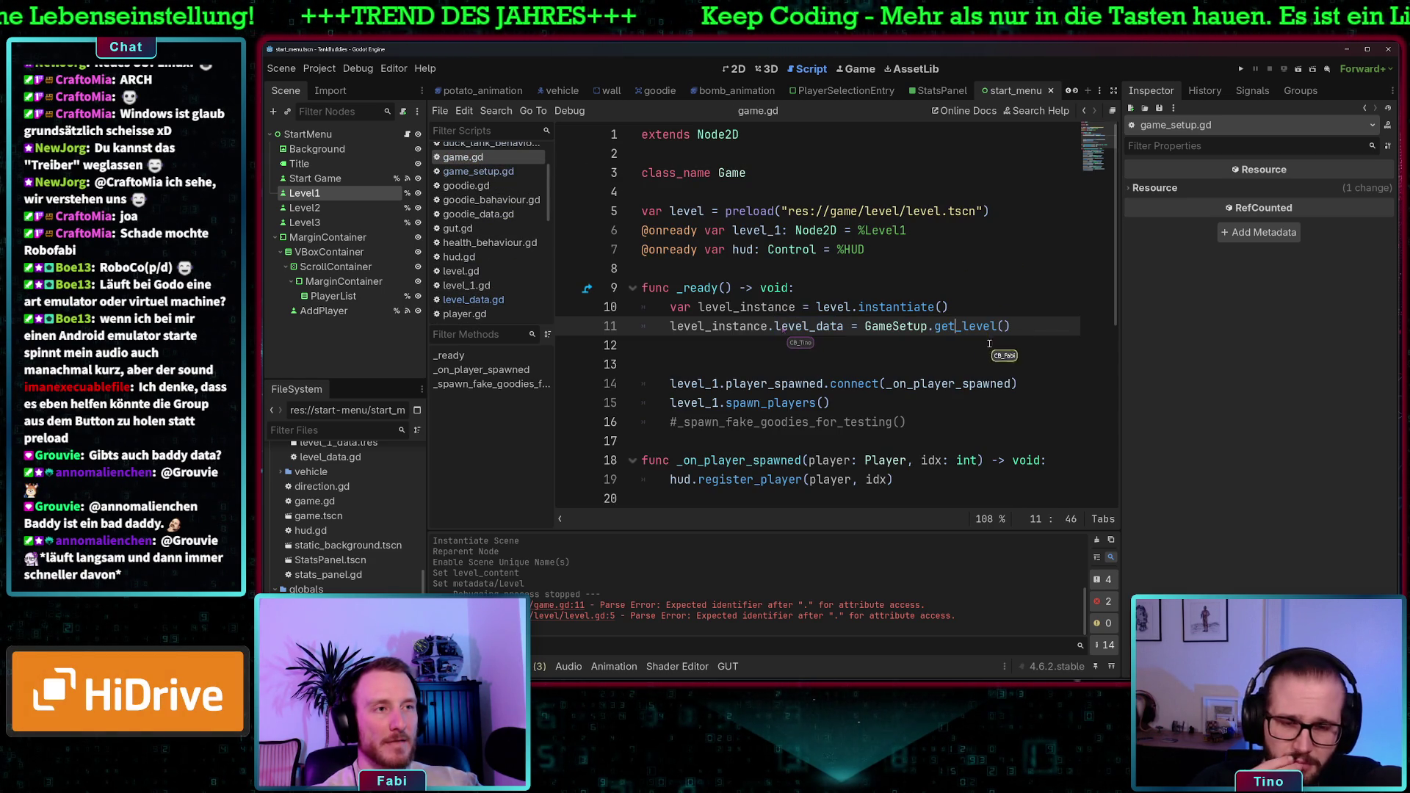
click(946, 325)
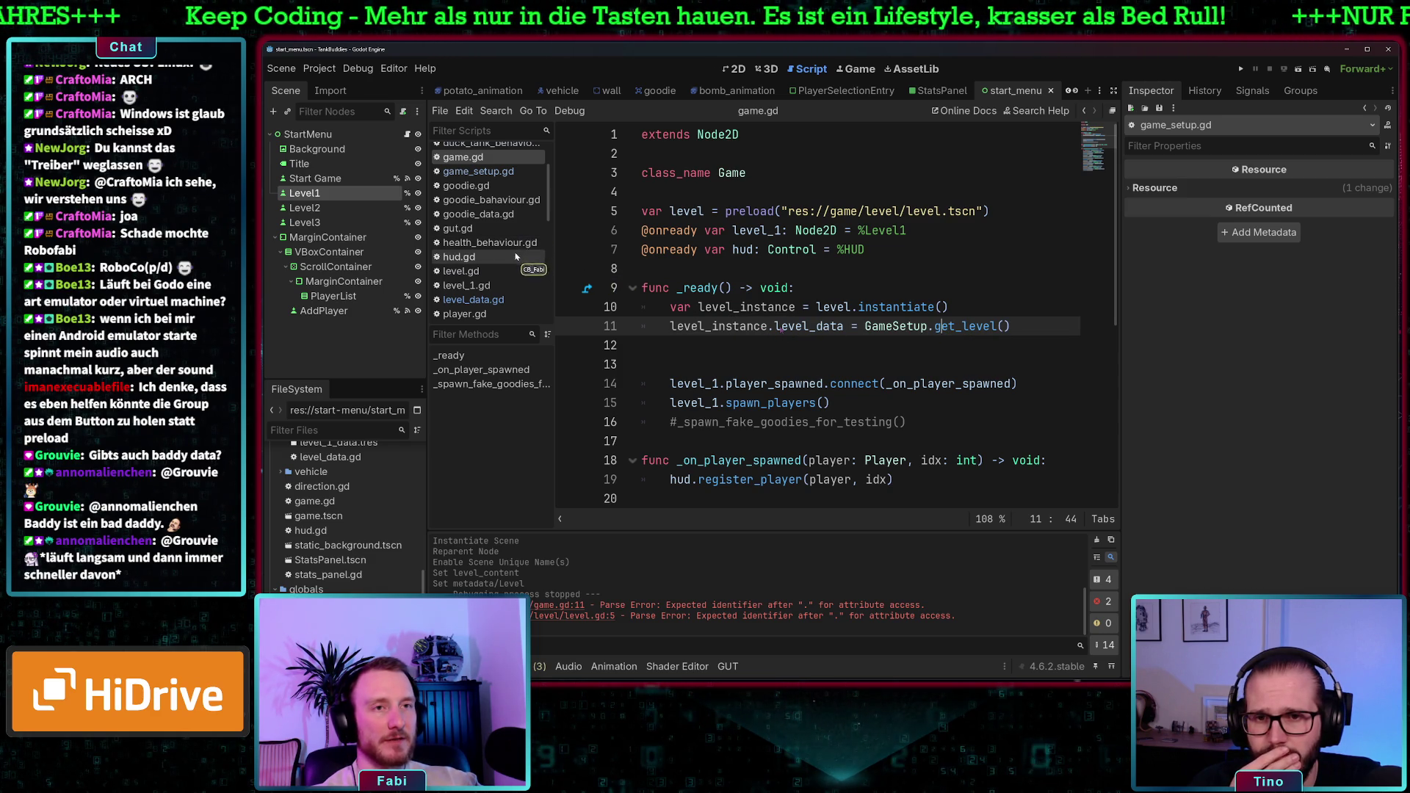
scroll(518, 252, down, 1)
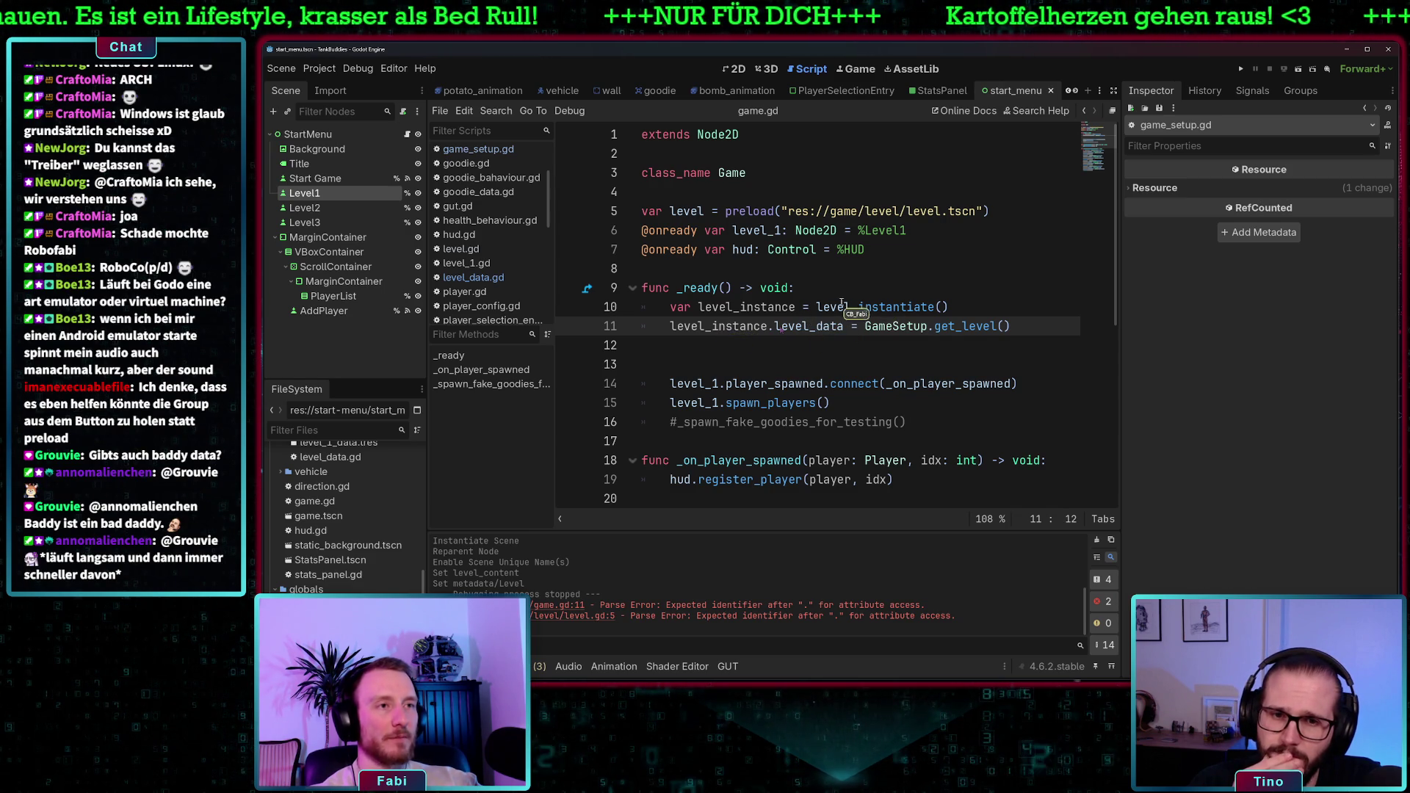
click(461, 250)
click(767, 210)
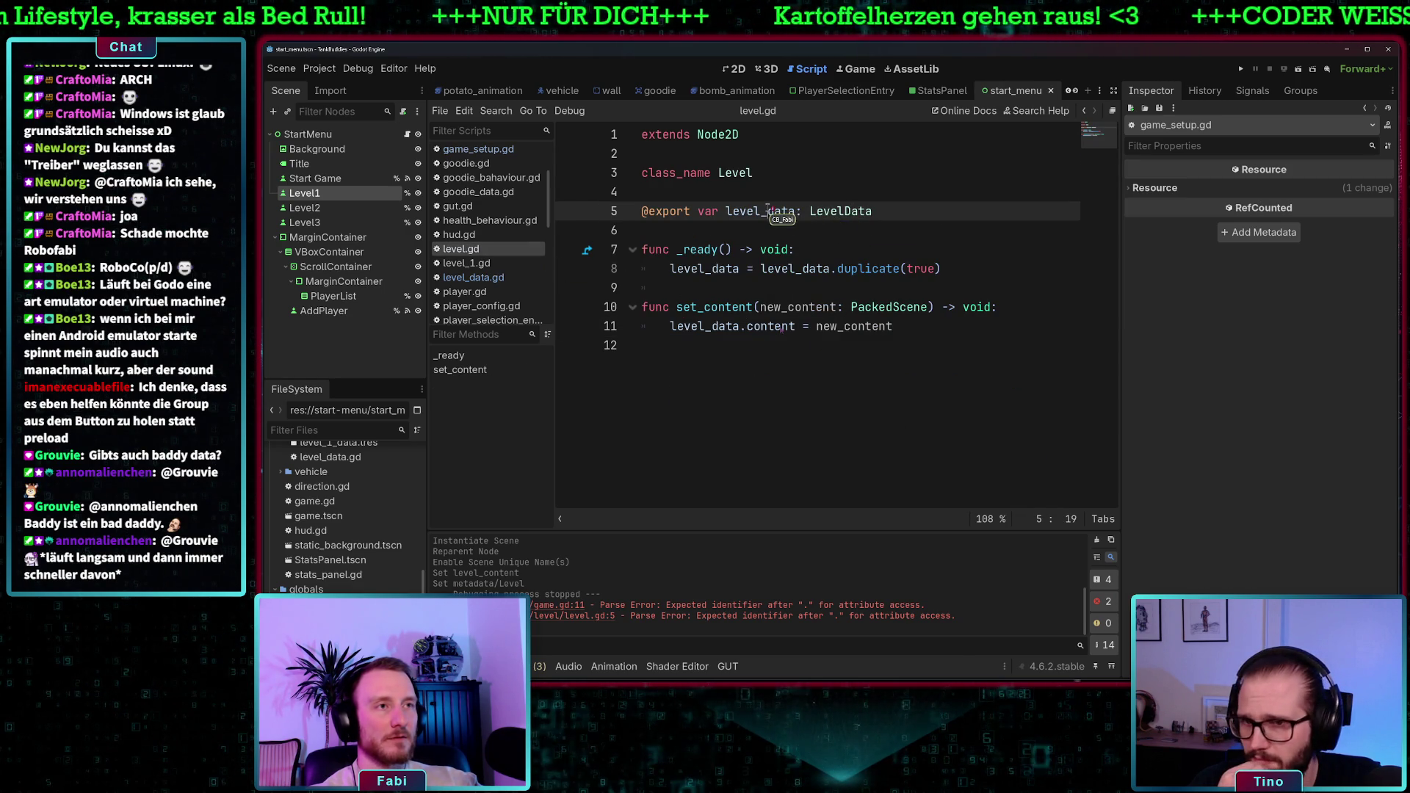
Jump from the LevelData type on line 5 of level.gd to its definition in level_data.gd.
double_click(838, 211)
click(829, 212)
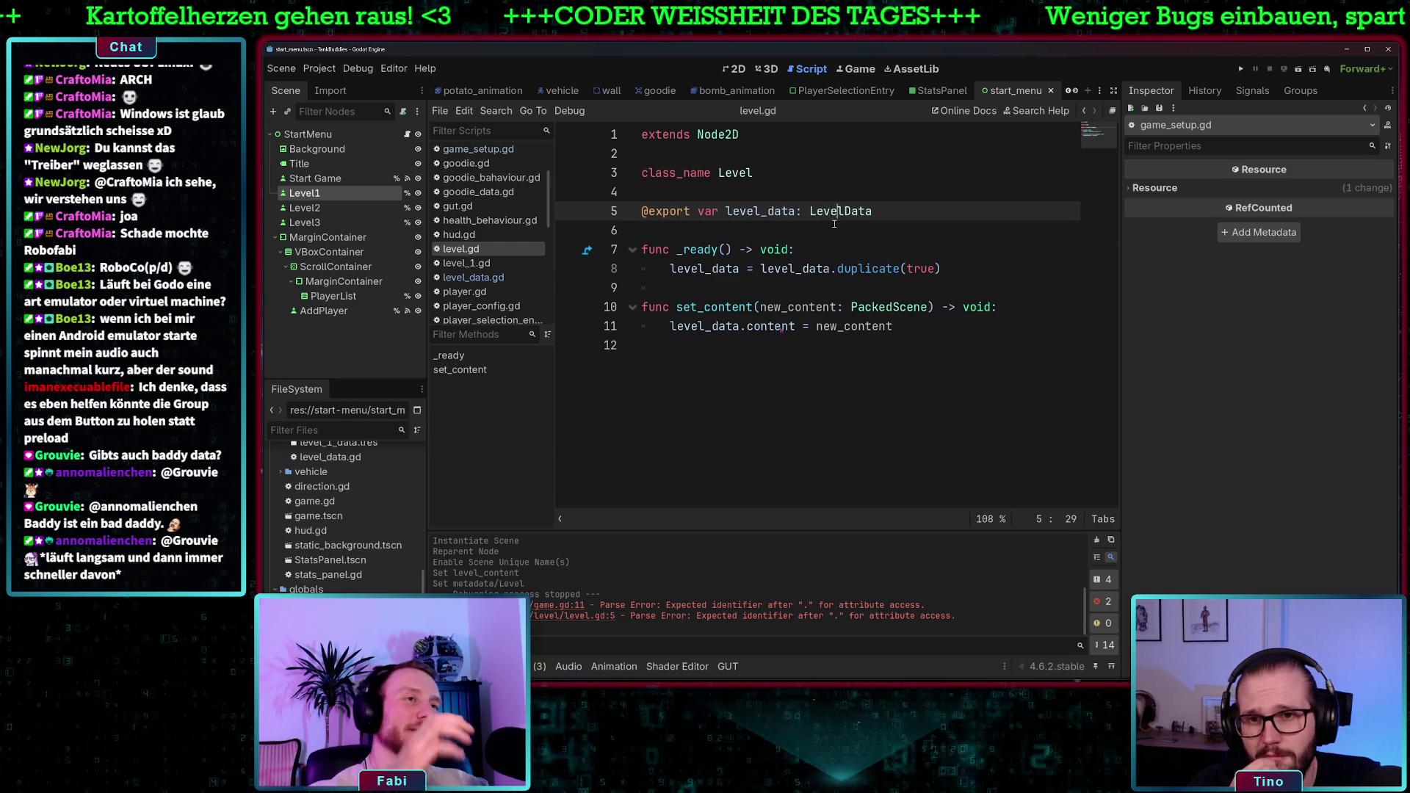
double_click(749, 174)
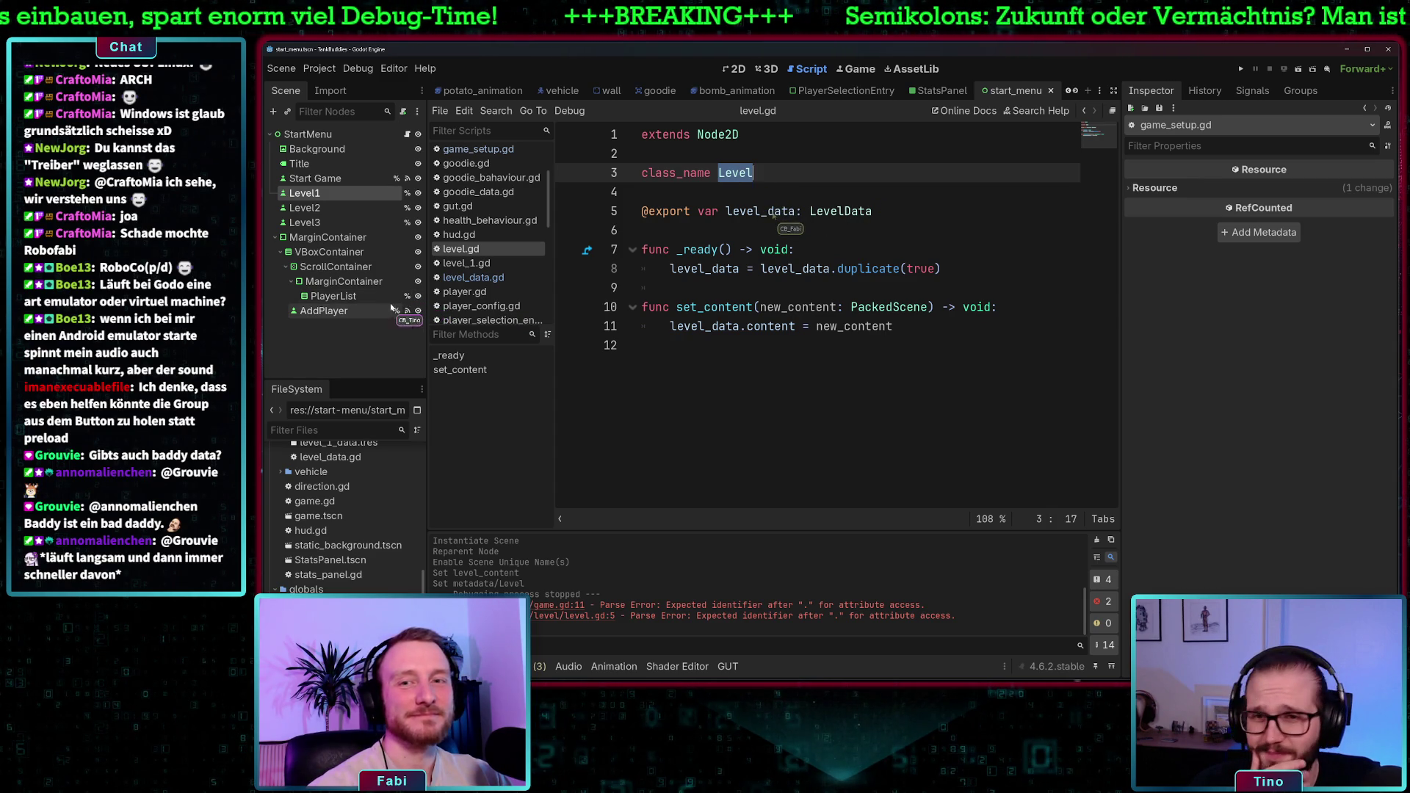
click(769, 211)
double_click(840, 213)
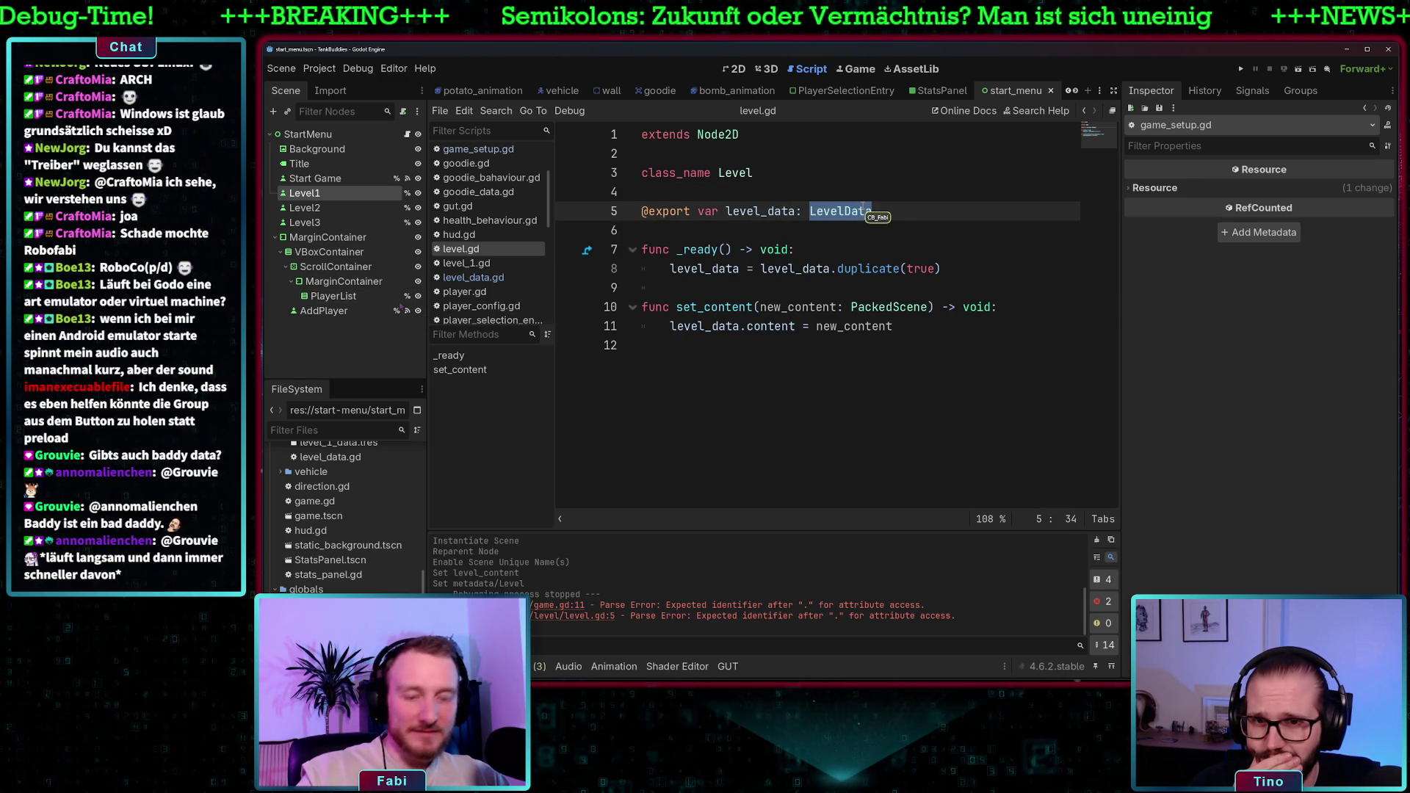
ctrl+click(856, 210)
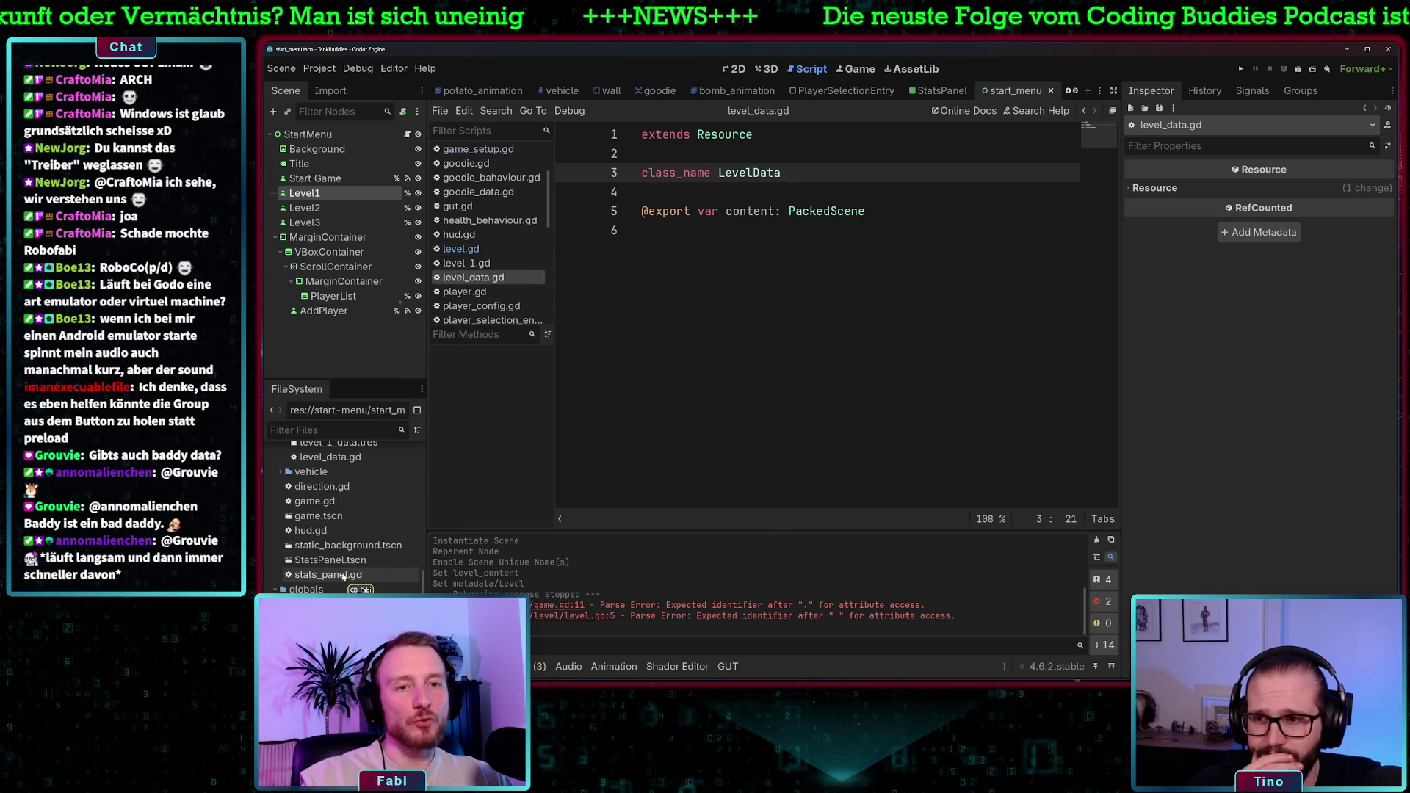
Inspect level_1_data.tres in the FileSystem dock, then switch back to the game.gd script.
scroll(340, 528, up, 2)
click(338, 498)
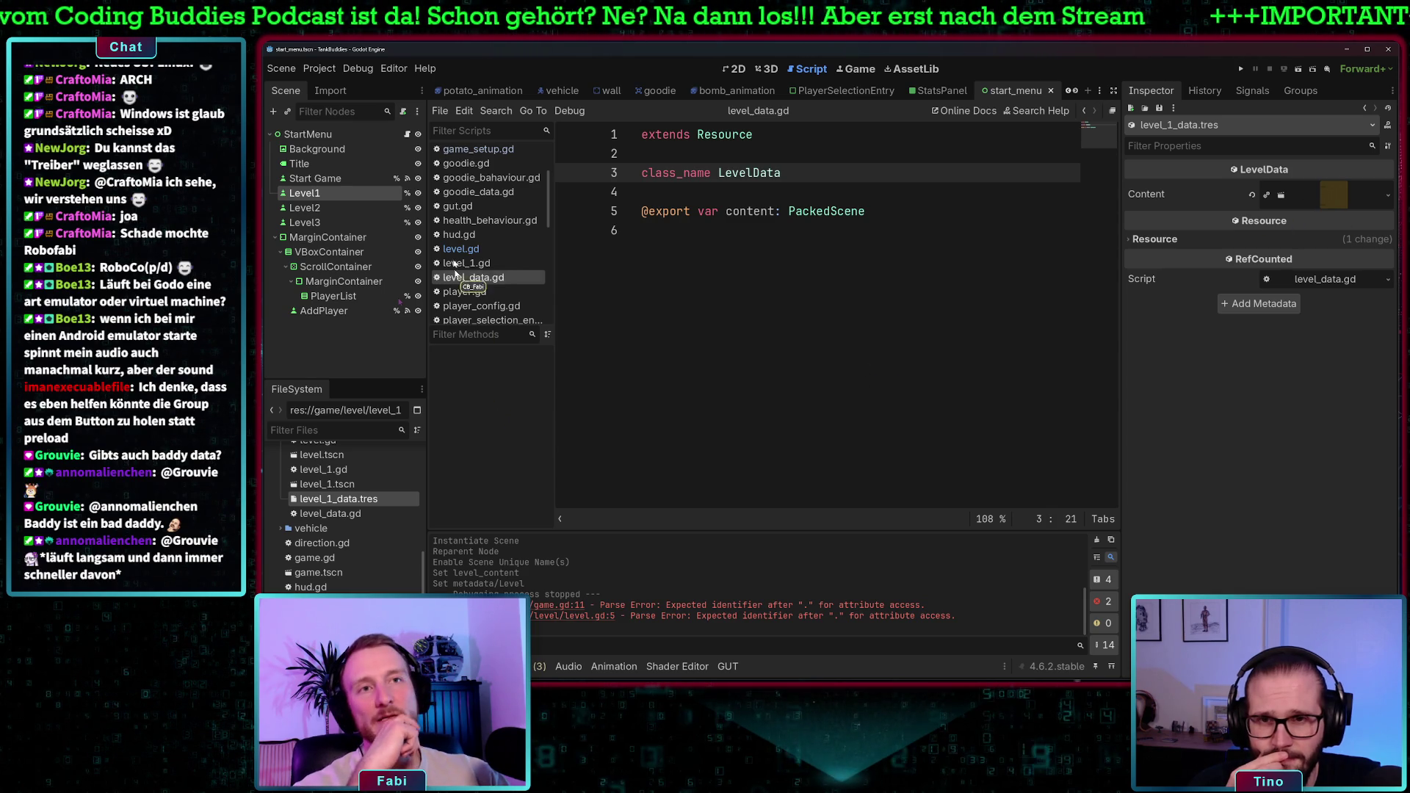
scroll(464, 248, up, 3)
click(475, 180)
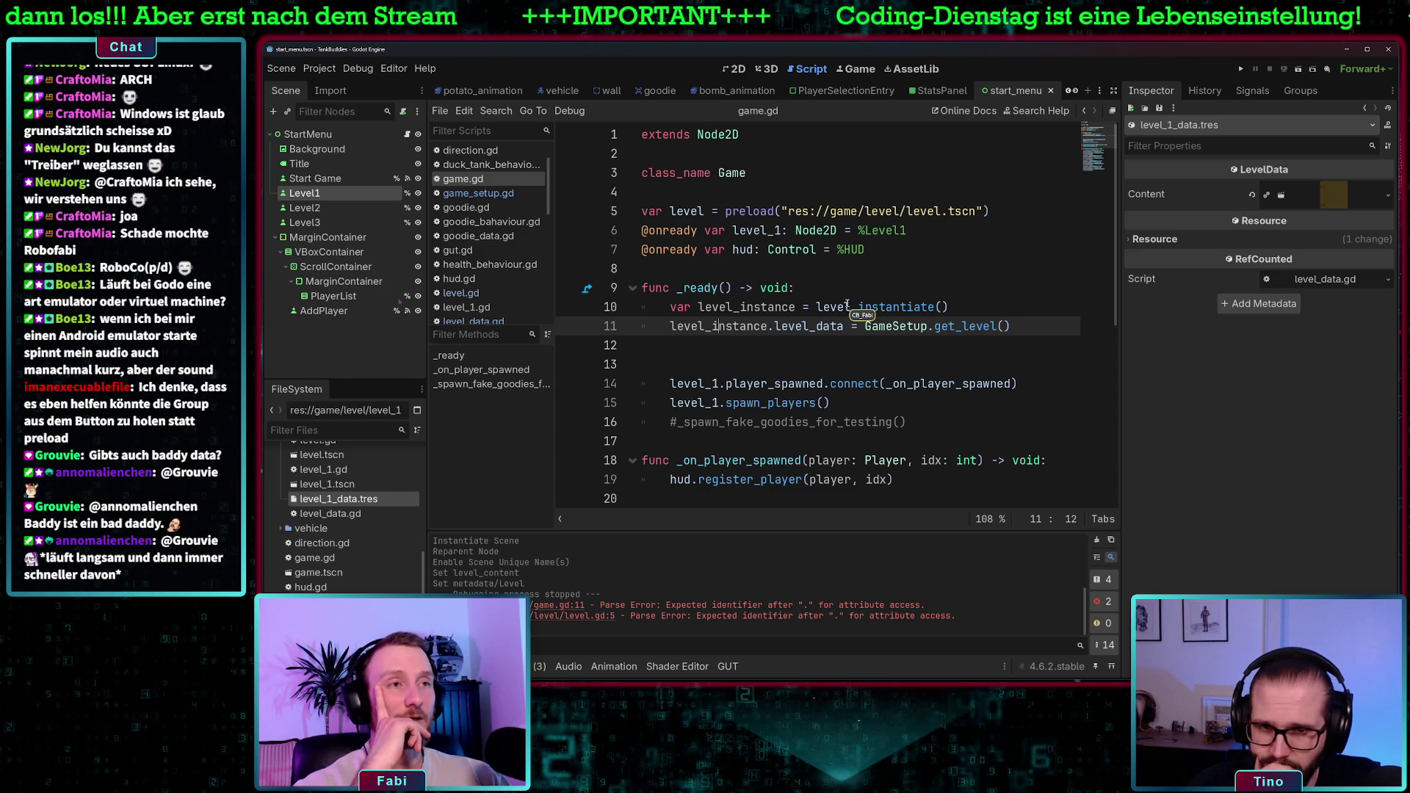
drag(671, 307, 954, 308)
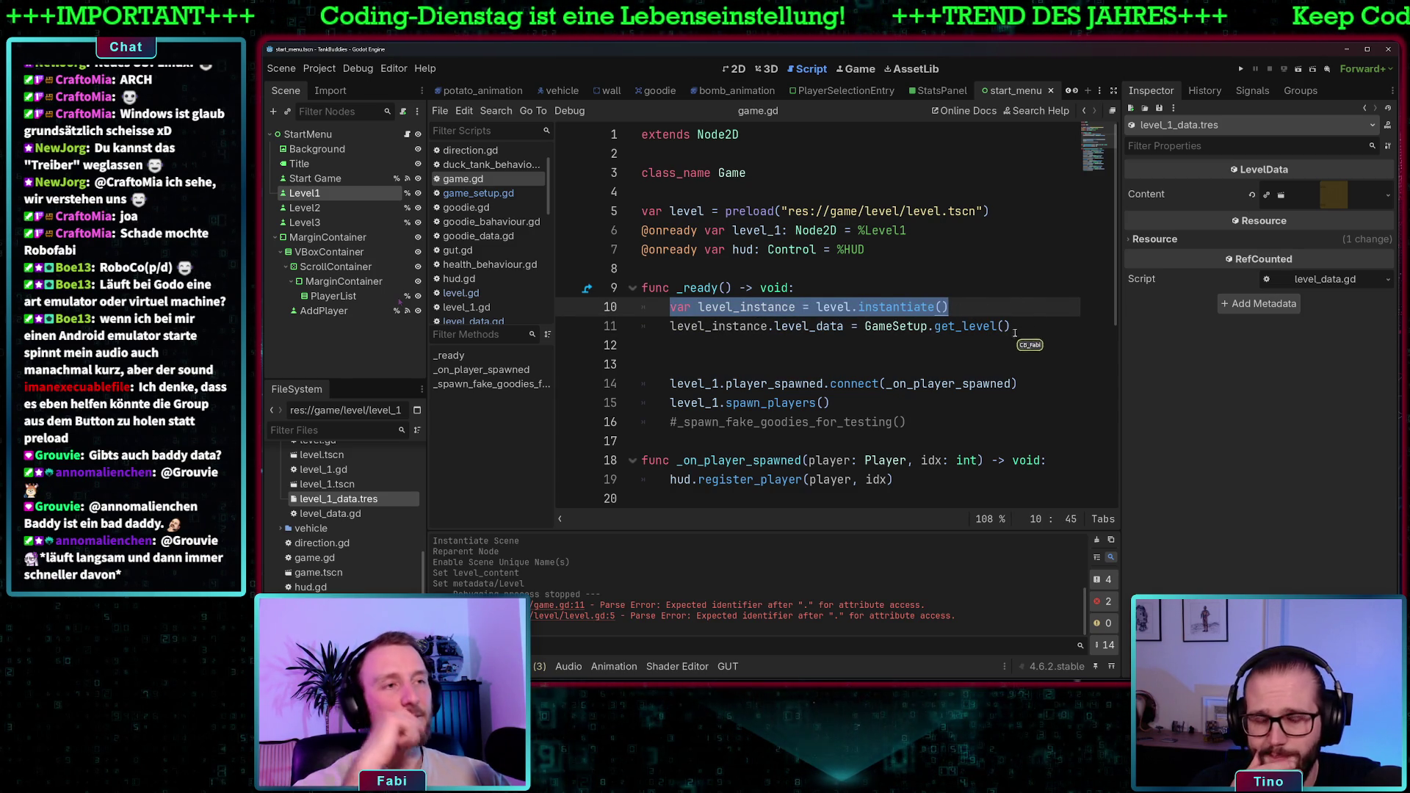
click(810, 326)
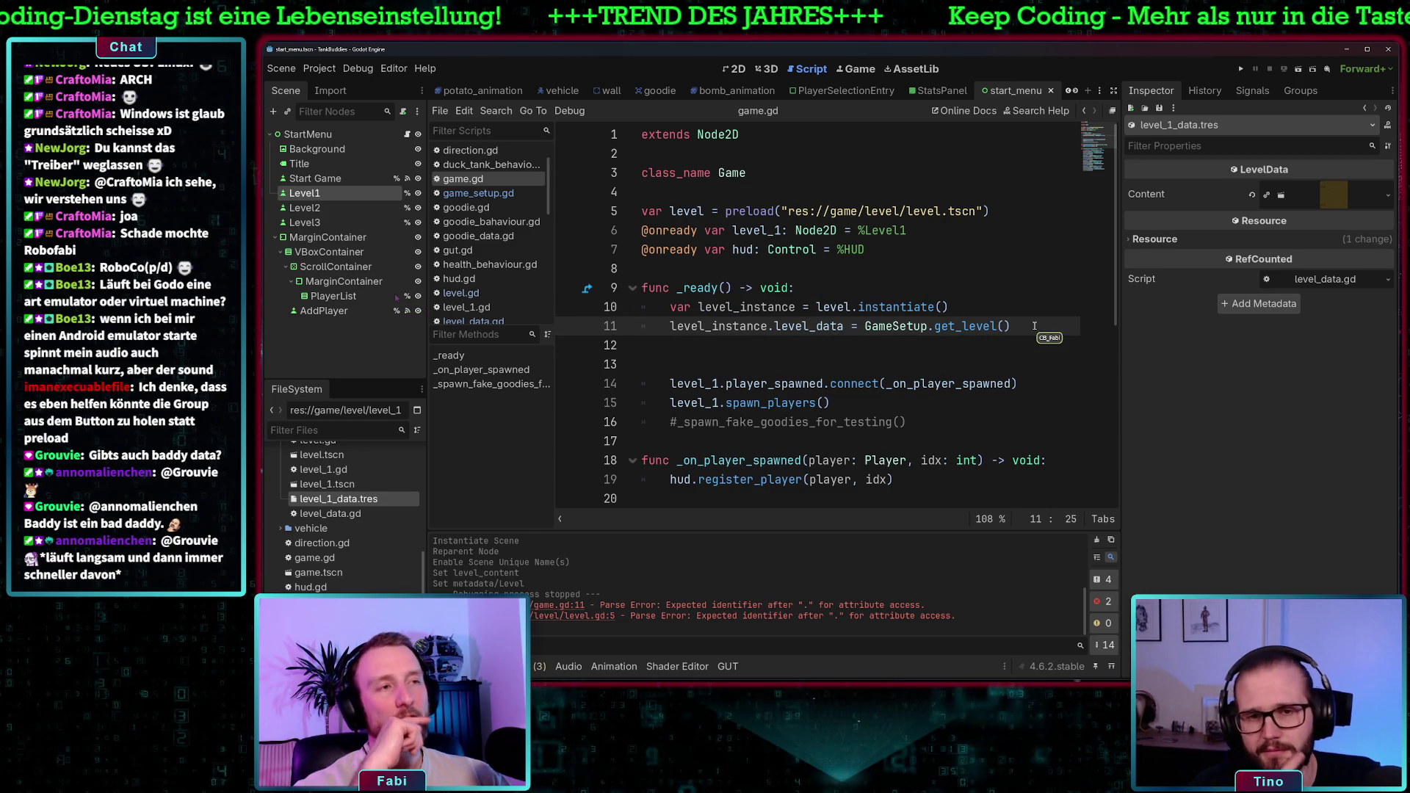
click(974, 326)
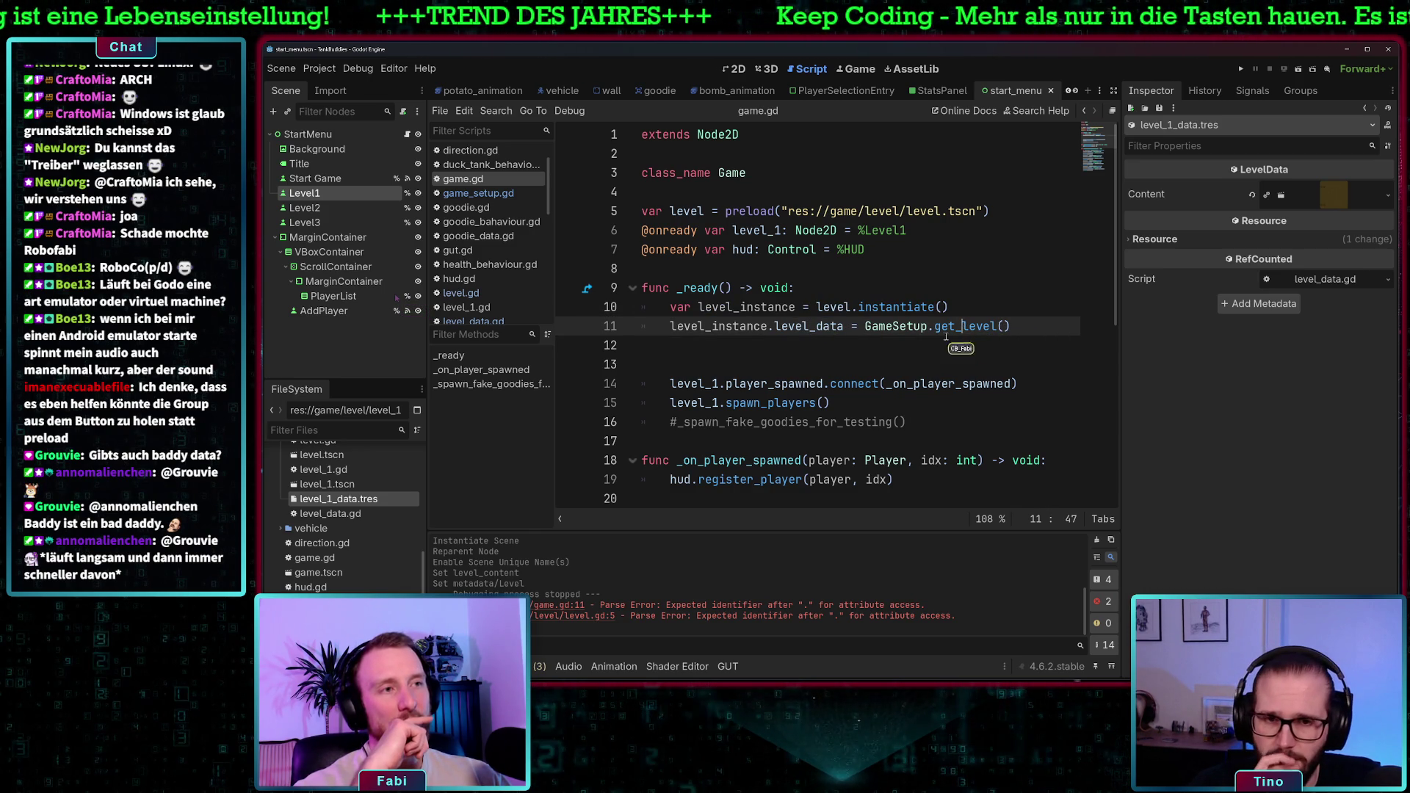
click(811, 326)
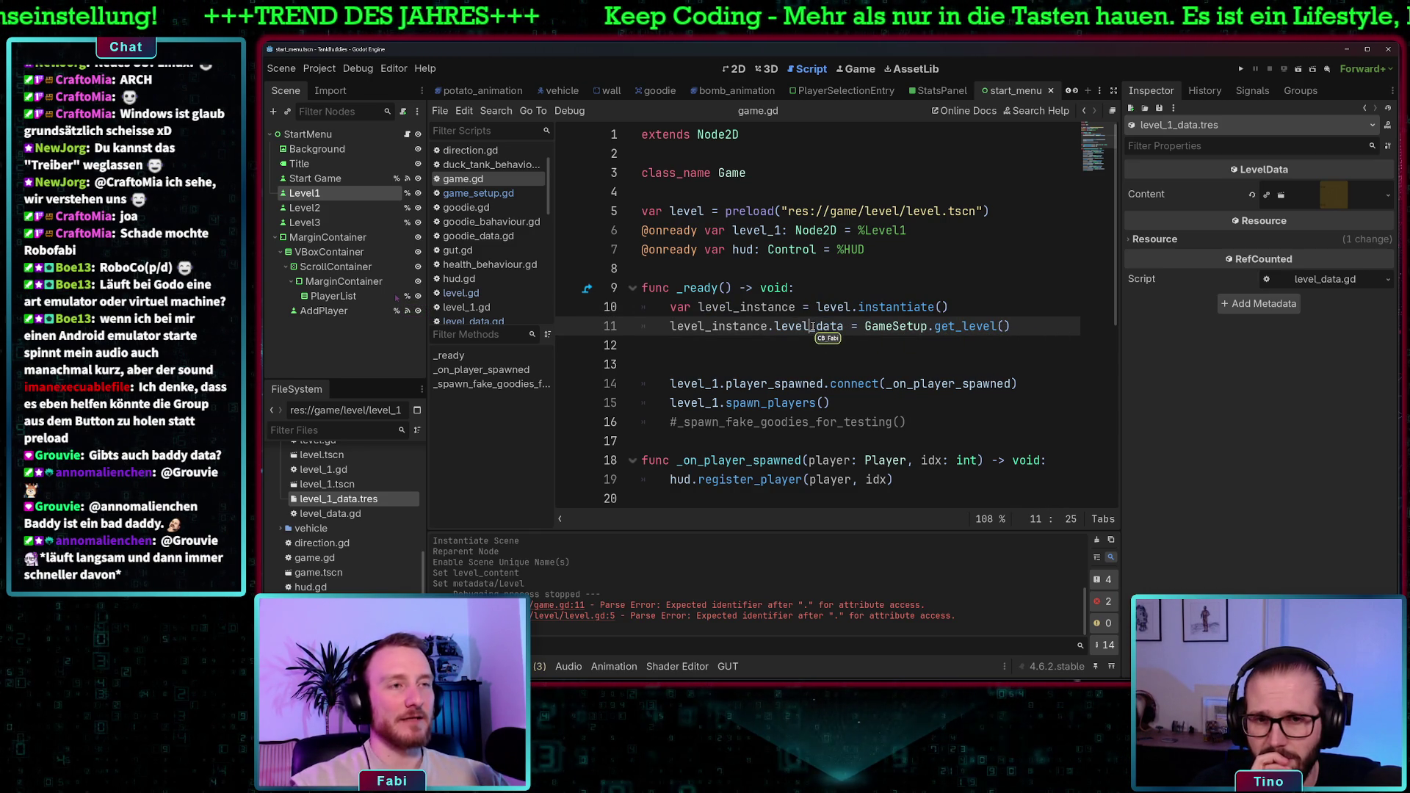
ctrl+click(965, 329)
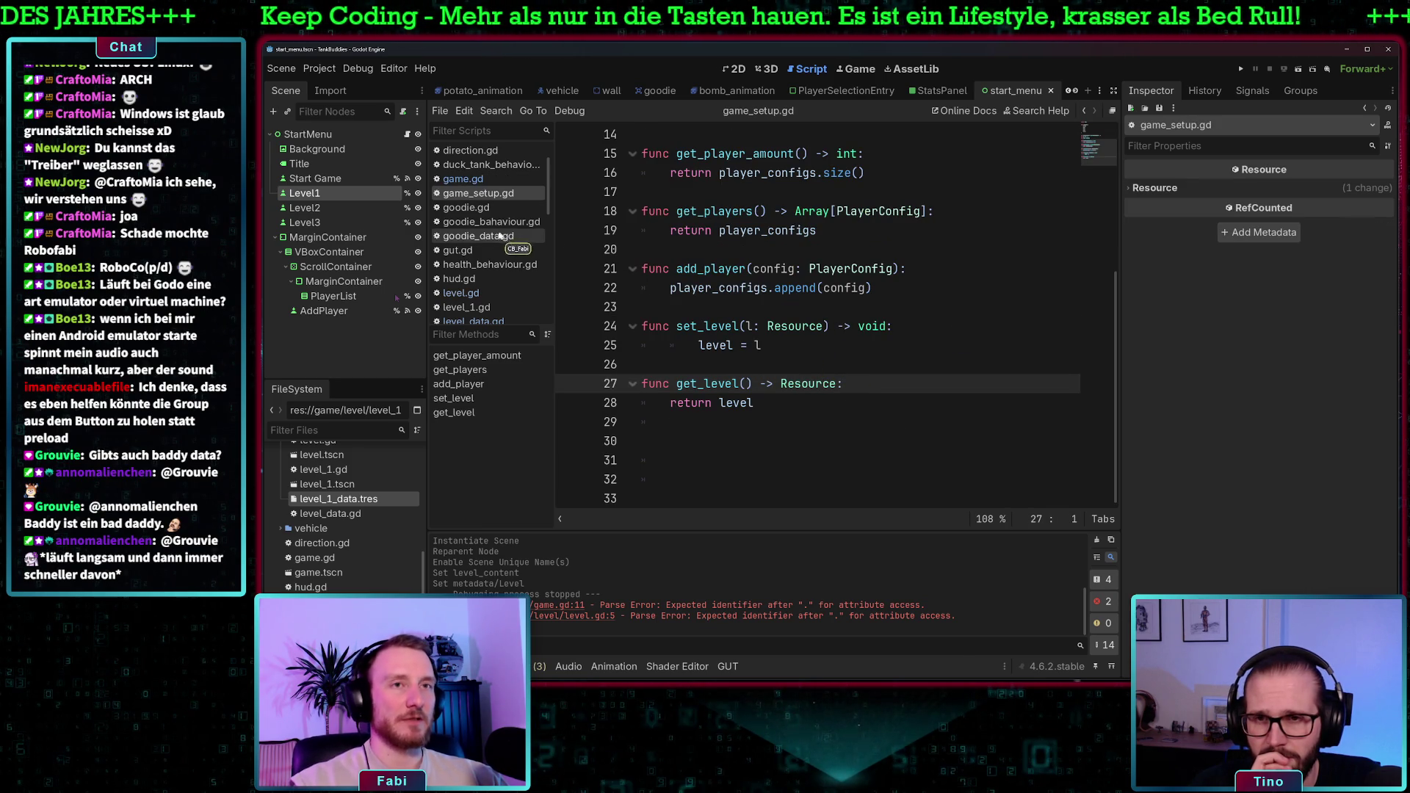
click(476, 293)
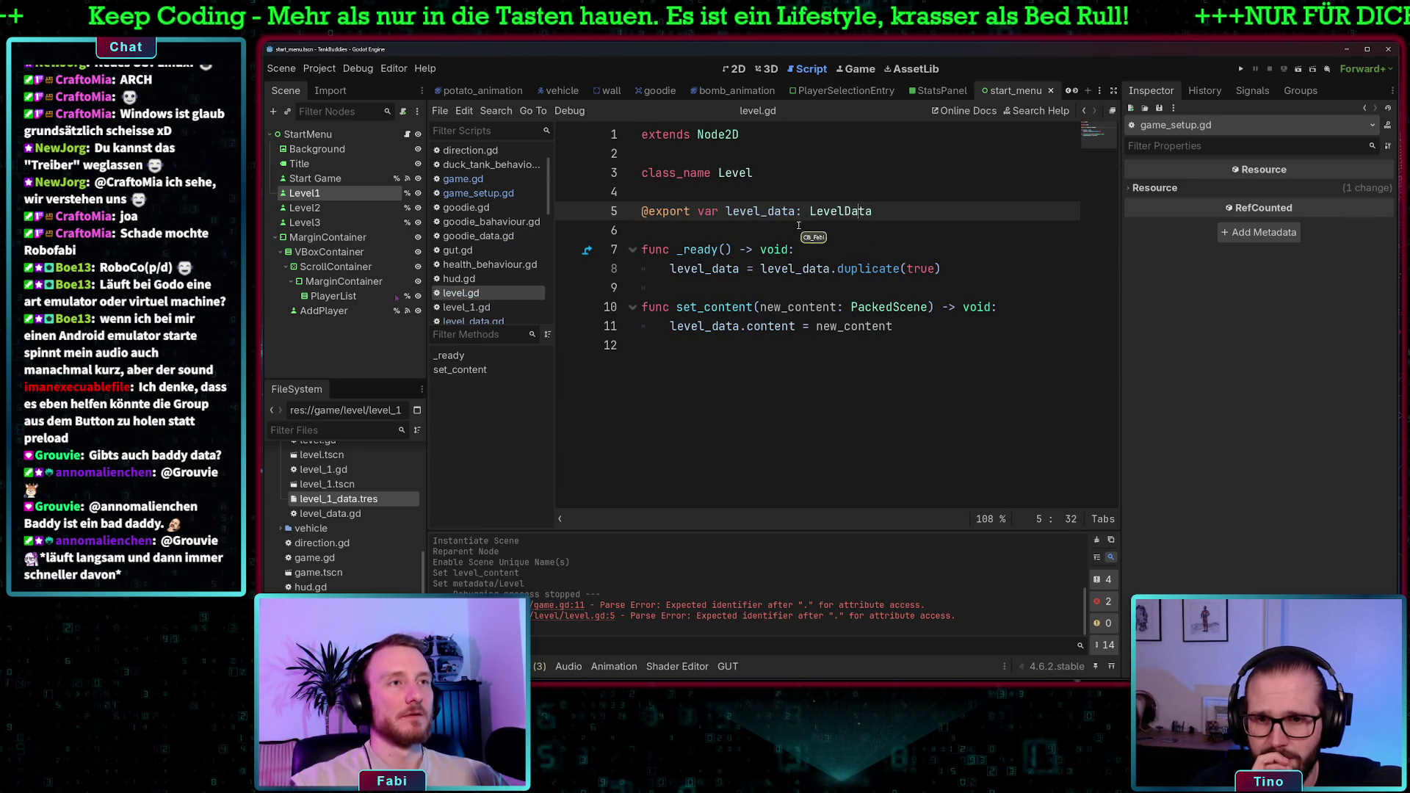
ctrl+click(845, 212)
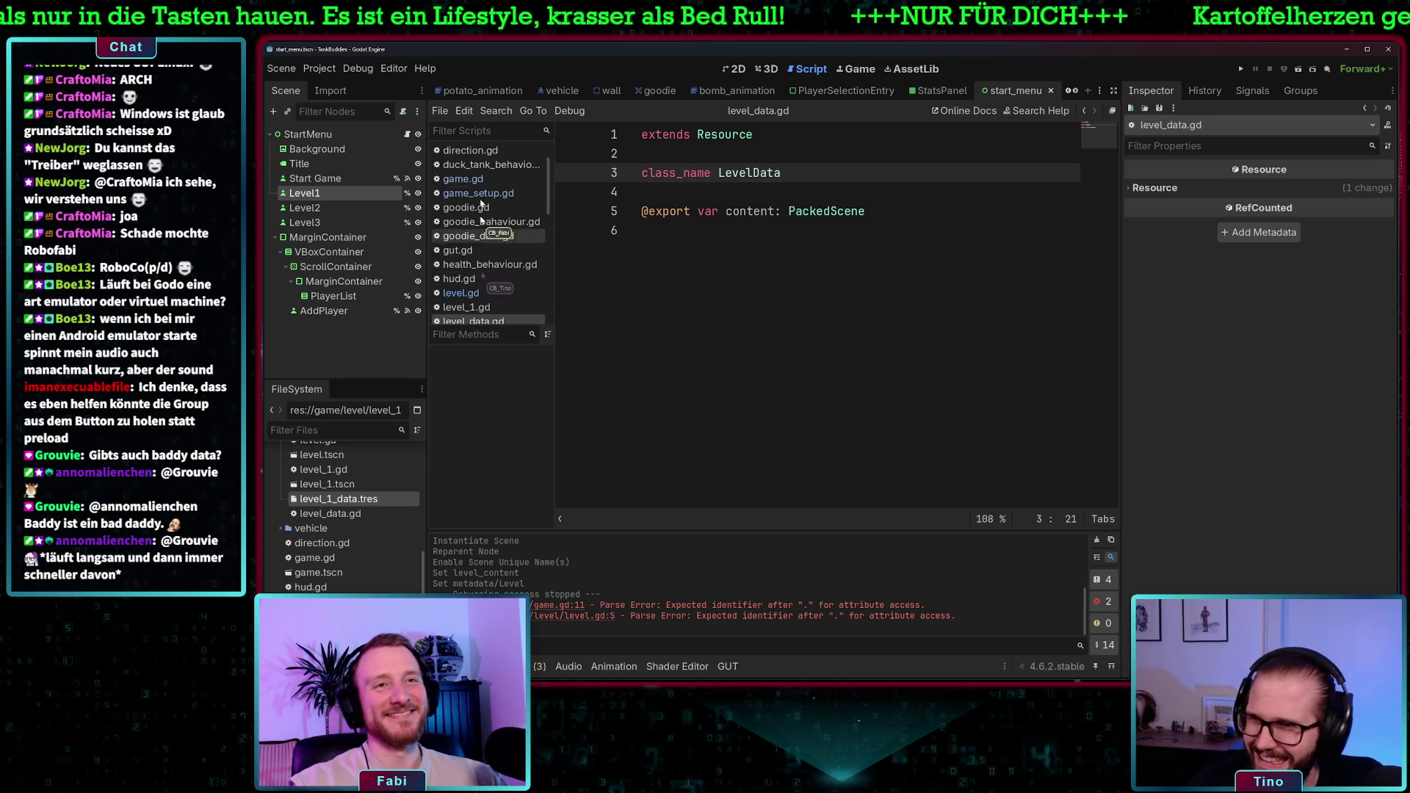
click(462, 179)
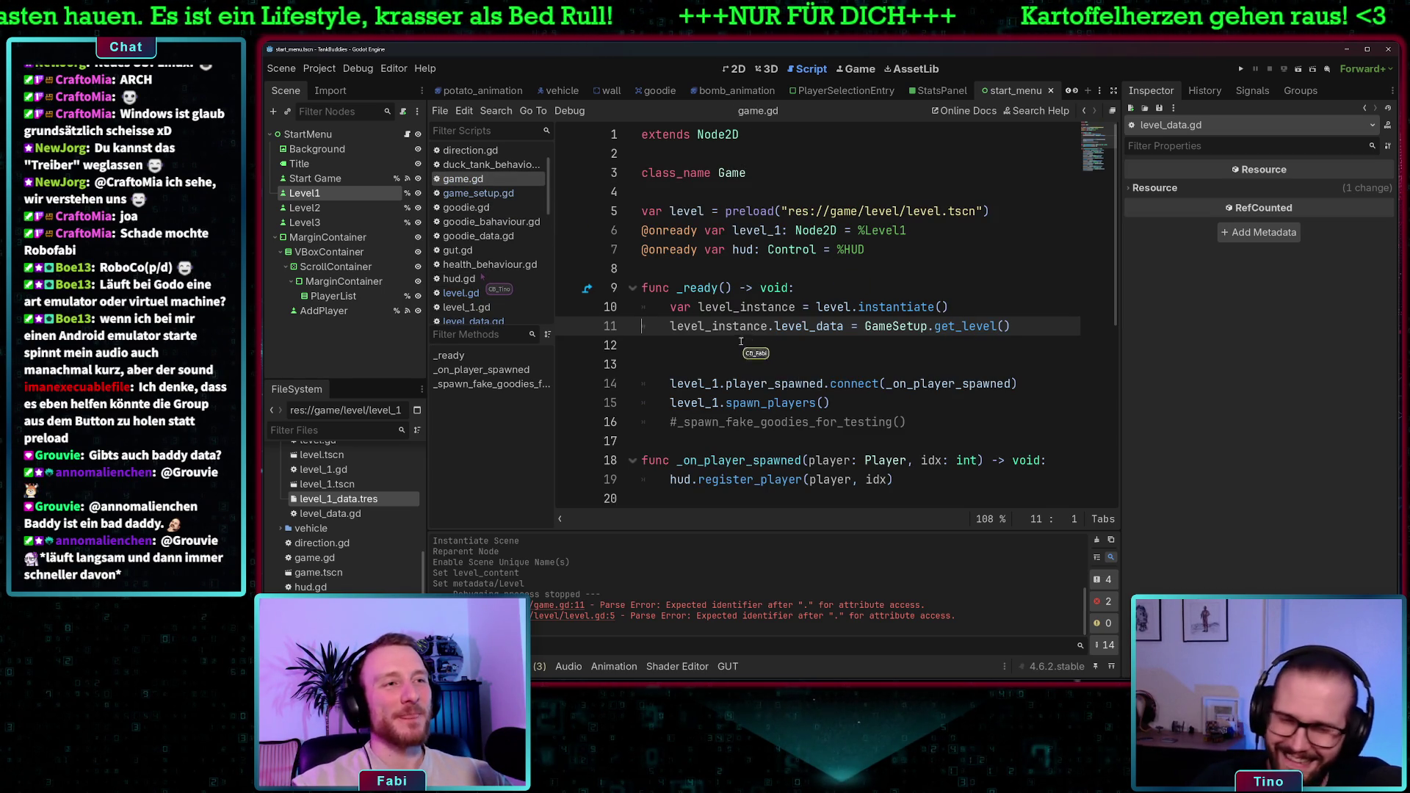
drag(713, 307, 726, 307)
drag(835, 307, 954, 307)
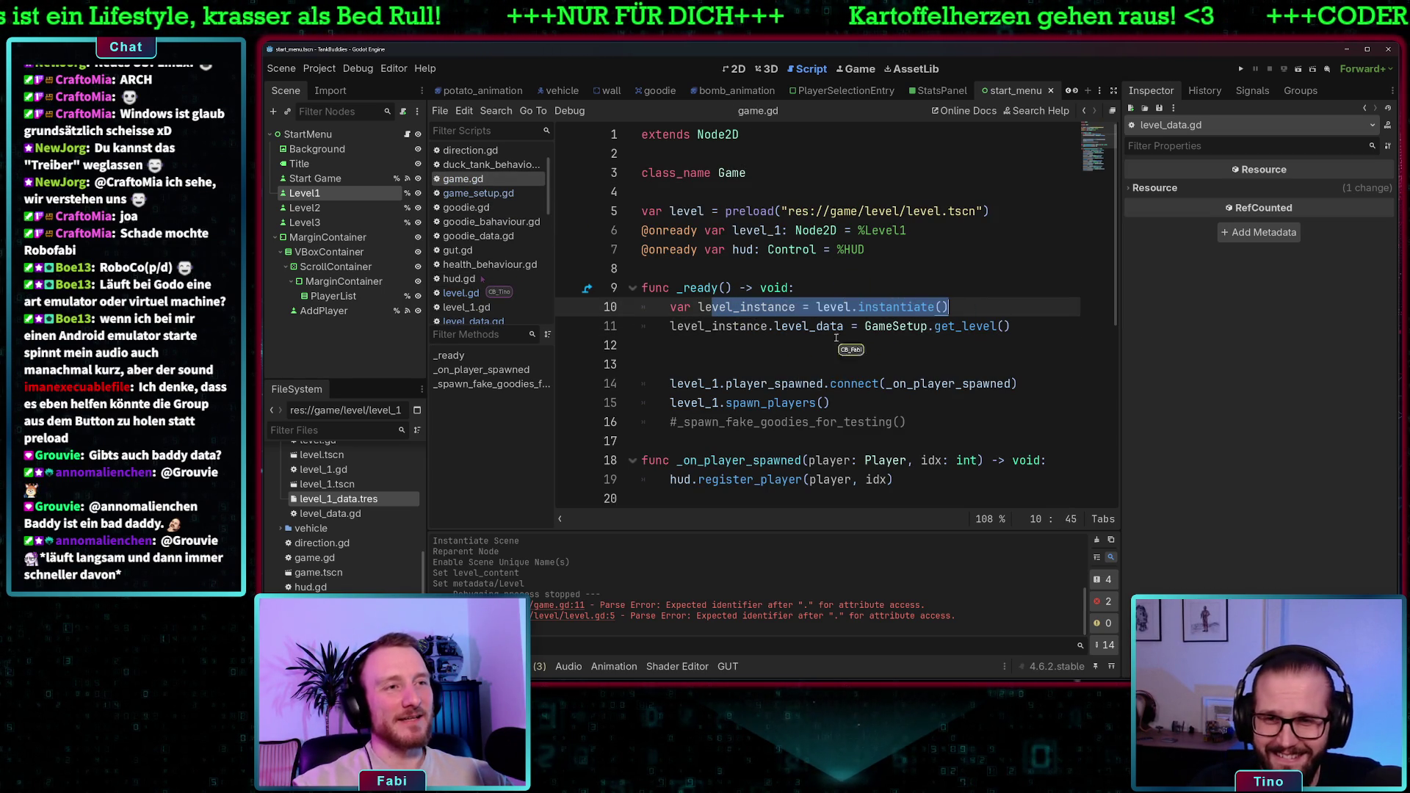
drag(718, 326, 1046, 328)
click(1047, 328)
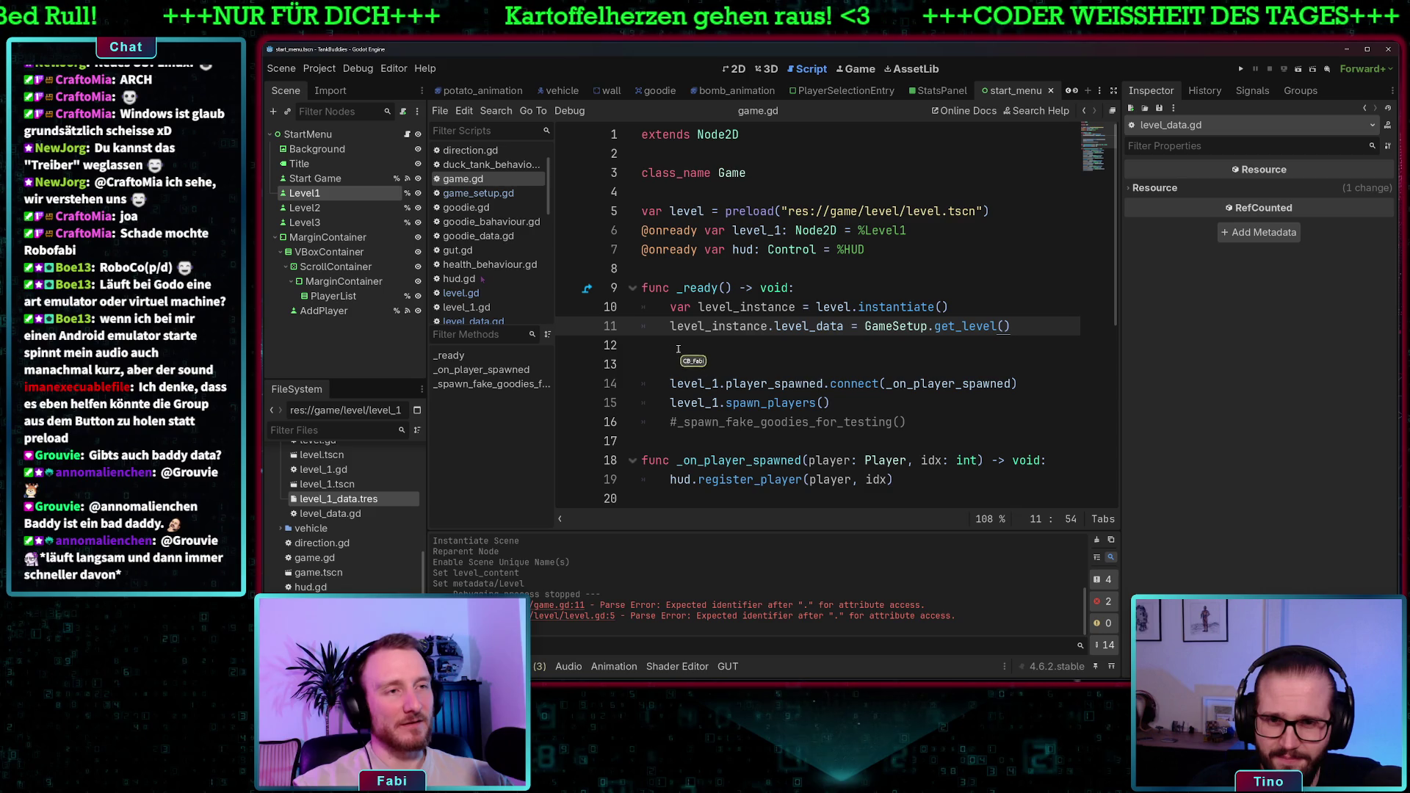
click(719, 348)
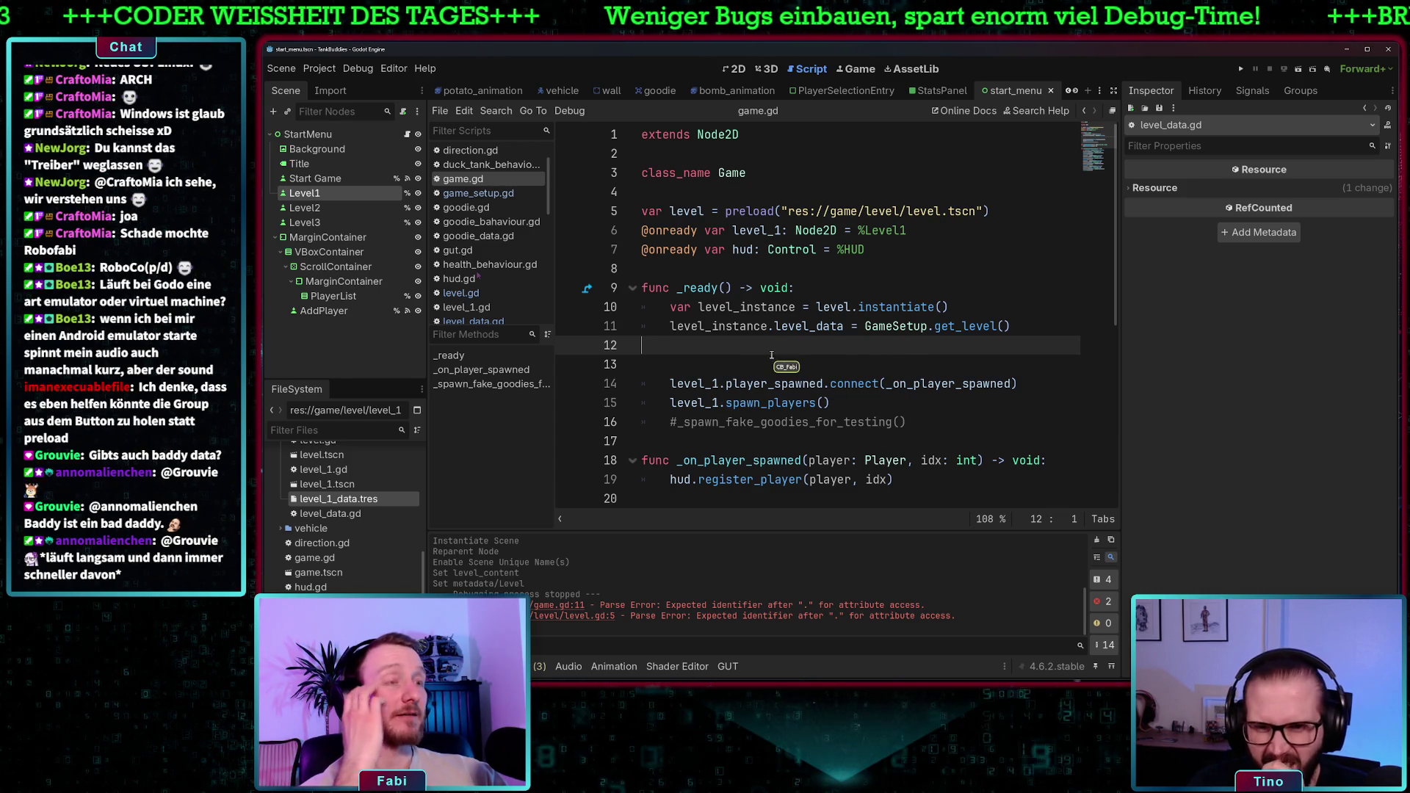
click(809, 327)
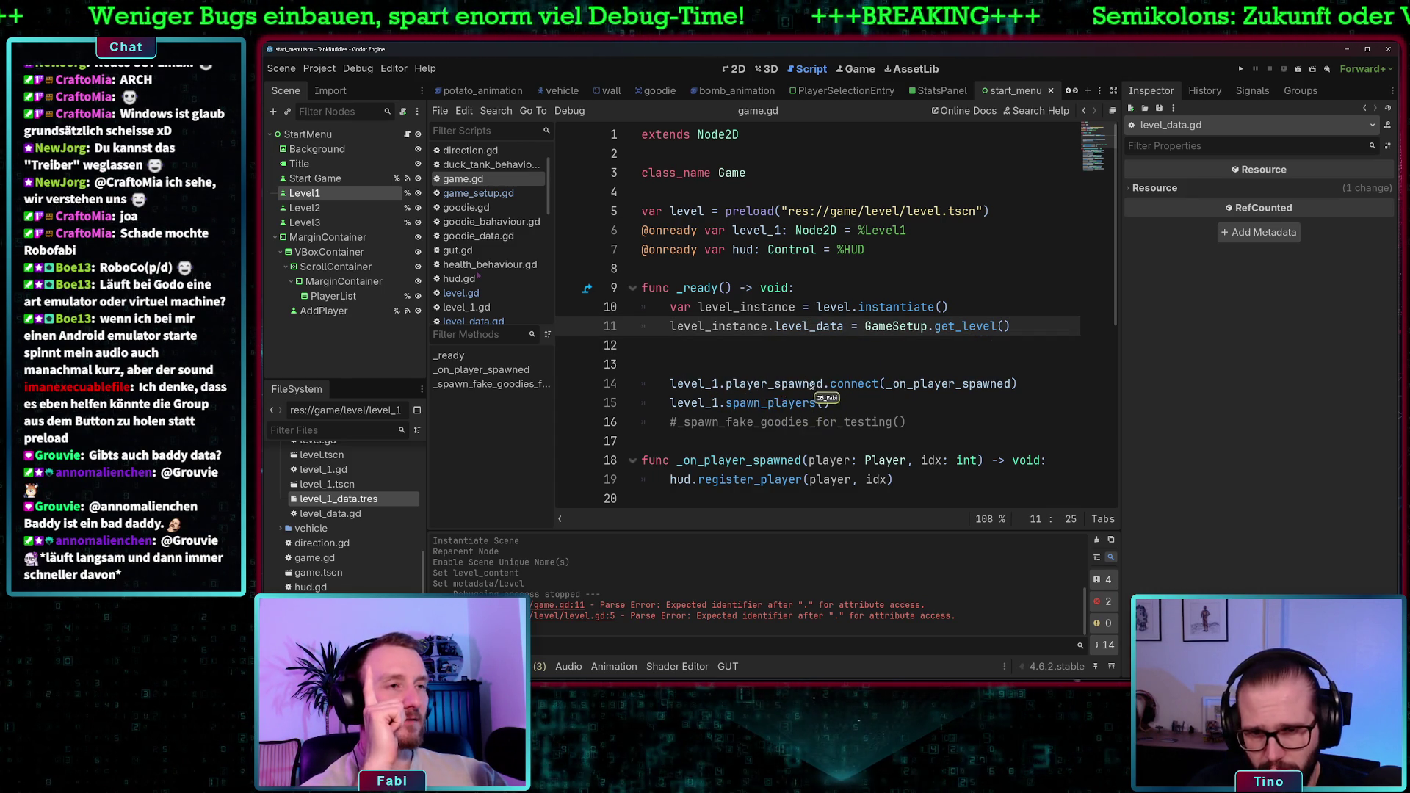
drag(738, 384, 1013, 384)
drag(670, 402, 819, 403)
click(844, 403)
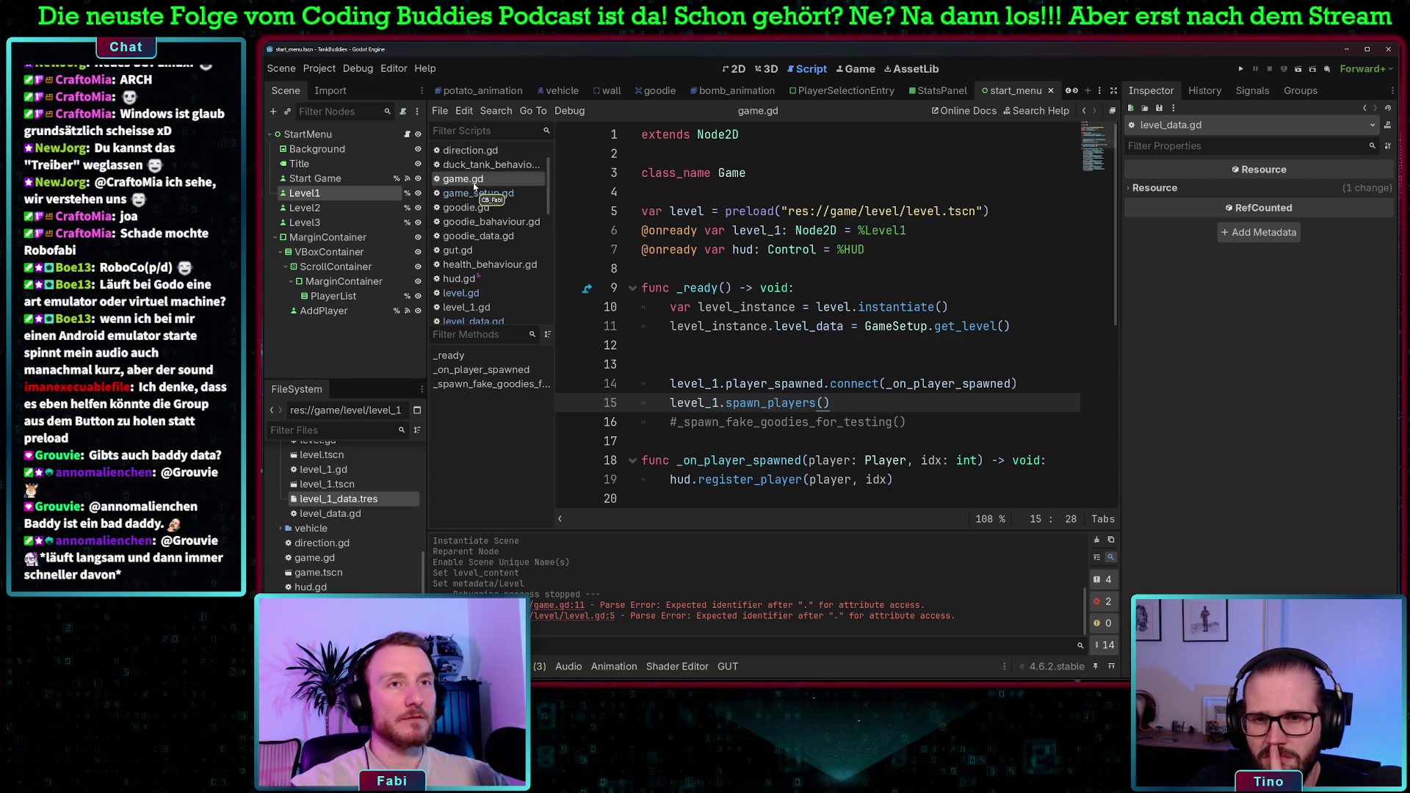
In level.gd, add an unindented line after set_content's body to begin a new top-level function.
click(461, 293)
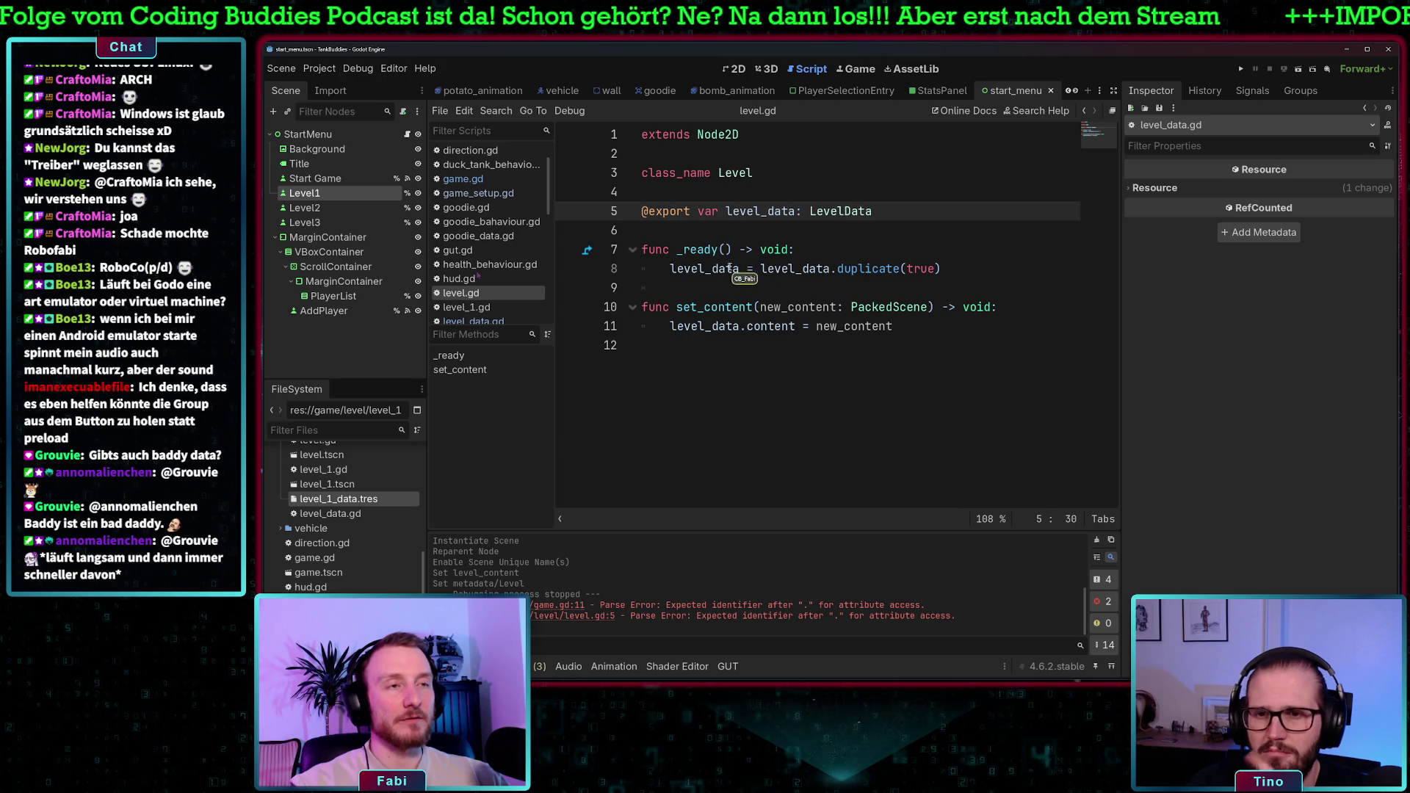
click(710, 251)
click(652, 271)
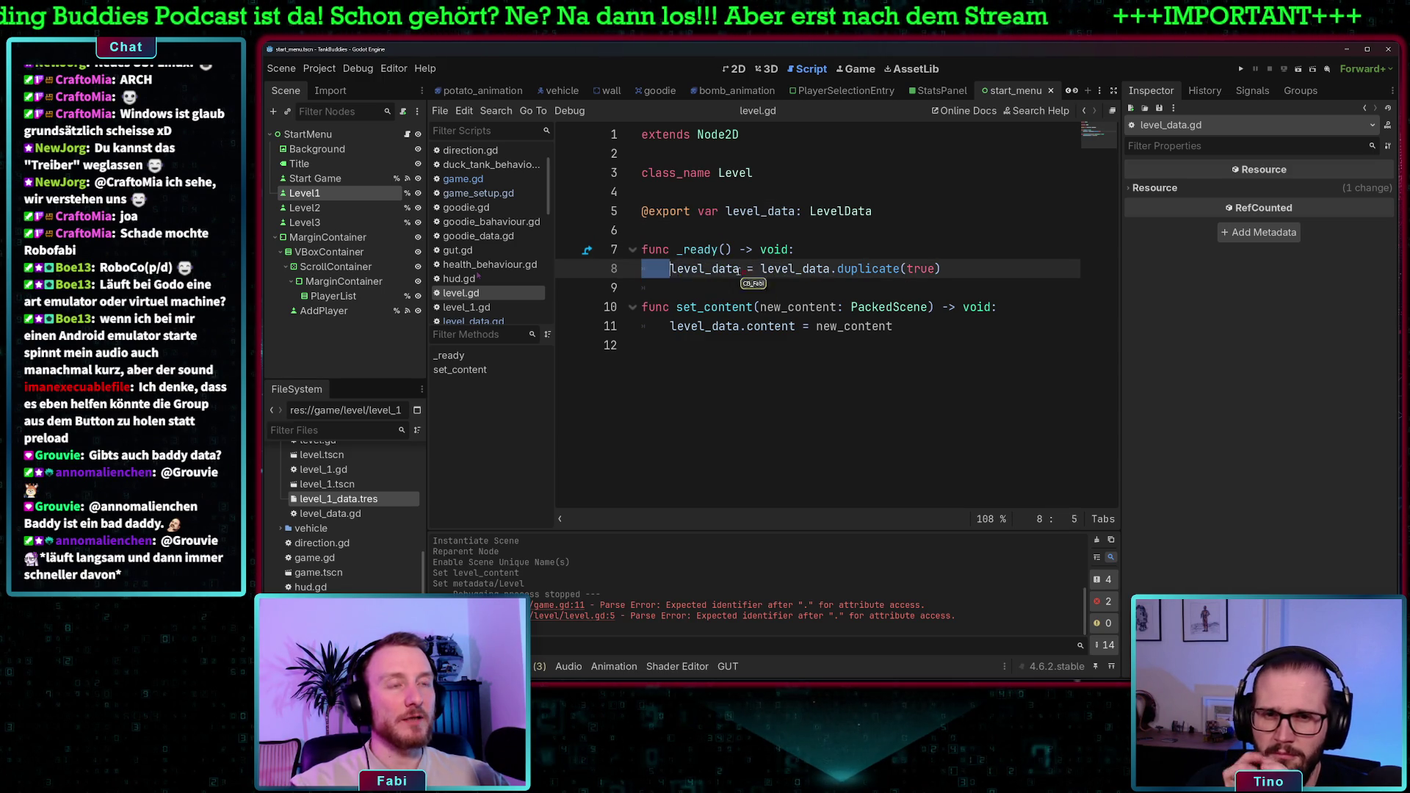
drag(642, 269, 976, 280)
click(719, 318)
triple_click(701, 325)
click(929, 330)
key(Return)
key(Return)
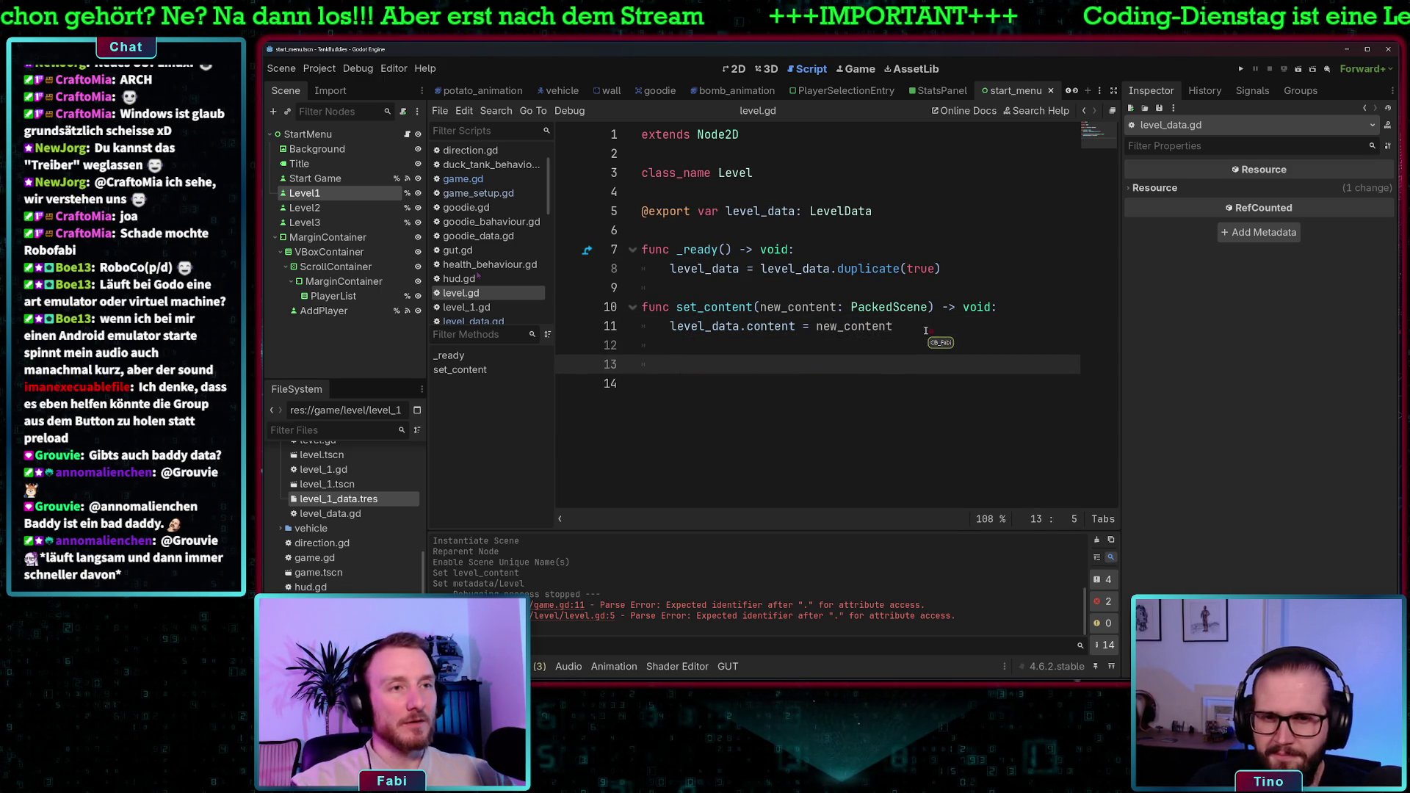
key(BackSpace)
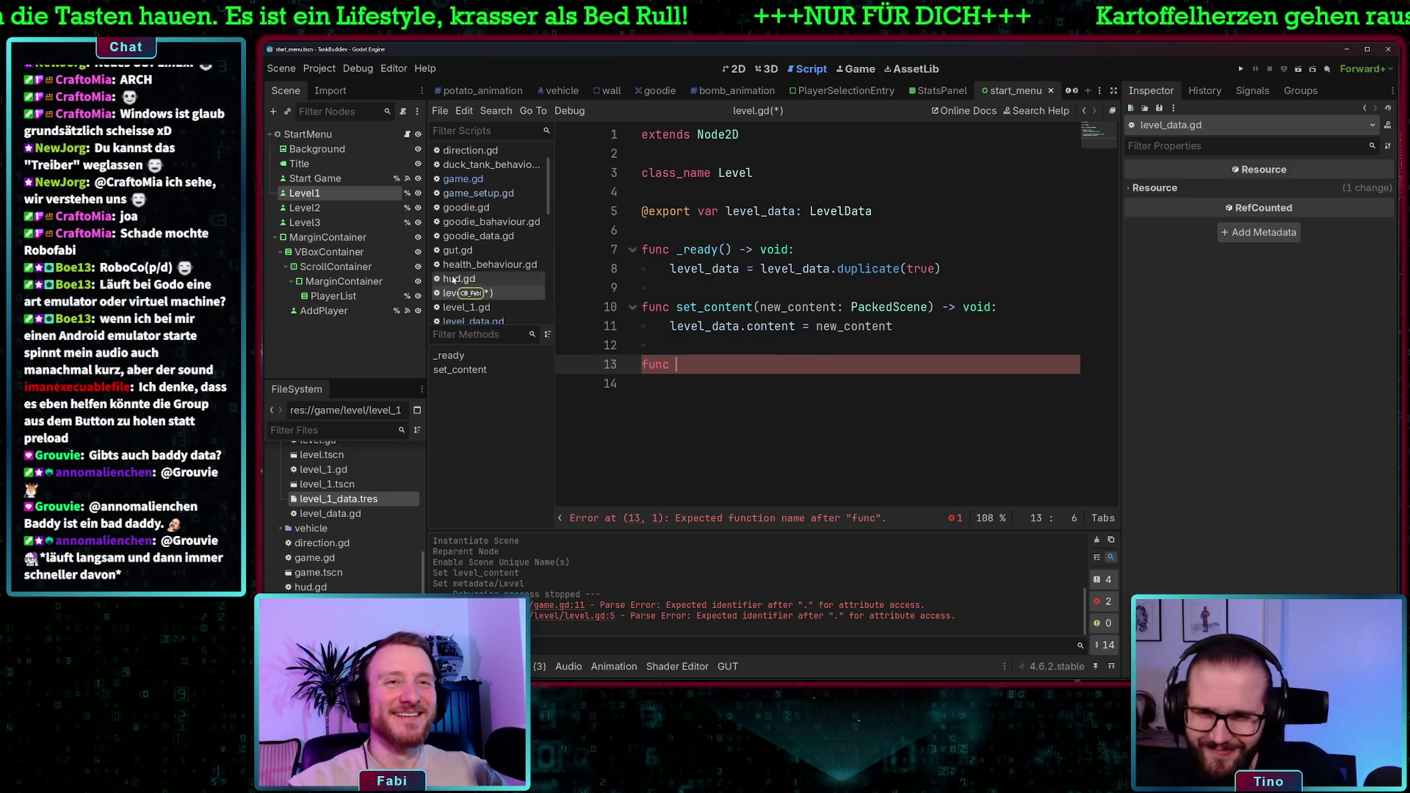
scroll(480, 297, down, 1)
scroll(487, 274, up, 1)
scroll(487, 272, down, 4)
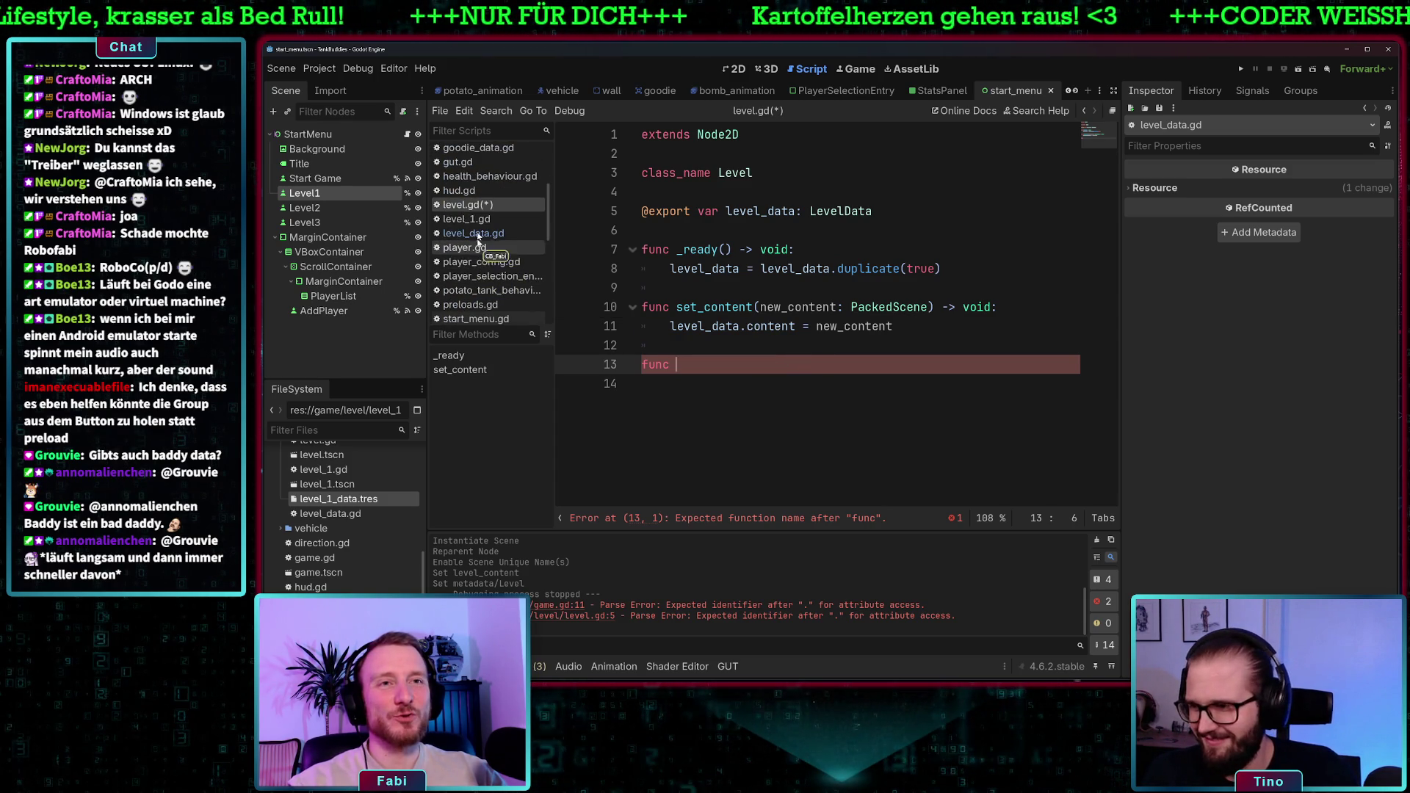
click(477, 219)
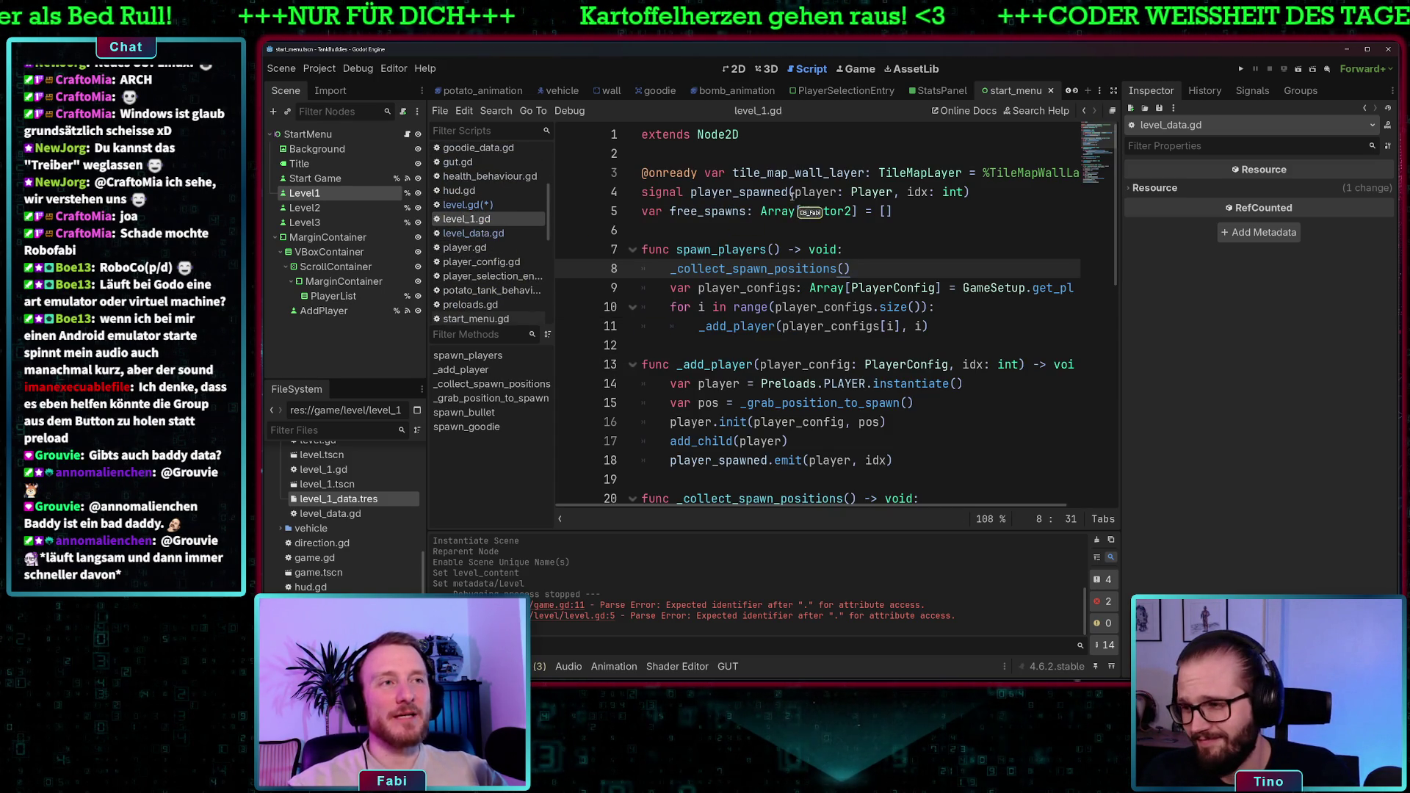
double_click(733, 250)
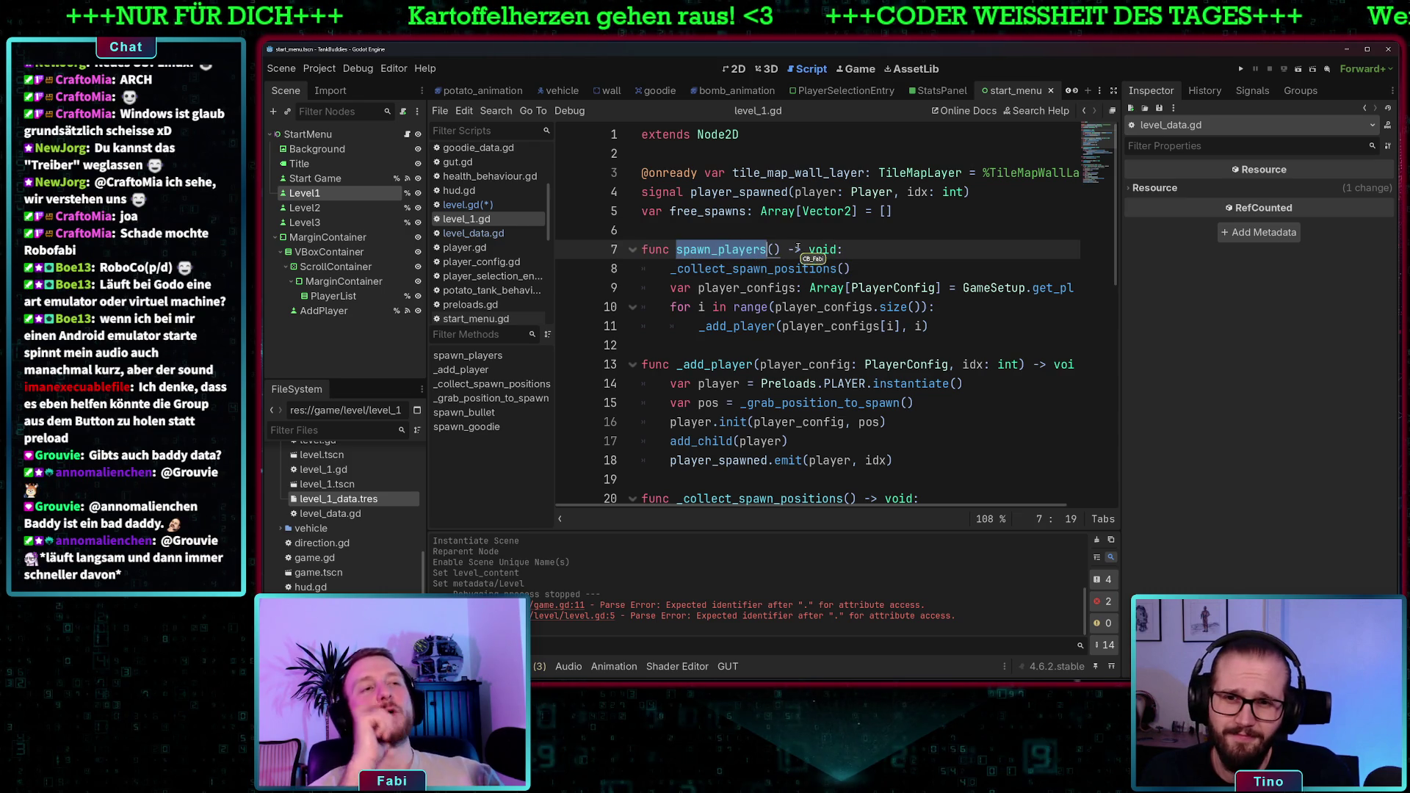
drag(703, 268, 887, 267)
mouse_move(938, 315)
mouse_down()
mouse_move(874, 307)
mouse_move(775, 247)
mouse_up()
click(772, 242)
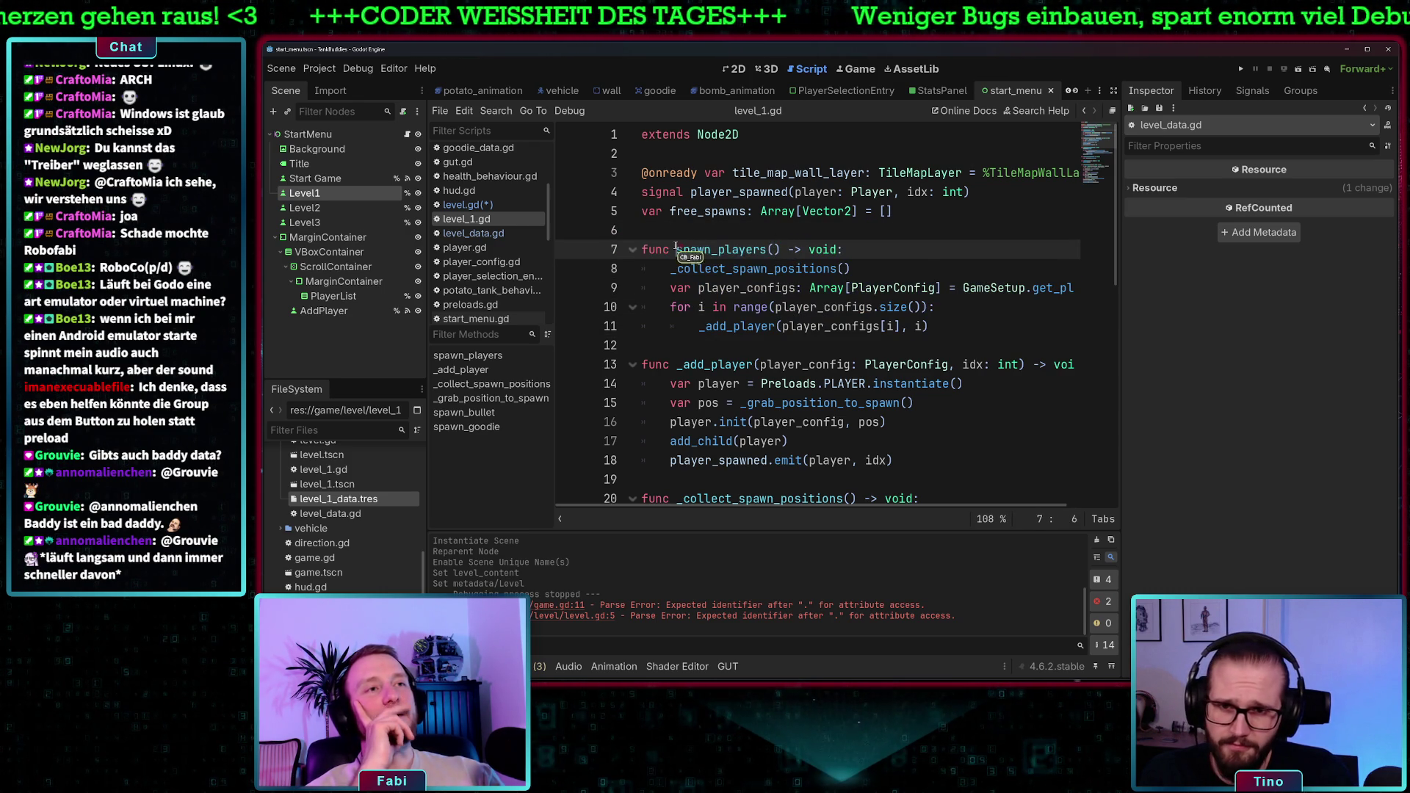
drag(676, 250, 899, 257)
scroll(924, 309, down, 2)
drag(918, 346, 638, 250)
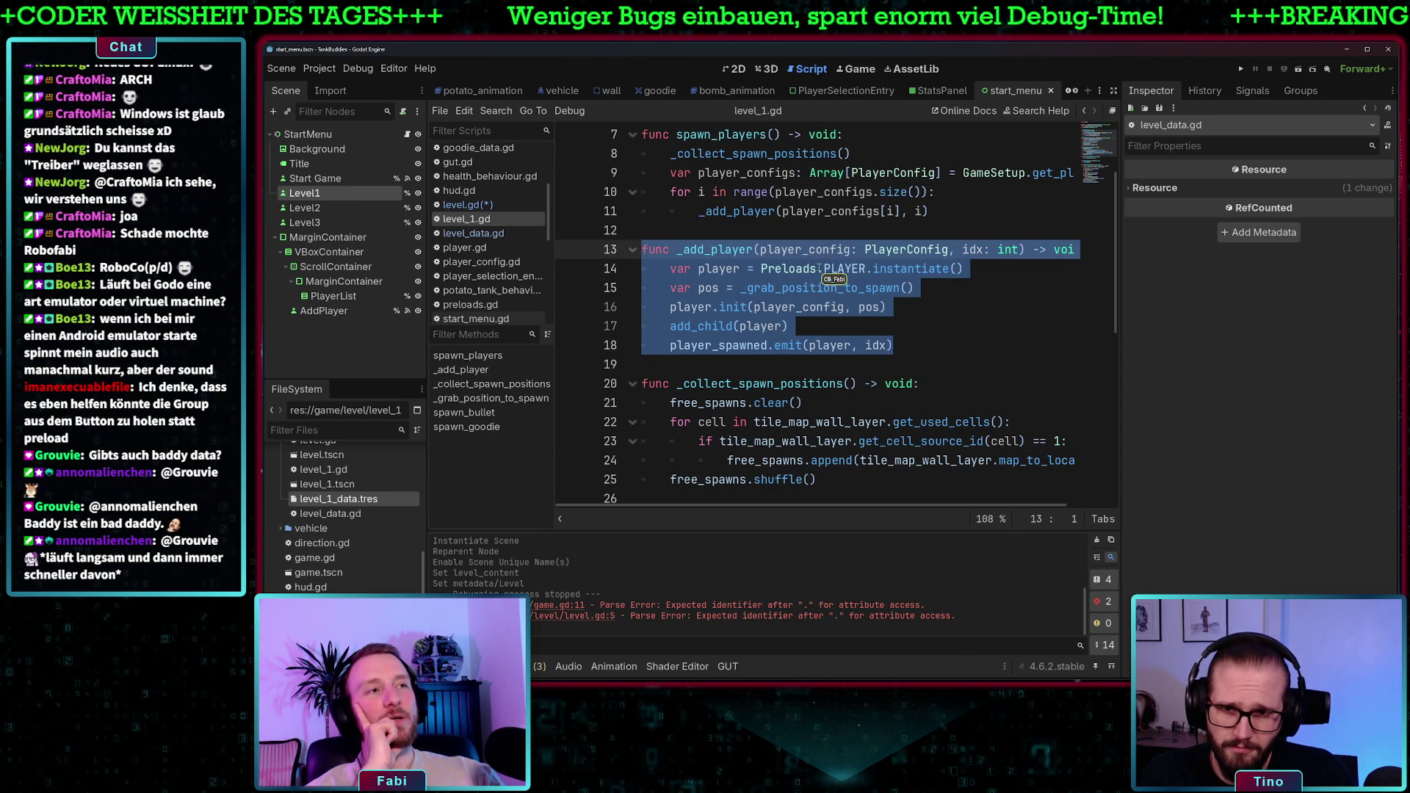
click(952, 285)
scroll(939, 288, down, 3)
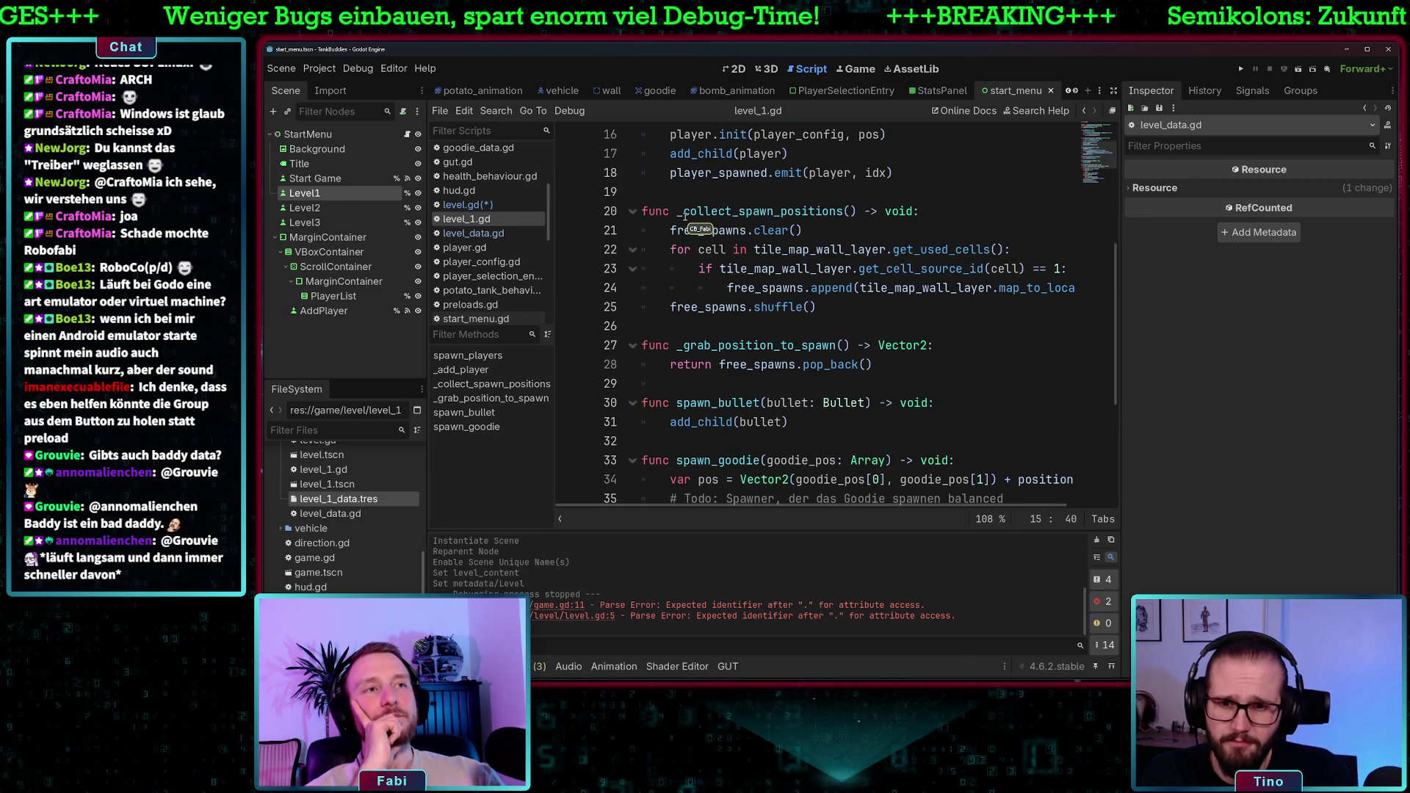
drag(683, 211, 803, 212)
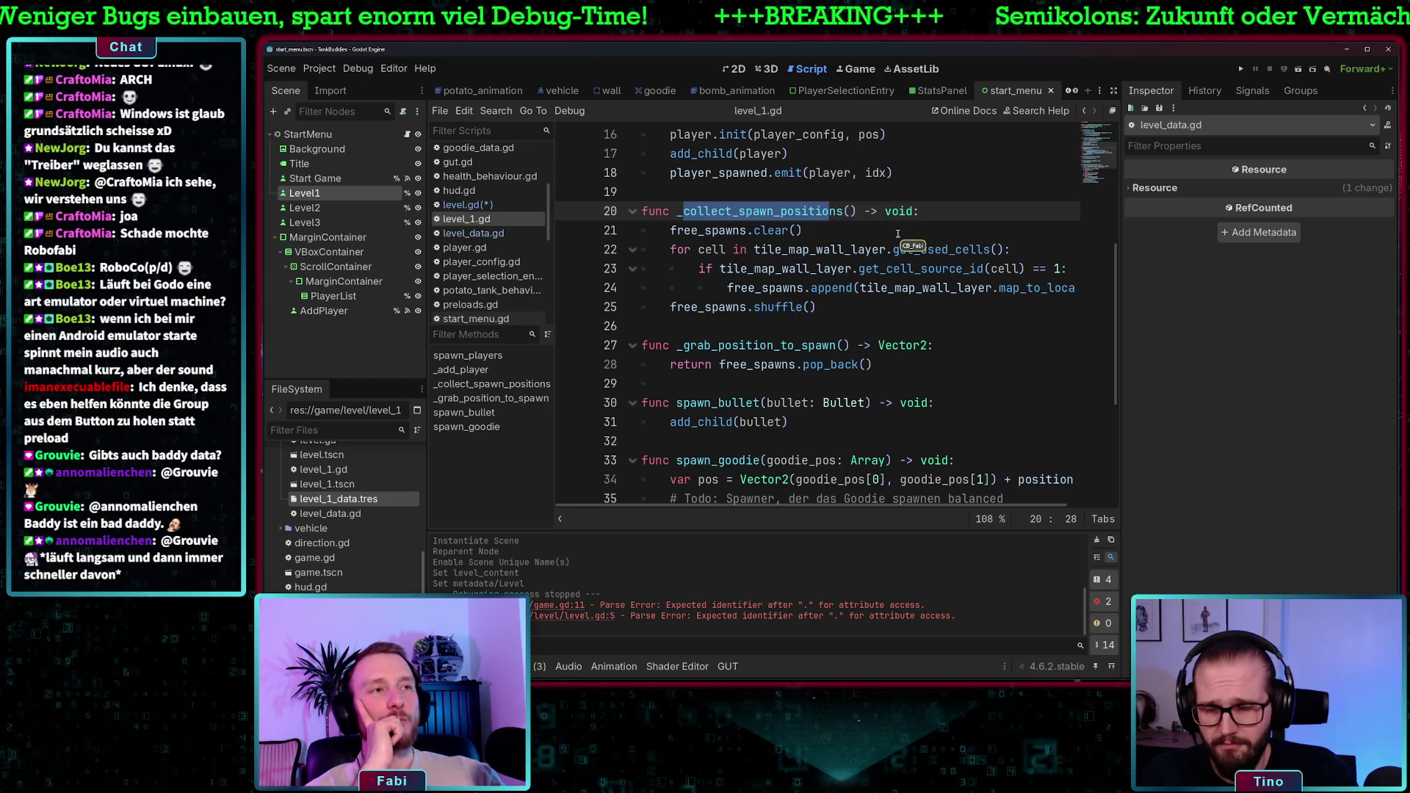
click(898, 234)
drag(760, 249, 1000, 251)
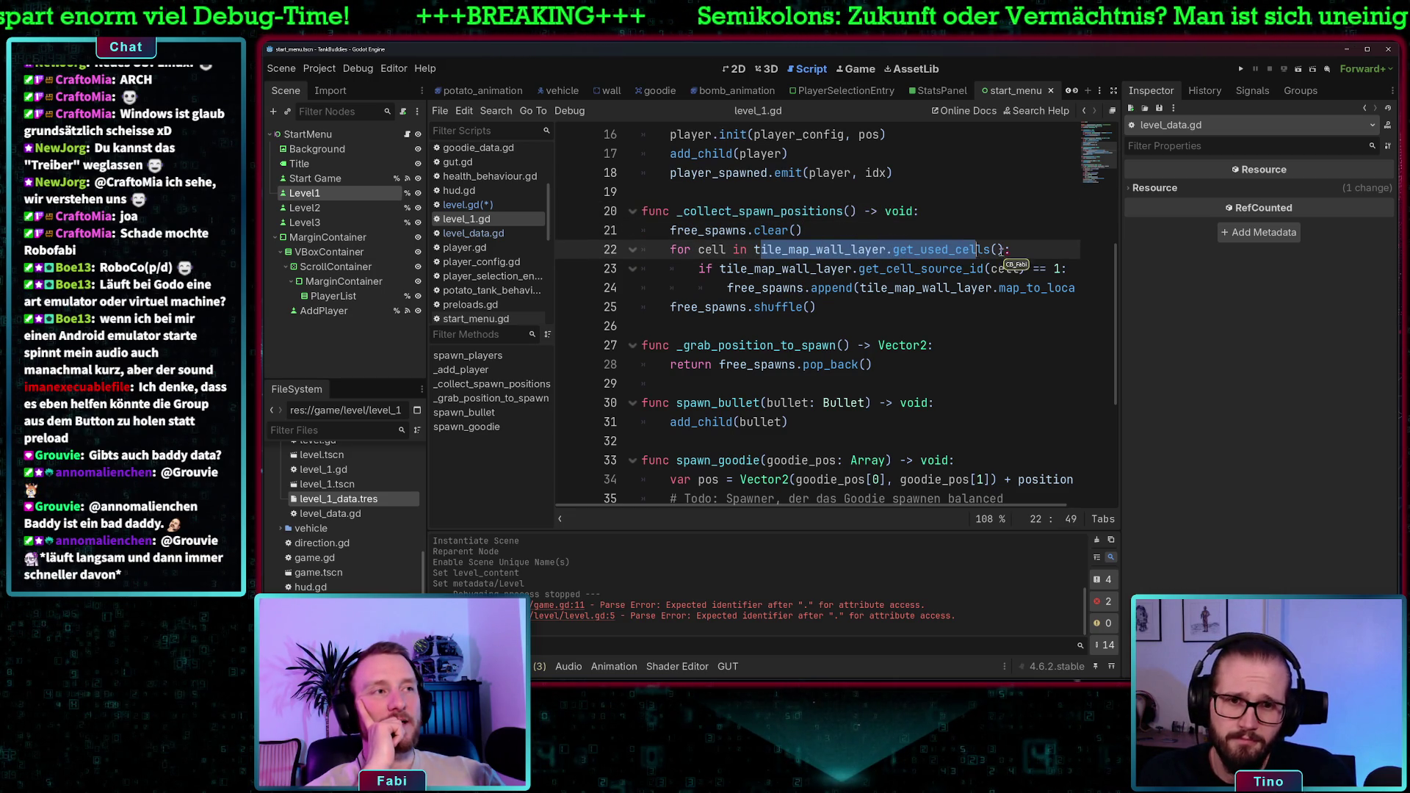
click(937, 269)
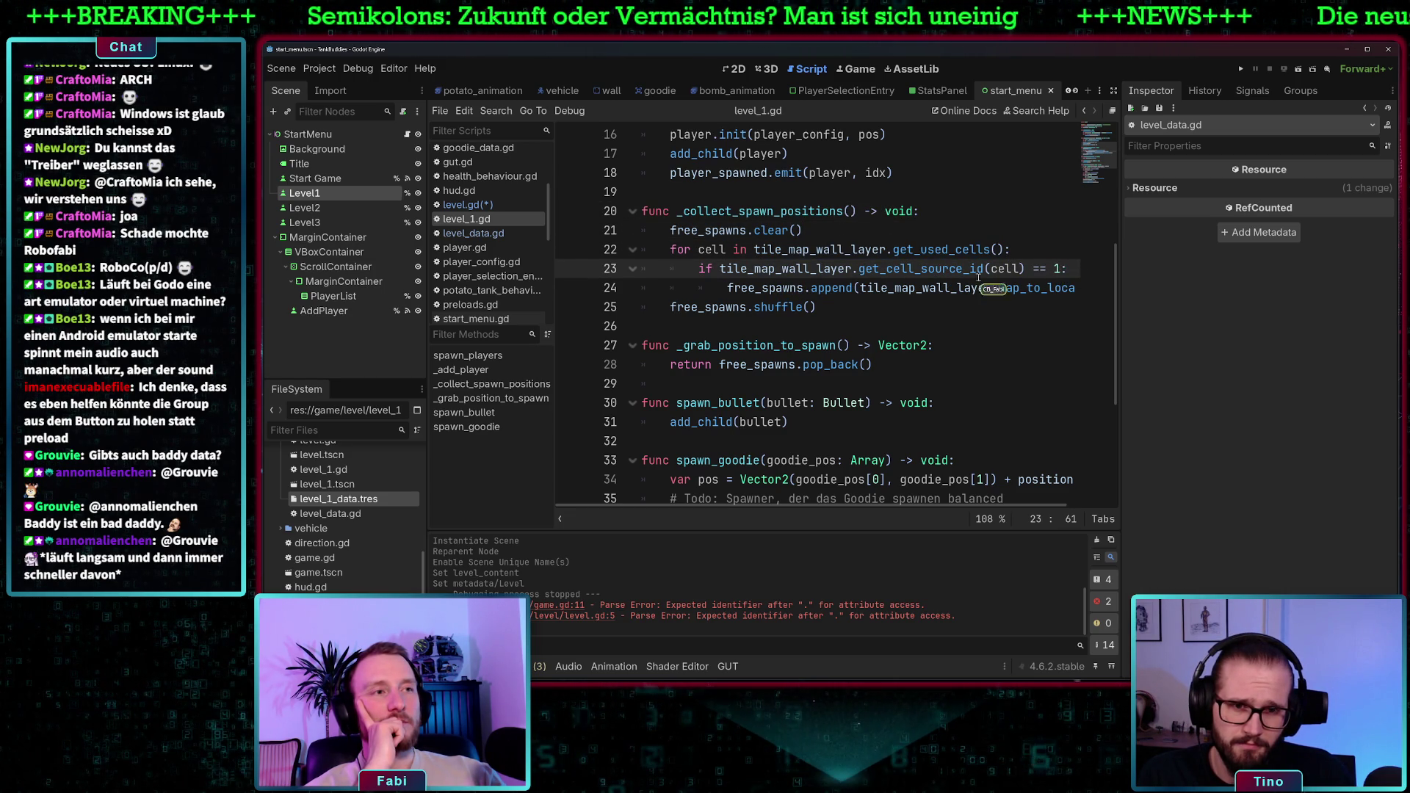
scroll(918, 283, down, 3)
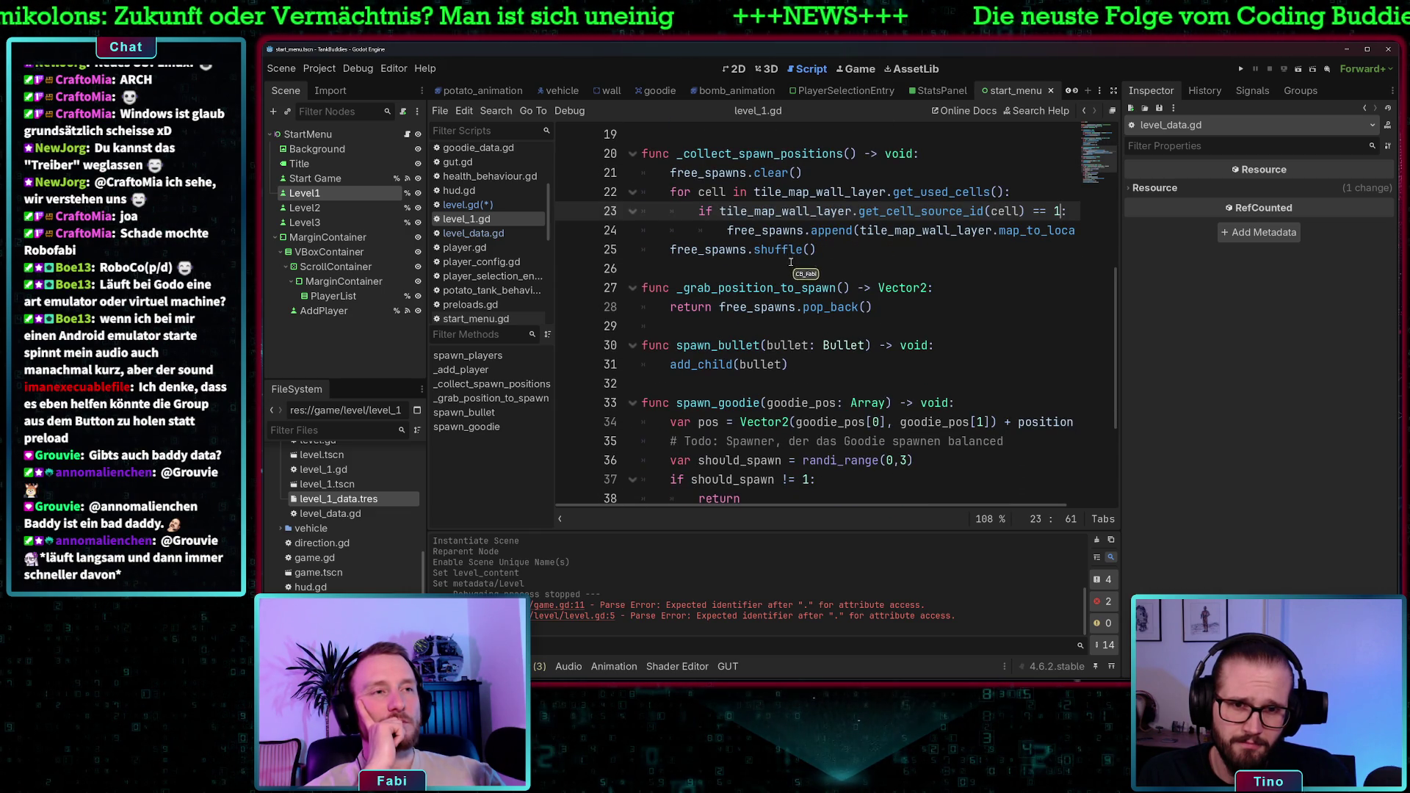
click(1055, 212)
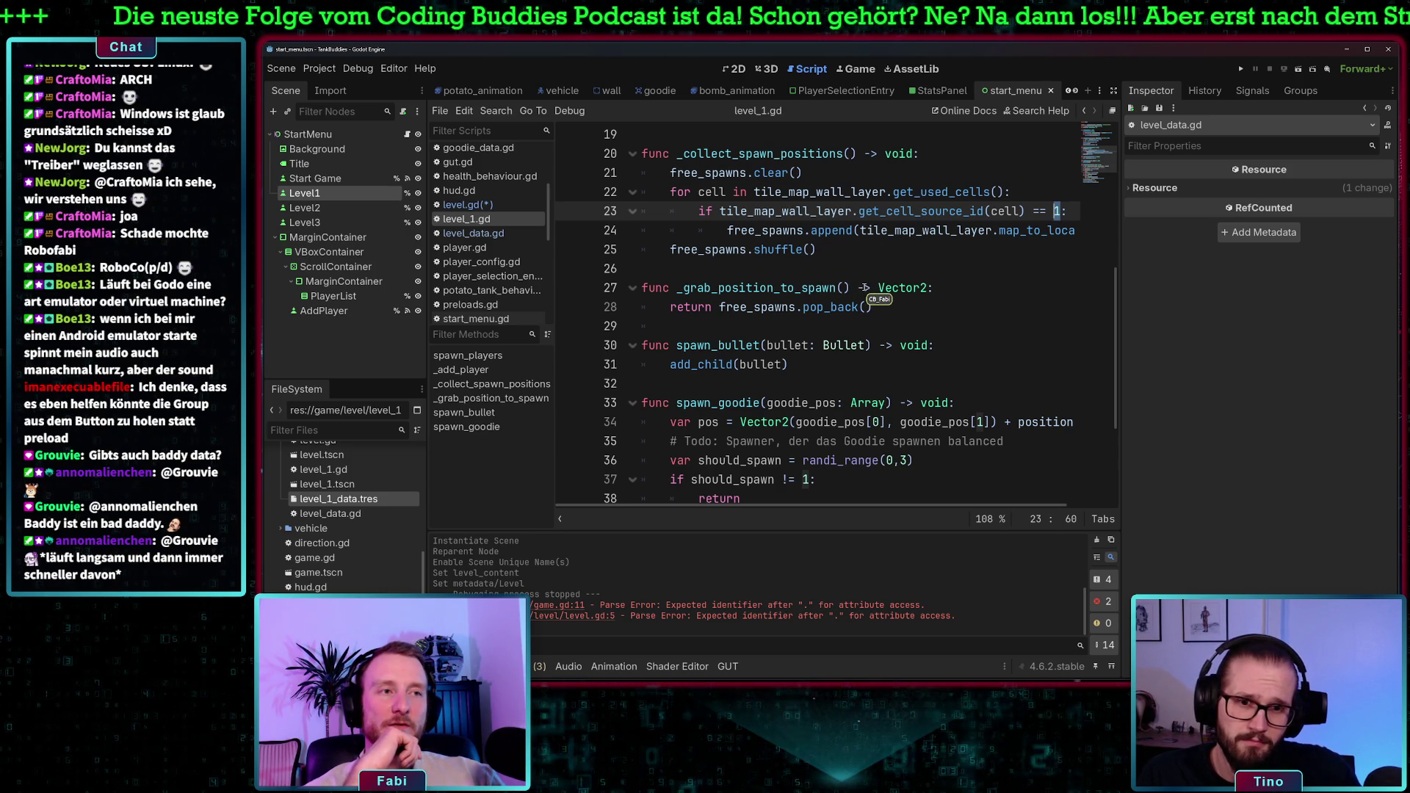
mouse_move(819, 309)
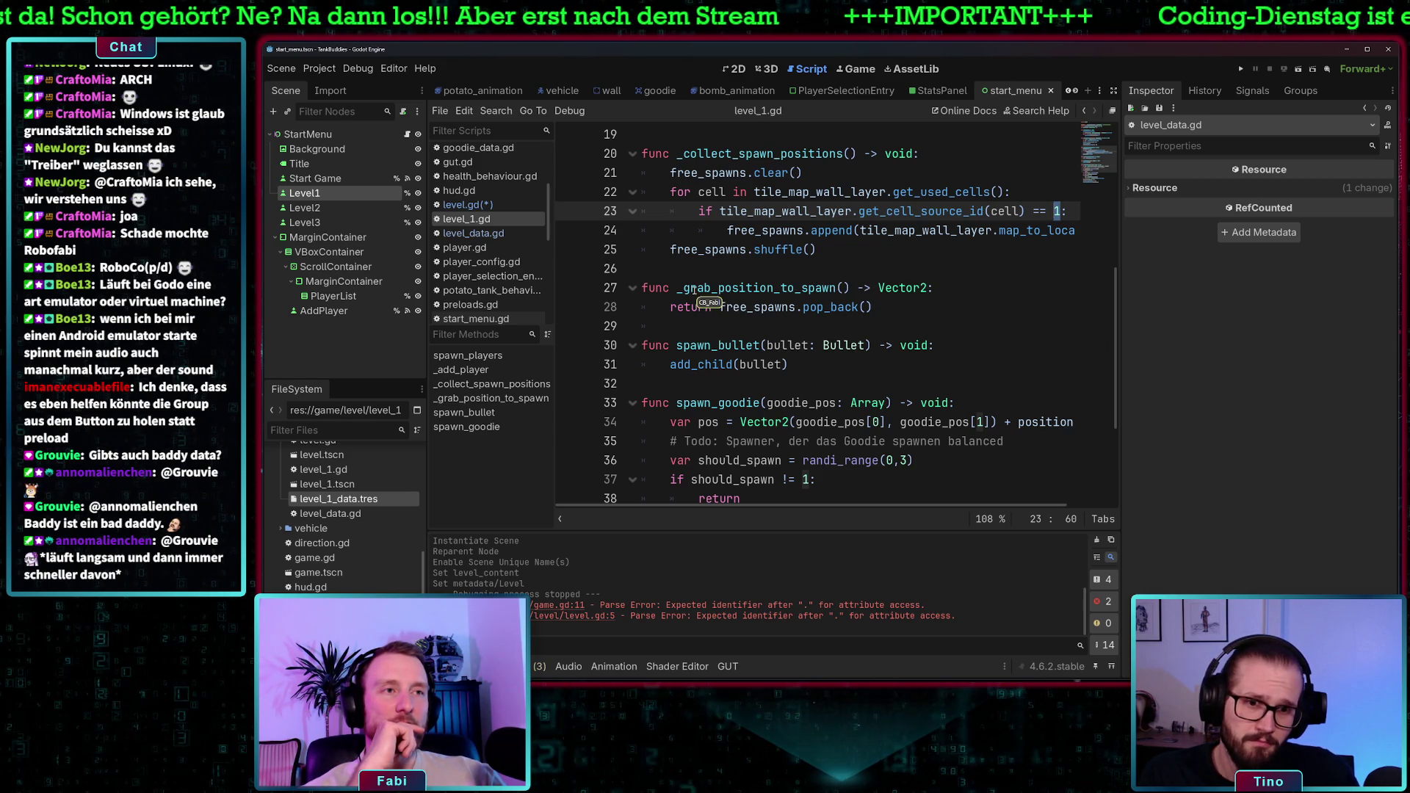
double_click(721, 294)
click(888, 305)
drag(887, 305, 690, 307)
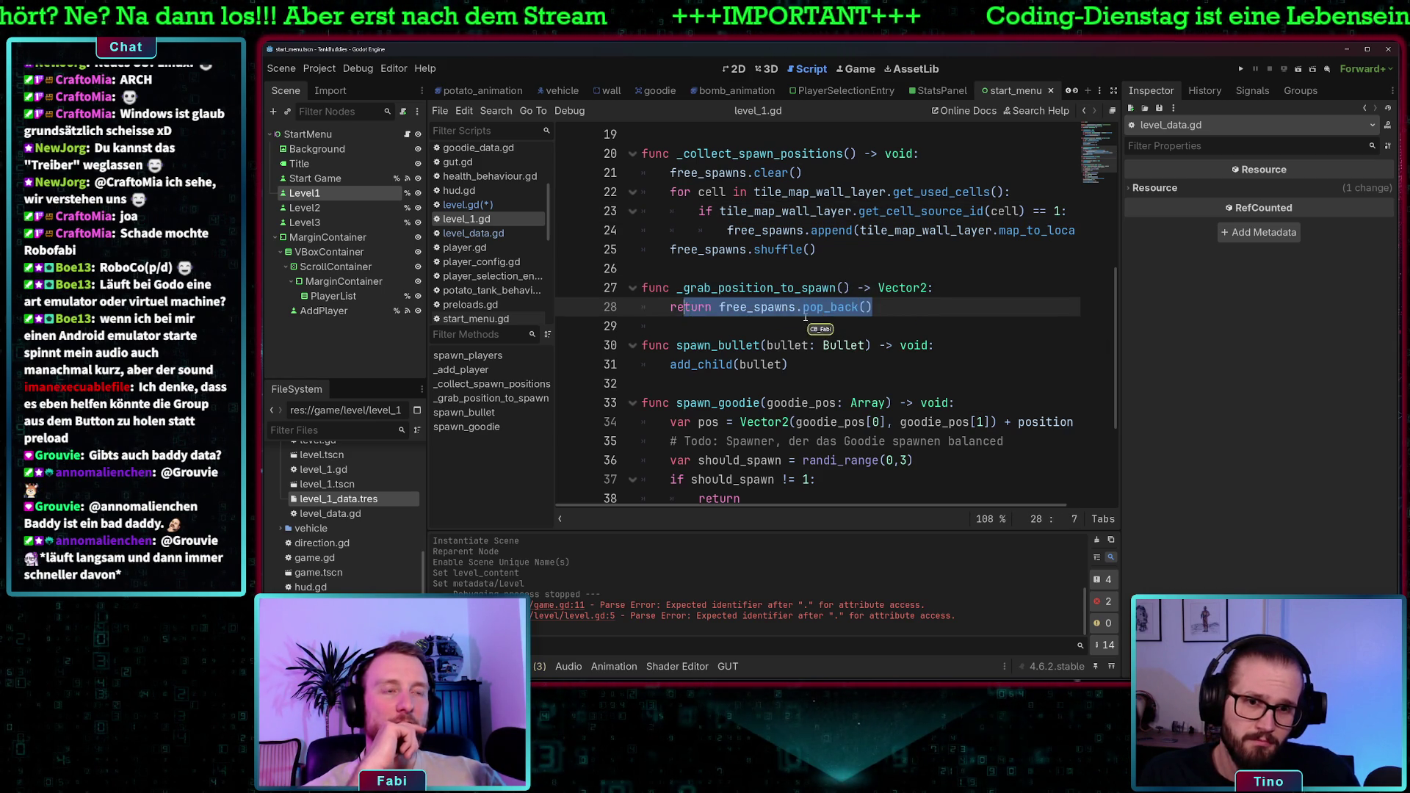
scroll(779, 308, down, 2)
drag(798, 251, 701, 232)
scroll(798, 250, down, 1)
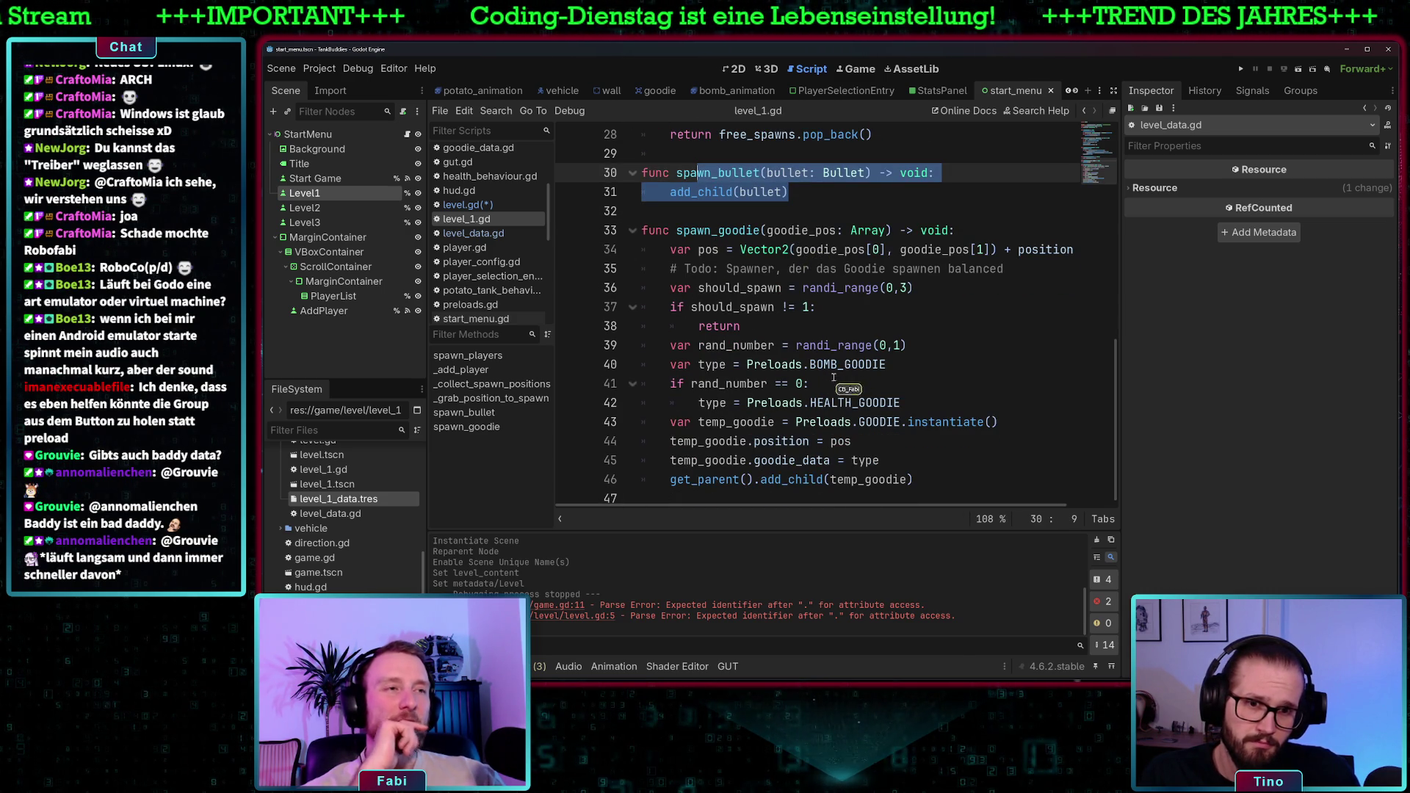
scroll(833, 372, up, 4)
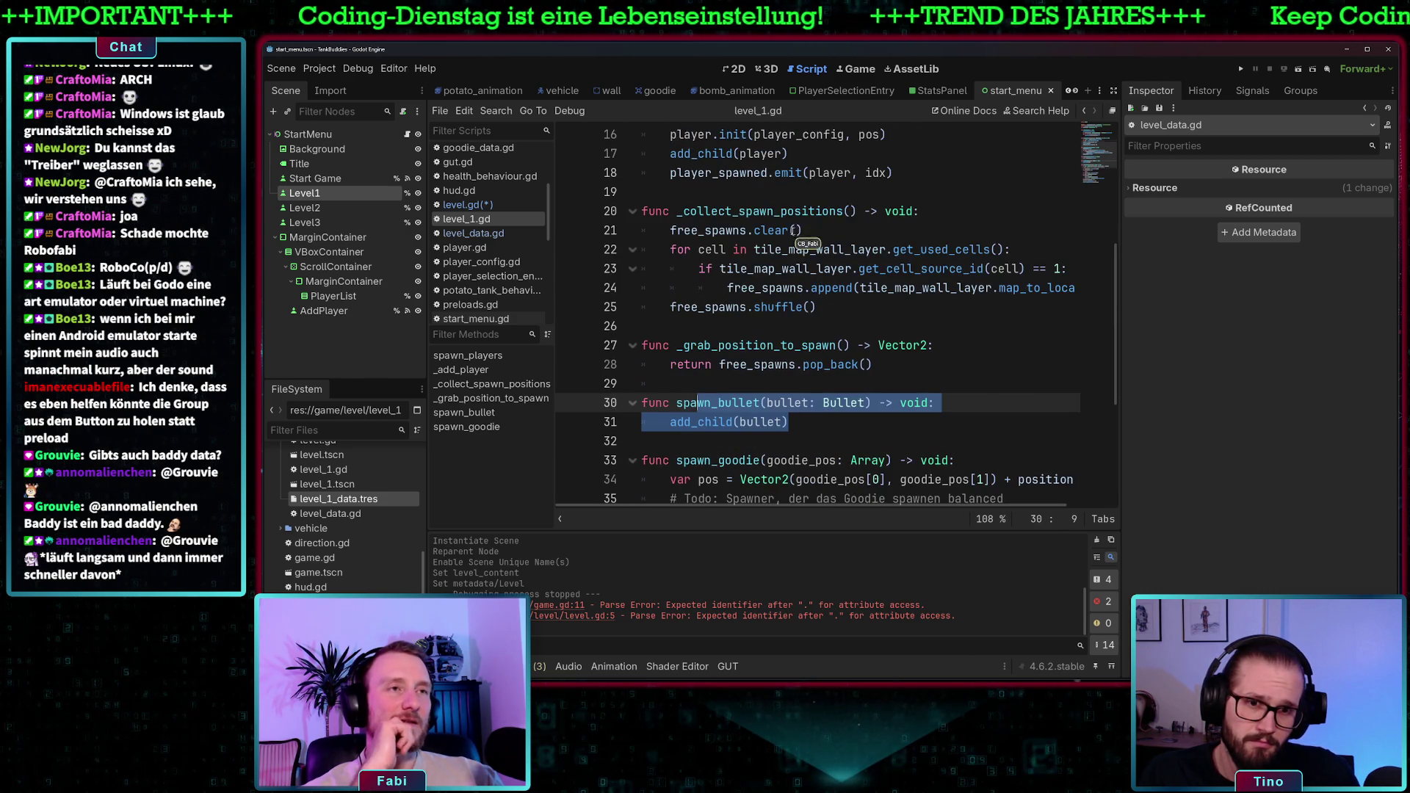
scroll(793, 230, up, 5)
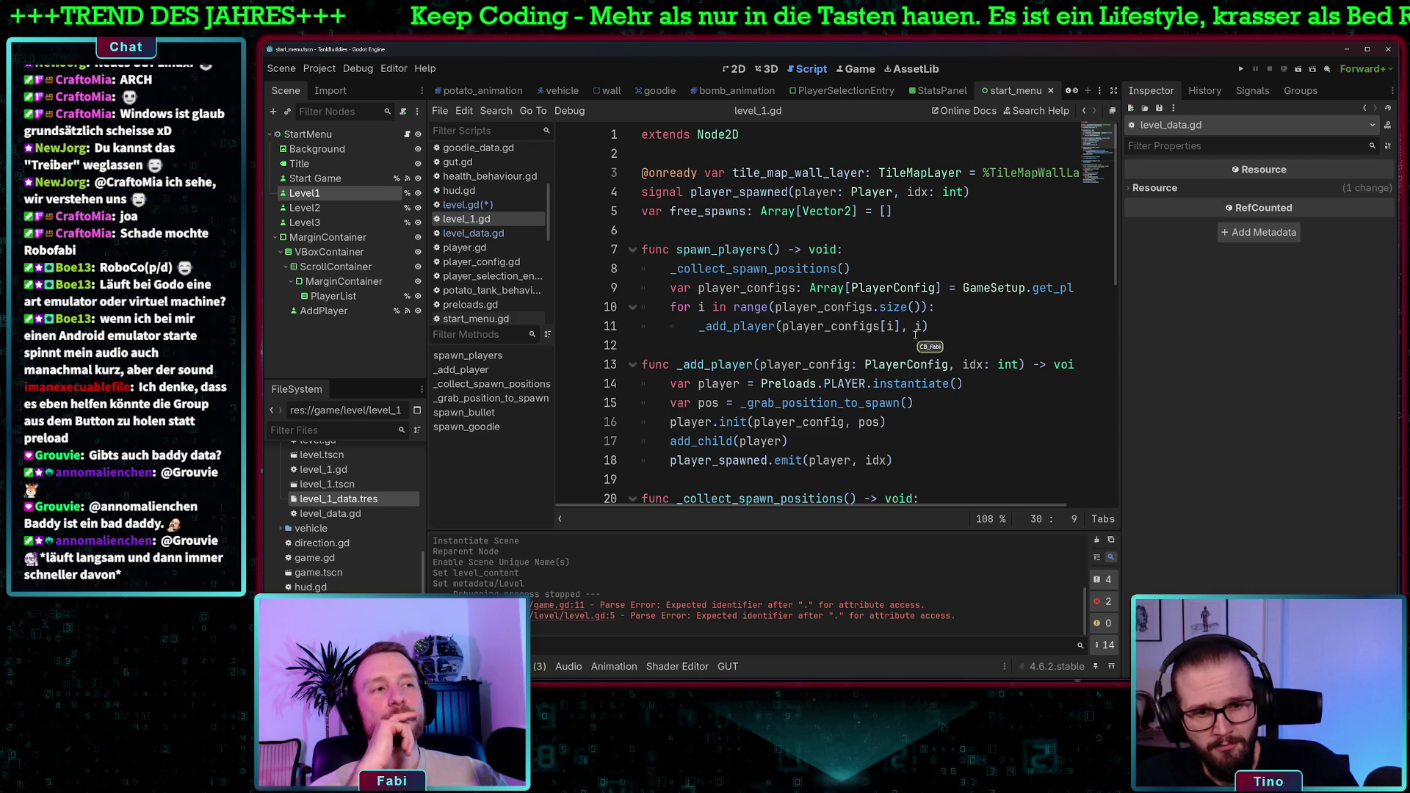
scroll(943, 376, down, 1)
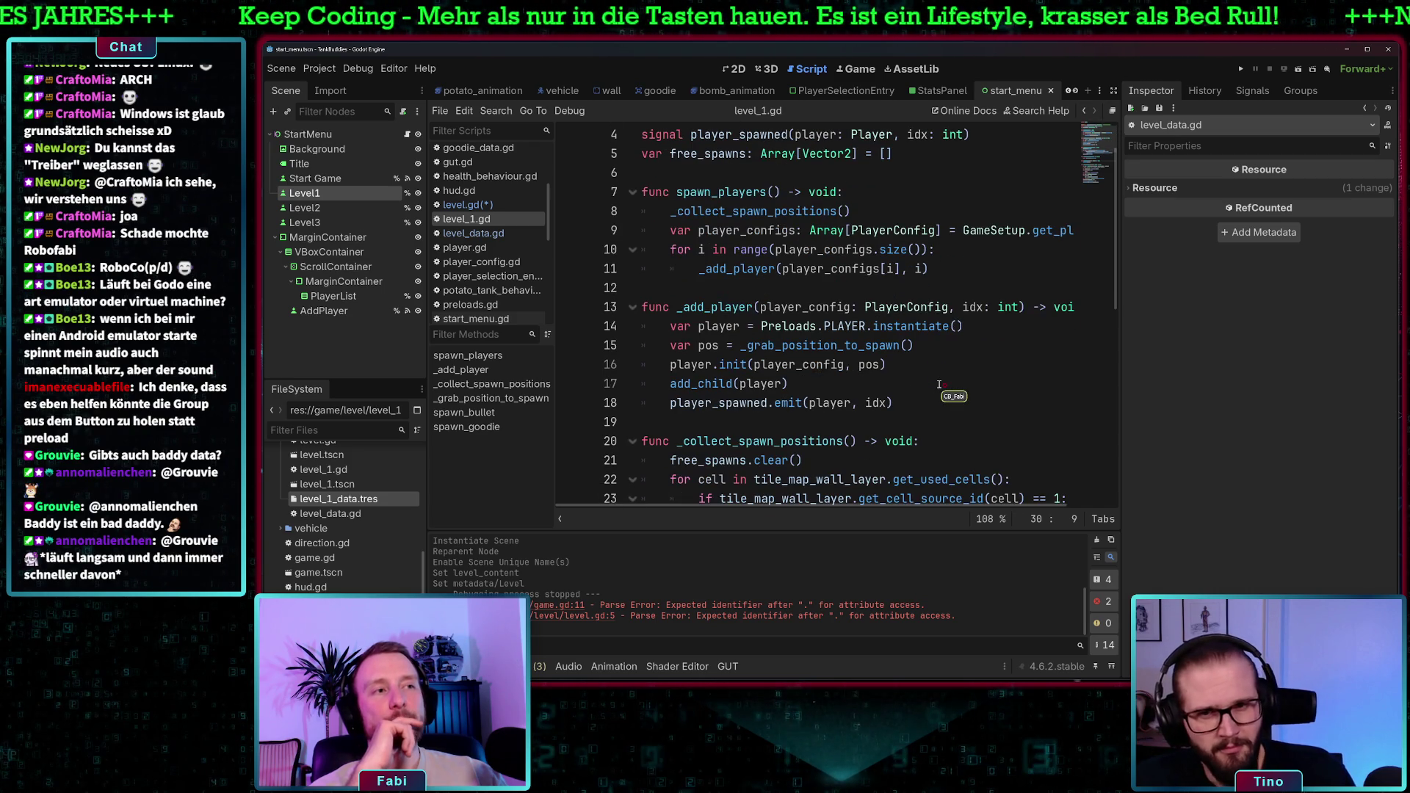
scroll(939, 384, down, 2)
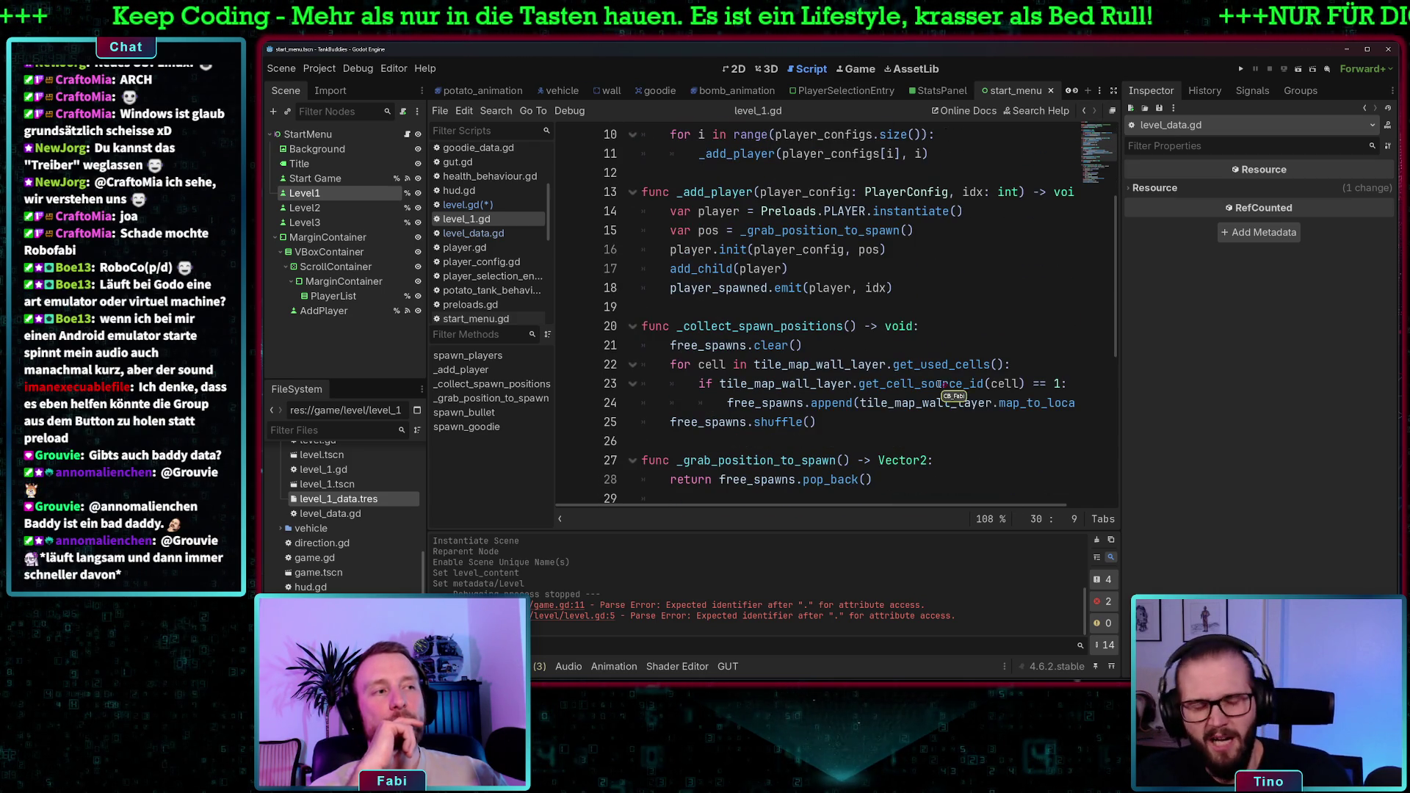
double_click(1057, 383)
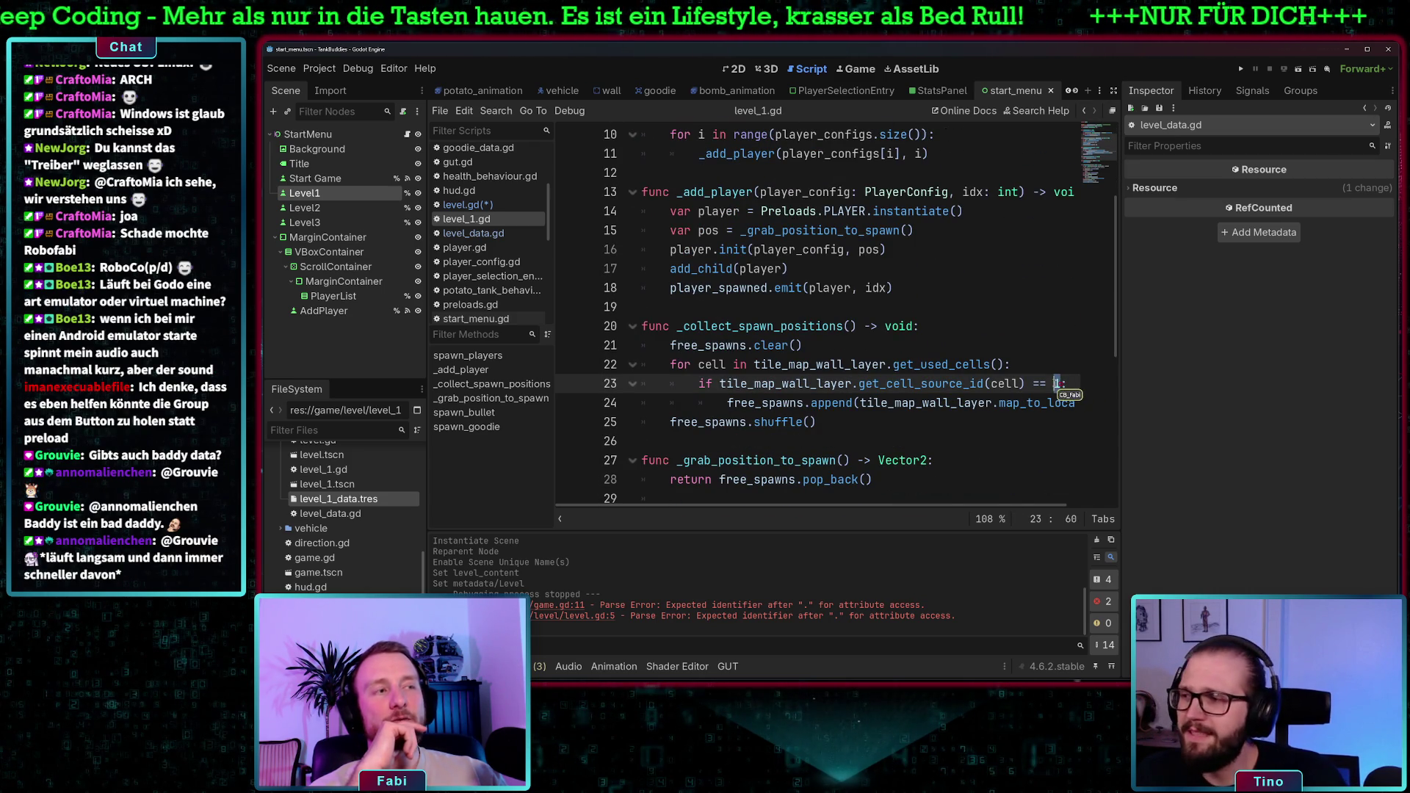
click(930, 365)
scroll(929, 361, up, 3)
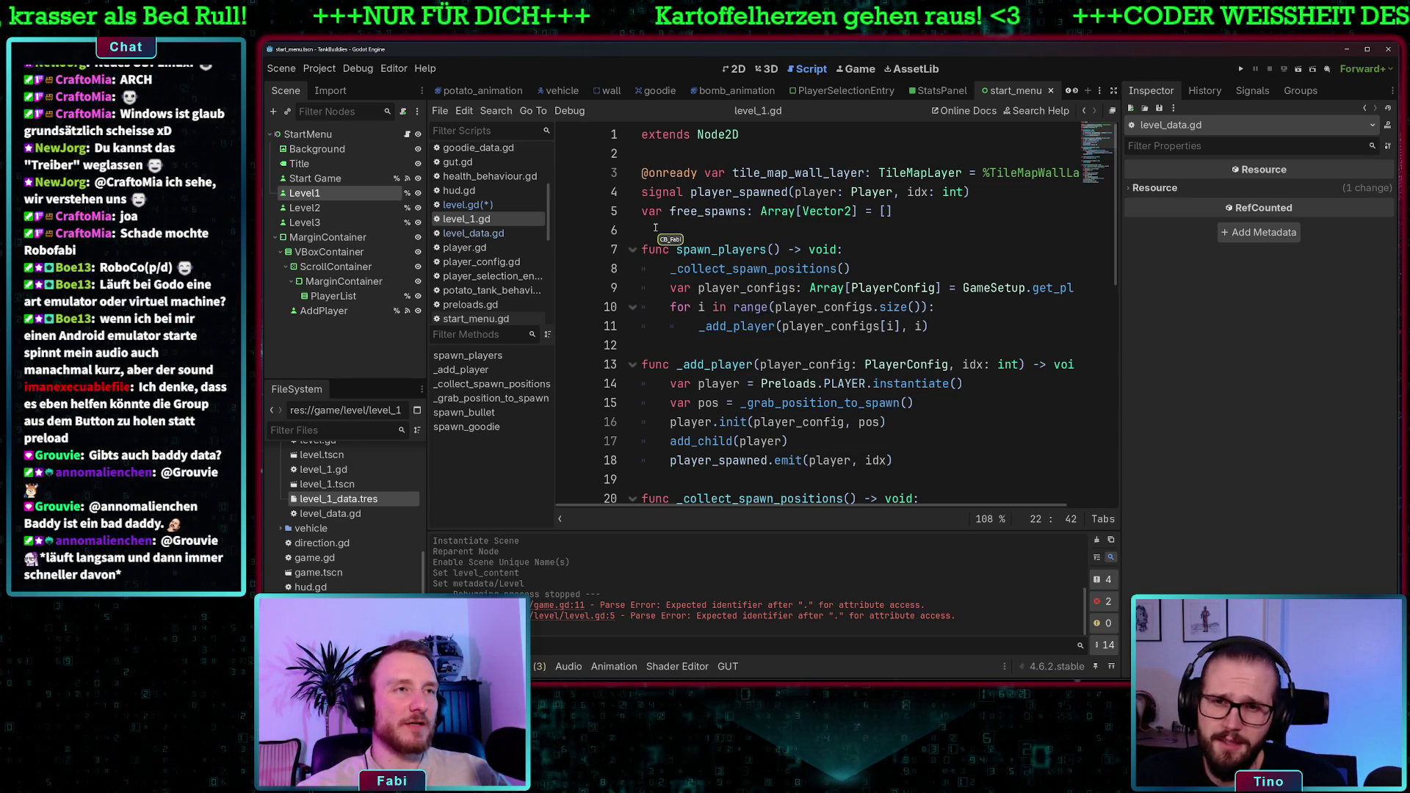
click(815, 174)
drag(734, 173, 861, 173)
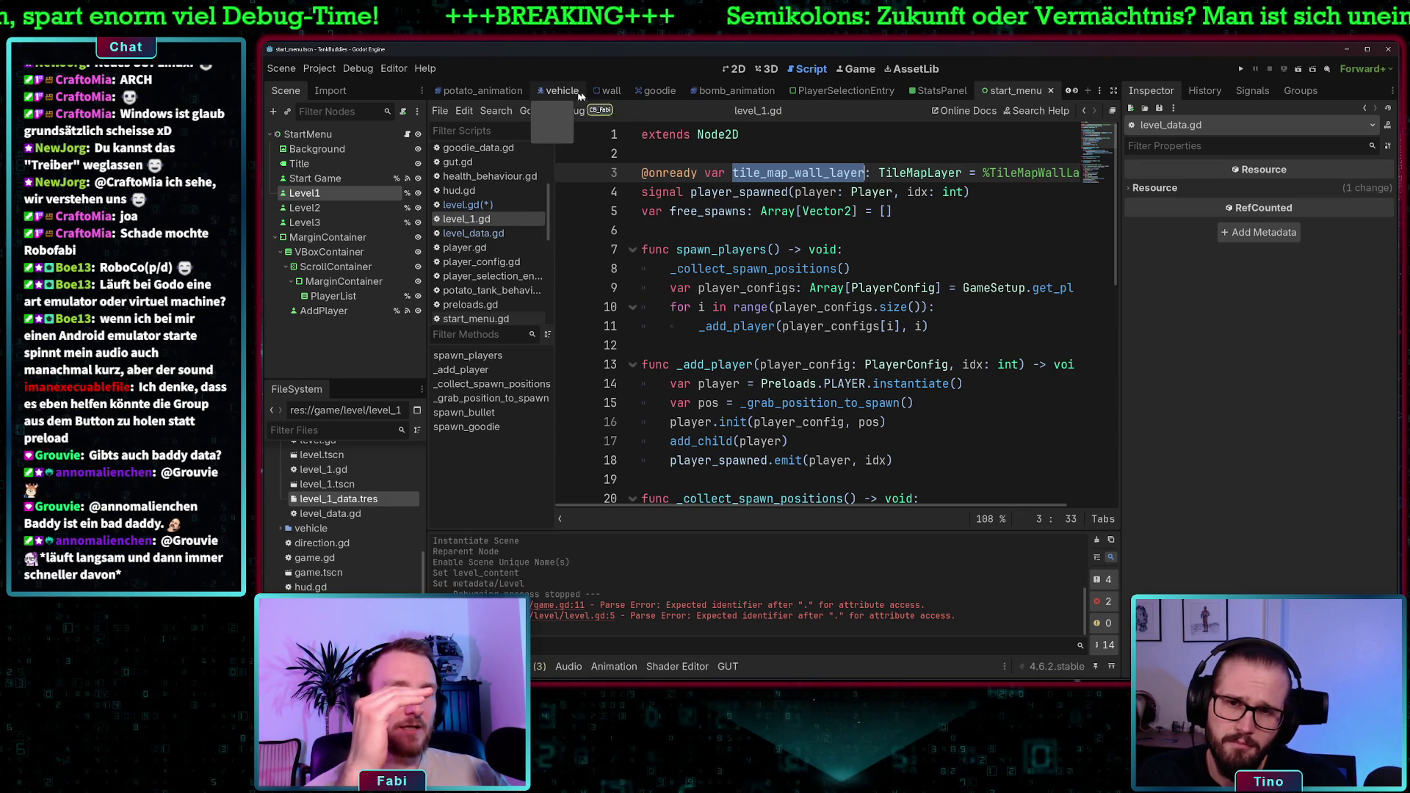
scroll(491, 189, up, 5)
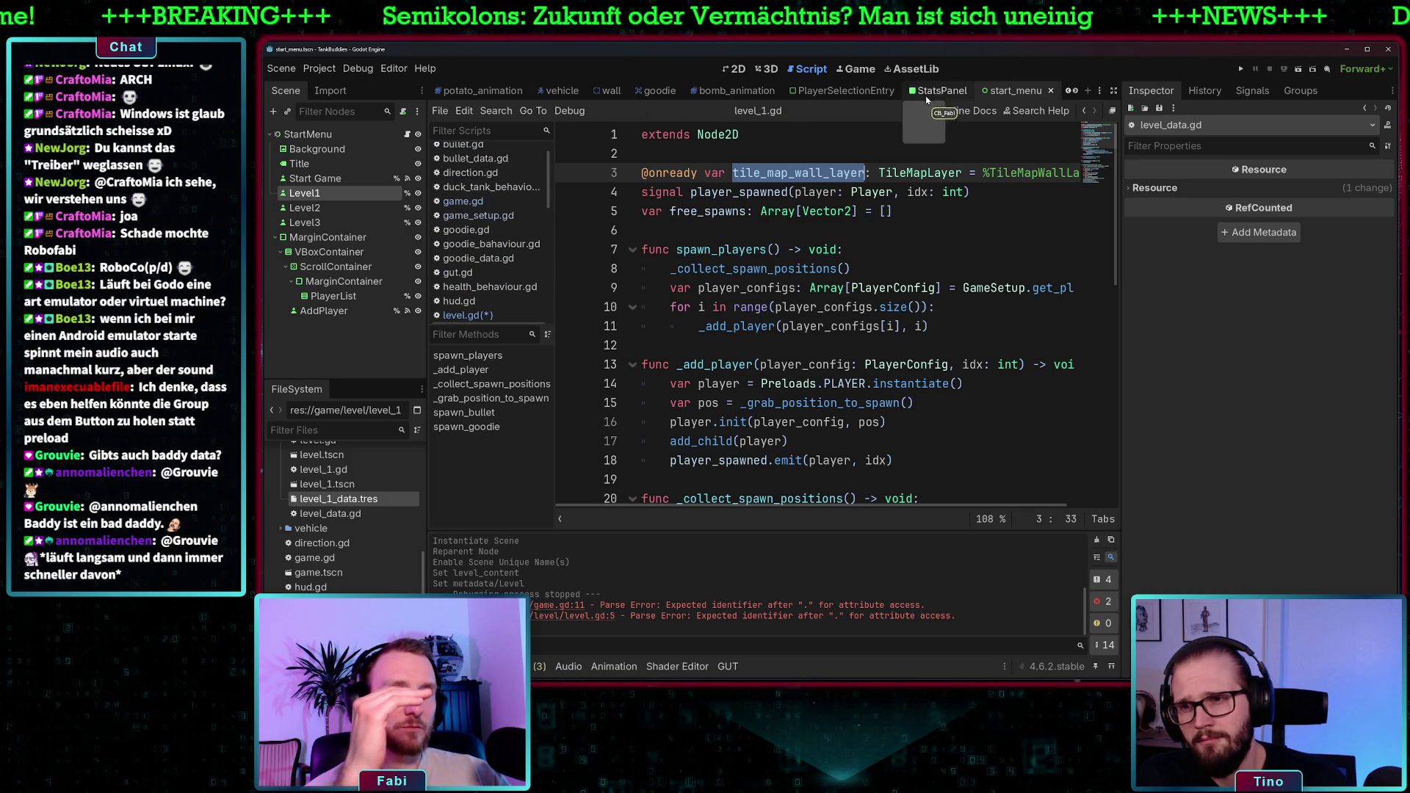
In the game scene's 2D view, select Level1 and open the level_1 scene with its tilemap layers.
click(725, 69)
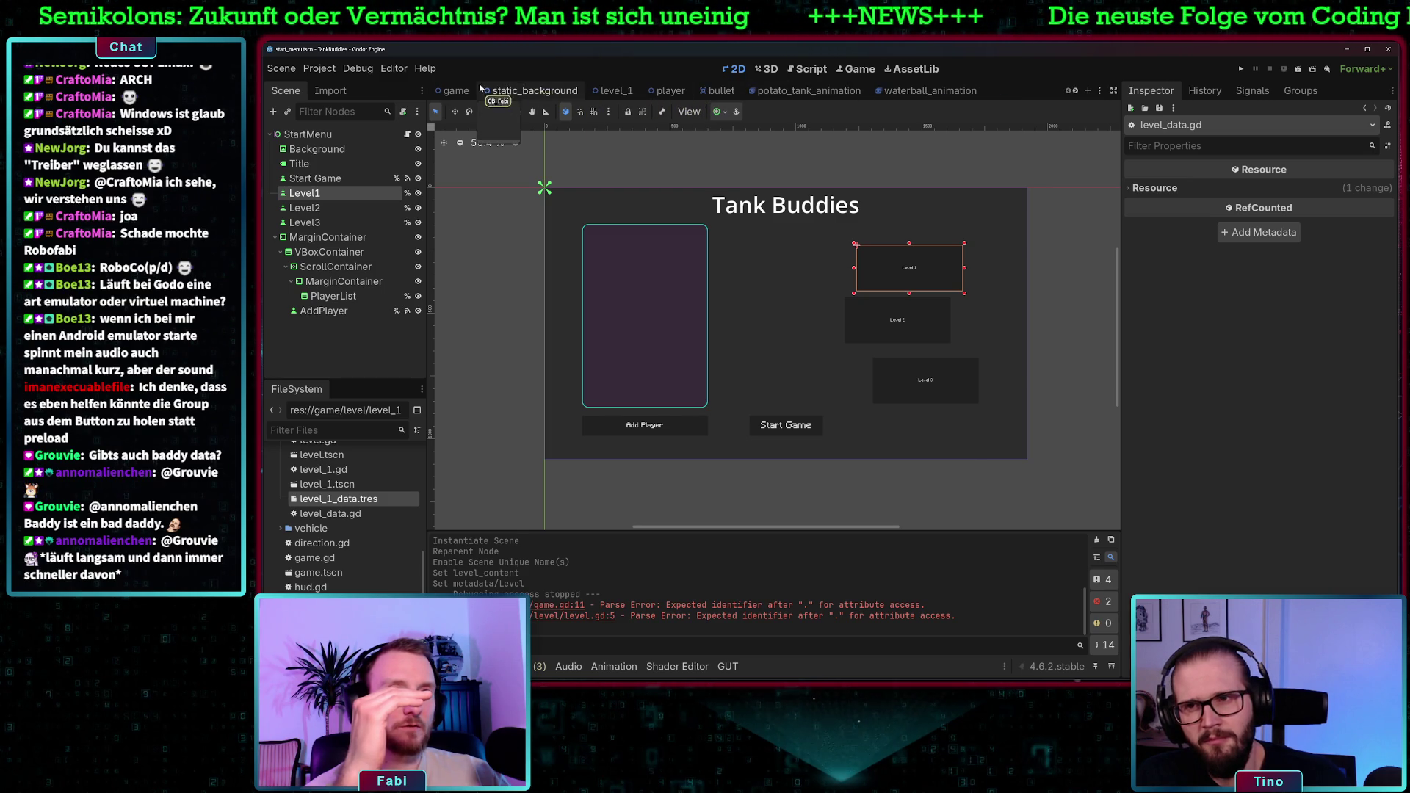
click(455, 91)
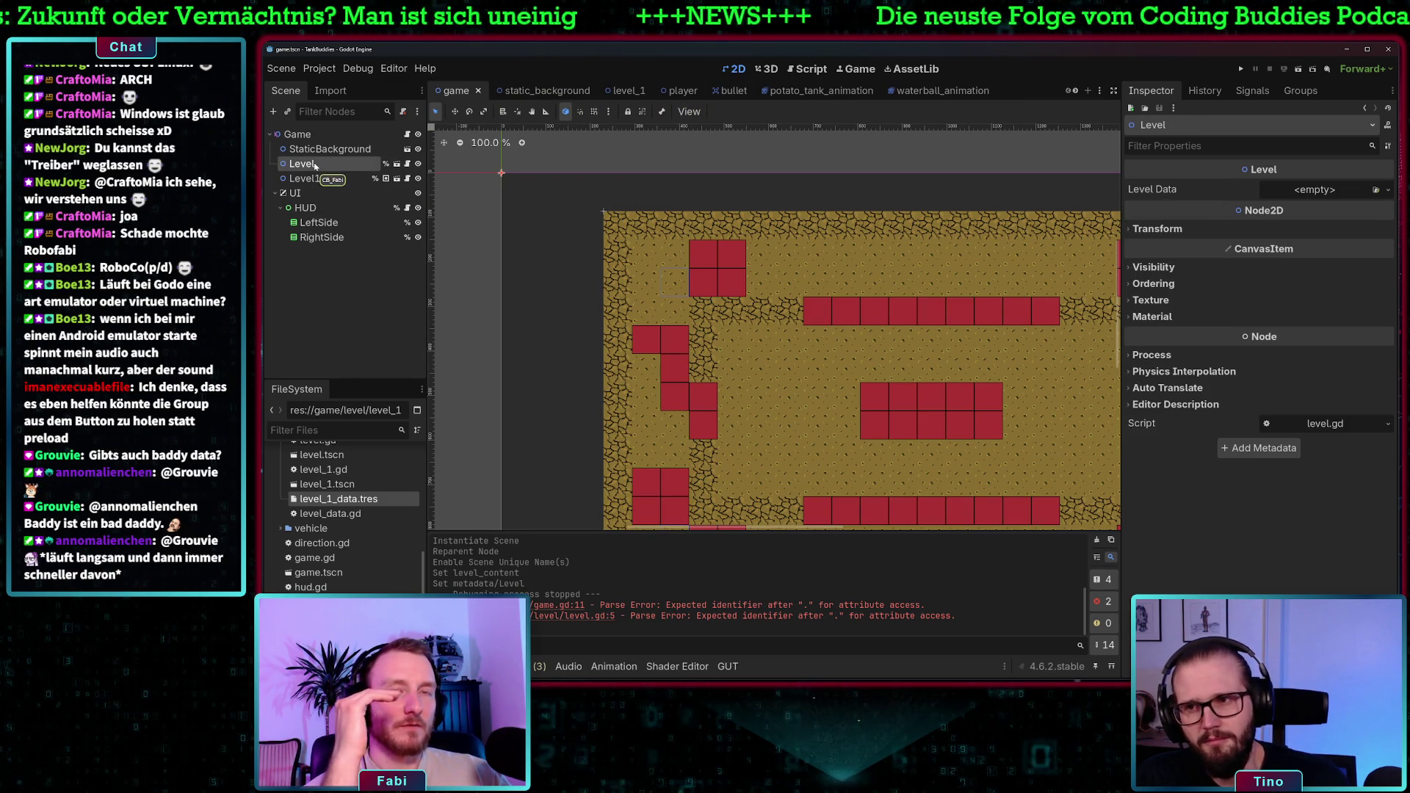
drag(316, 181, 316, 180)
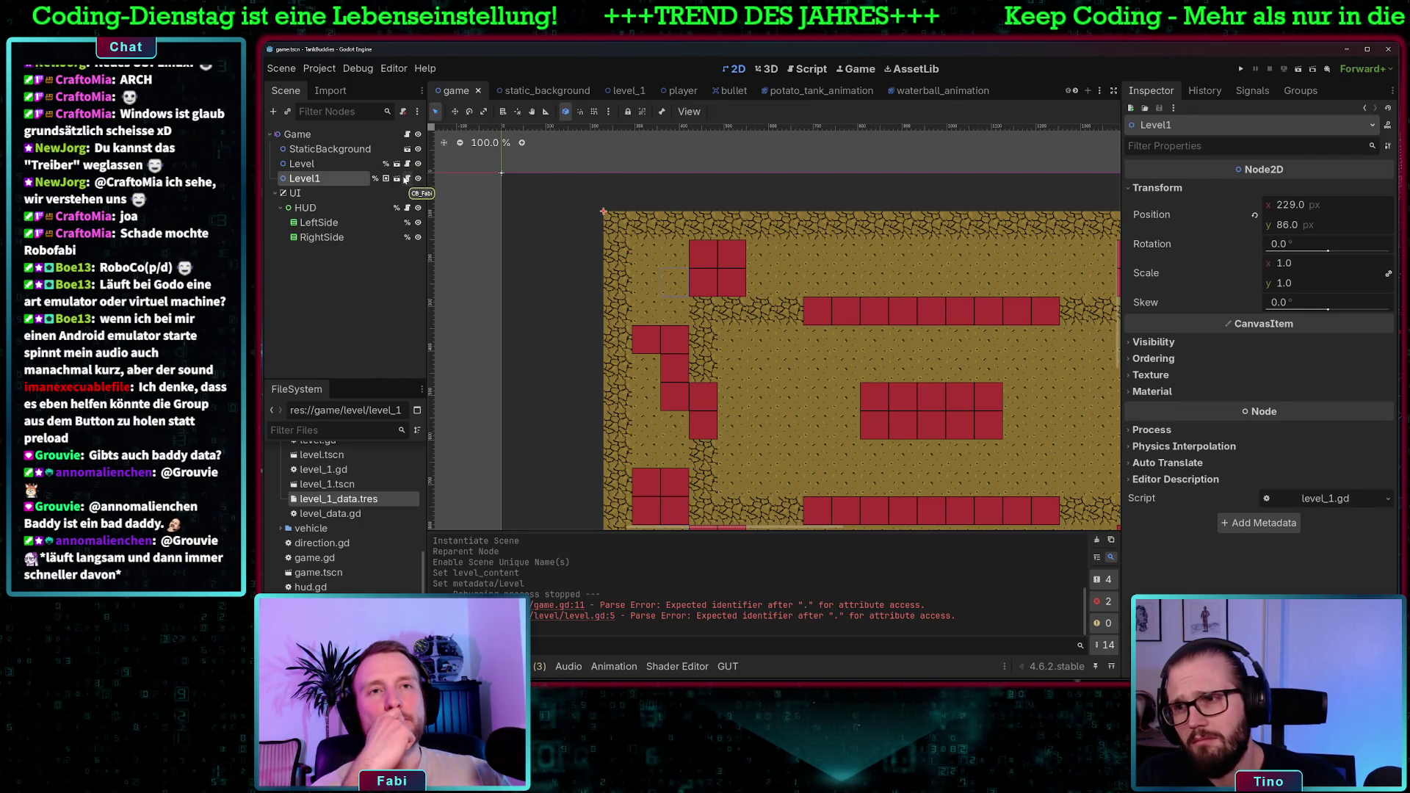
click(397, 178)
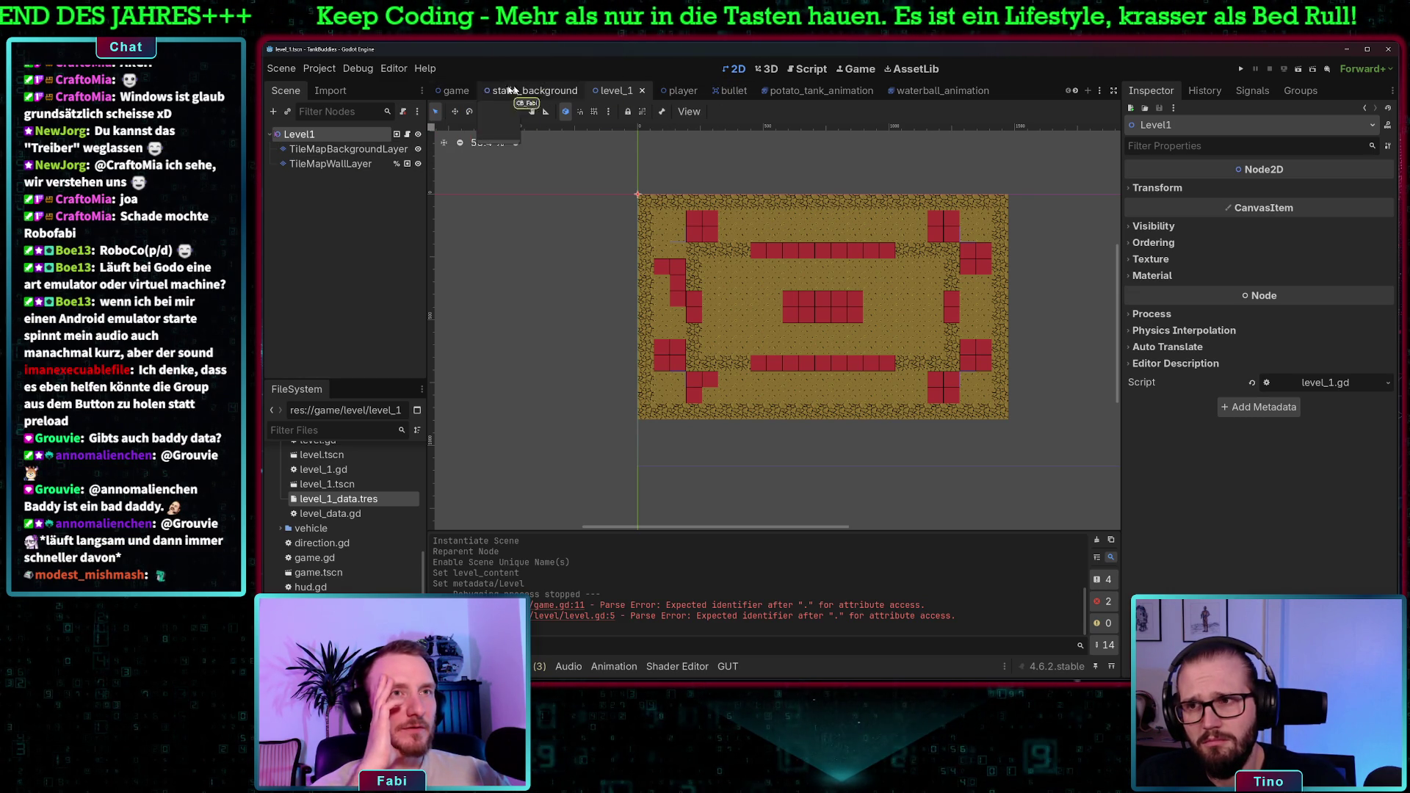
Return to level_1.gd in the script editor and select the tile_map_wall_layer variable on line 3.
click(860, 68)
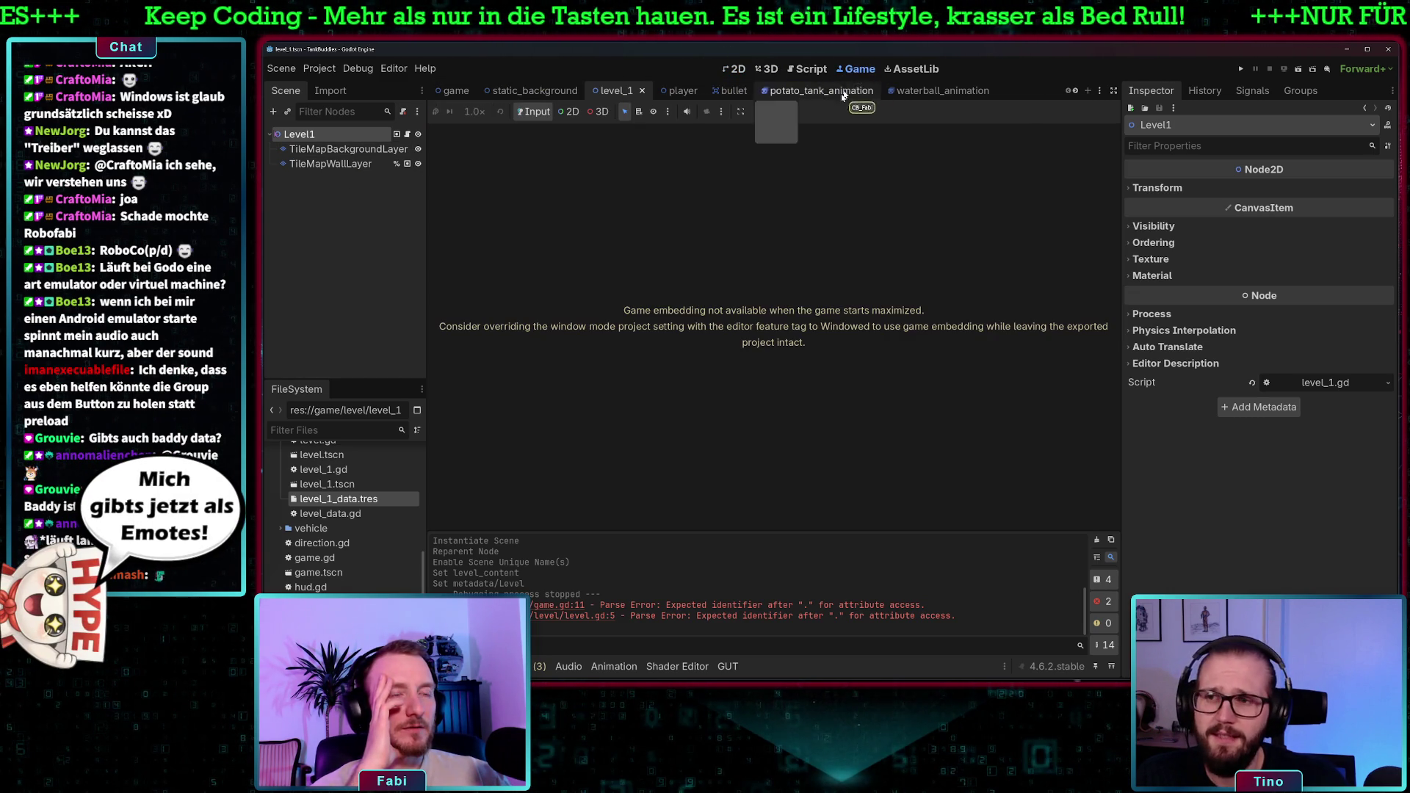
click(811, 69)
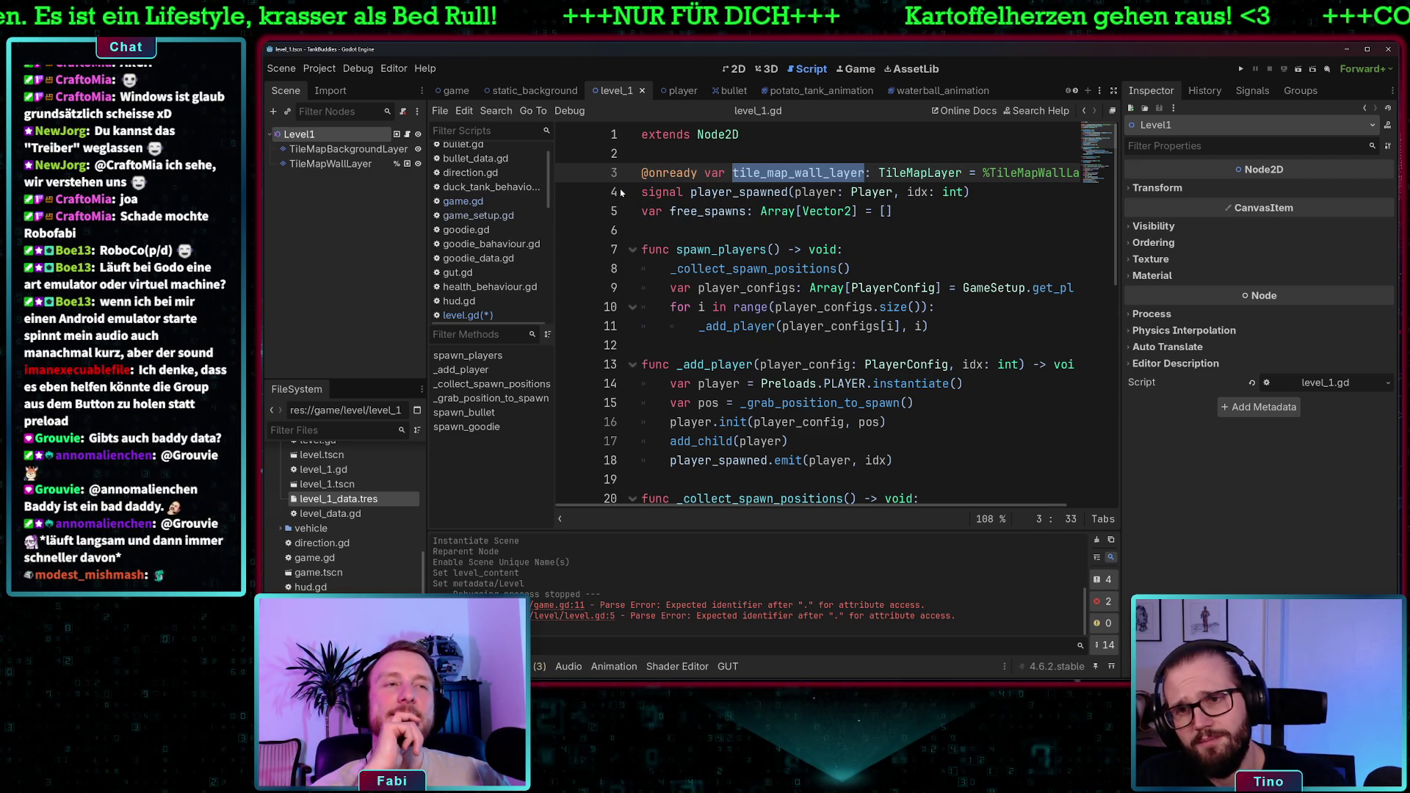
click(789, 211)
double_click(824, 173)
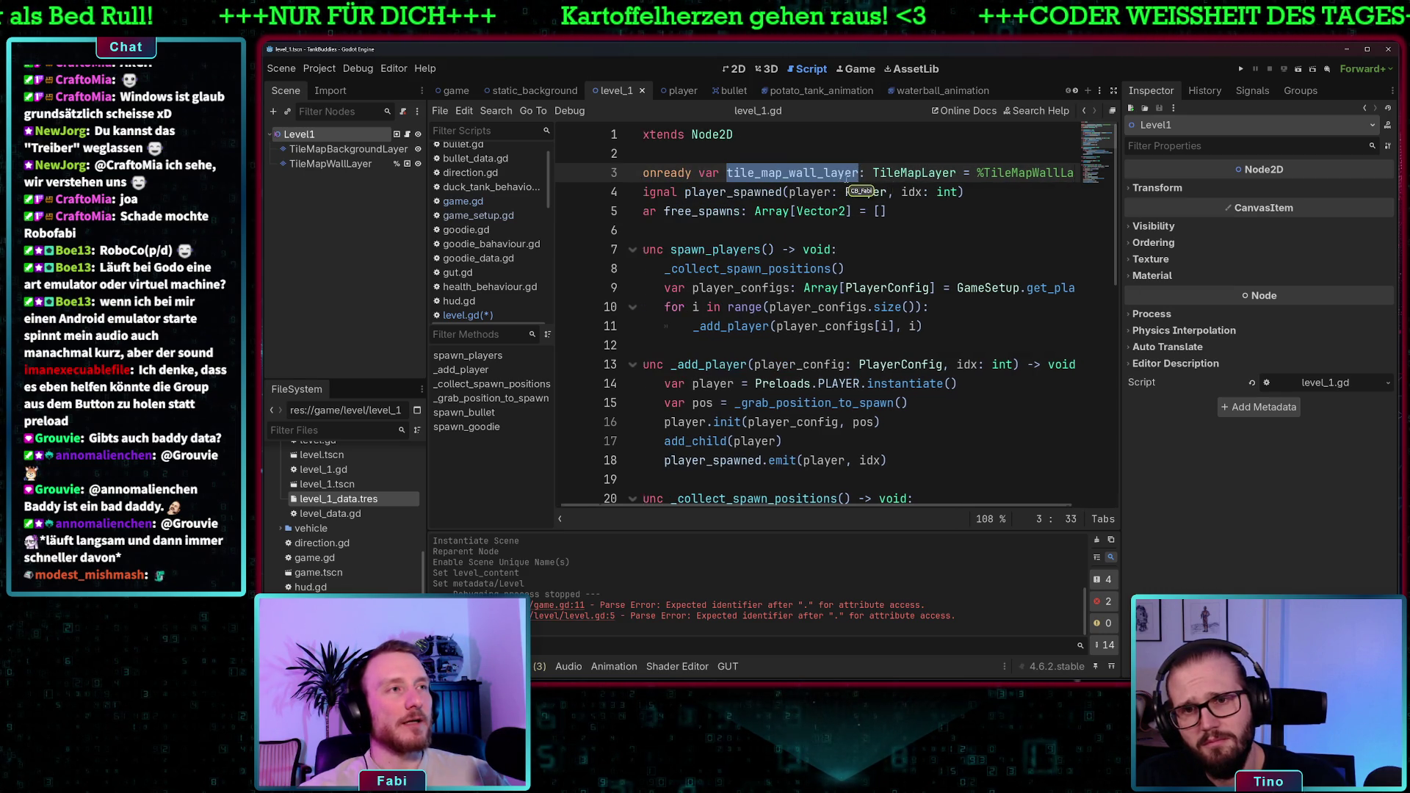
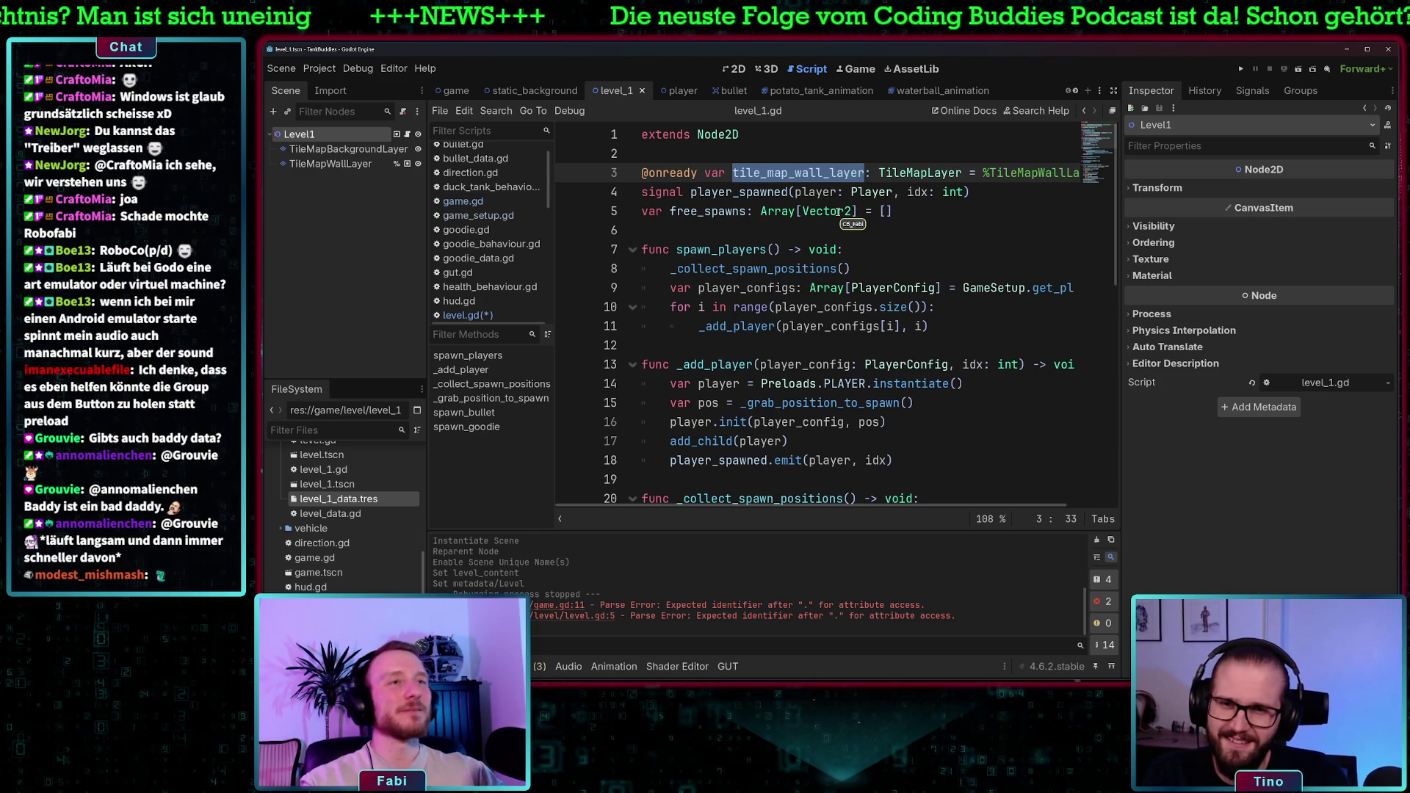
Paste the player_spawned signal and free_spawns declarations into level.gd below level_data.
mouse_move(908, 211)
mouse_down()
mouse_move(639, 213)
mouse_move(622, 200)
mouse_up()
key(ctrl+c)
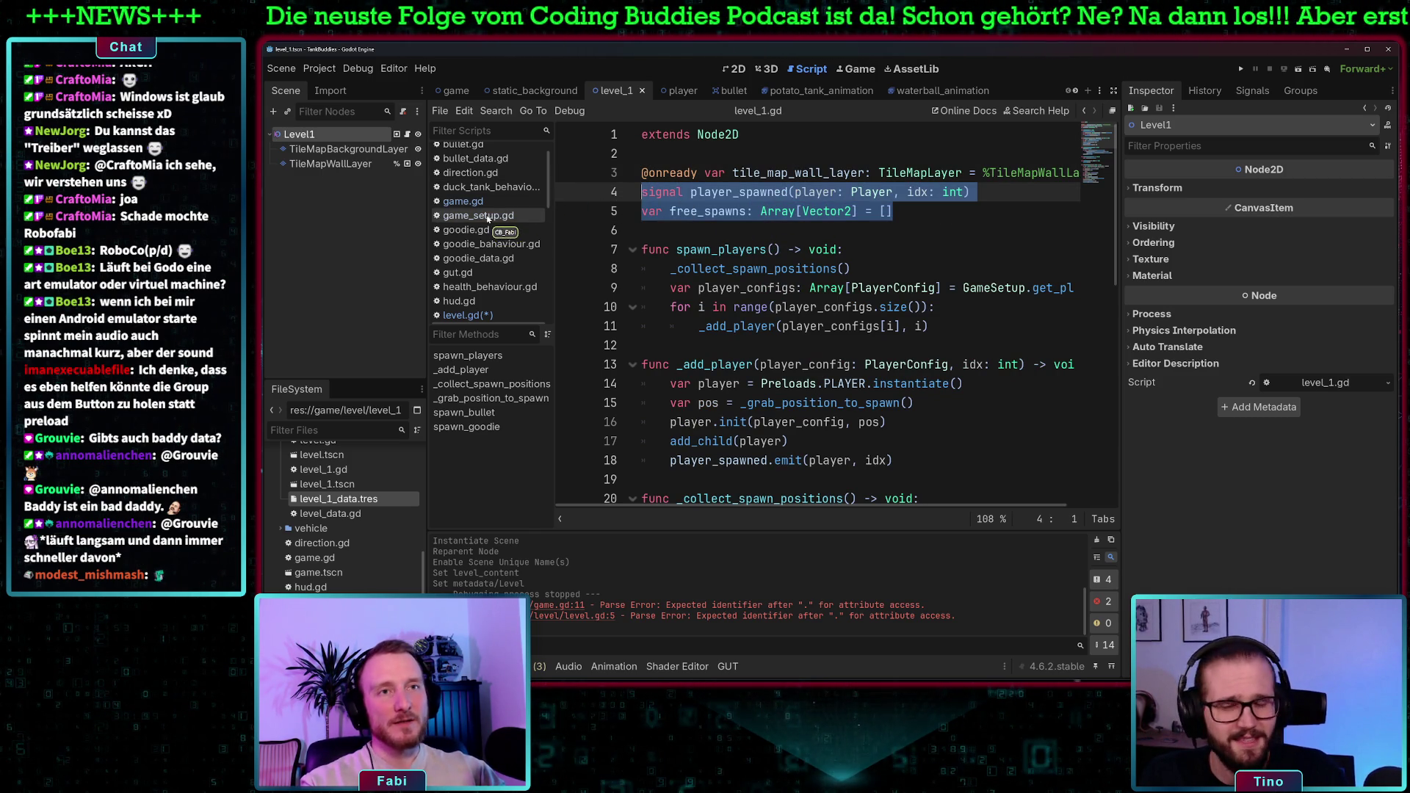
scroll(490, 236, up, 1)
scroll(490, 241, down, 2)
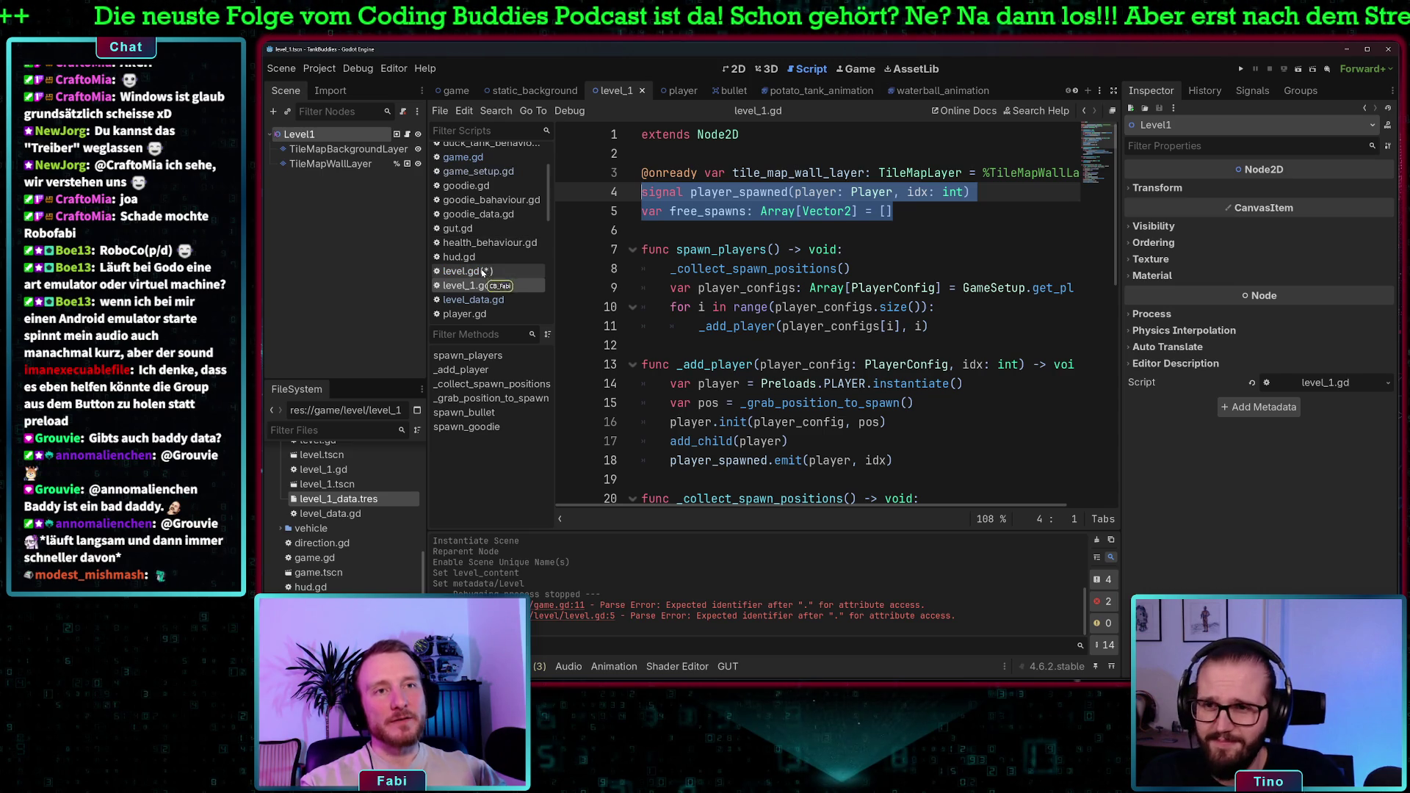
click(481, 271)
click(910, 212)
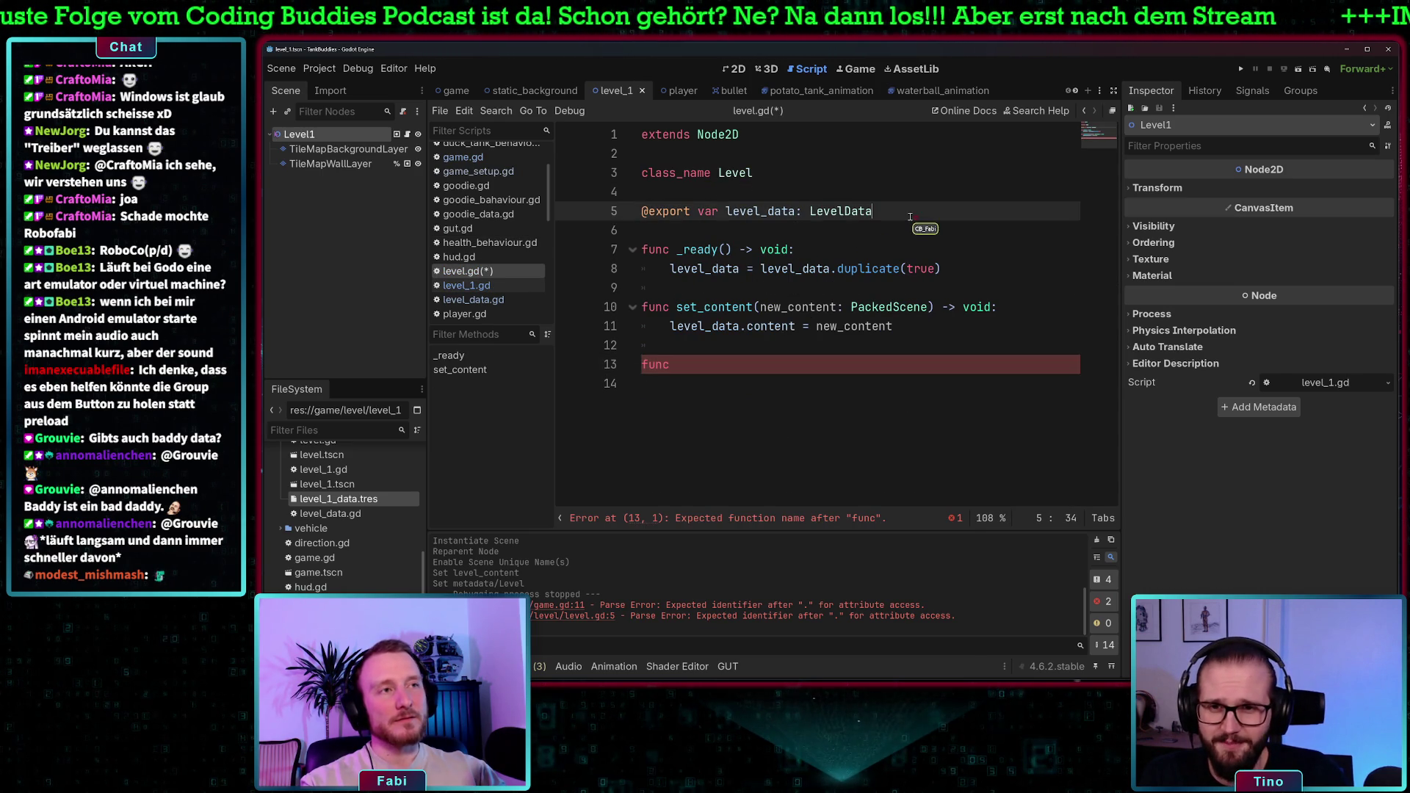
key(ctrl+v)
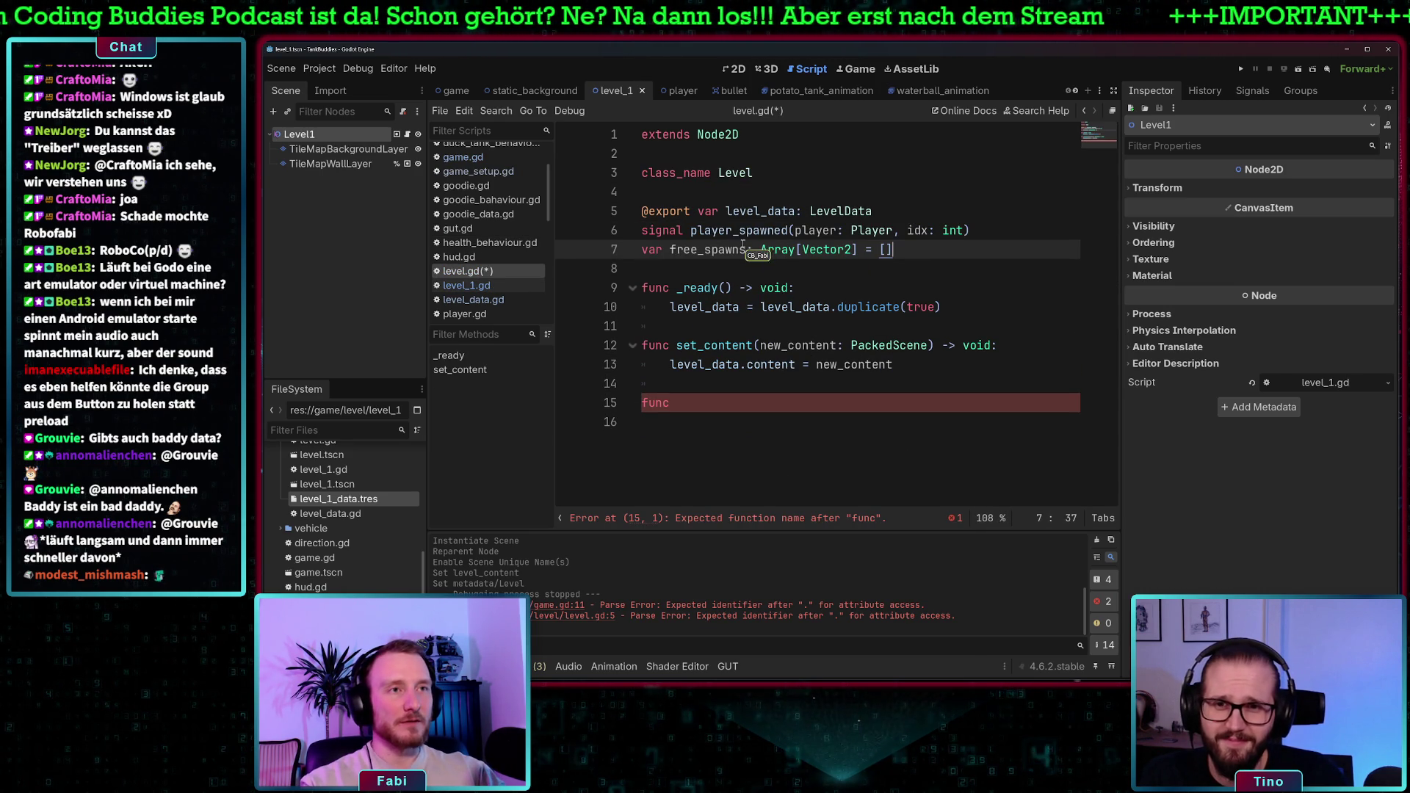
Delete the two copied declarations and their leftover empty line from level_1.gd.
click(474, 287)
click(900, 213)
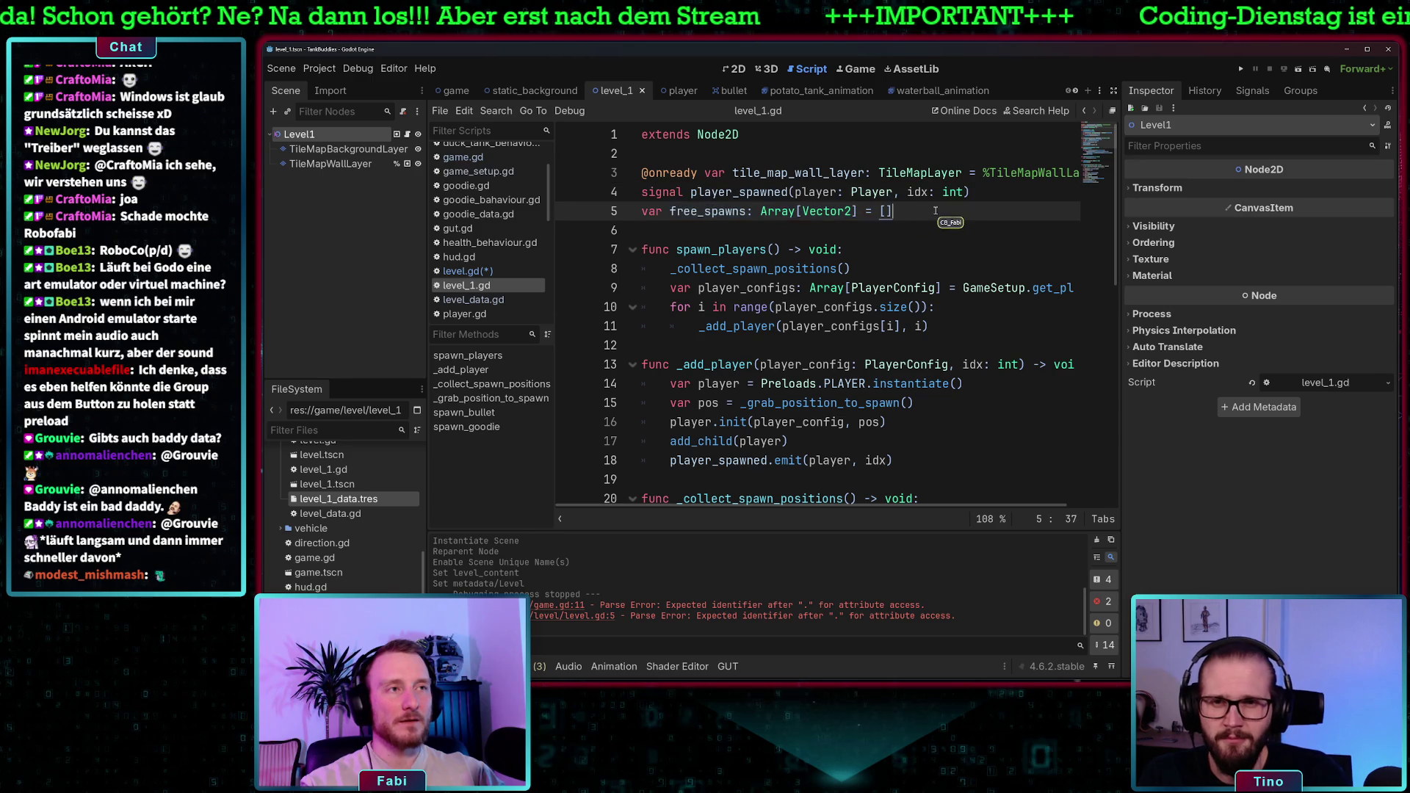
shift+click(624, 194)
key(BackSpace)
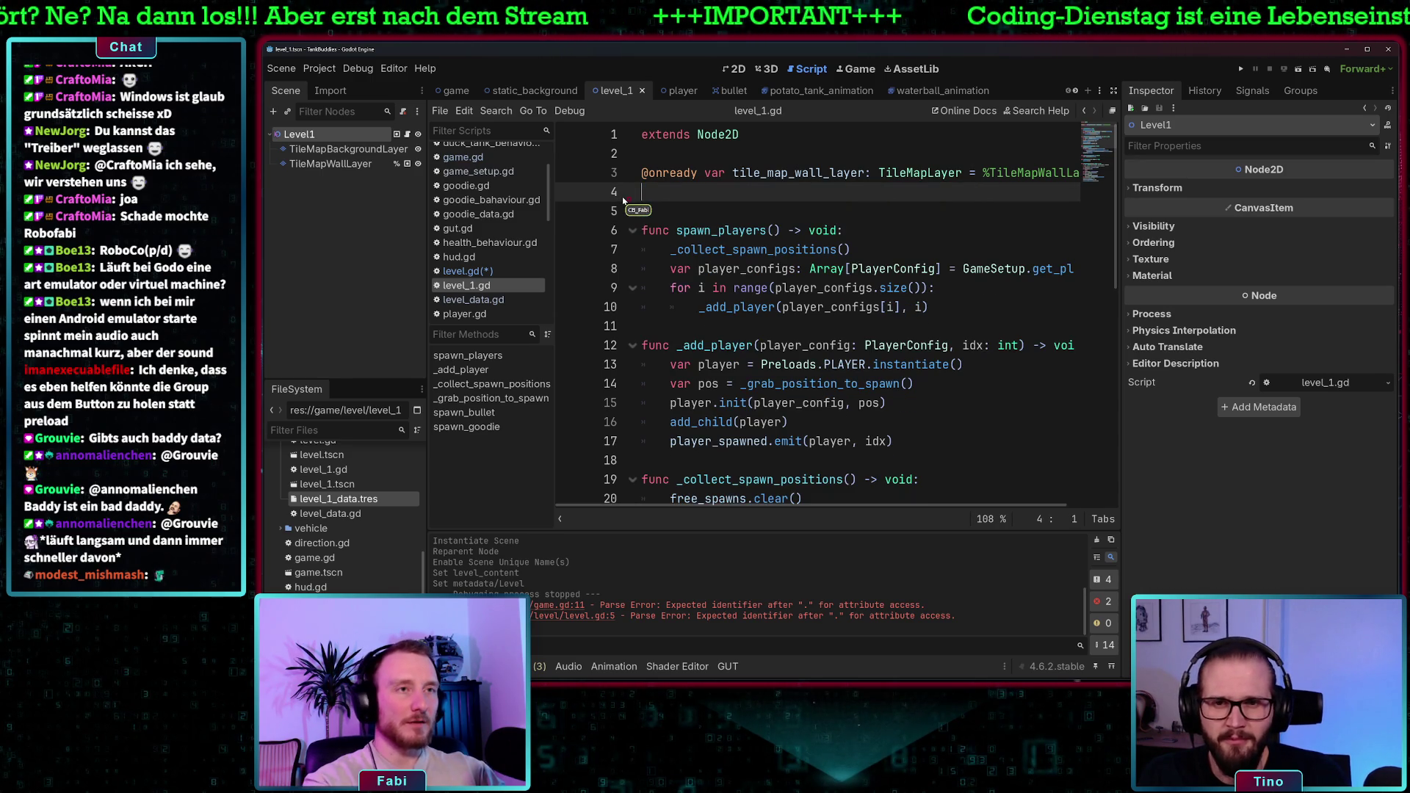
key(BackSpace)
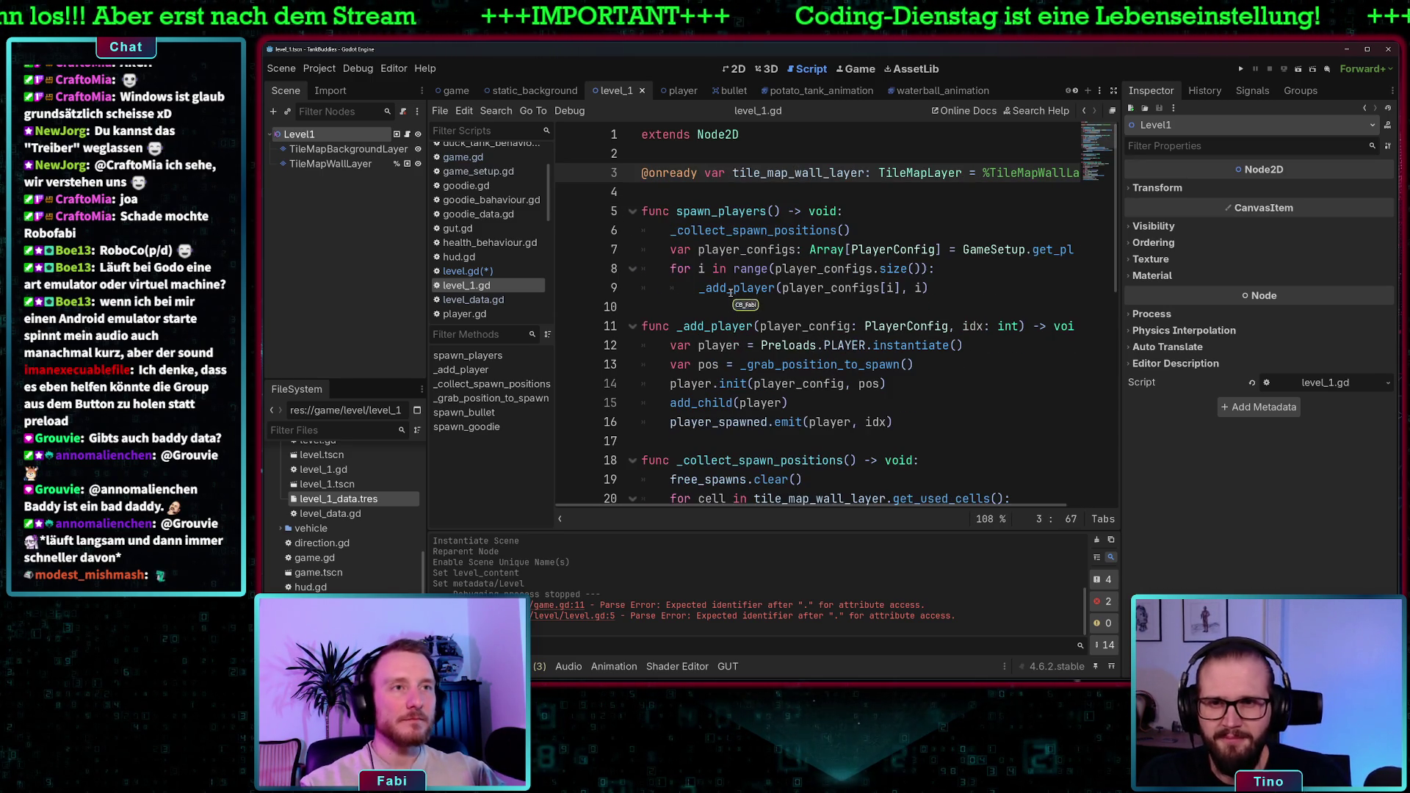
drag(932, 289, 617, 211)
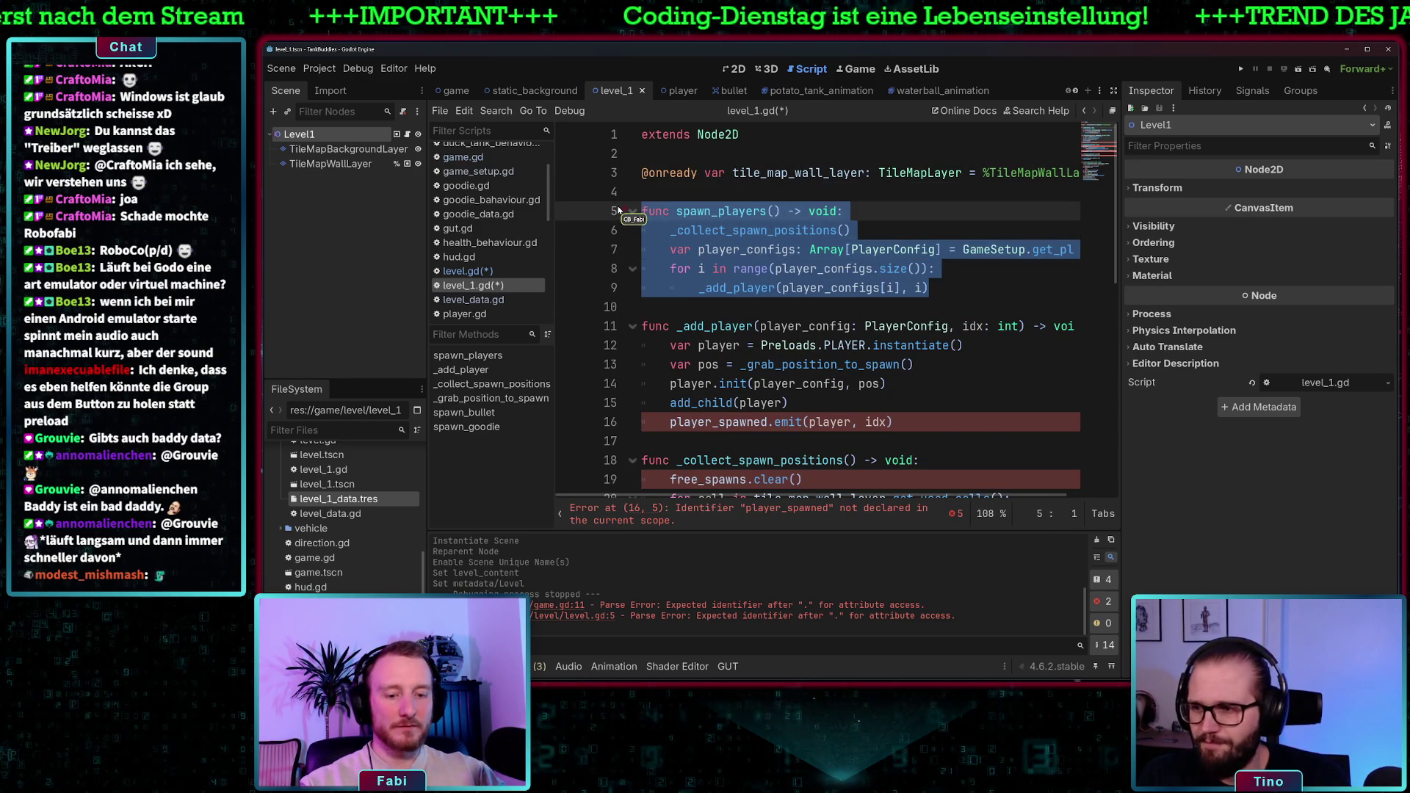
Move spawn_players into level.gd, replacing the stray func keyword on line 15.
key(ctrl+x)
click(468, 271)
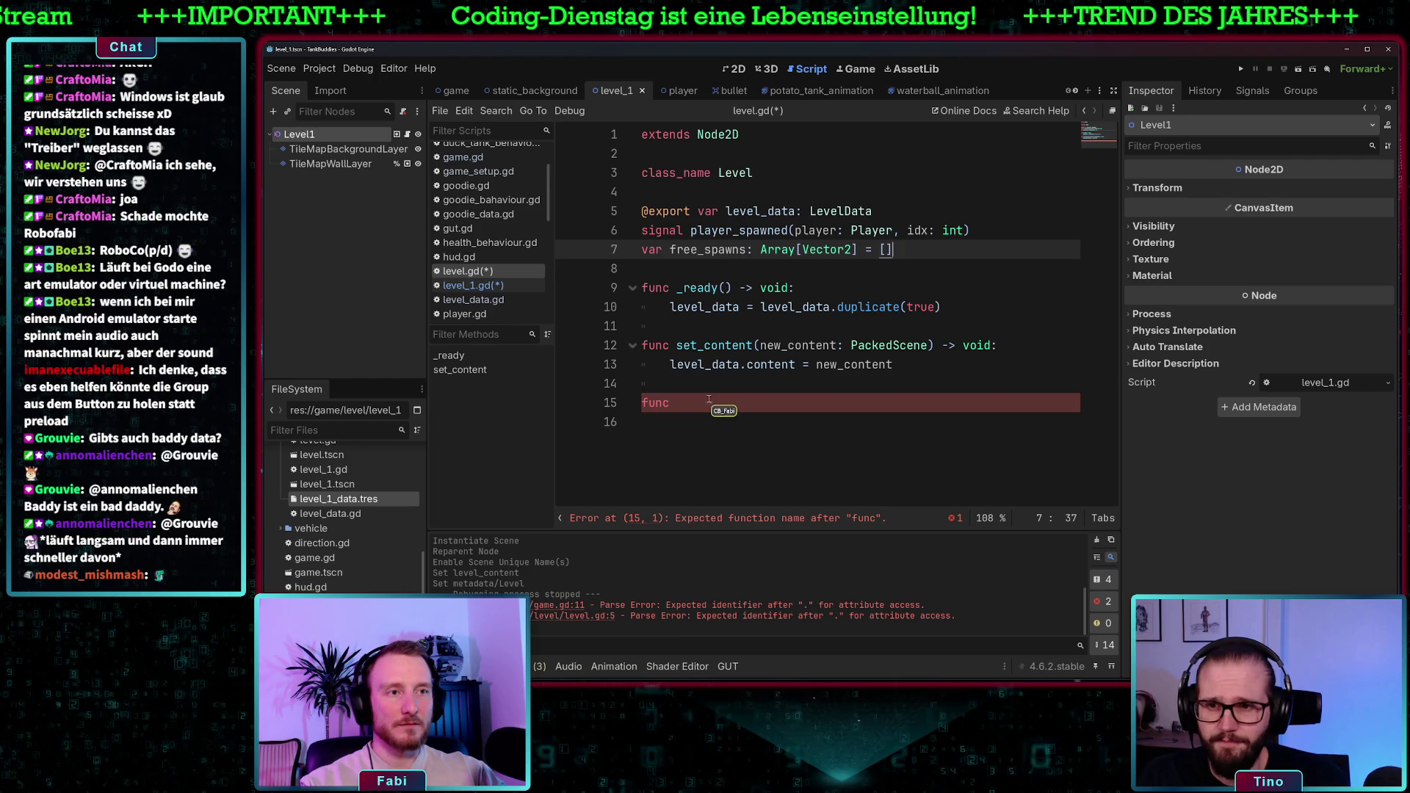
drag(713, 396, 633, 398)
key(ctrl+v)
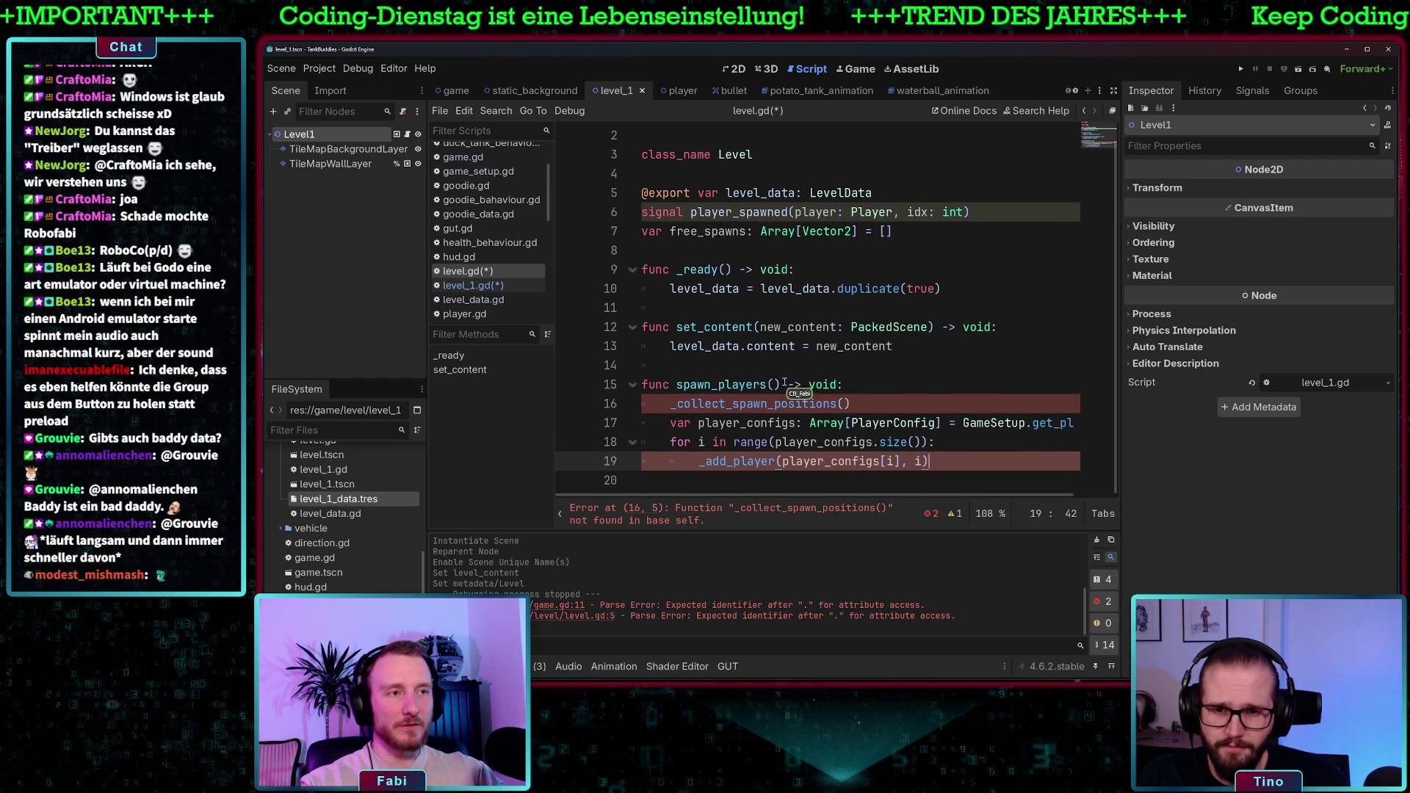
Move the _add_player function from level_1.gd into level.gd below spawn_players.
click(538, 285)
scroll(808, 293, down, 1)
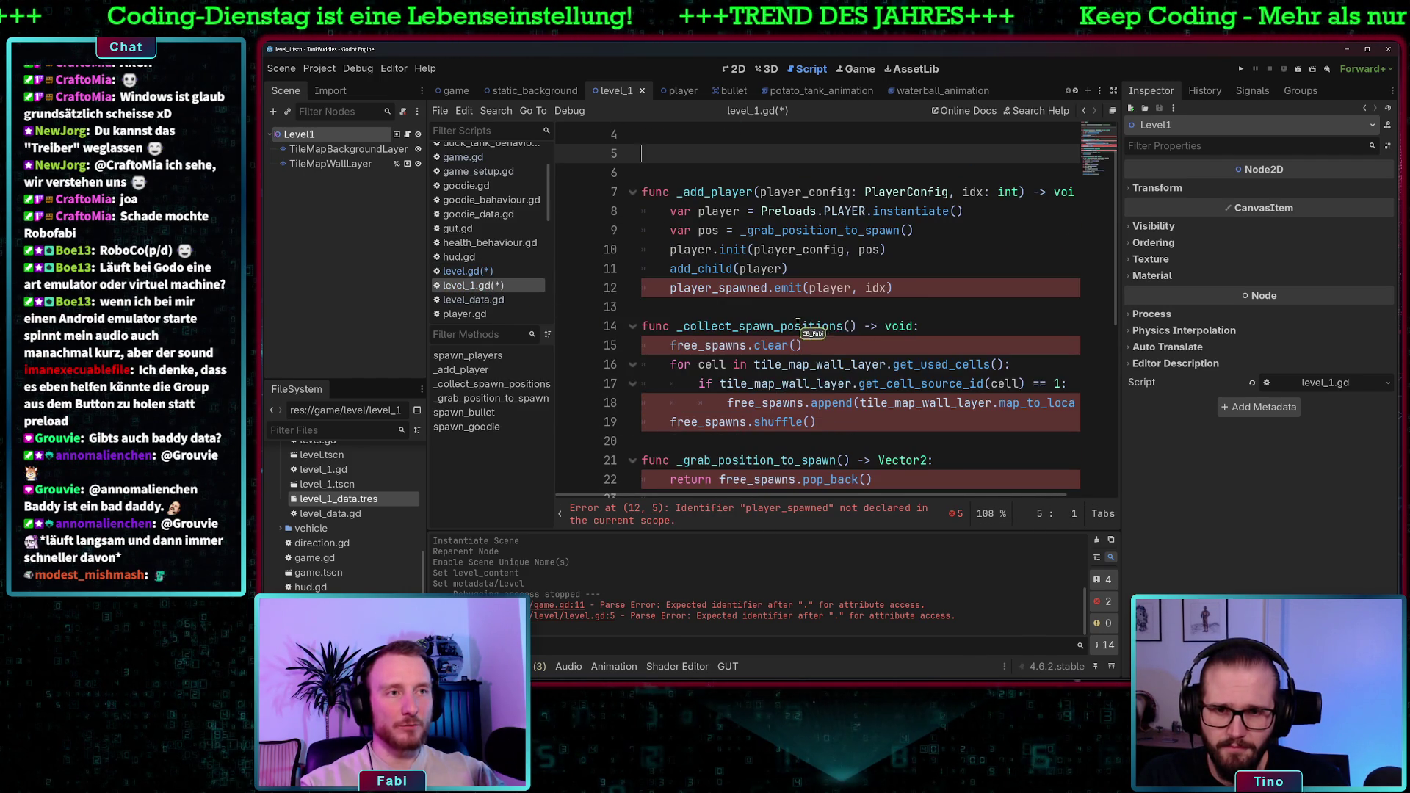
drag(909, 295, 630, 190)
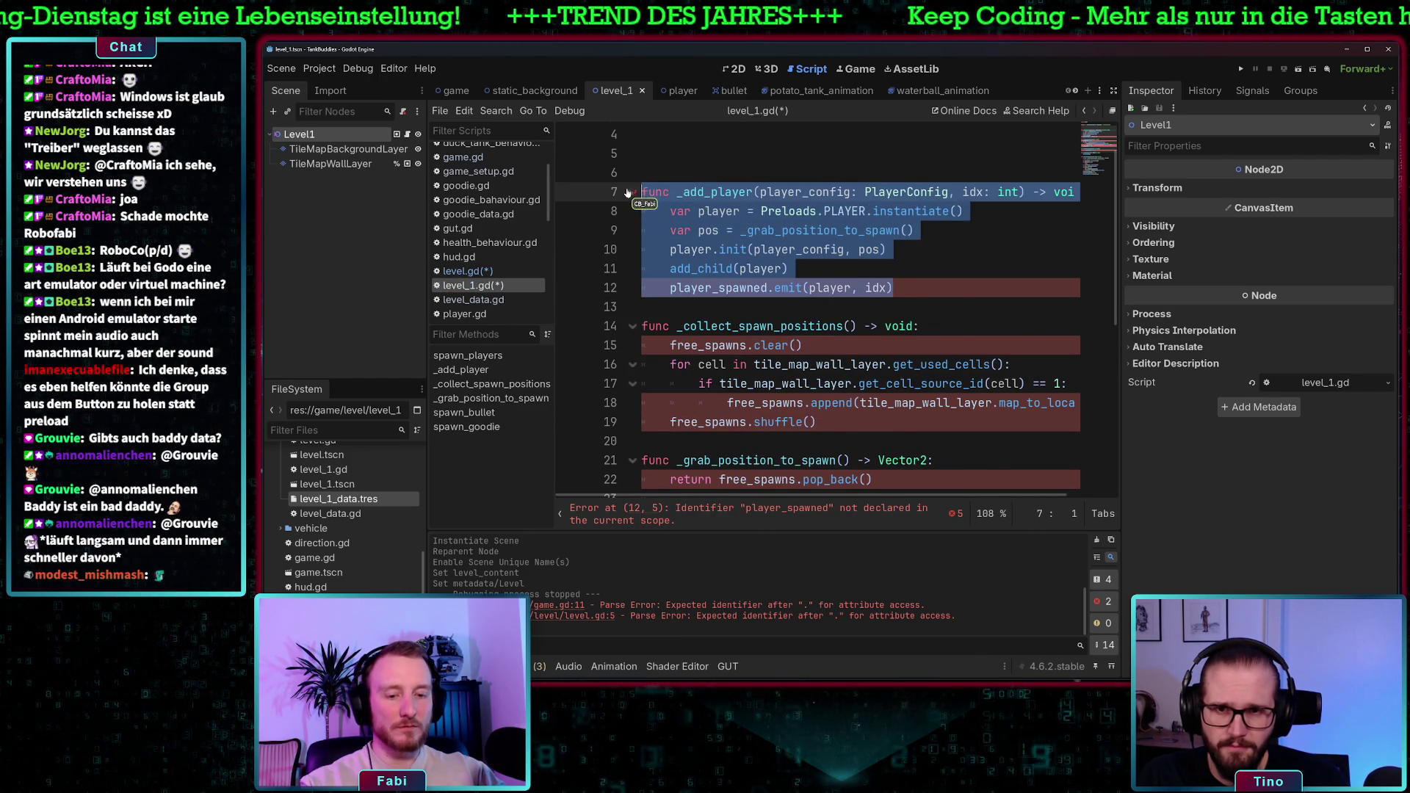
key(ctrl+x)
click(468, 271)
scroll(808, 404, down, 1)
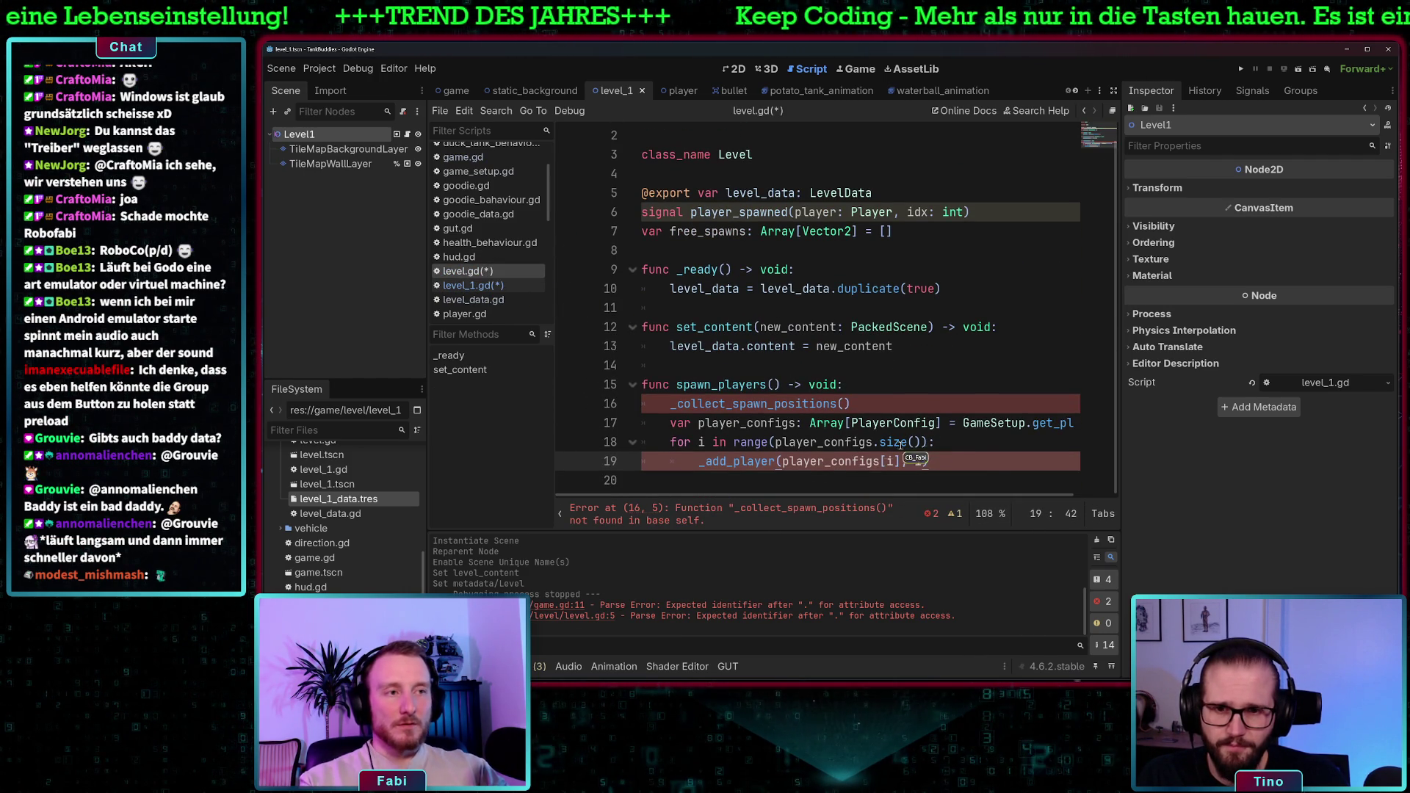
key(Return)
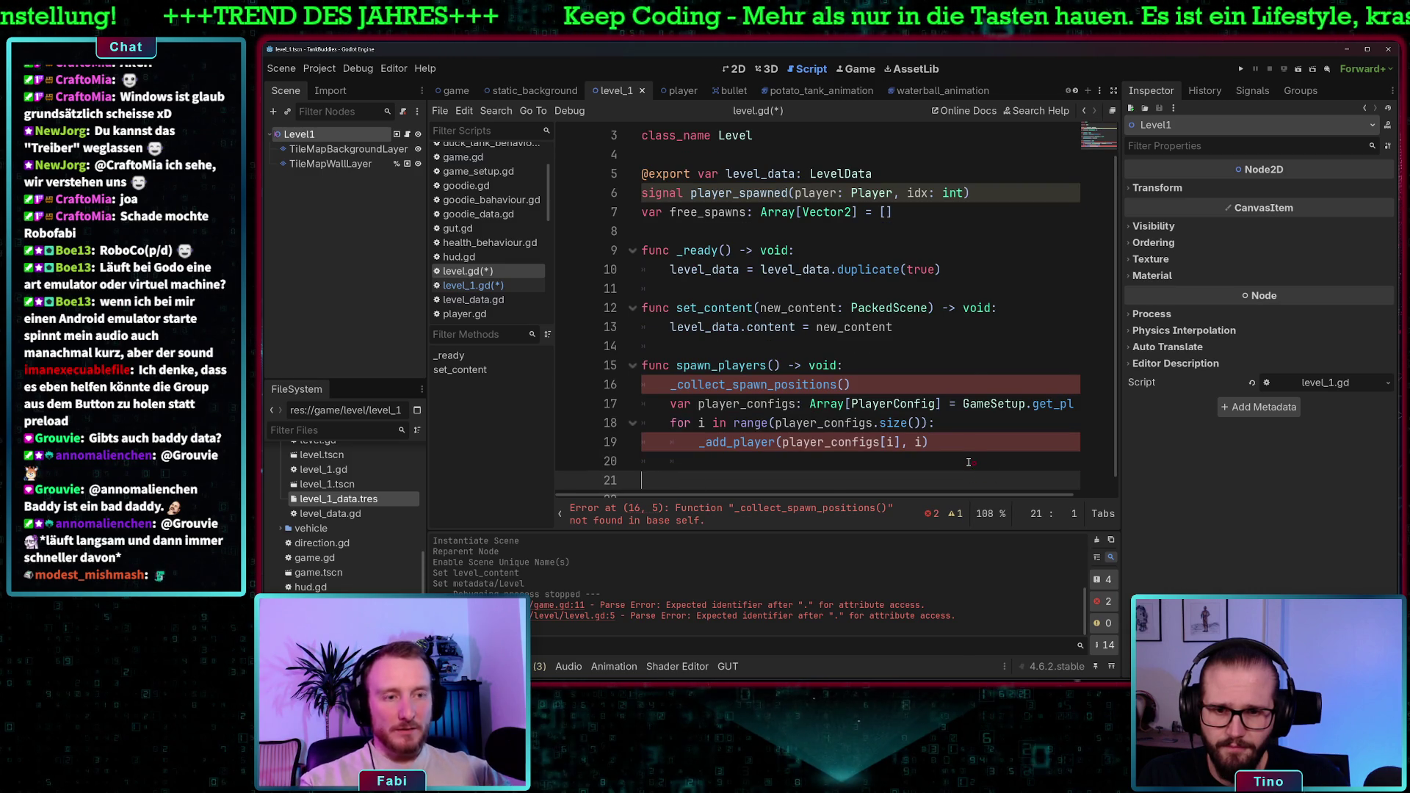
key(ctrl+v)
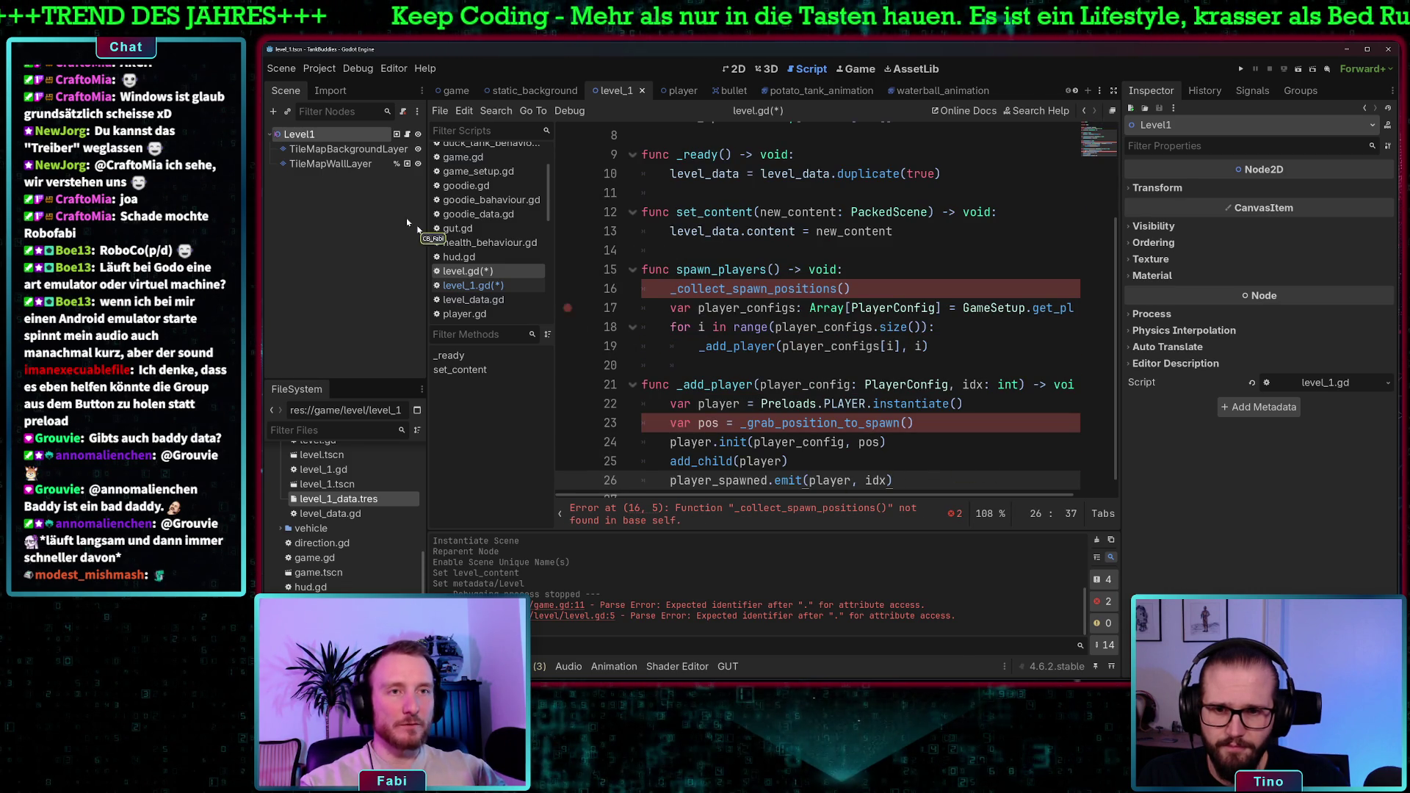
Move _collect_spawn_positions from level_1.gd to the end of level.gd.
click(474, 285)
mouse_move(935, 340)
mouse_down()
mouse_move(735, 327)
mouse_move(661, 253)
mouse_move(624, 240)
mouse_up()
key(Delete)
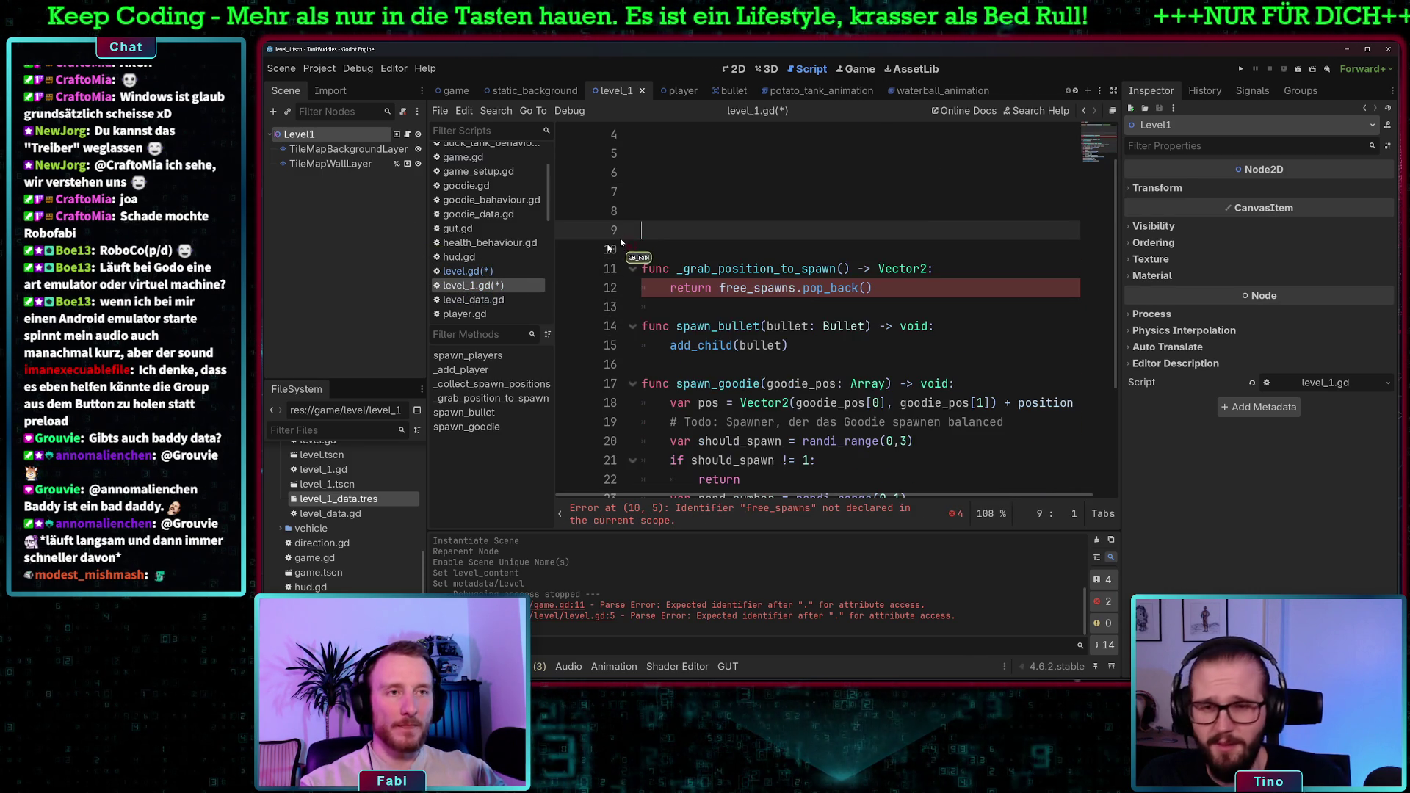
click(470, 272)
scroll(829, 423, down, 1)
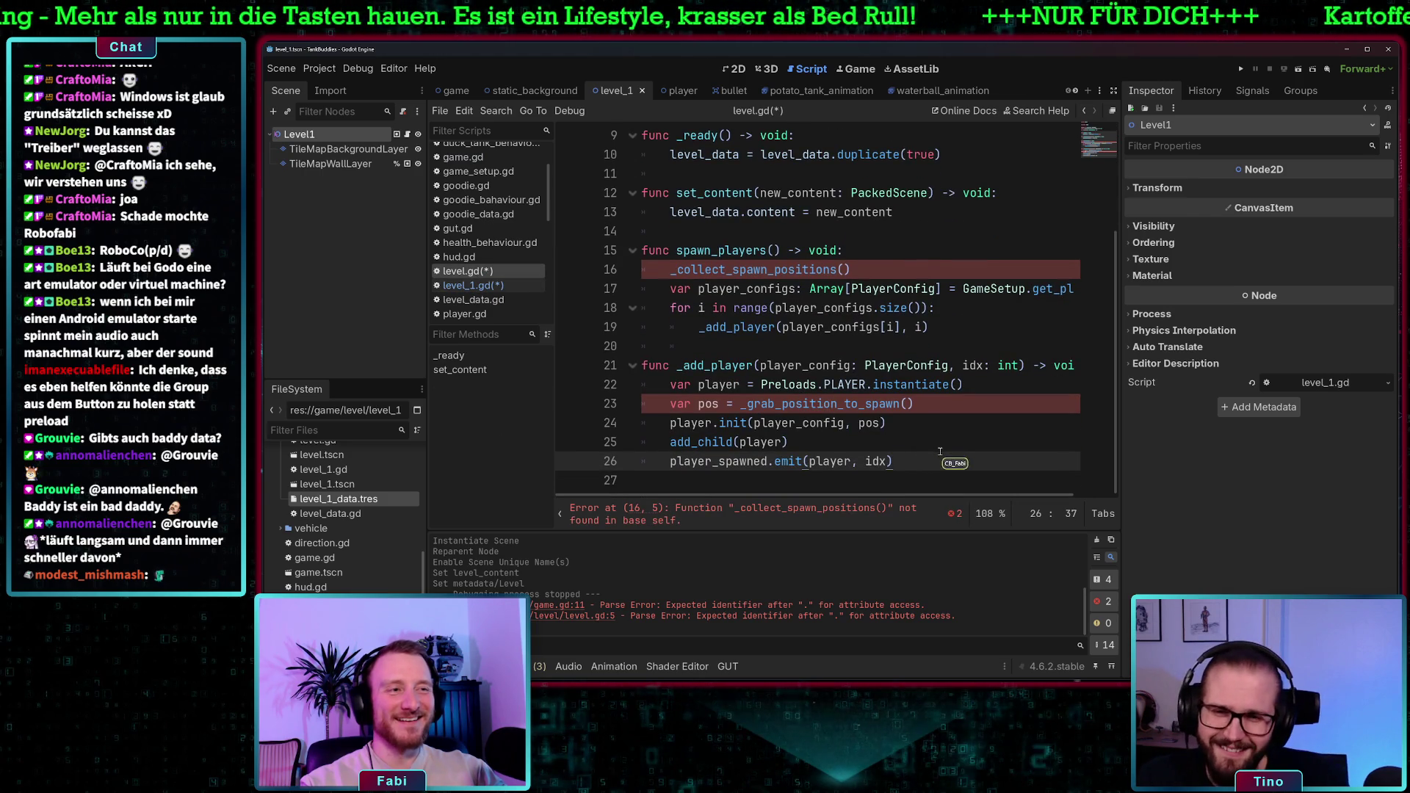
key(Return)
key(Return)
key(ctrl+v)
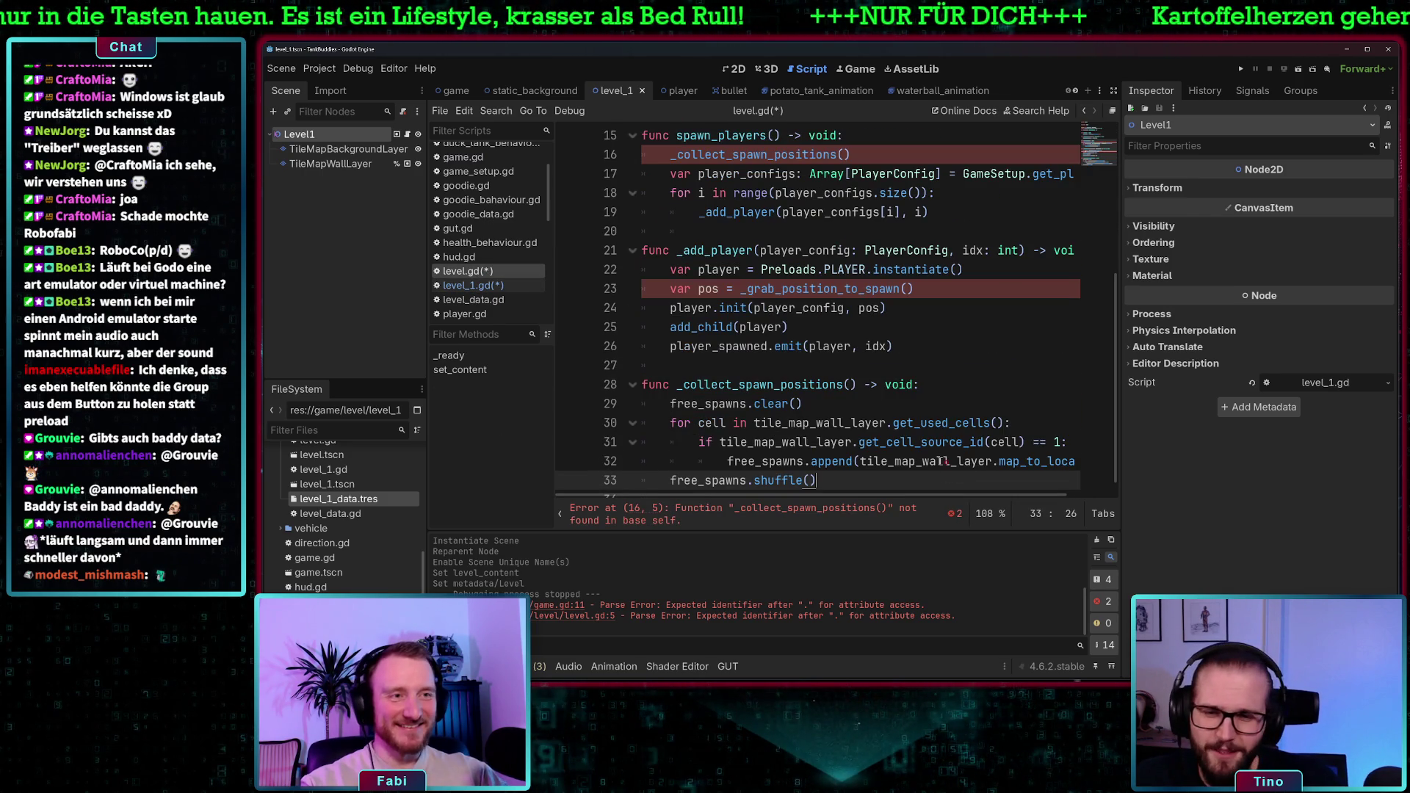
click(494, 286)
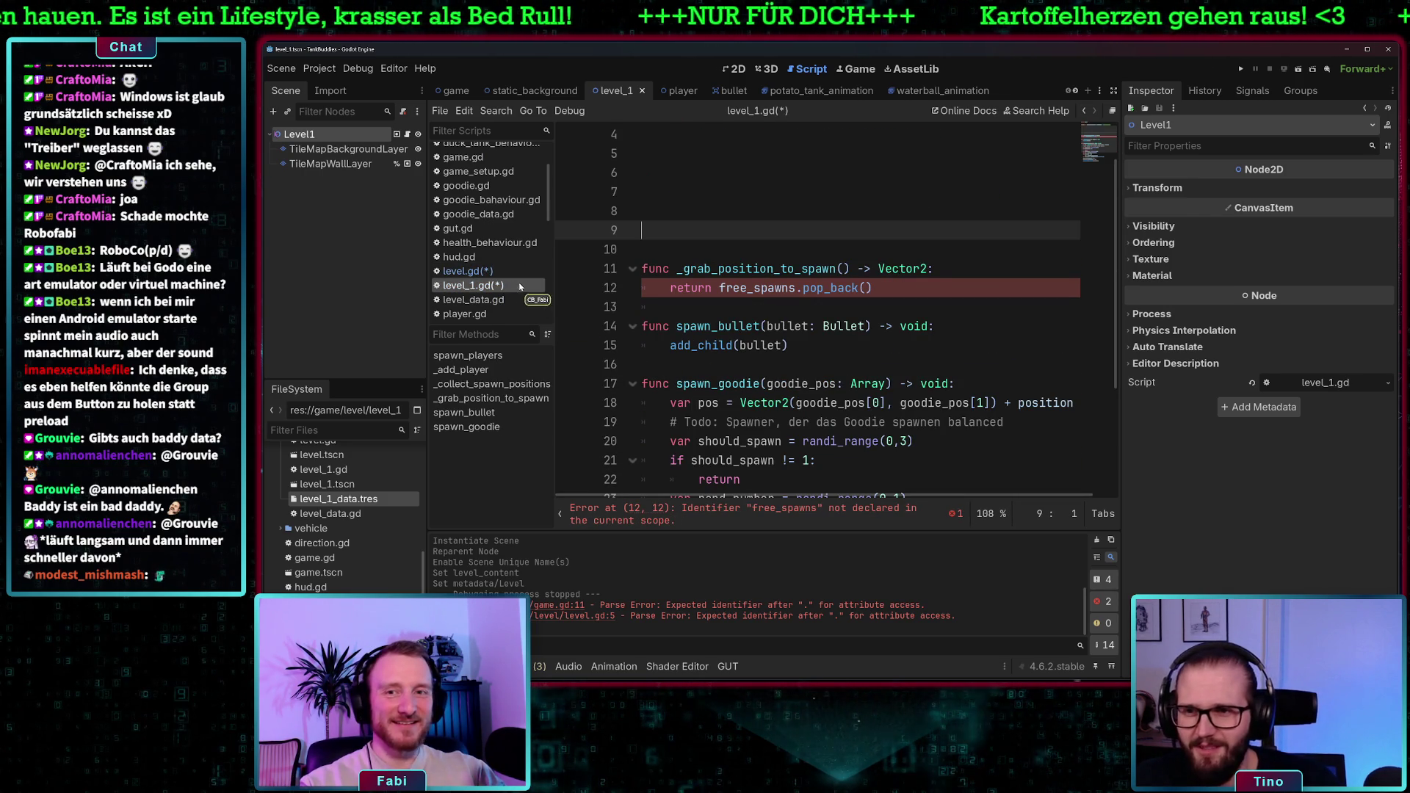
Move _grab_position_to_spawn and spawn_bullet from level_1.gd to the end of level.gd.
drag(838, 345, 631, 270)
key(ctrl+x)
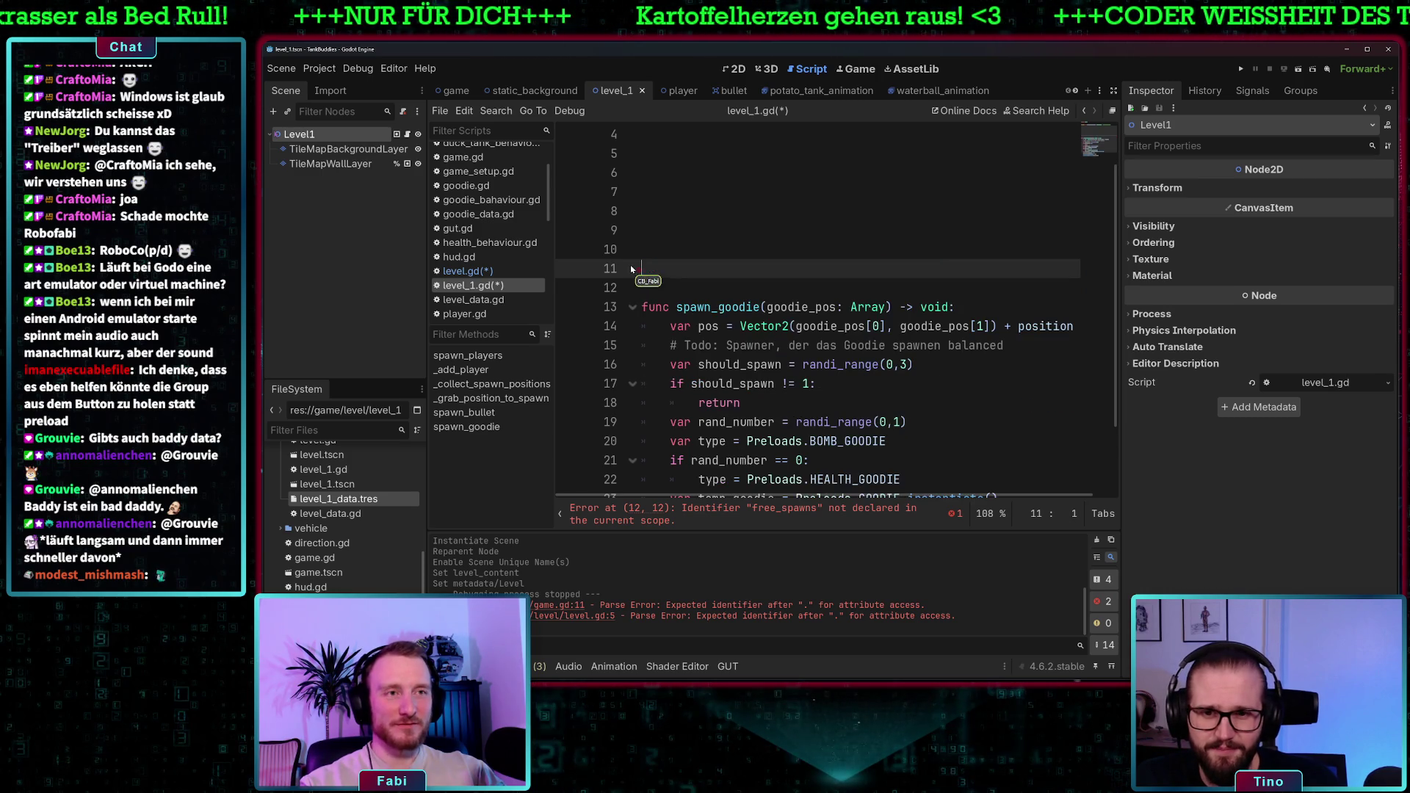
click(464, 271)
scroll(912, 430, down, 1)
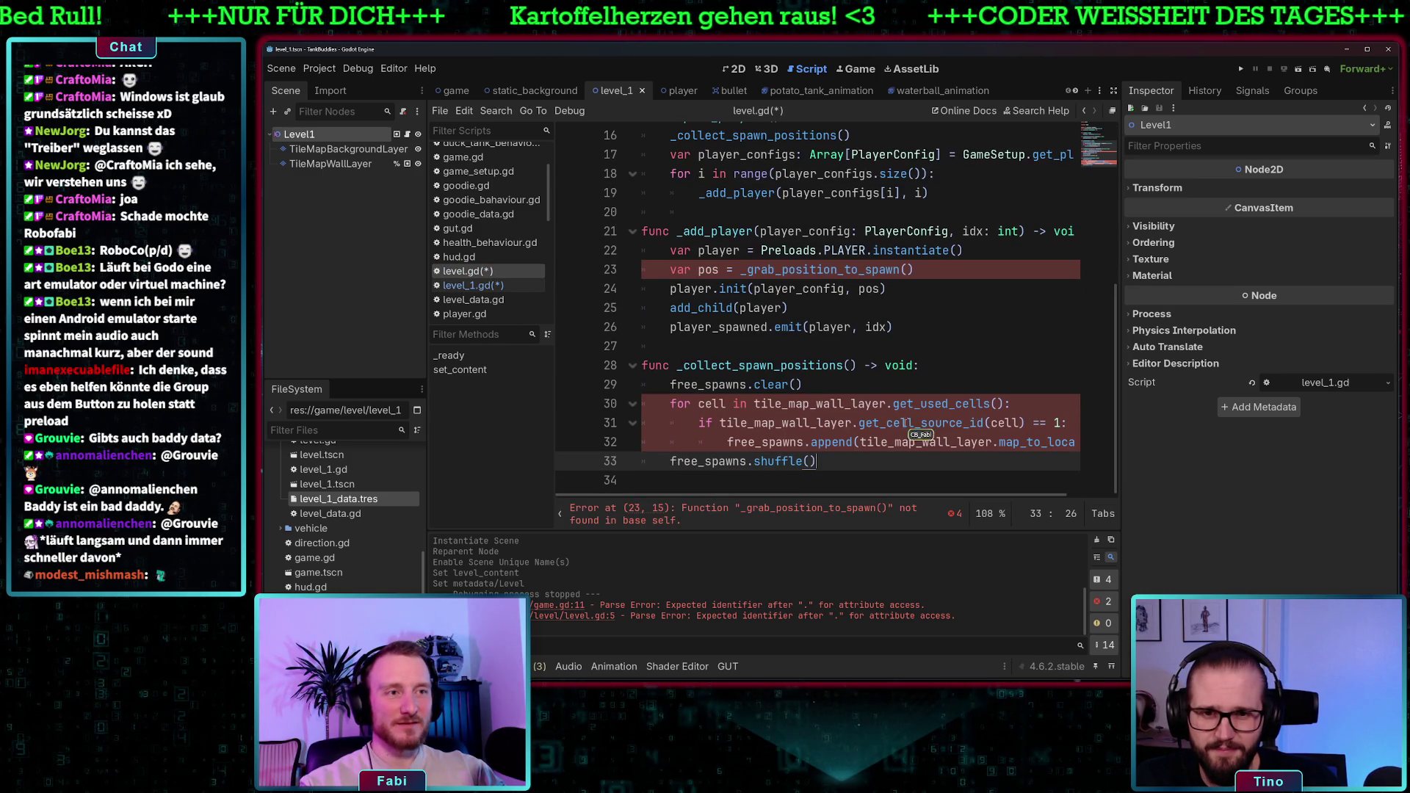
click(873, 470)
key(Return)
key(ctrl+v)
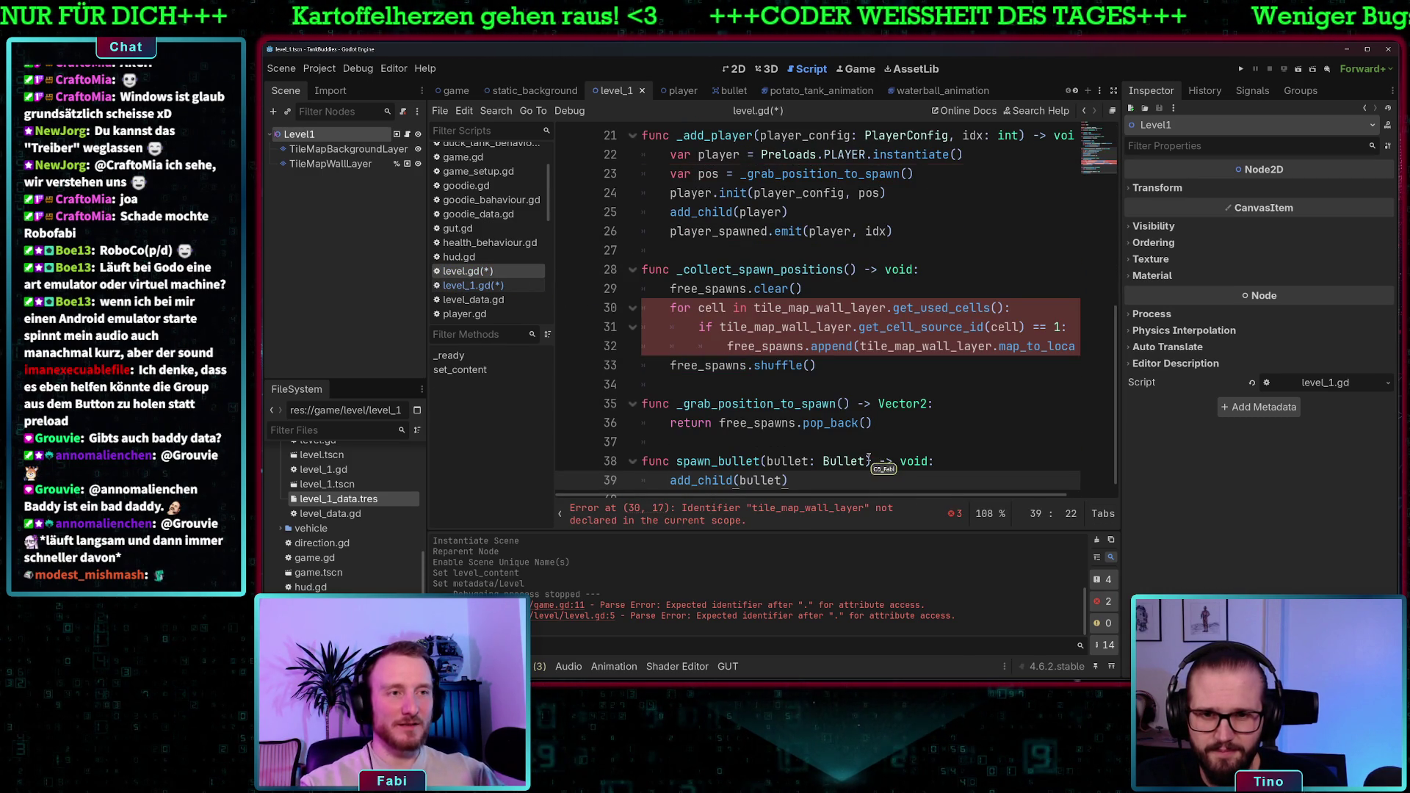
Move spawn_goodie to the end of level.gd and clear level_1.gd's leftover blank lines.
click(470, 285)
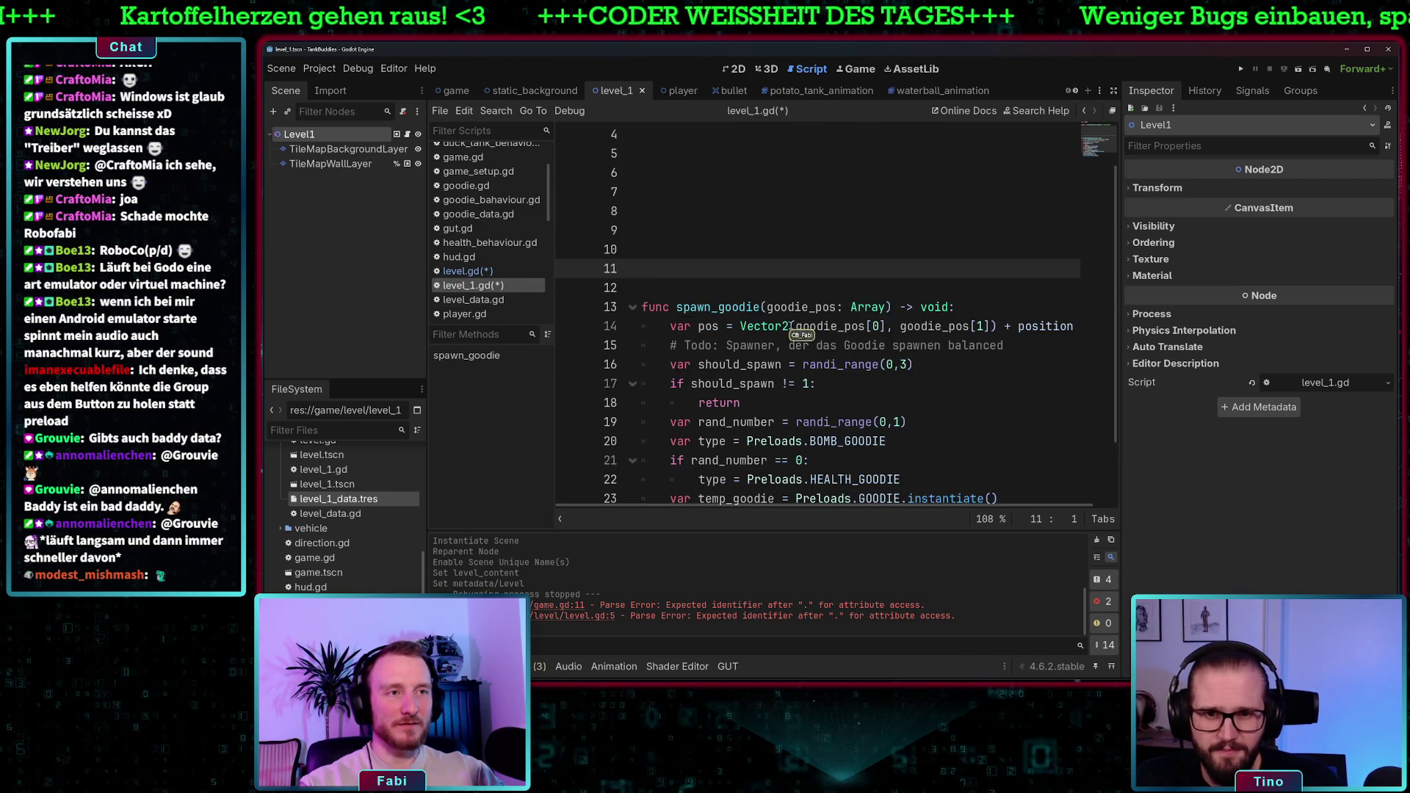
scroll(694, 222, down, 1)
mouse_move(936, 481)
mouse_down()
mouse_move(882, 481)
mouse_move(708, 266)
mouse_move(628, 229)
mouse_up()
key(ctrl+x)
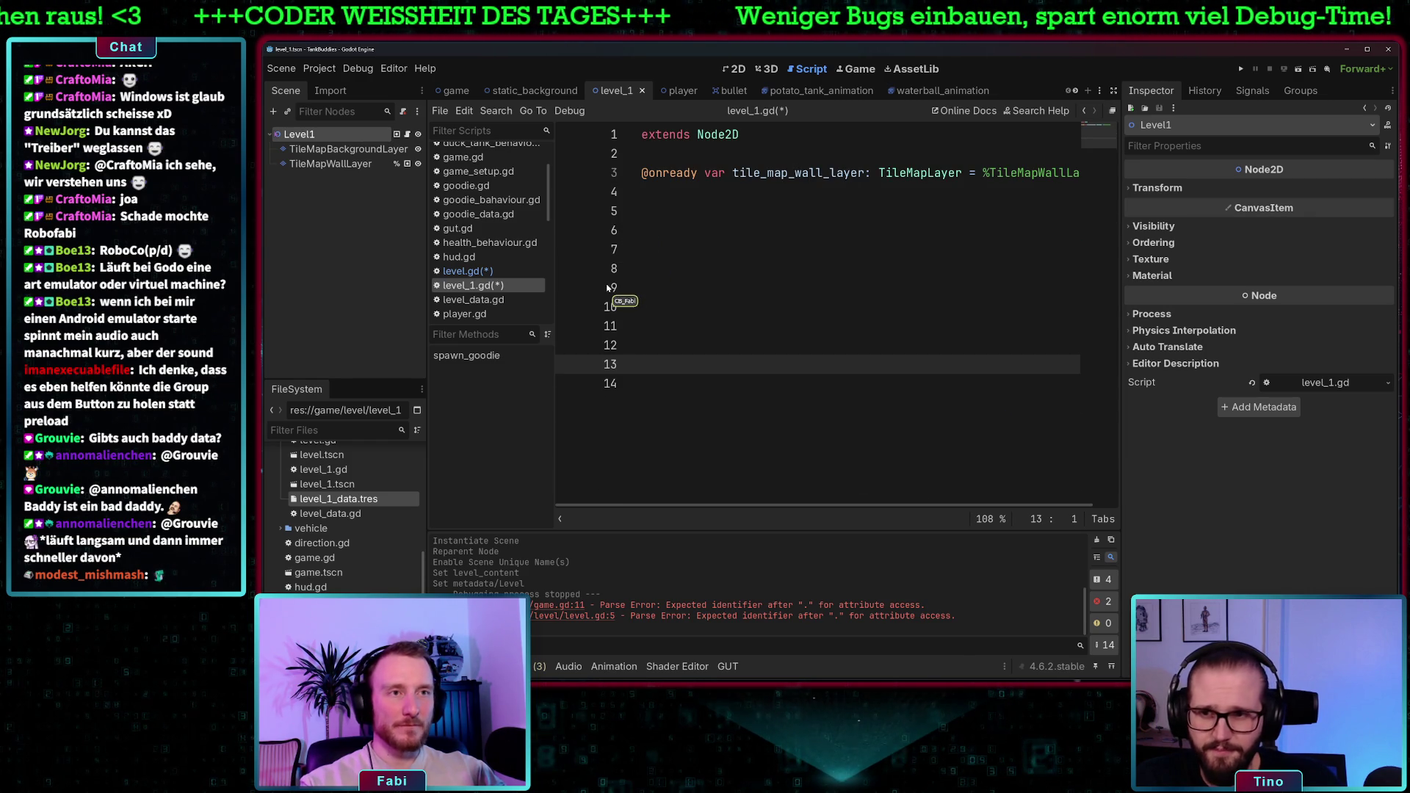
key(BackSpace)
key(BackSpace)
key(BackSpace)
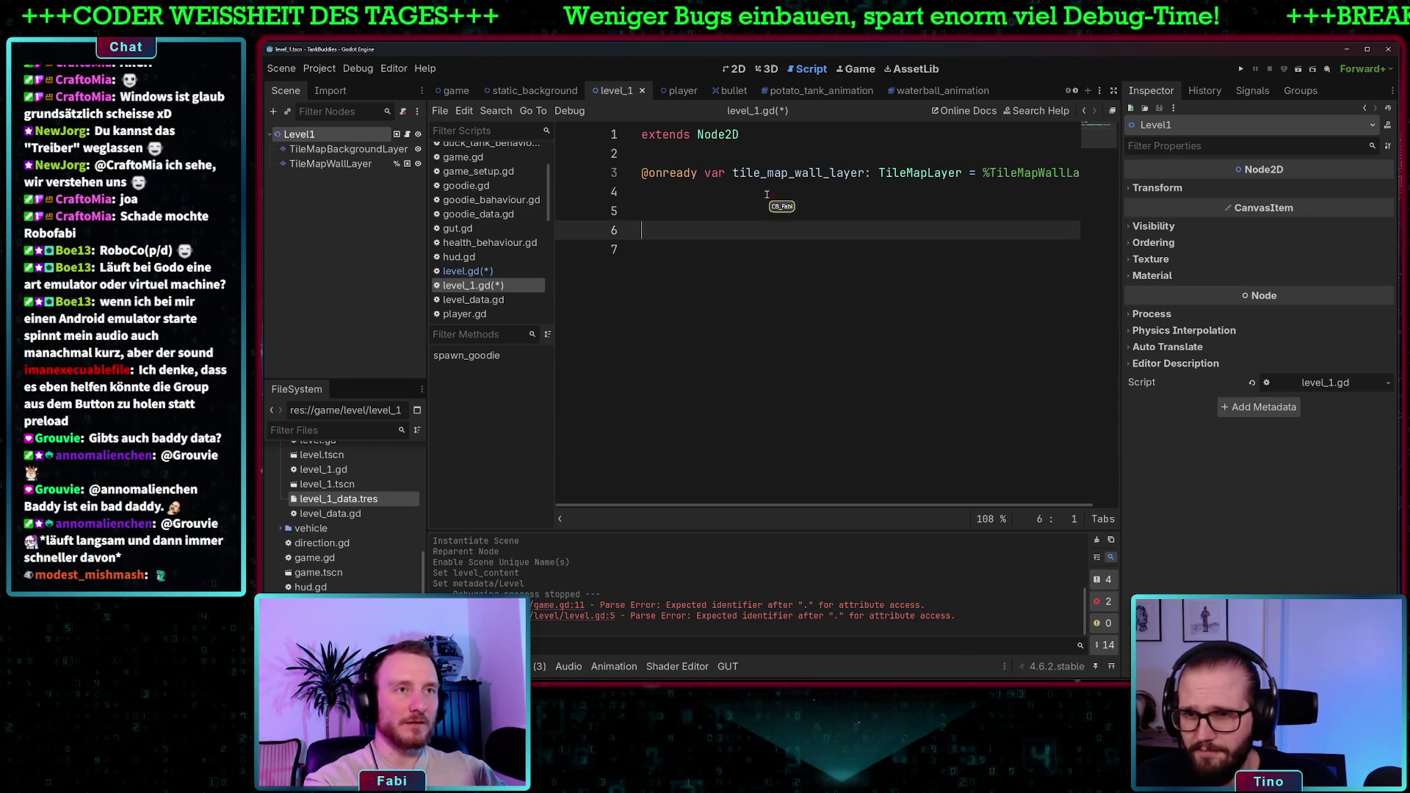
click(470, 271)
scroll(812, 418, down, 4)
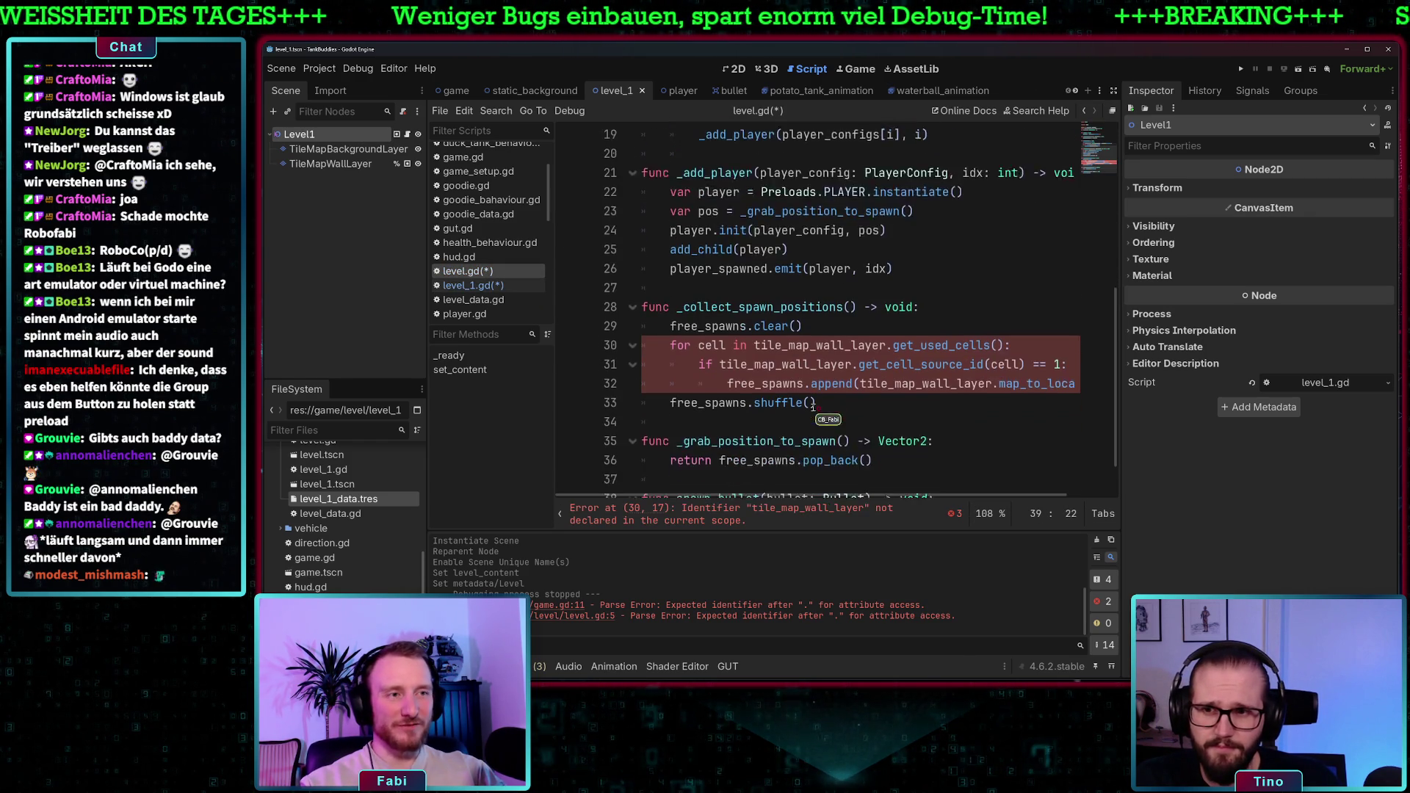
key(Return)
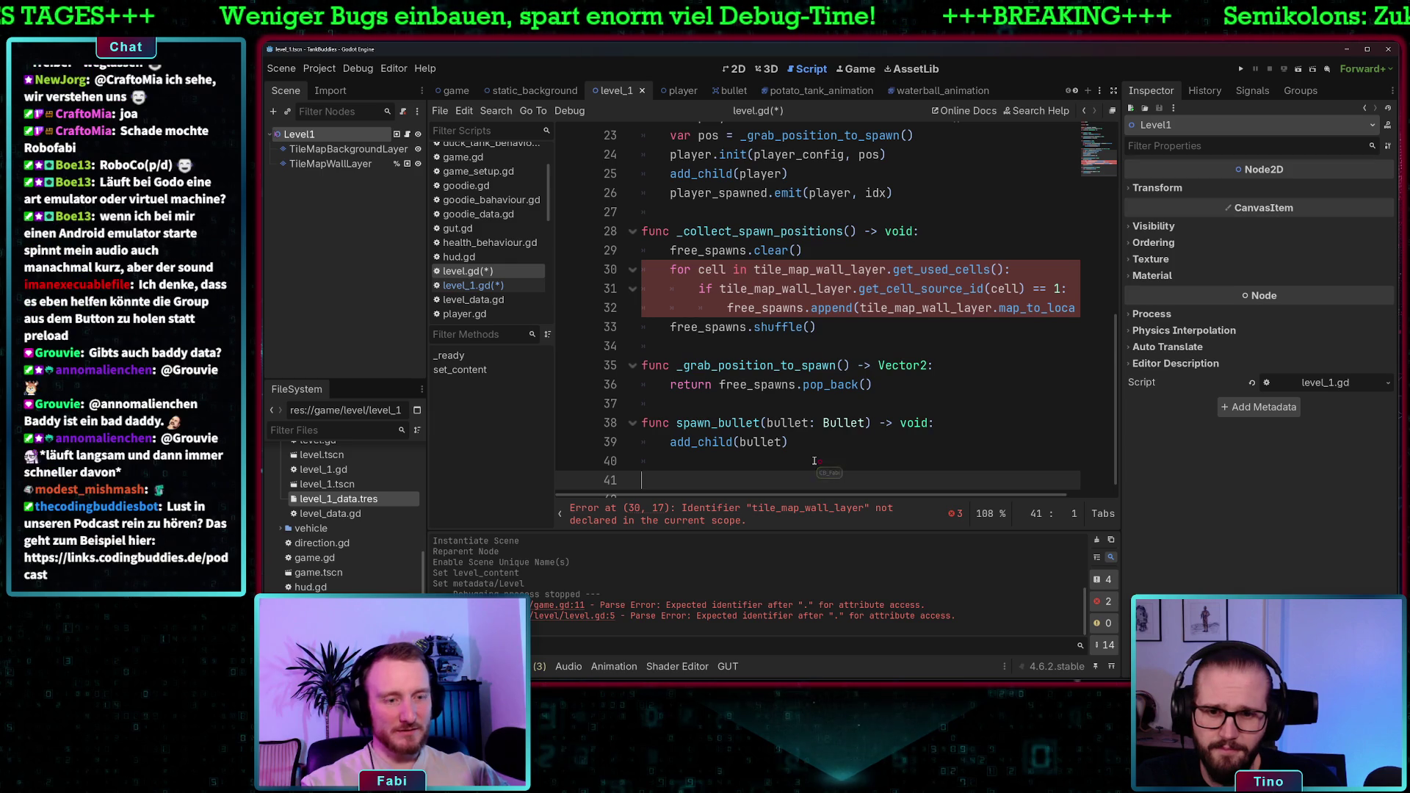
key(ctrl+v)
Save the edited level.gd and level_1.gd scripts.
scroll(835, 416, up, 12)
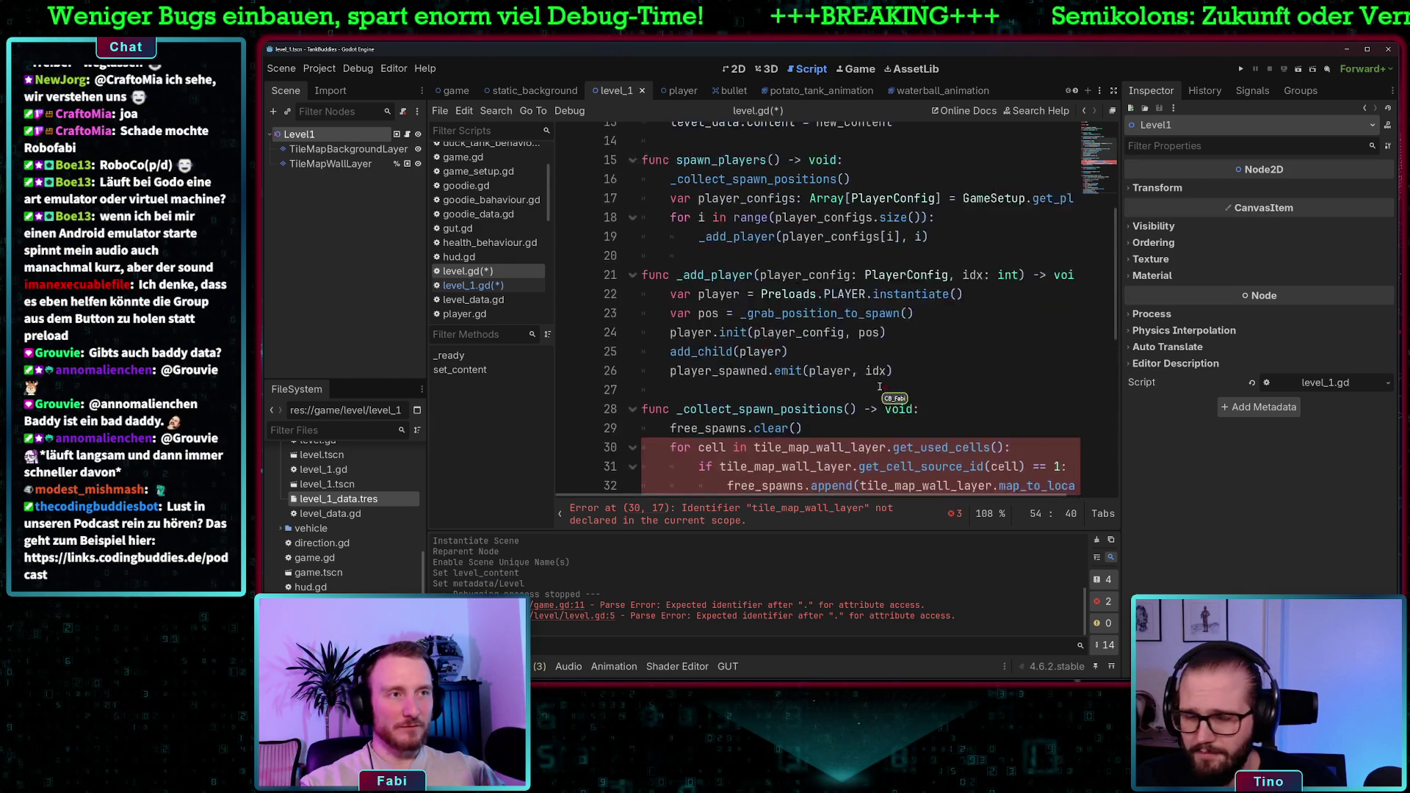
scroll(874, 373, down, 5)
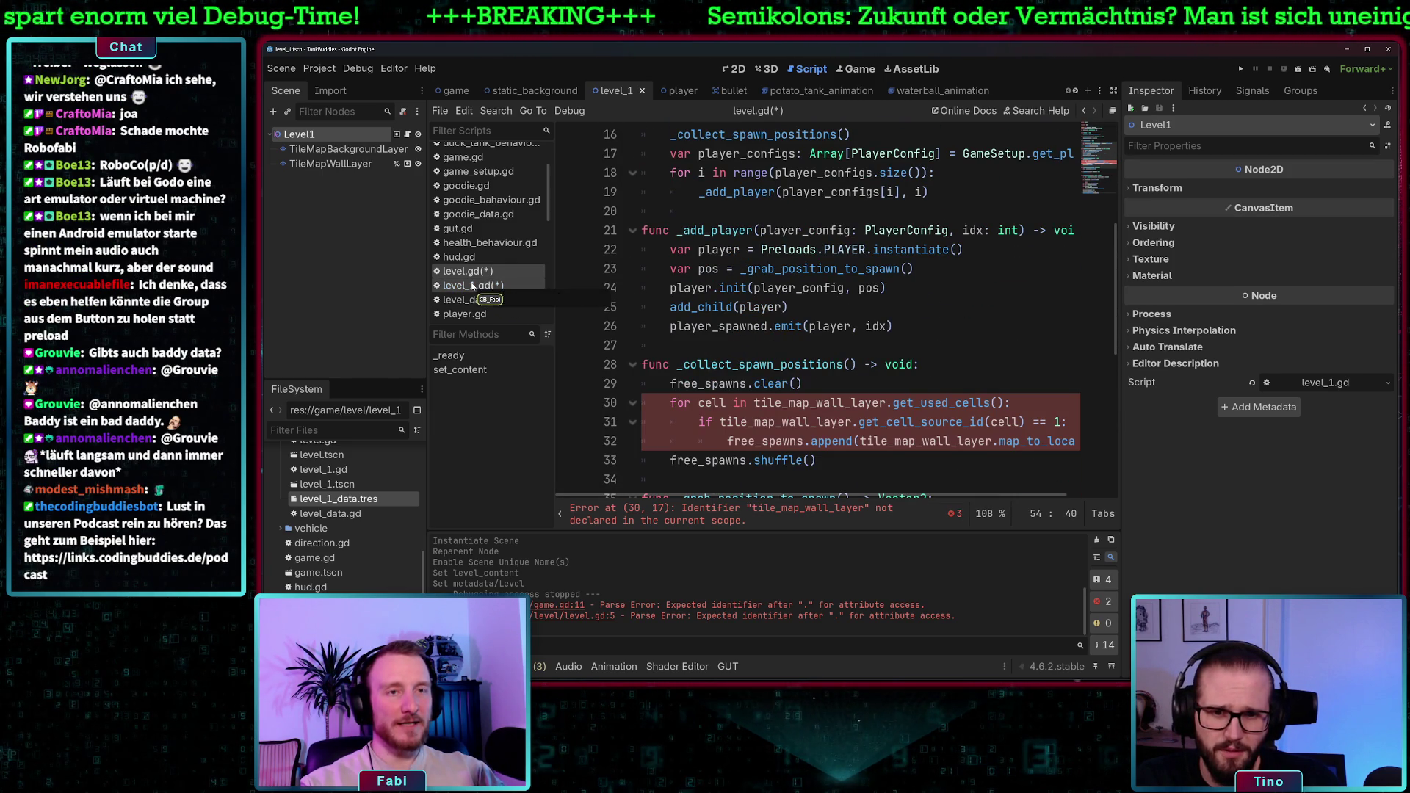
key(ctrl+s)
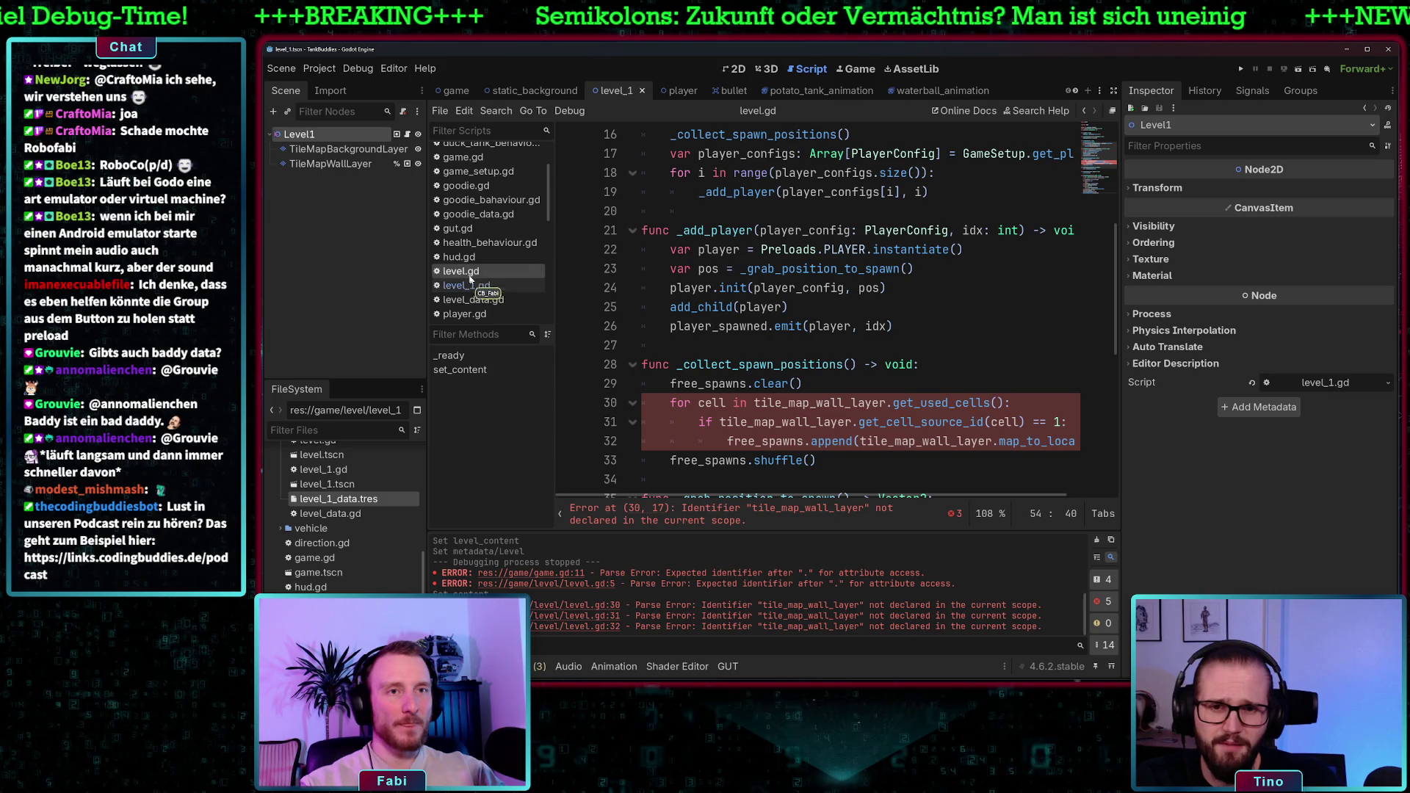
click(468, 283)
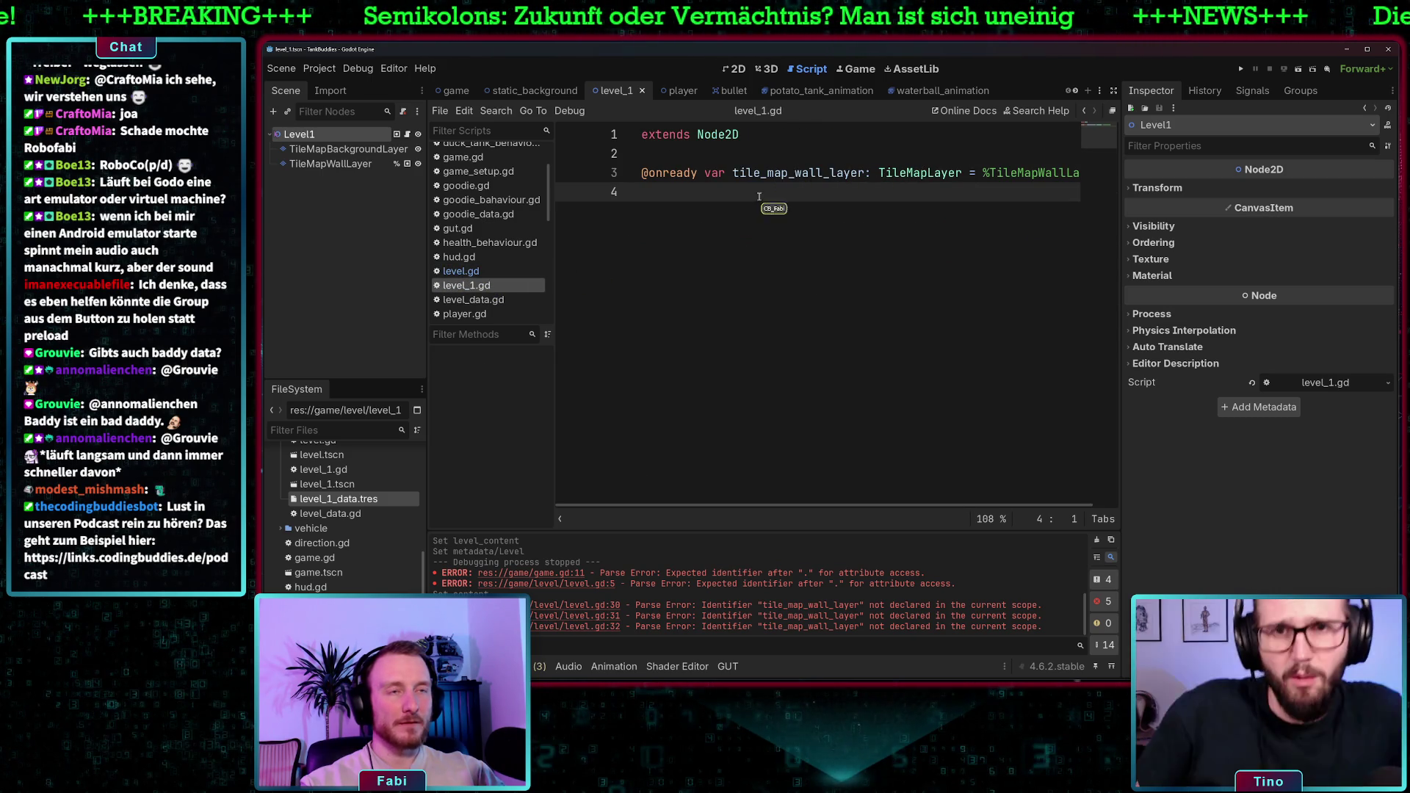
click(461, 271)
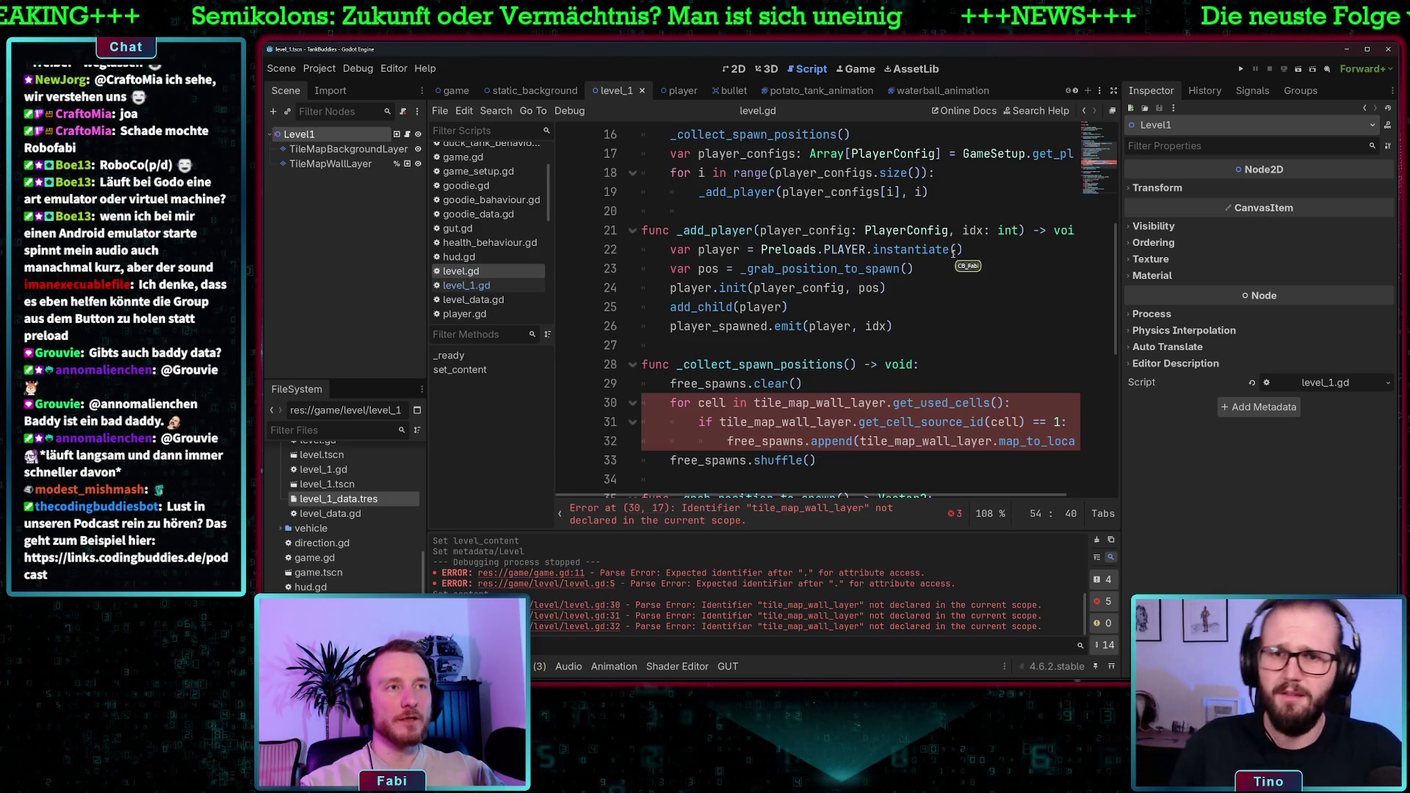
scroll(955, 277, up, 5)
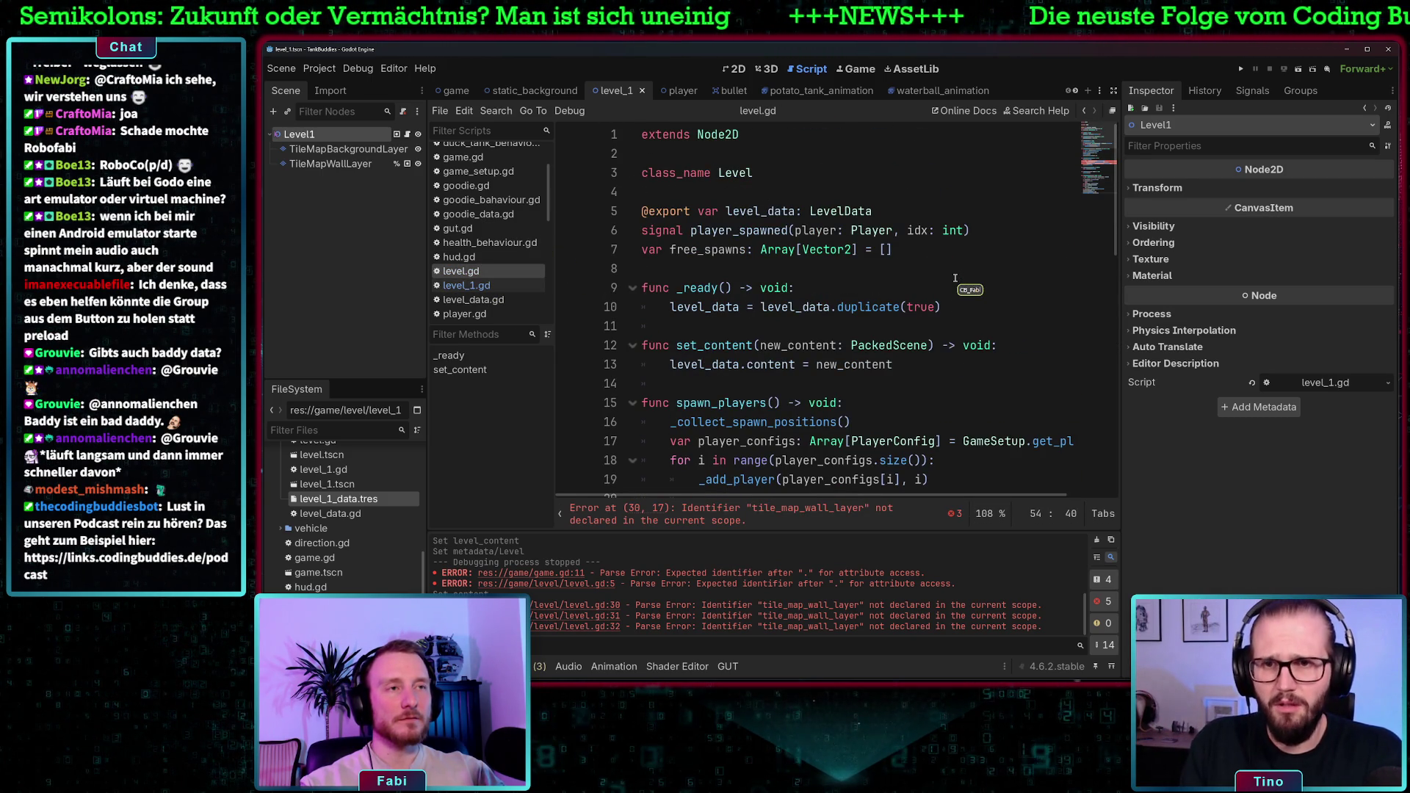
double_click(776, 213)
mouse_move(799, 247)
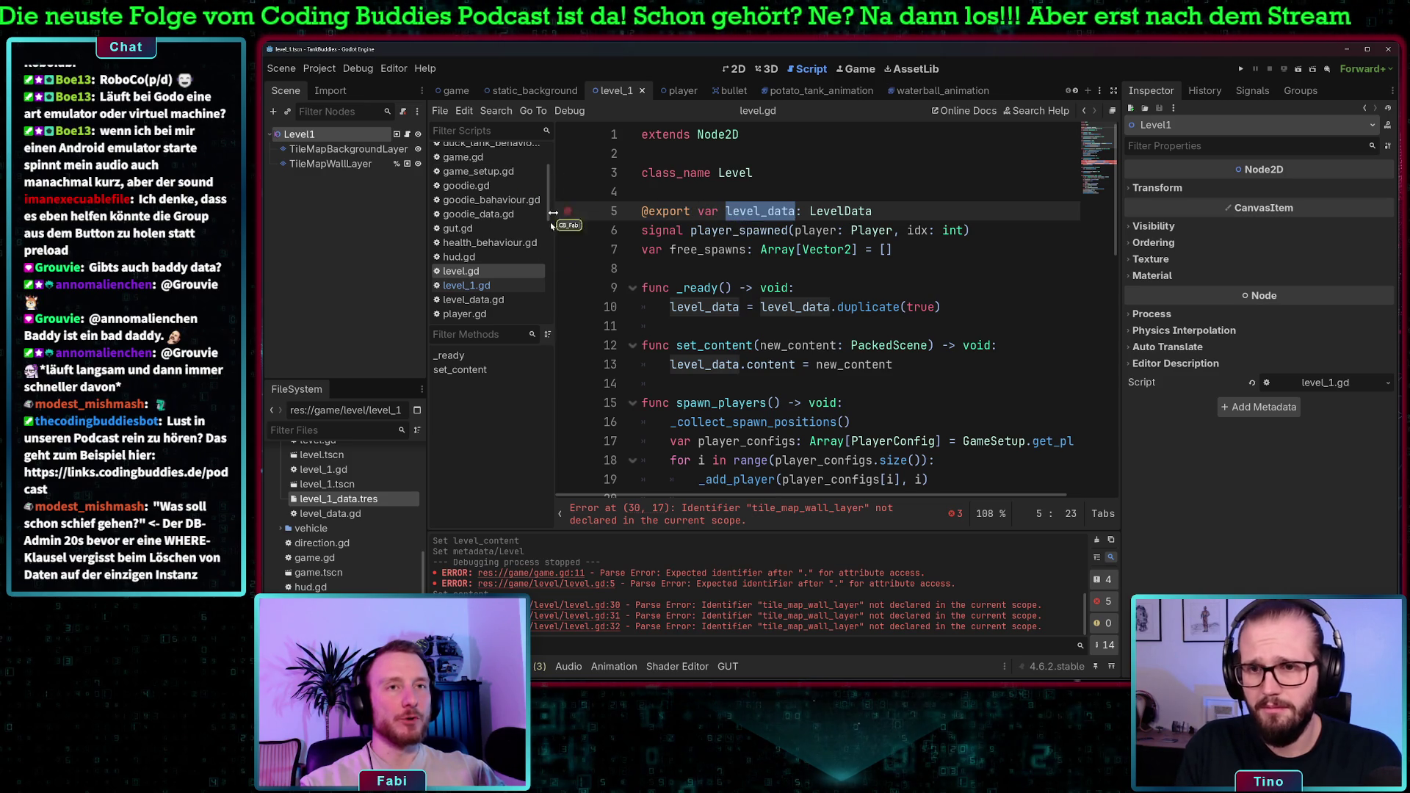
click(481, 287)
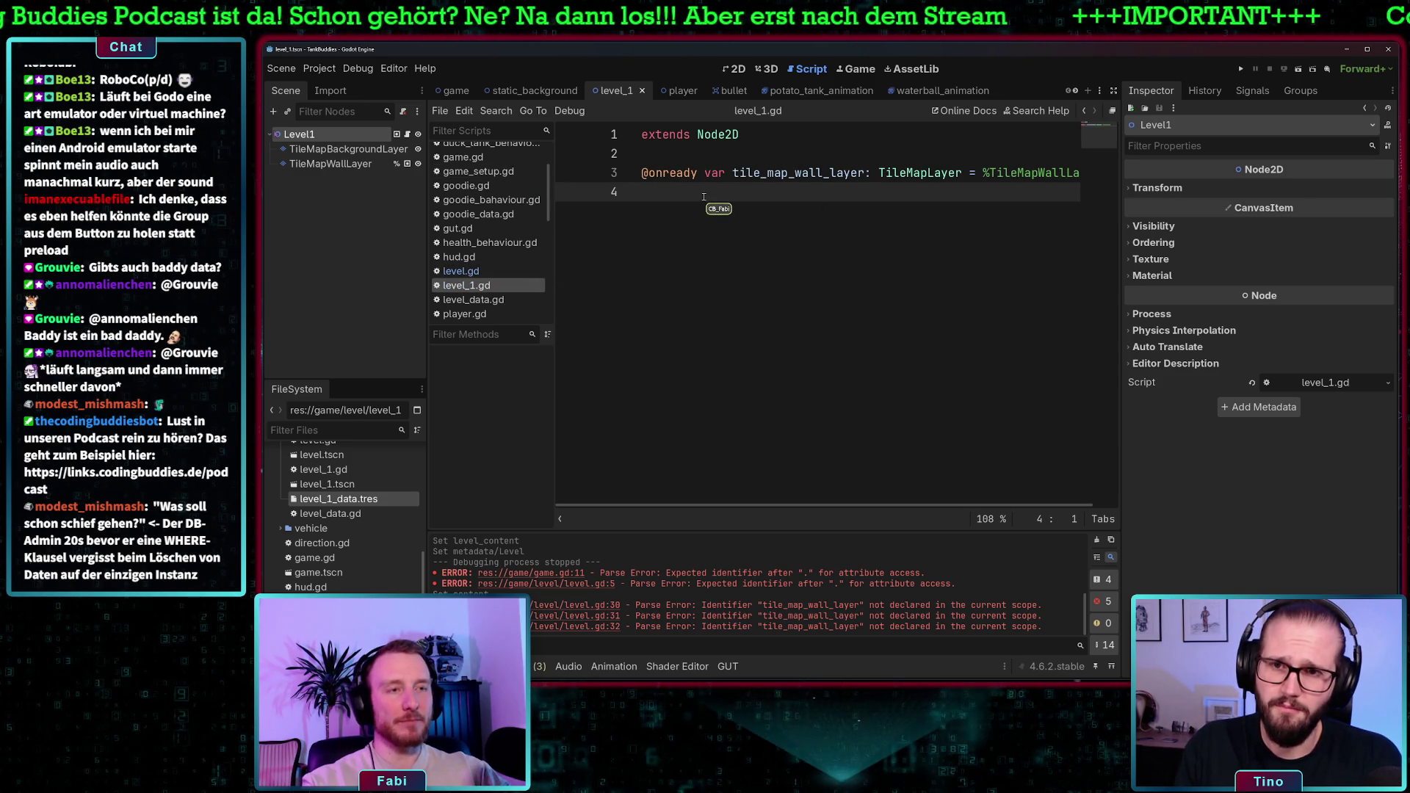
Leave level_1.gd unchanged and switch back to level.gd to review the level_data declaration.
key(Return)
key(Return)
key(BackSpace)
key(BackSpace)
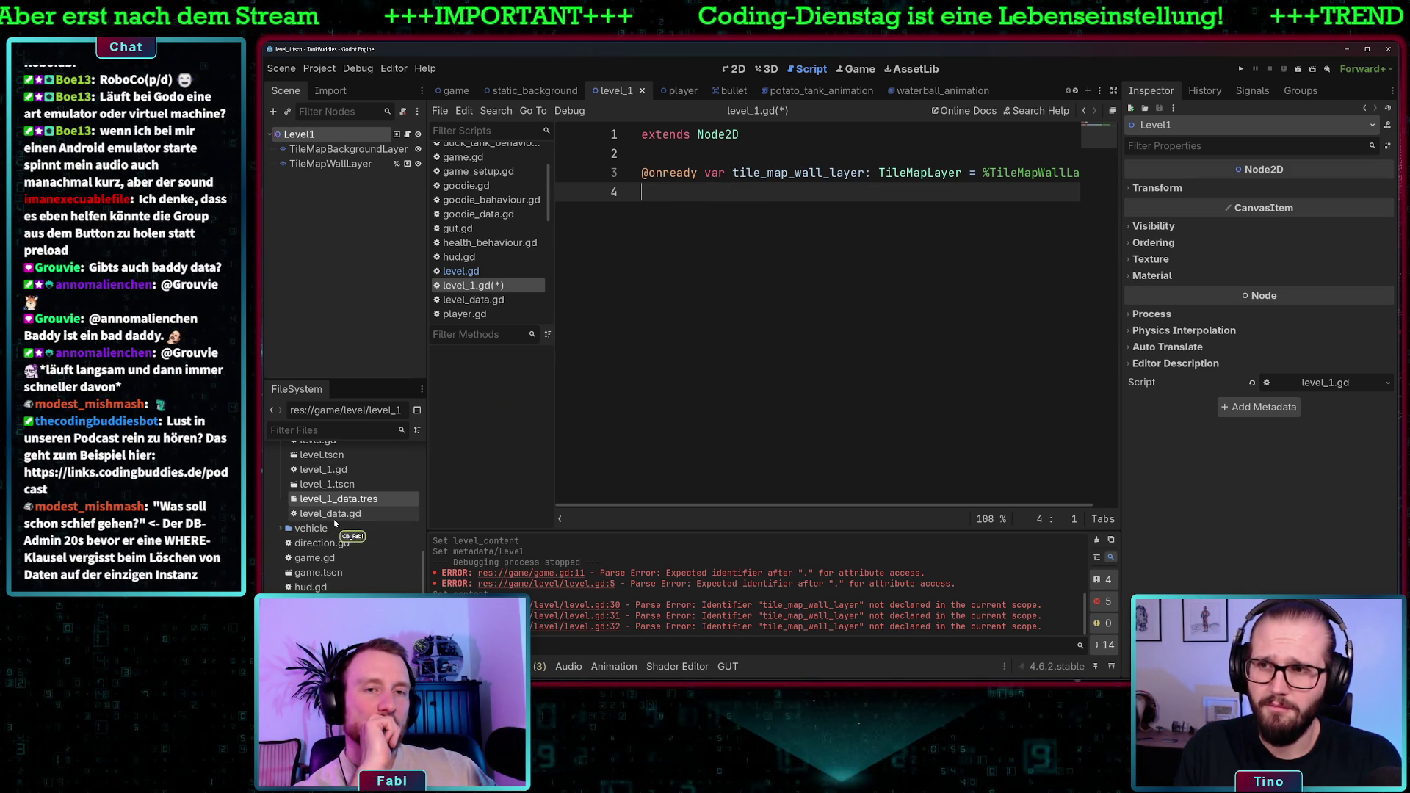
scroll(334, 520, up, 2)
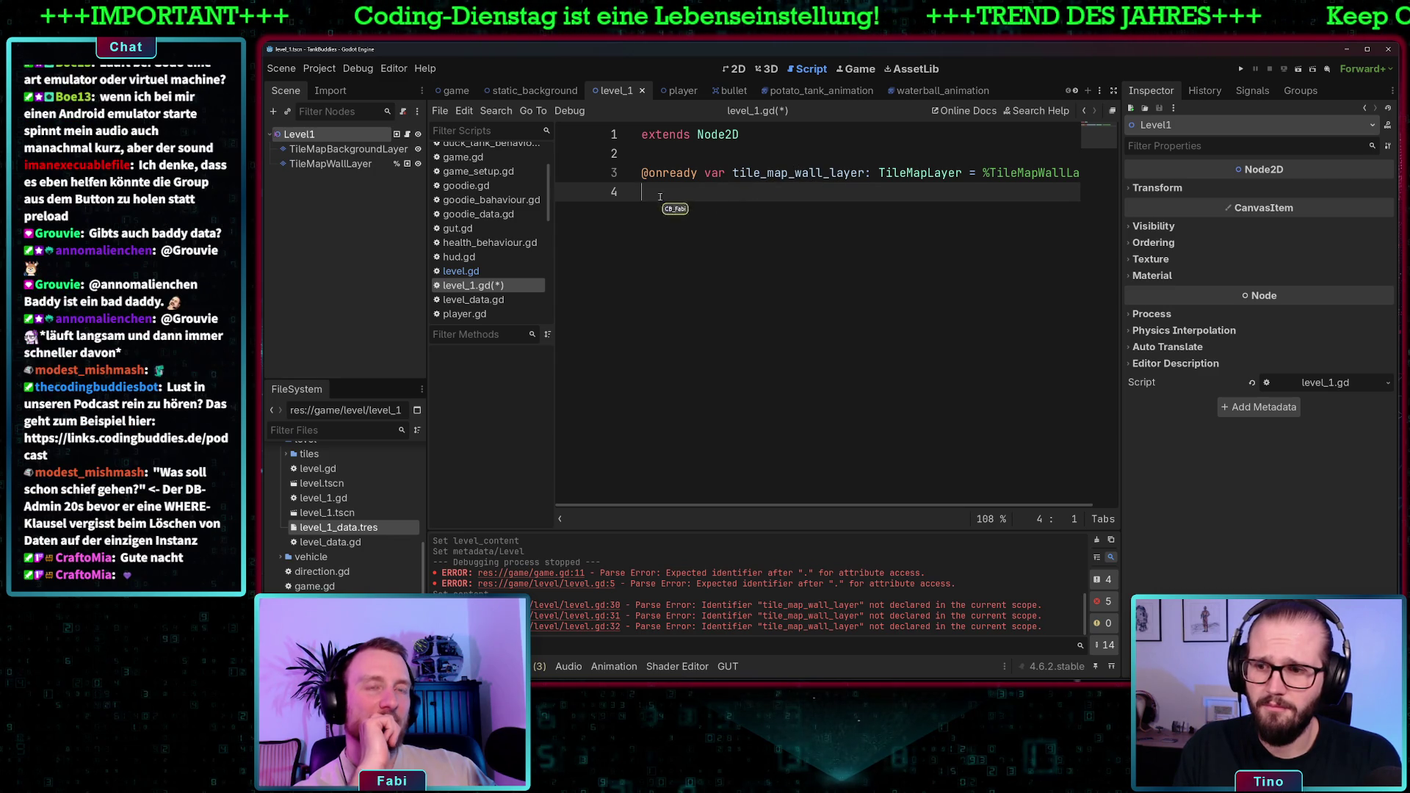
click(486, 276)
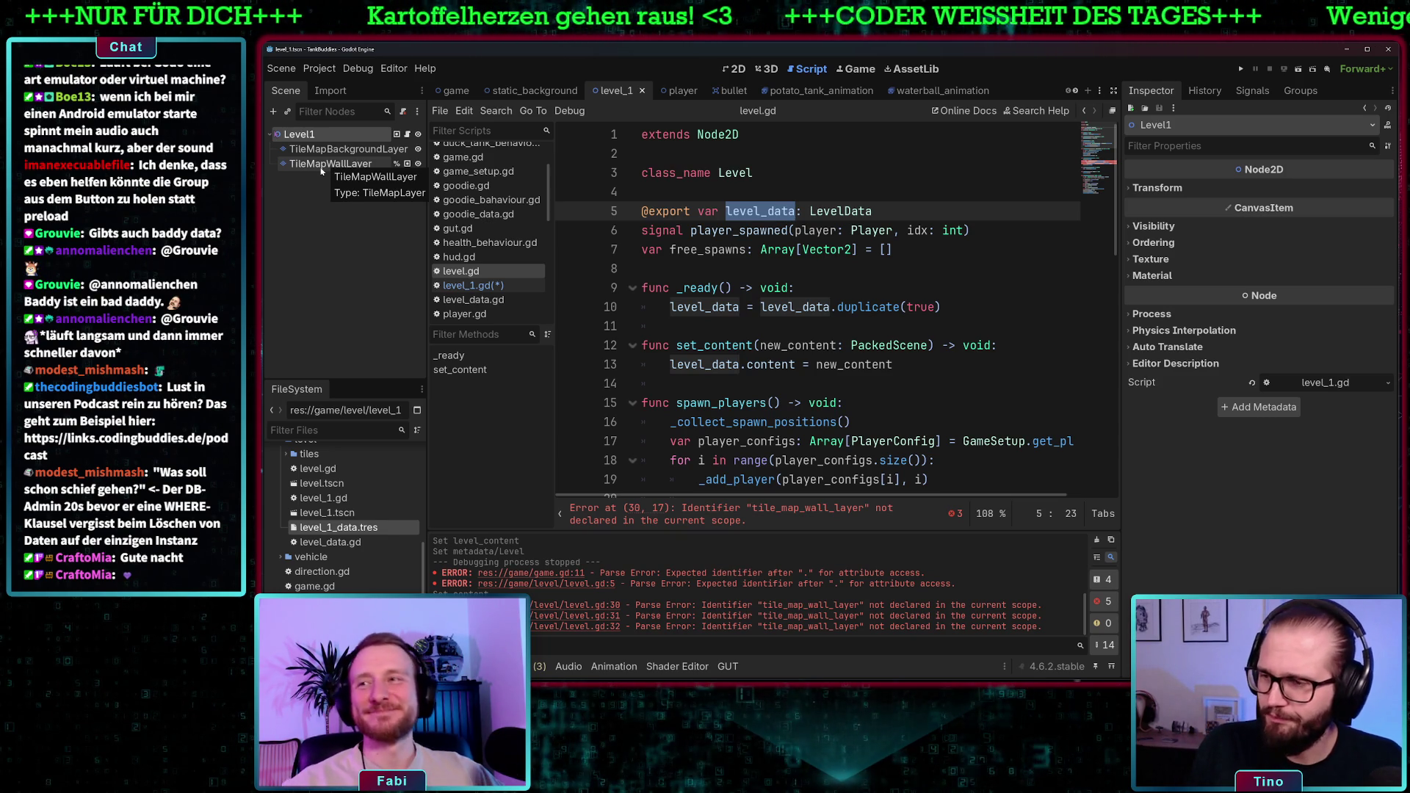
click(821, 287)
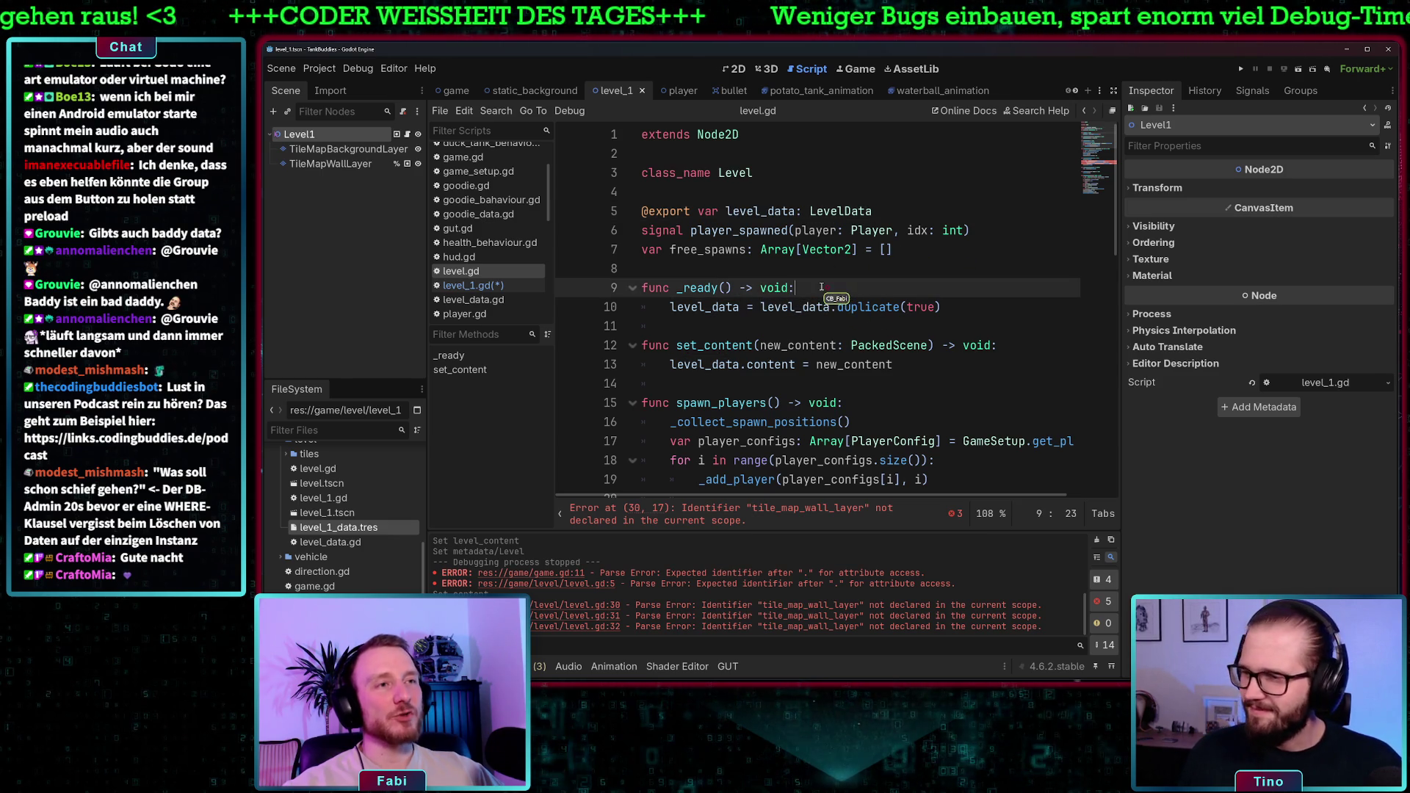
click(979, 302)
key(Return)
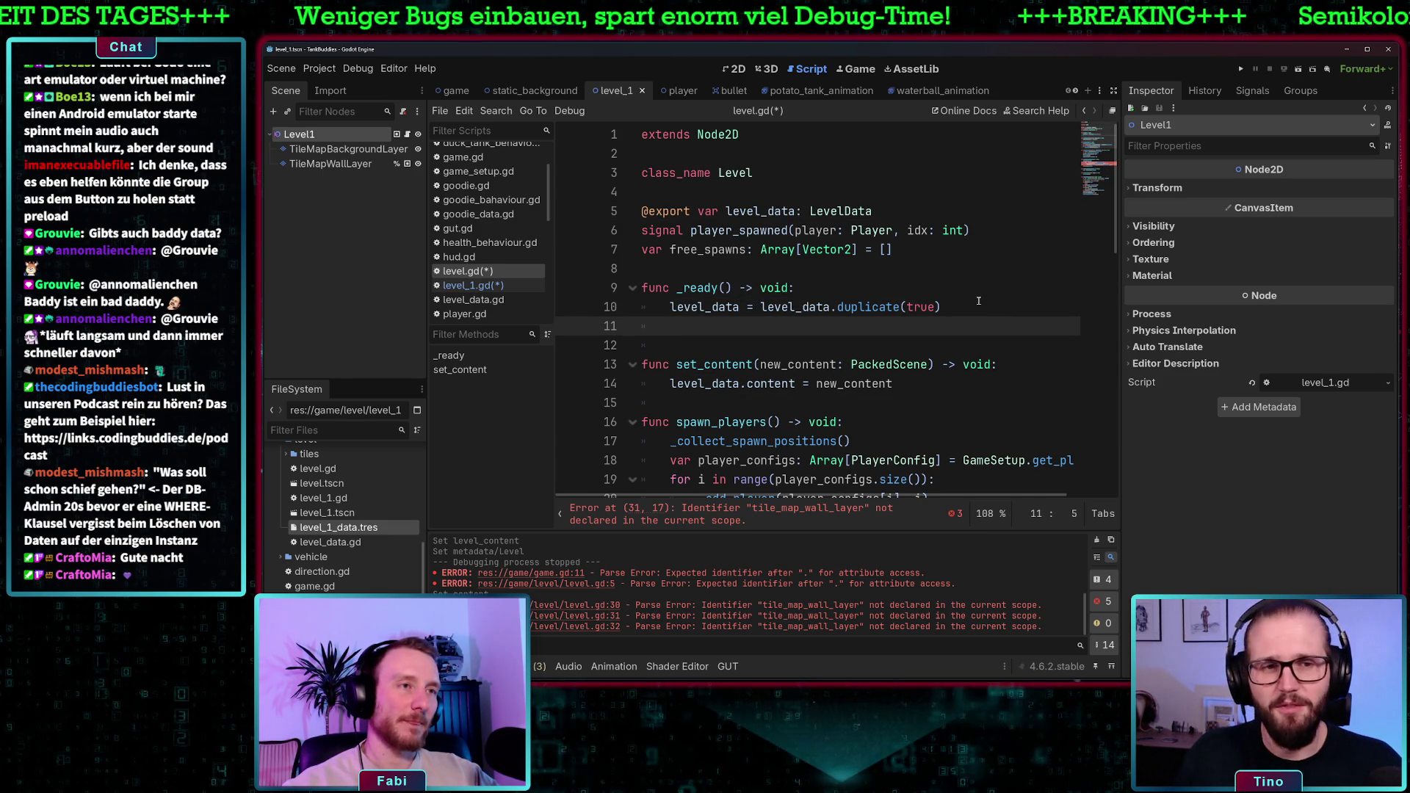
key(BackSpace)
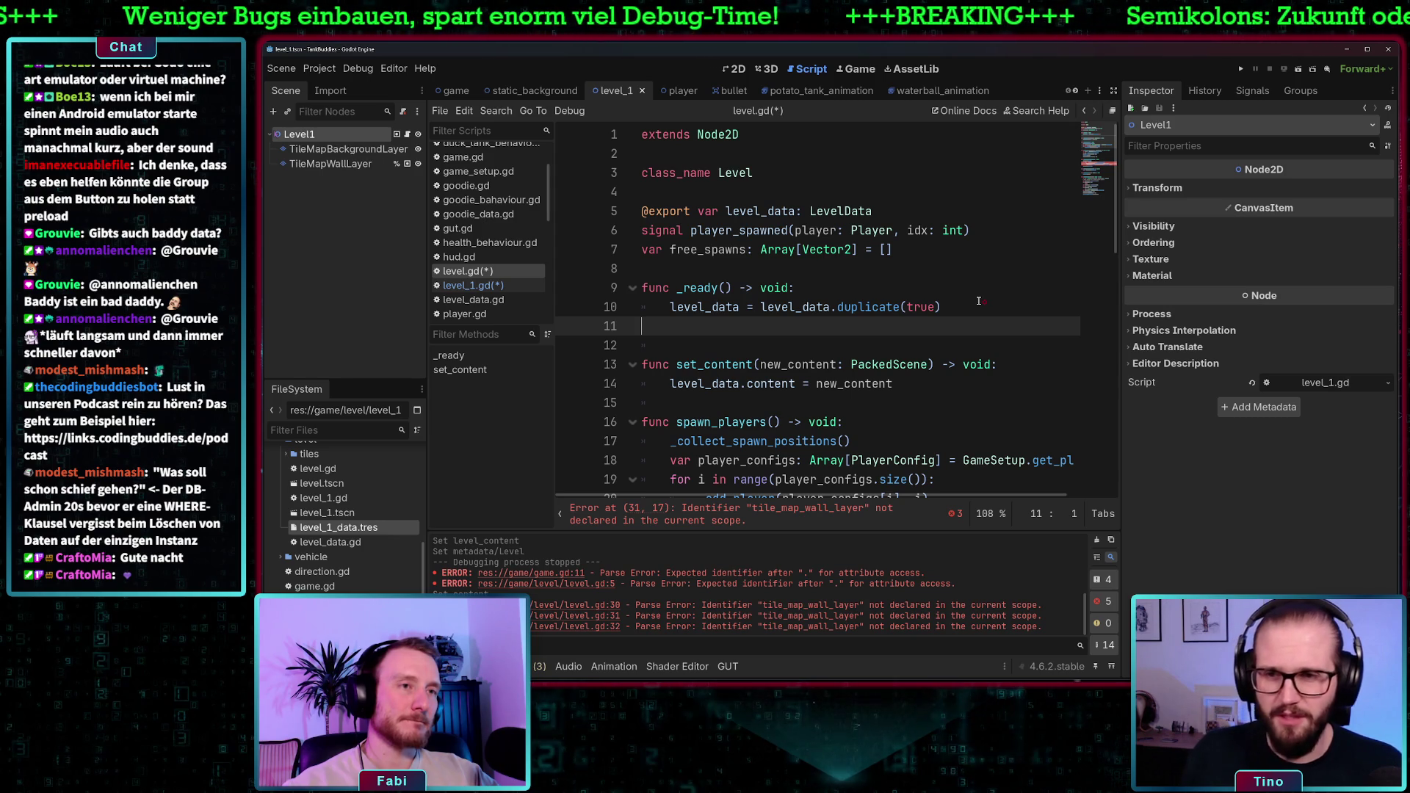
key(BackSpace)
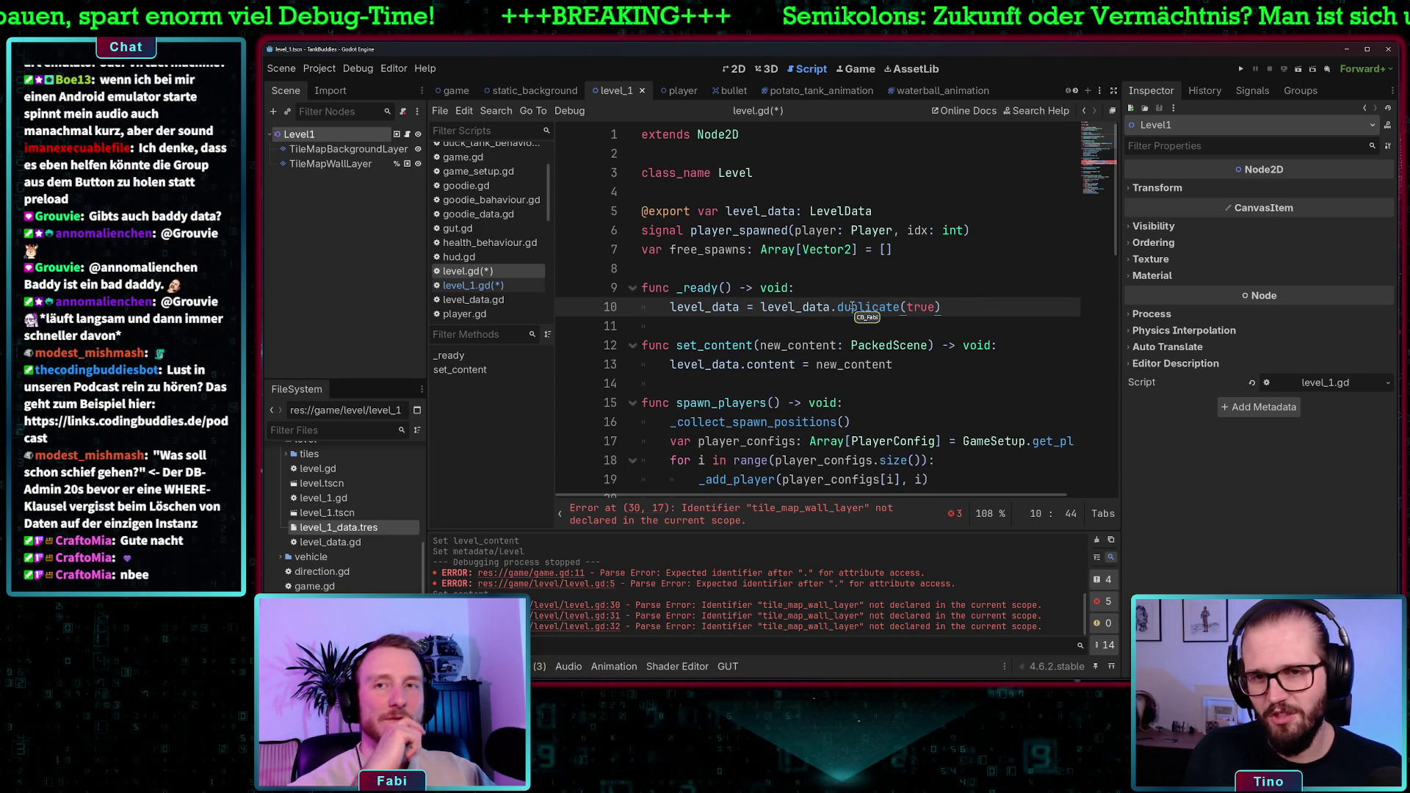
scroll(845, 307, down, 1)
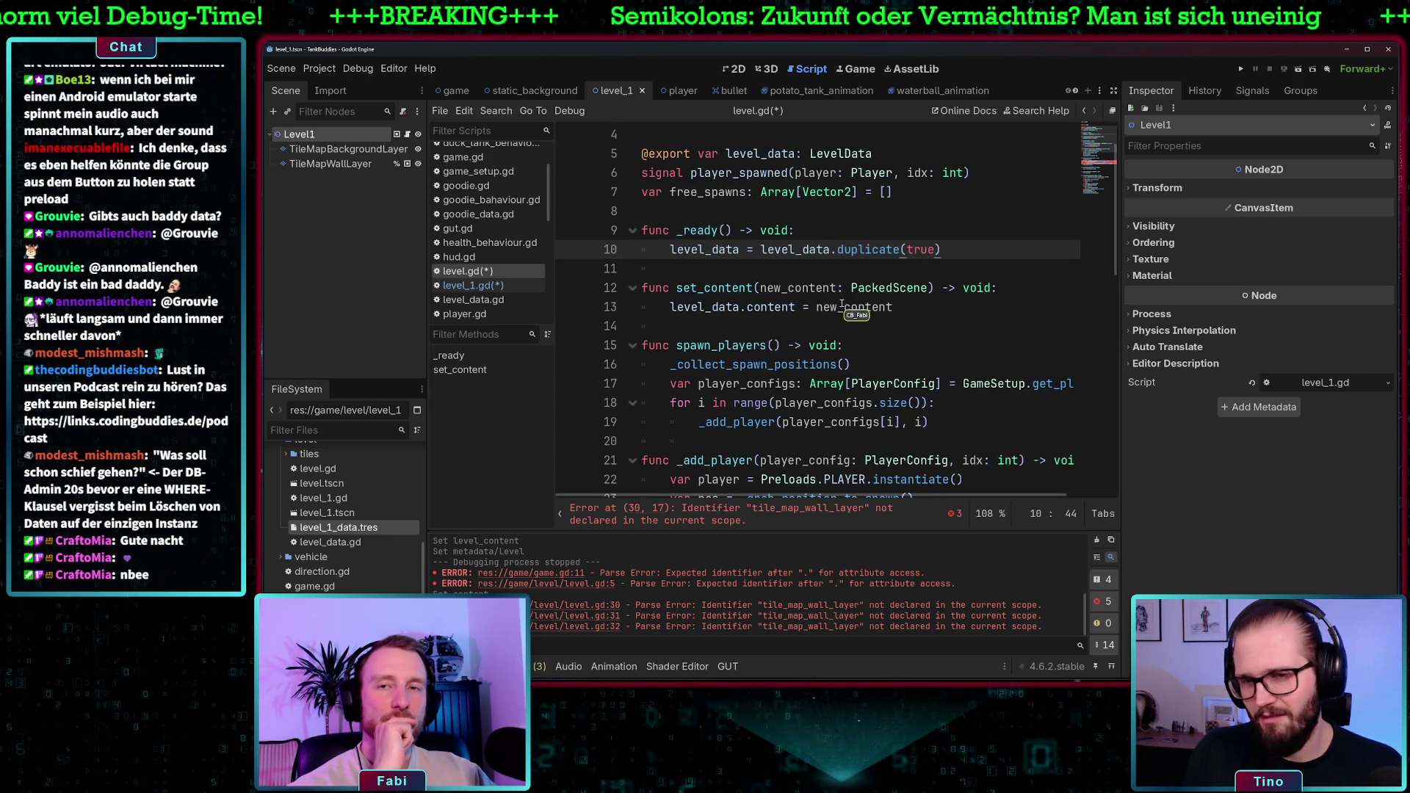
scroll(842, 304, down, 1)
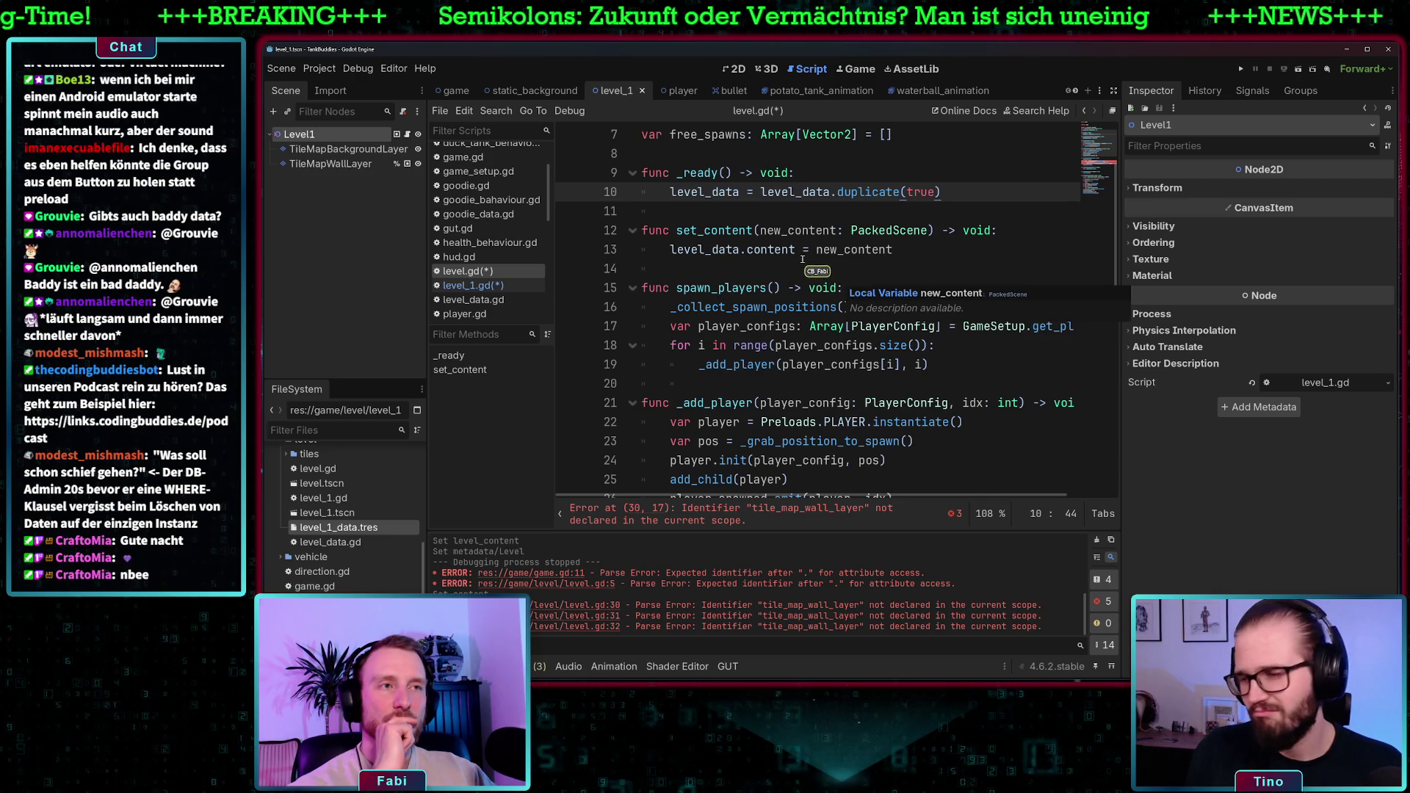
scroll(709, 241, up, 1)
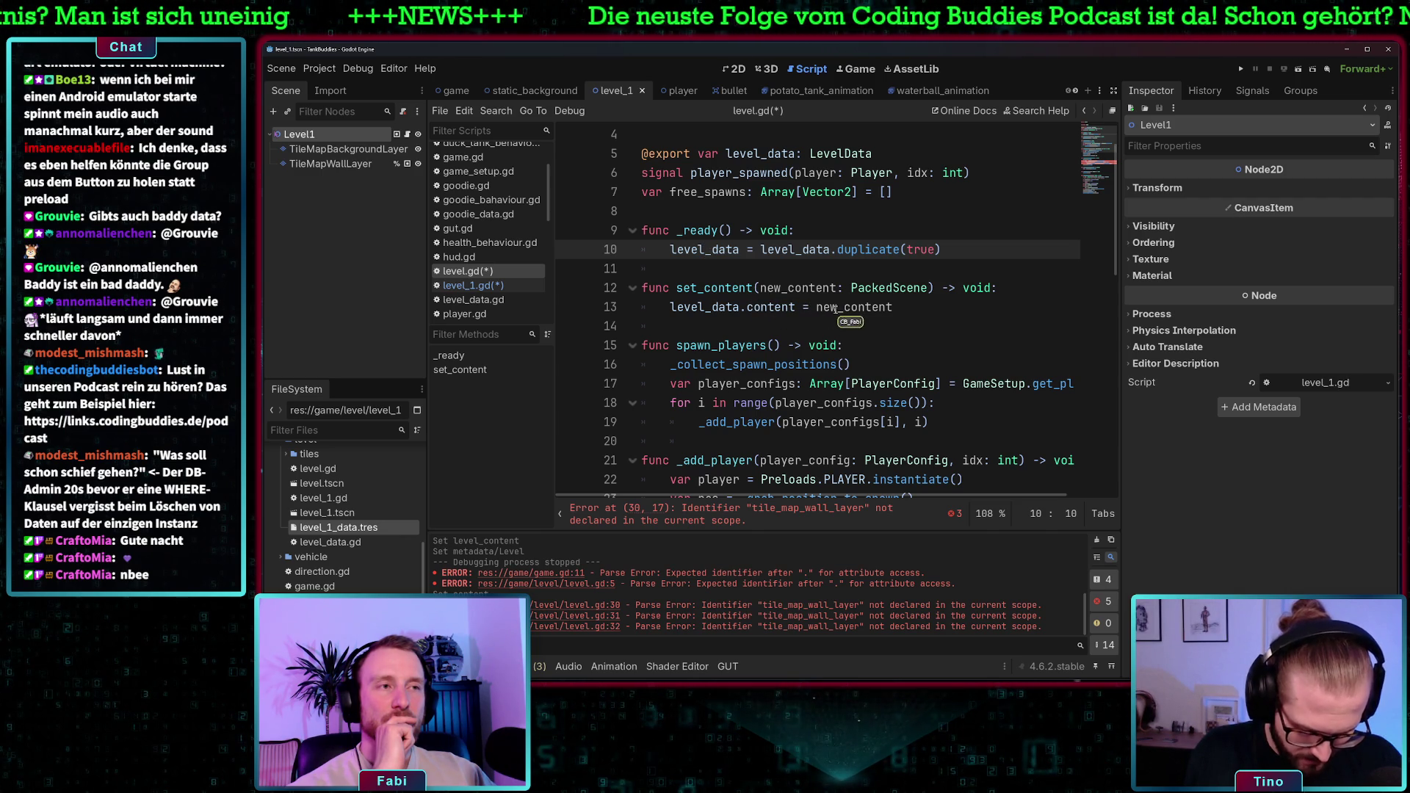
scroll(888, 323, down, 5)
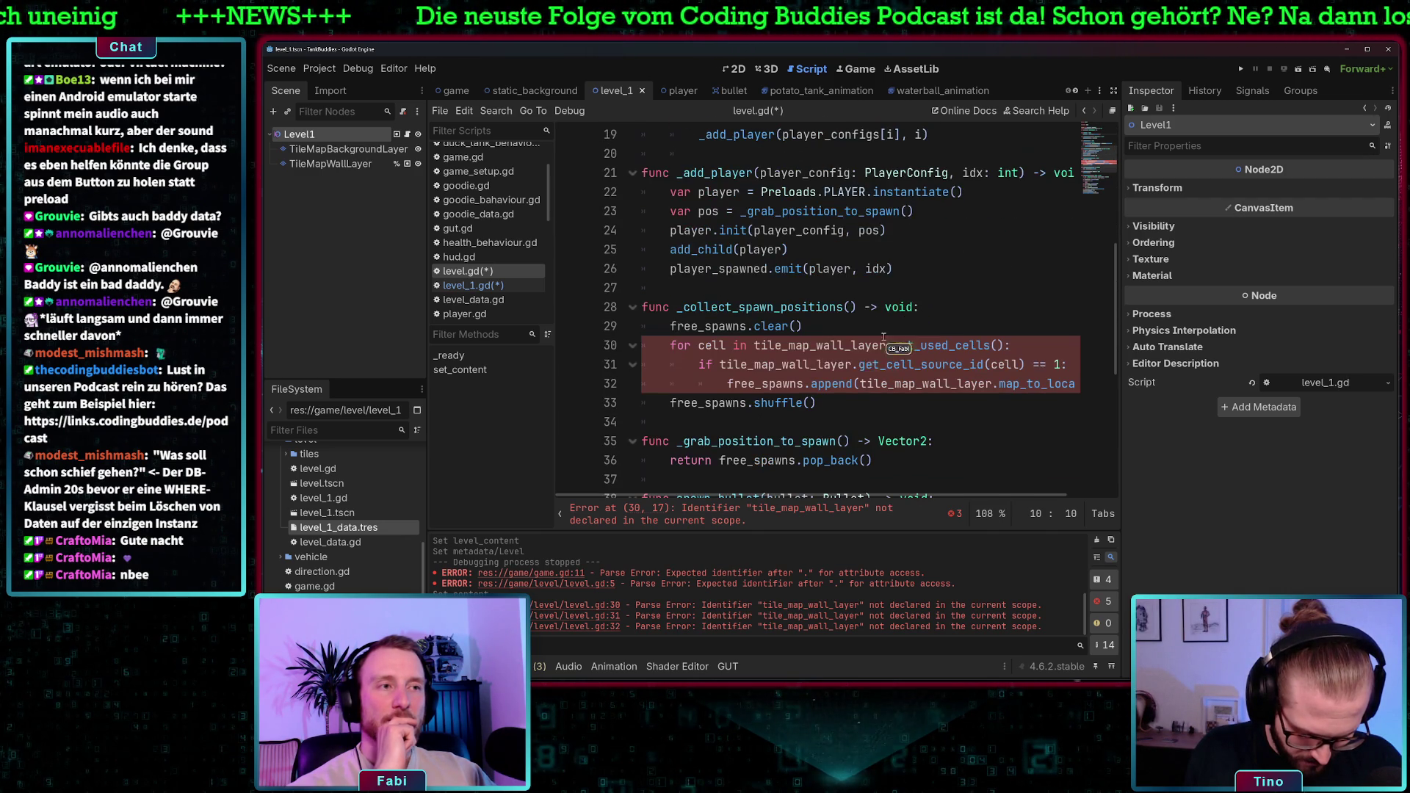
Start a new level_data line after free_spawns.clear() in _collect_spawn_positions.
click(828, 326)
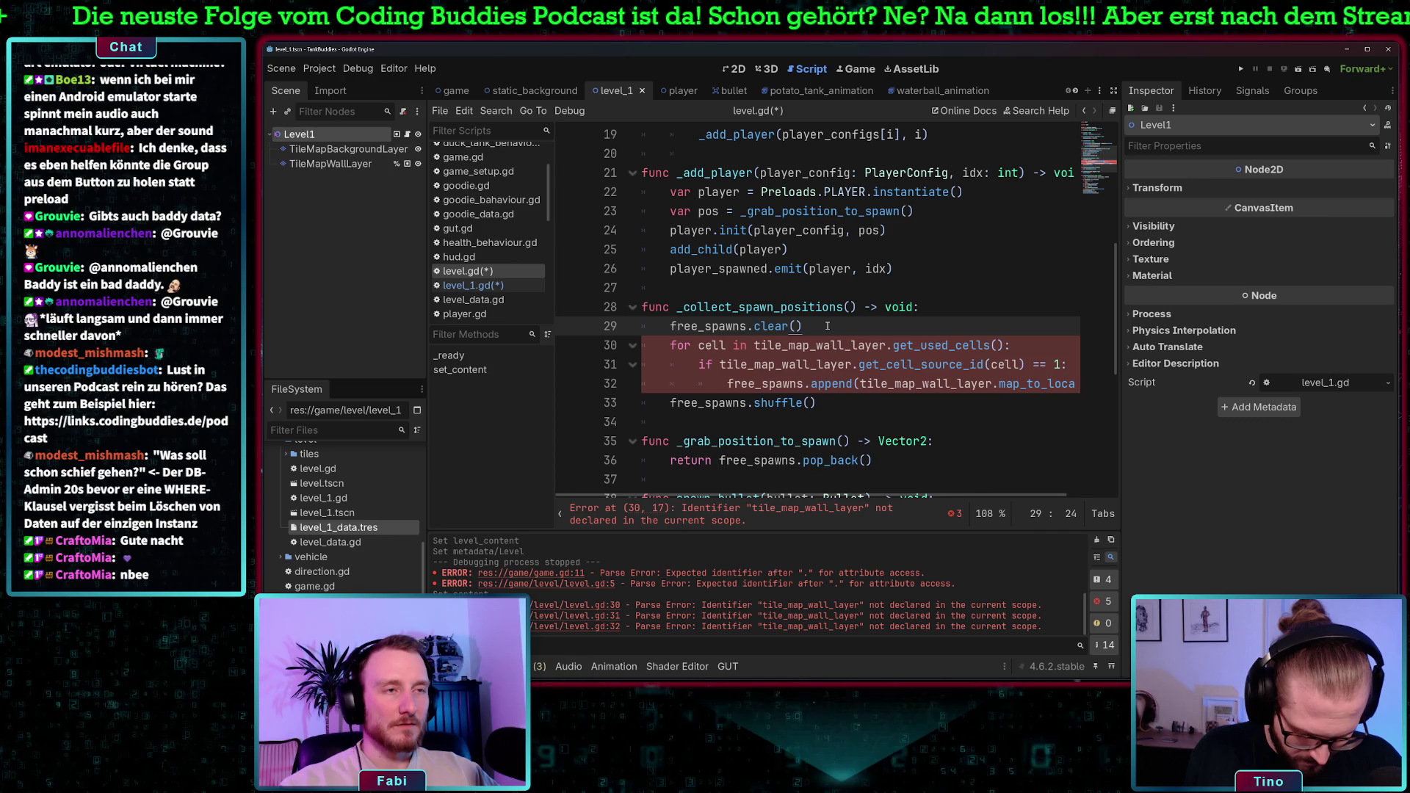
key(Return)
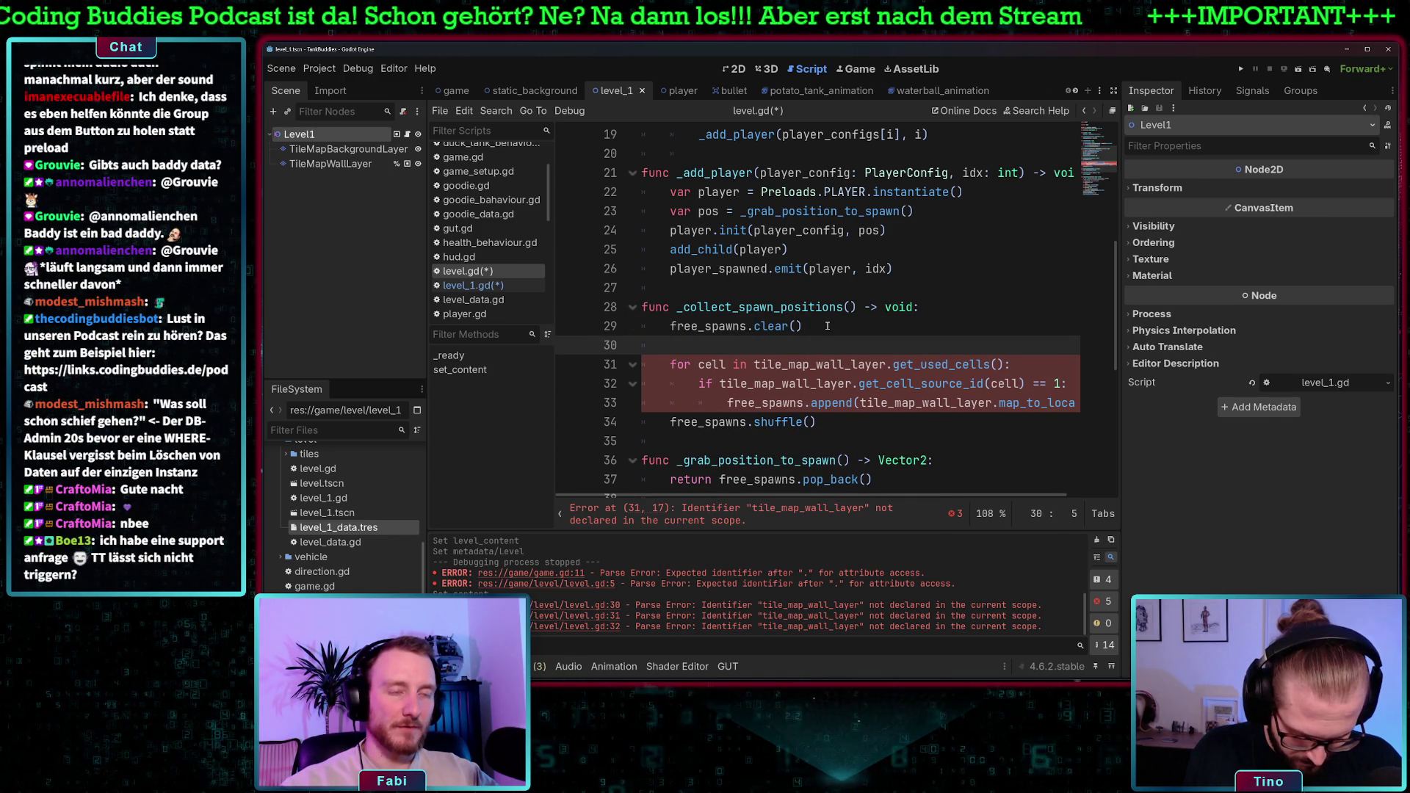
key(Return)
key(Return)
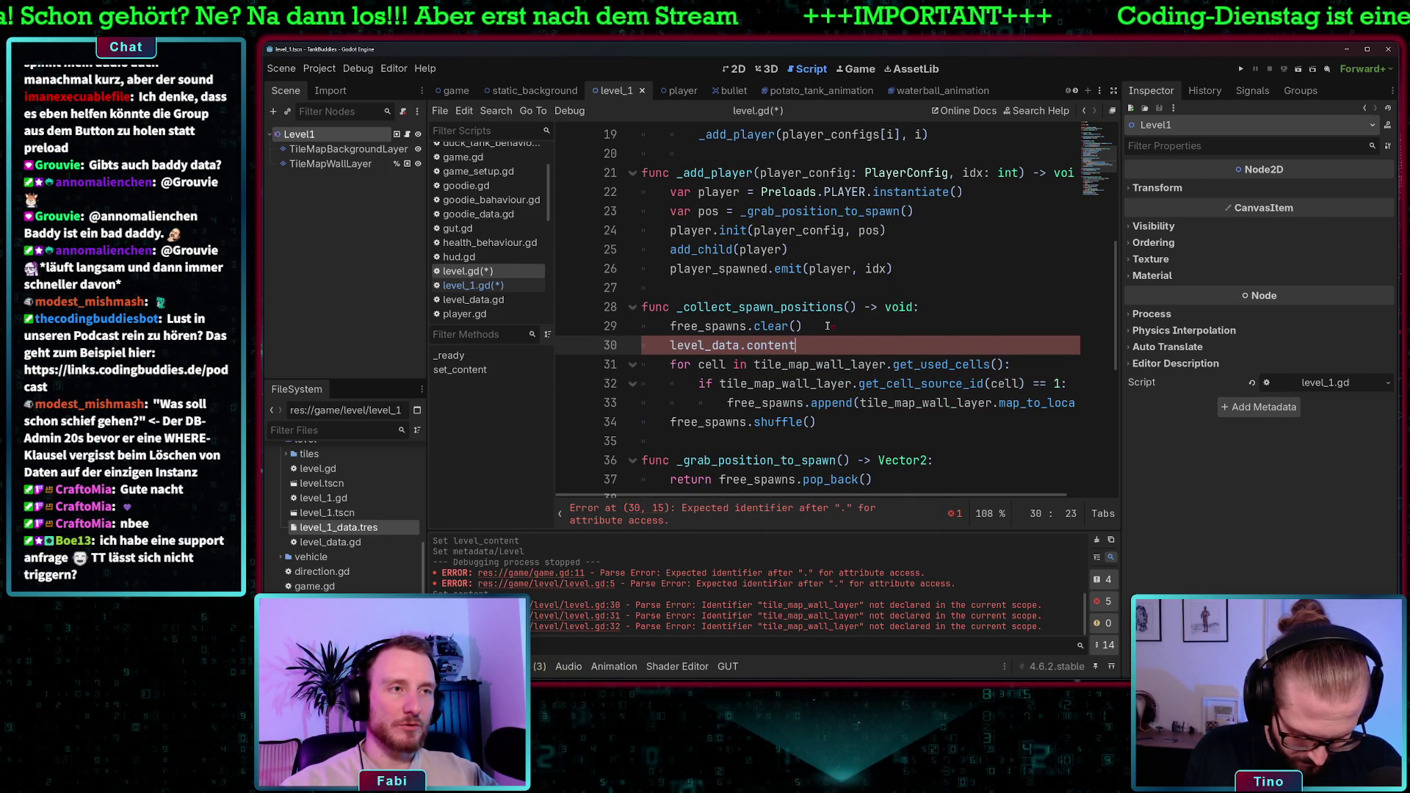
text(.)
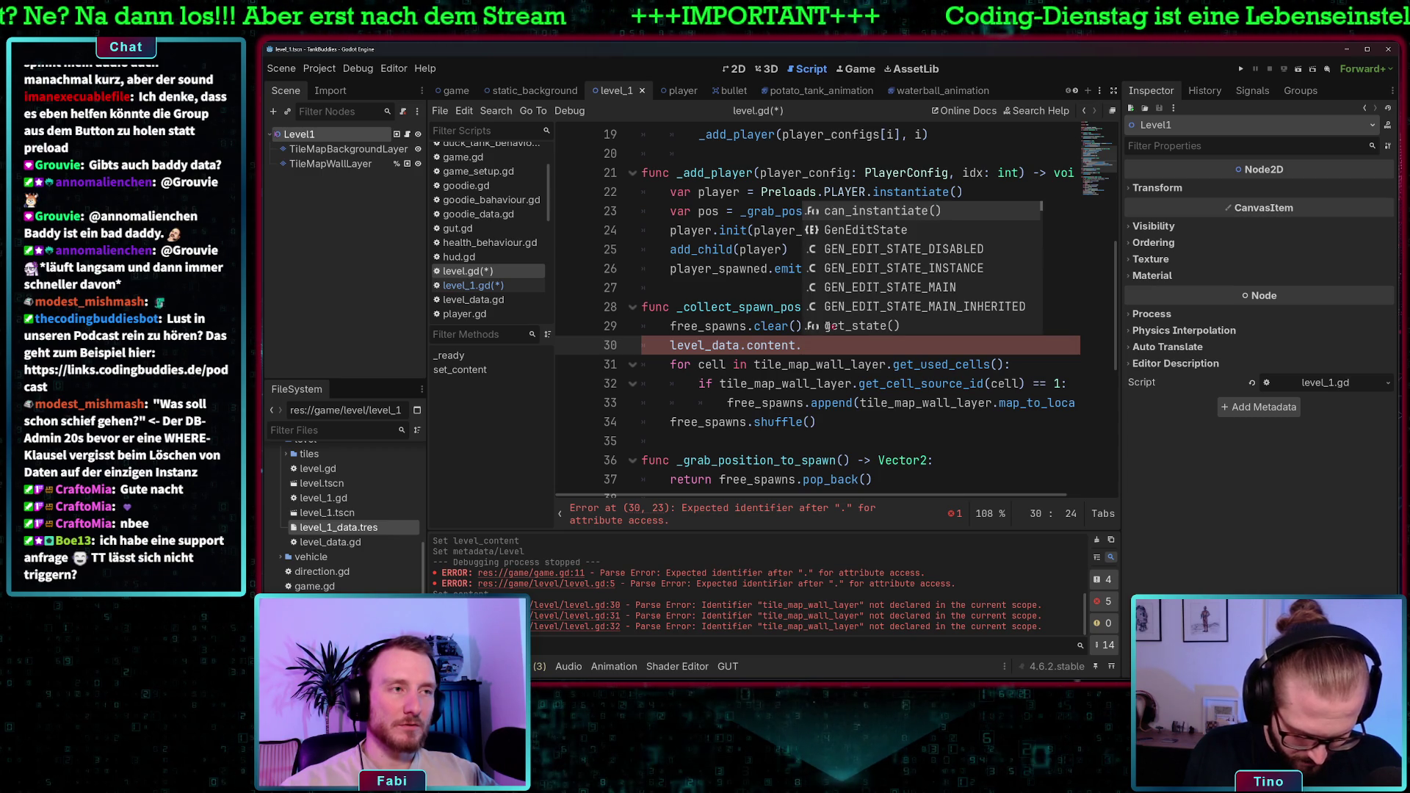
text(get)
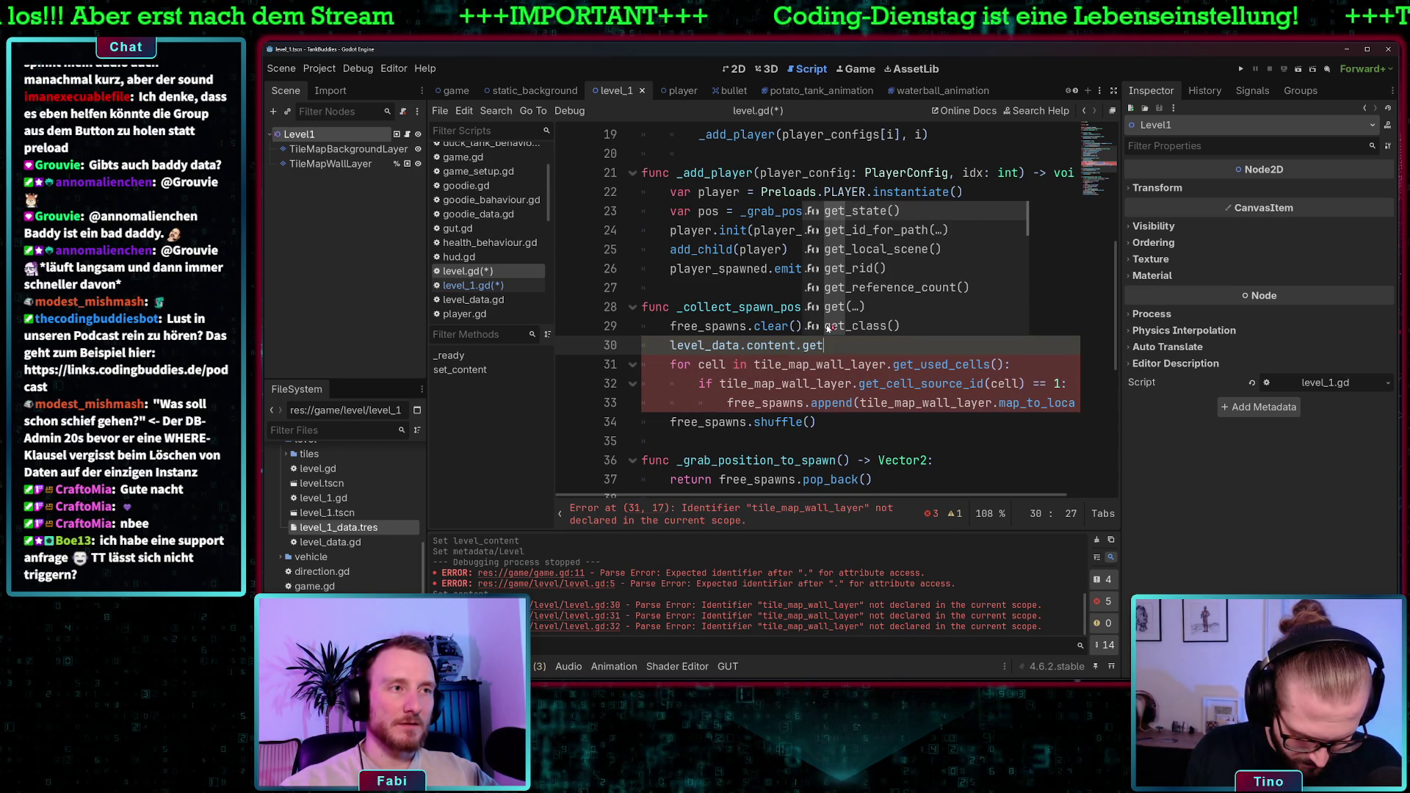
text(_chi)
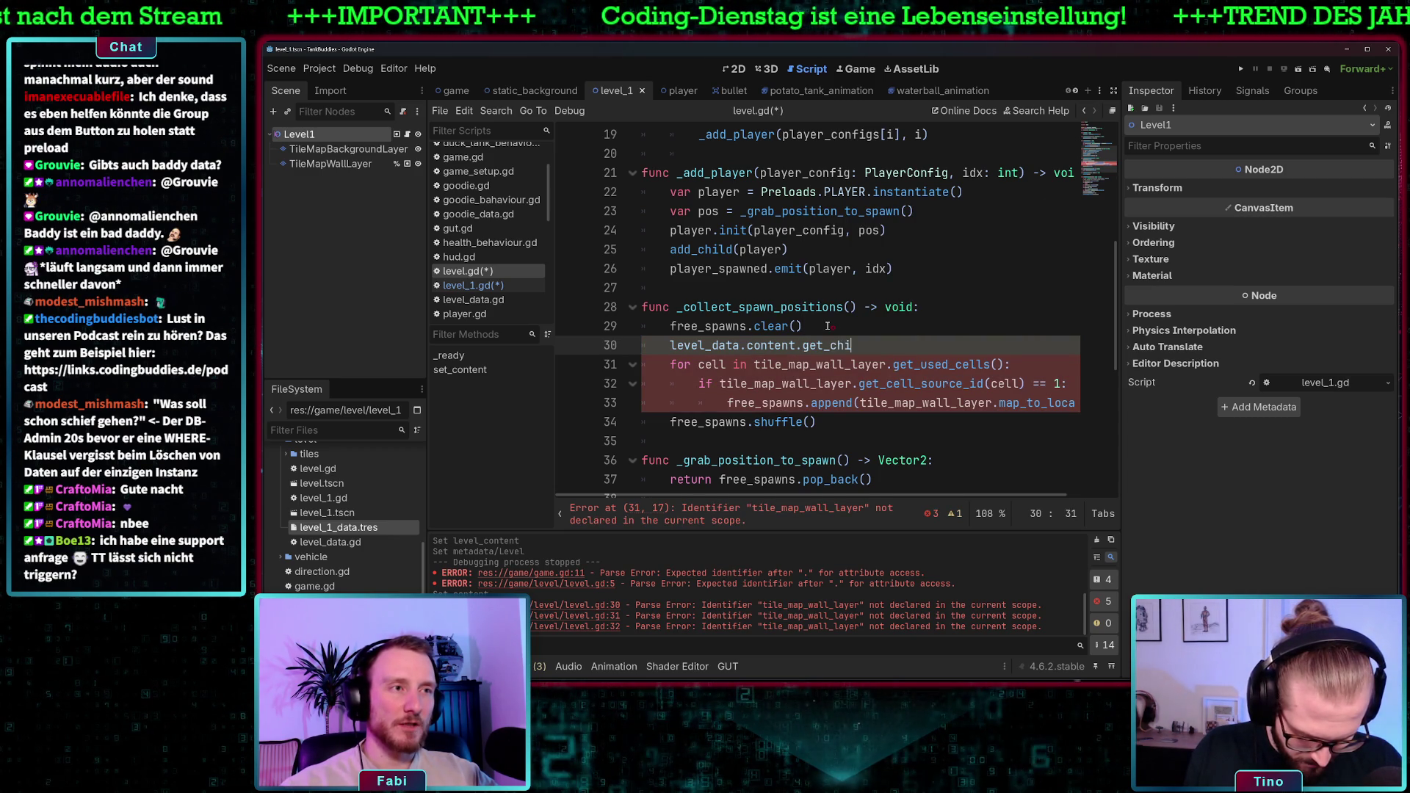
key(BackSpace)
key(BackSpace)
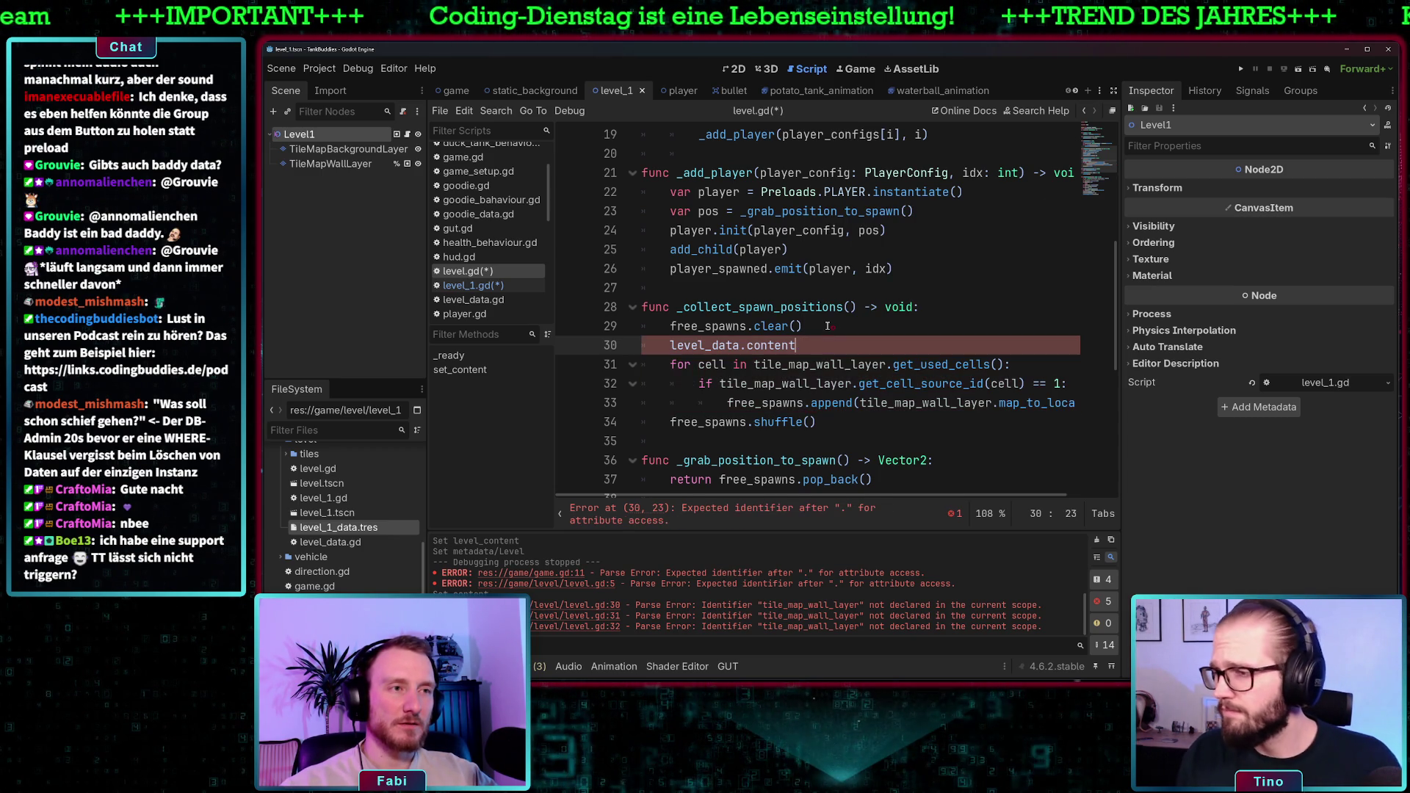
Browse the completion list of members available on level_data.content, then dismiss it.
key(ctrl+space)
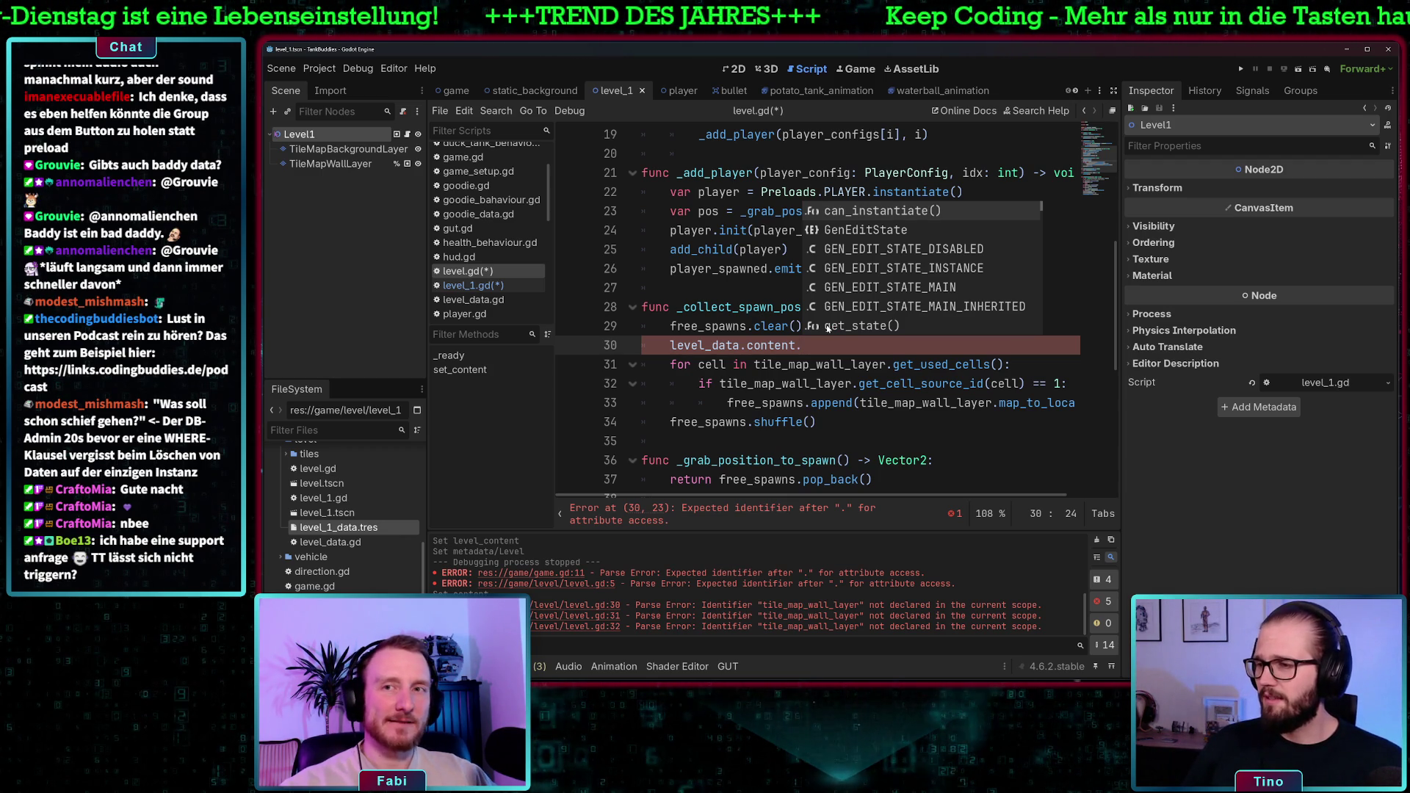
scroll(881, 296, down, 6)
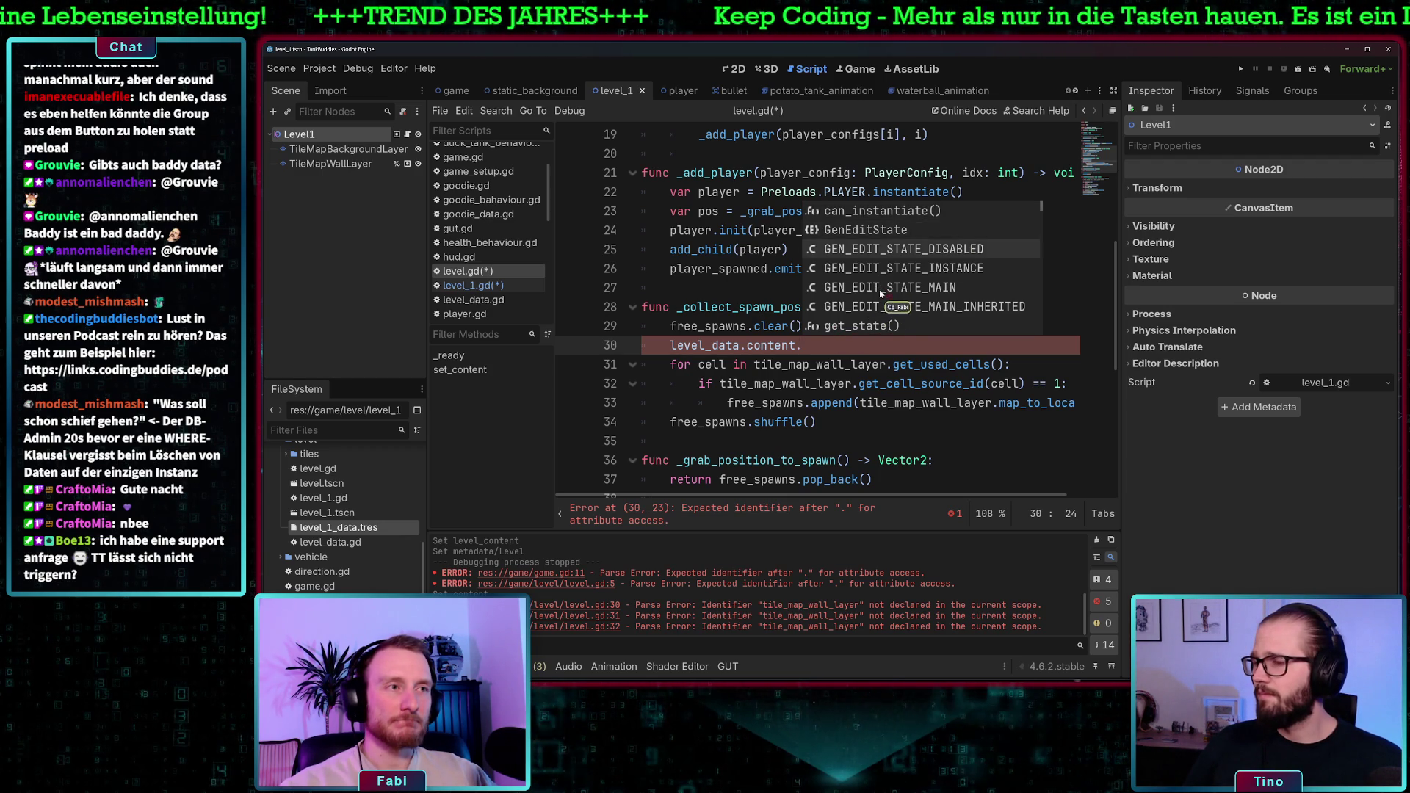
scroll(883, 296, down, 1)
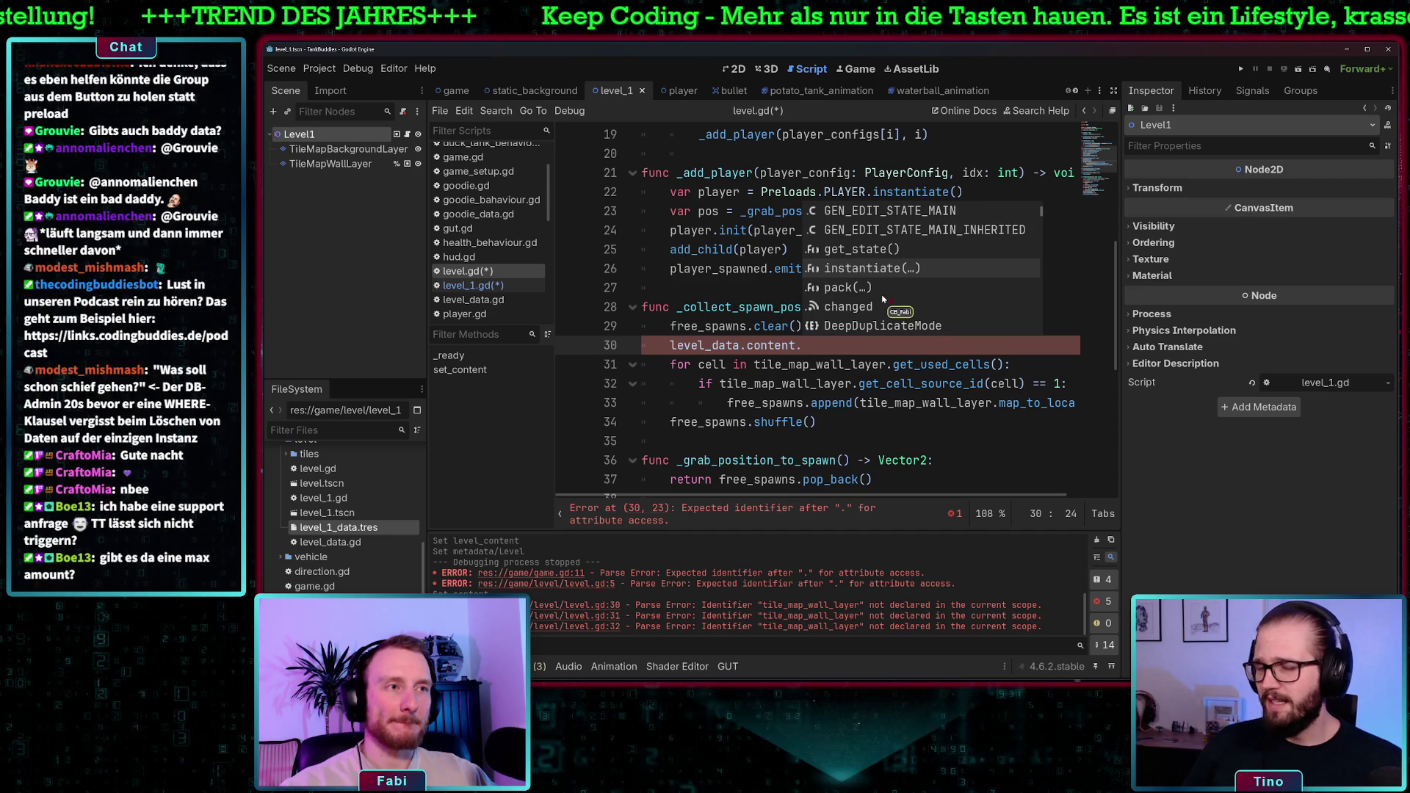
scroll(884, 299, down, 3)
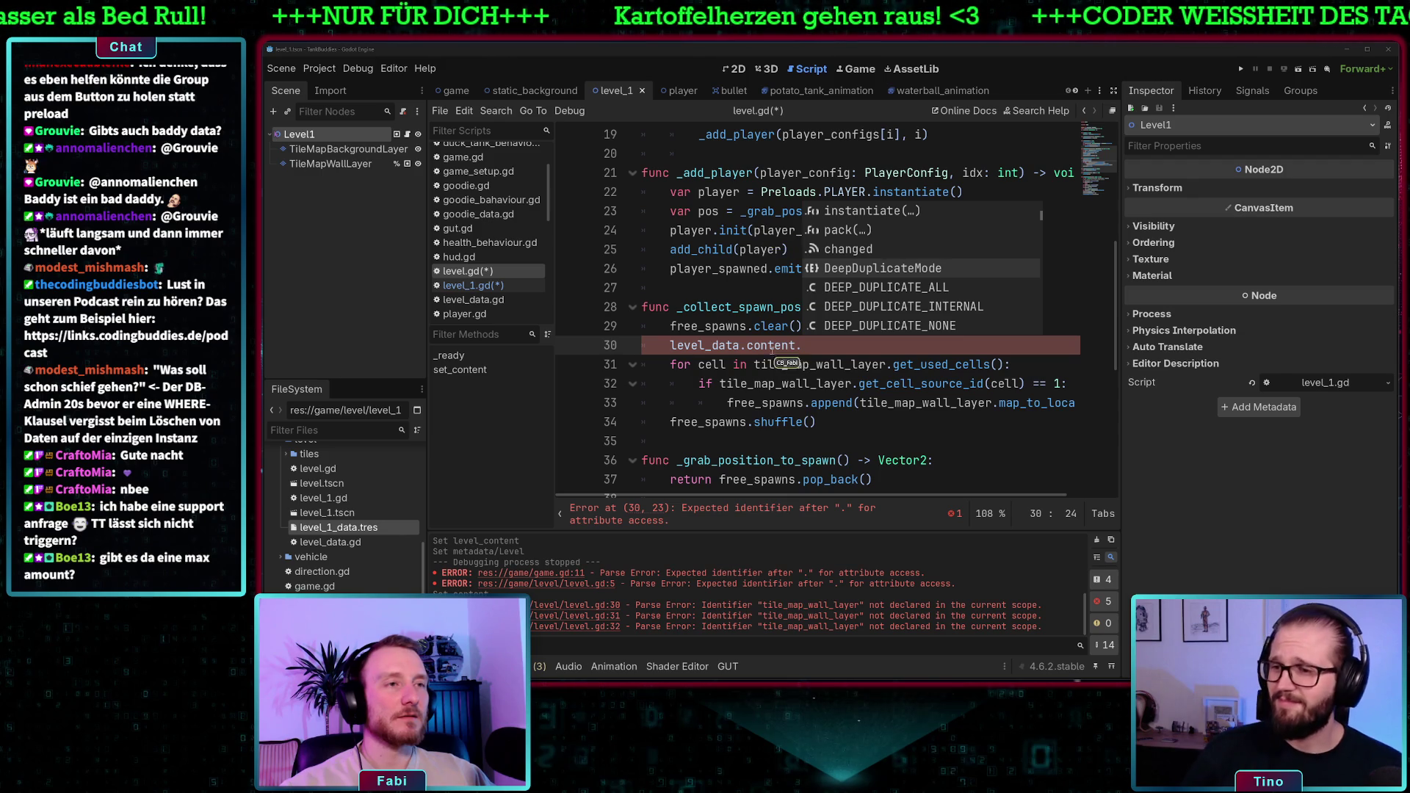
click(819, 353)
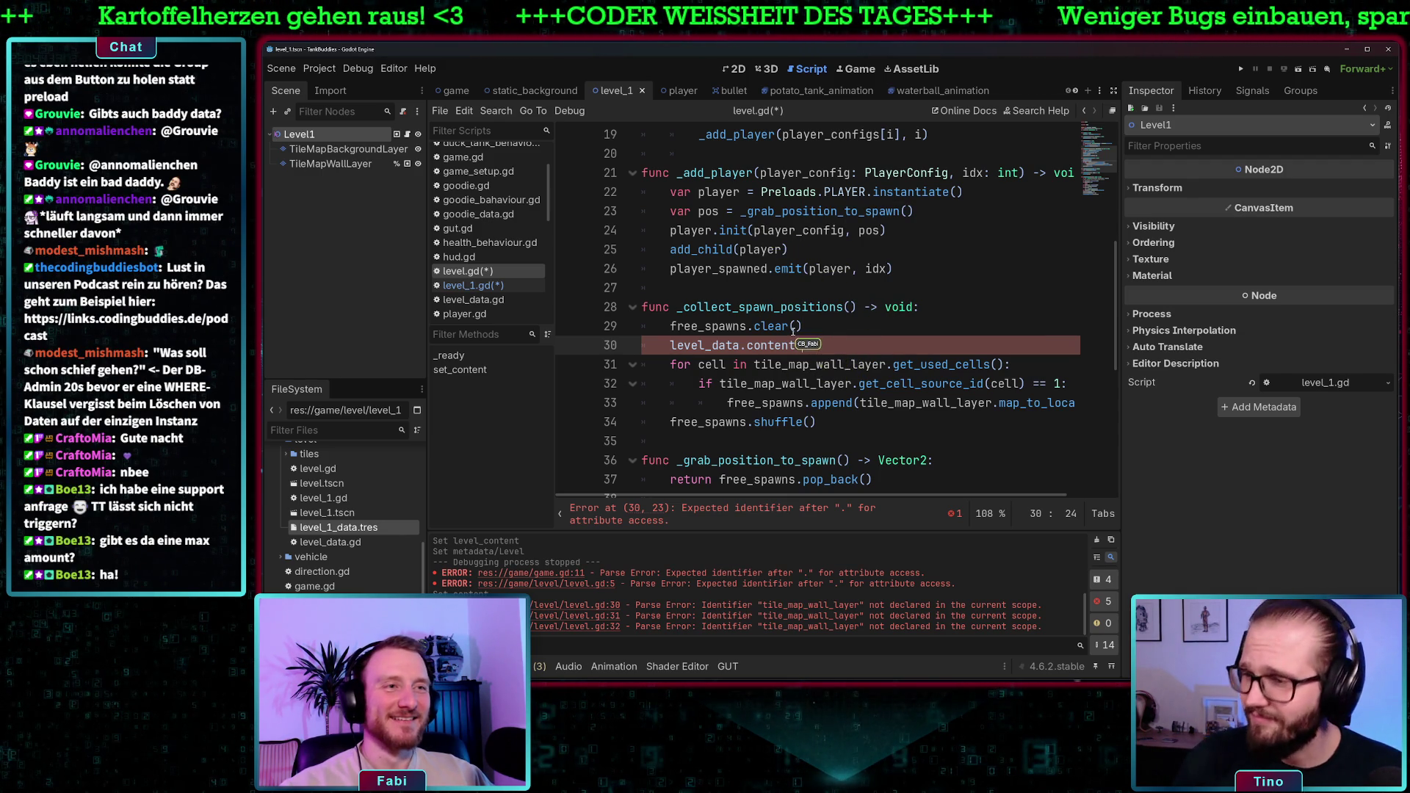
scroll(794, 332, up, 3)
scroll(793, 332, up, 3)
scroll(793, 337, down, 6)
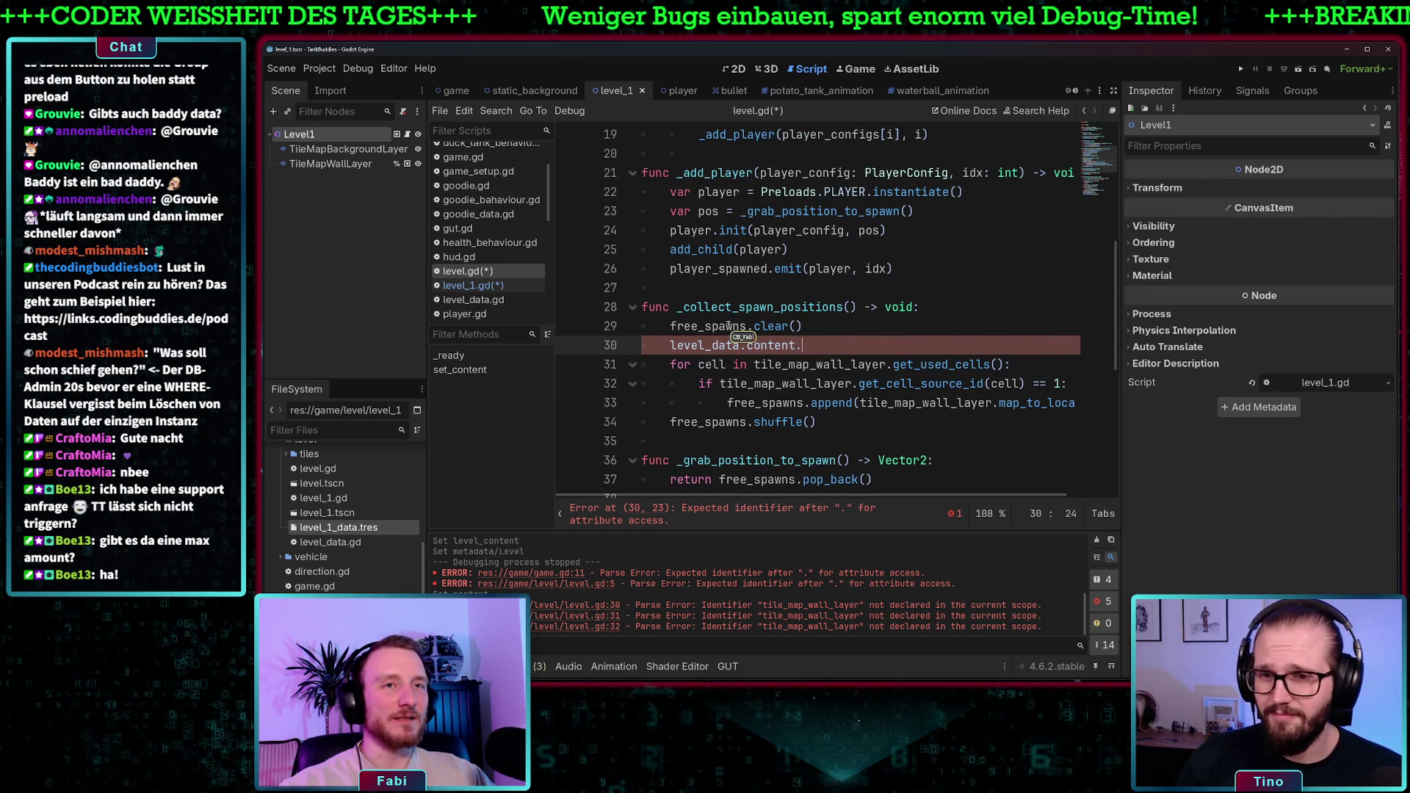
scroll(790, 347, up, 6)
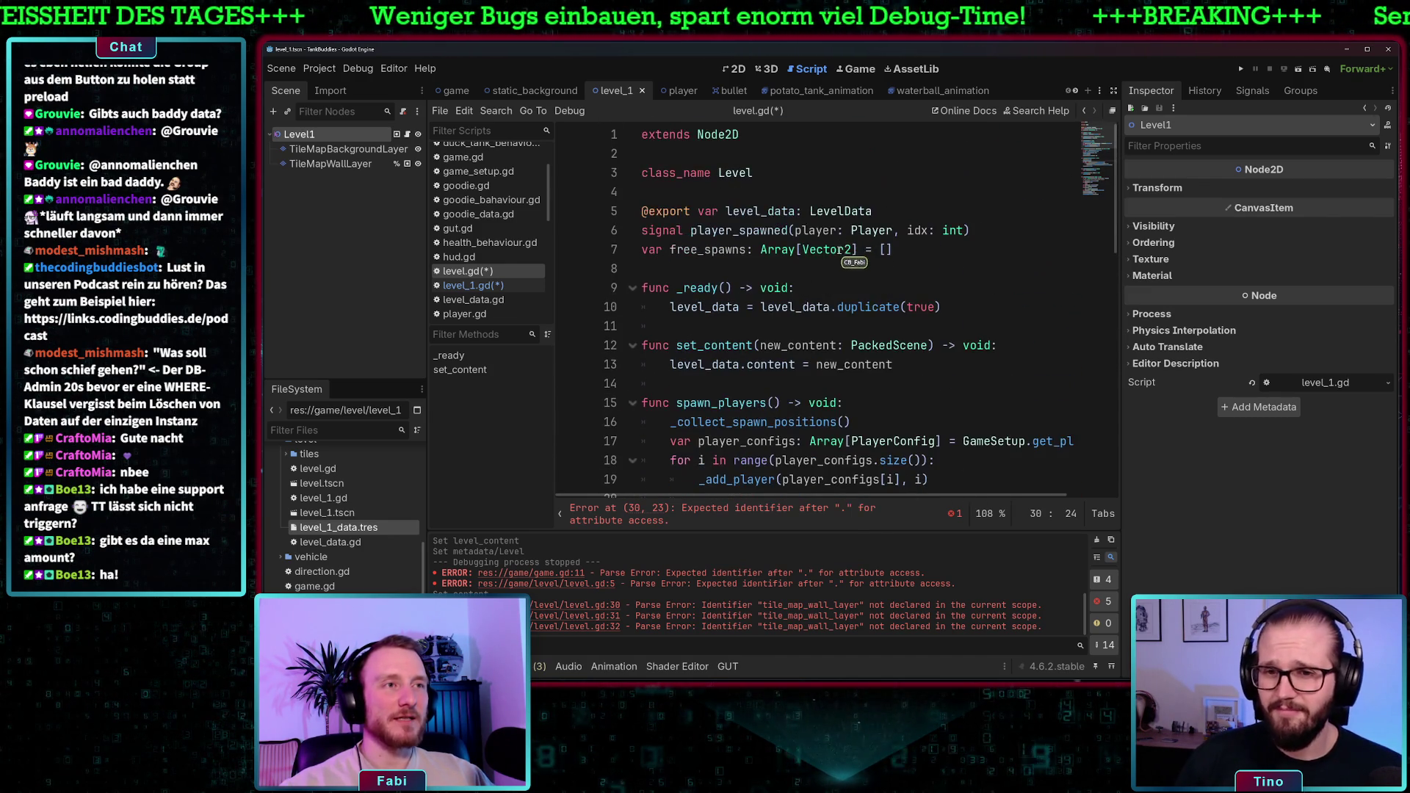
ctrl+click(837, 213)
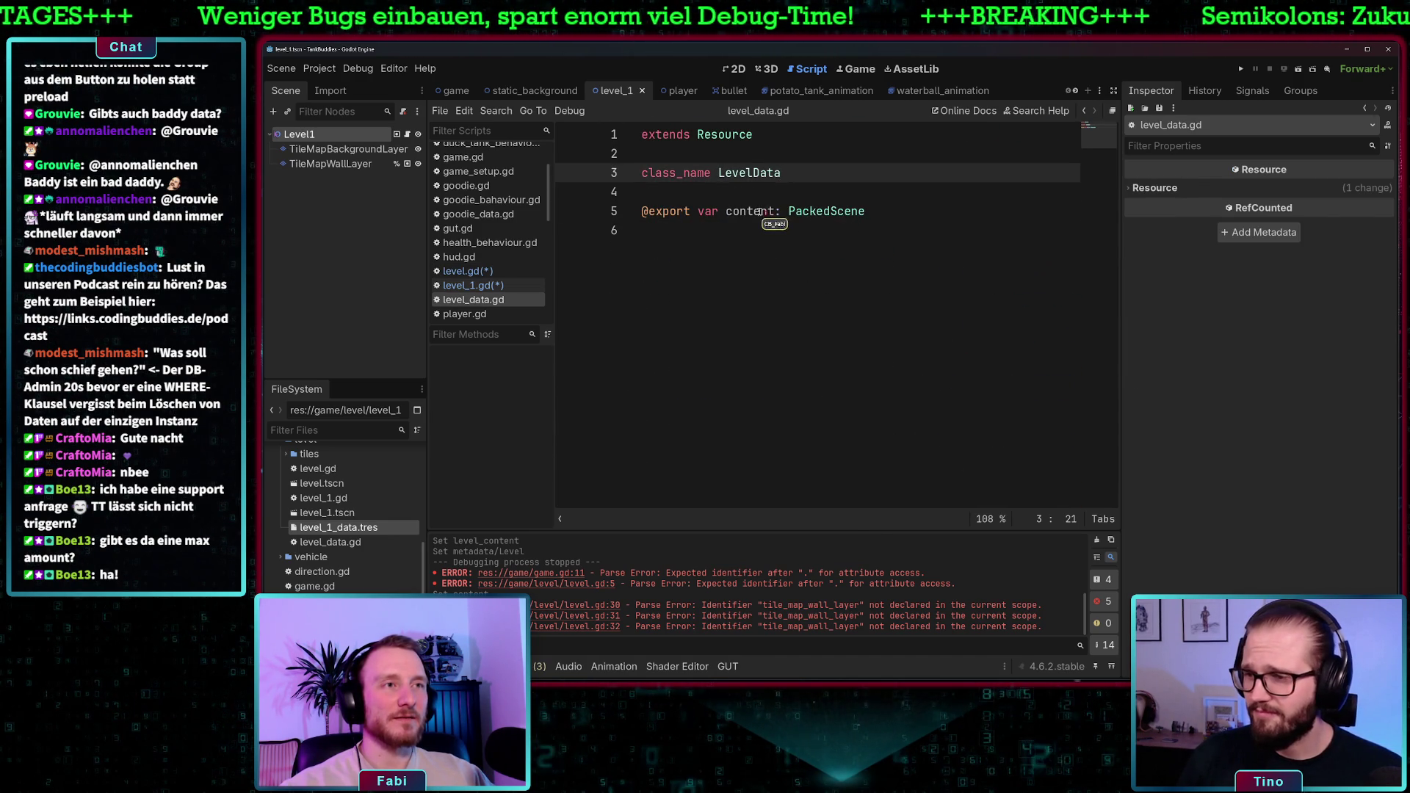
click(764, 212)
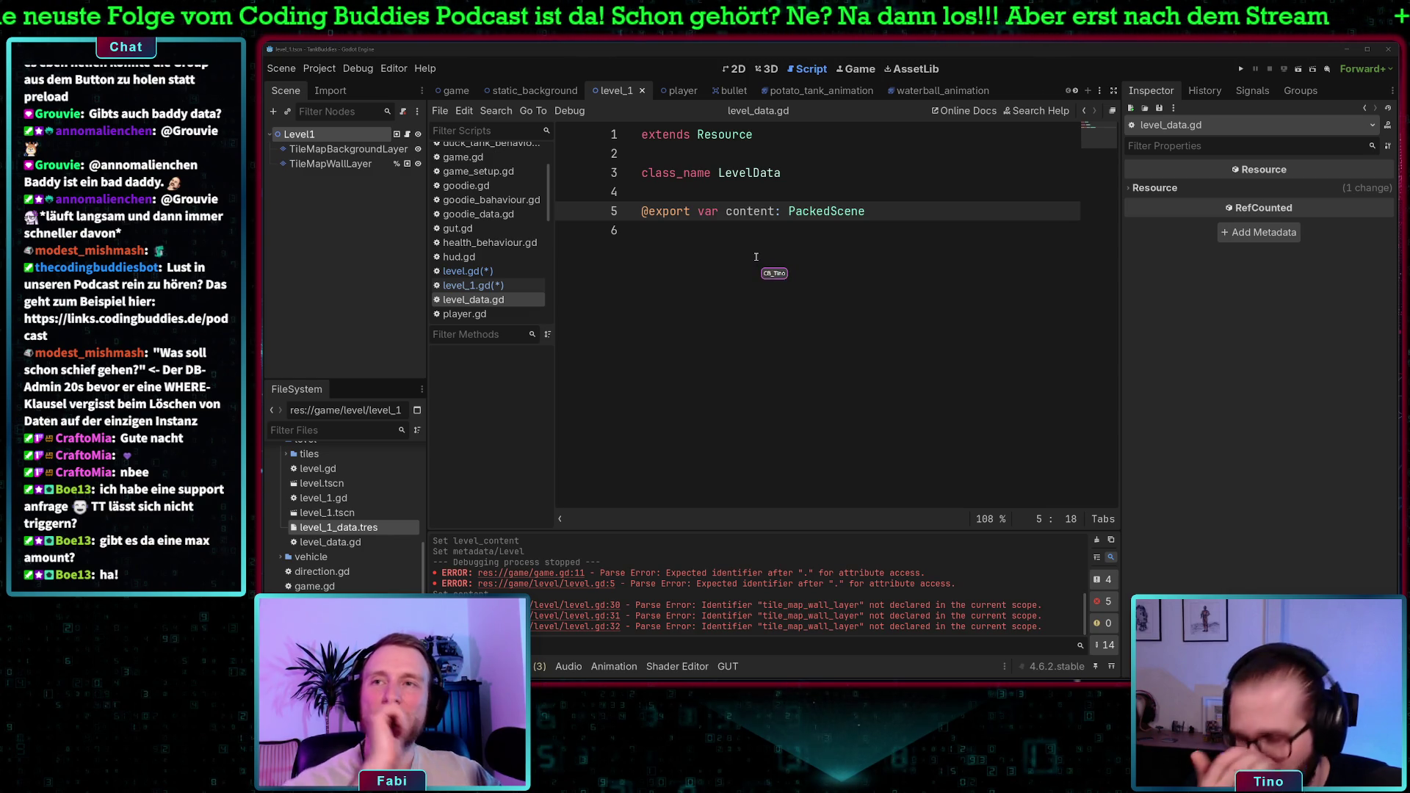
click(890, 193)
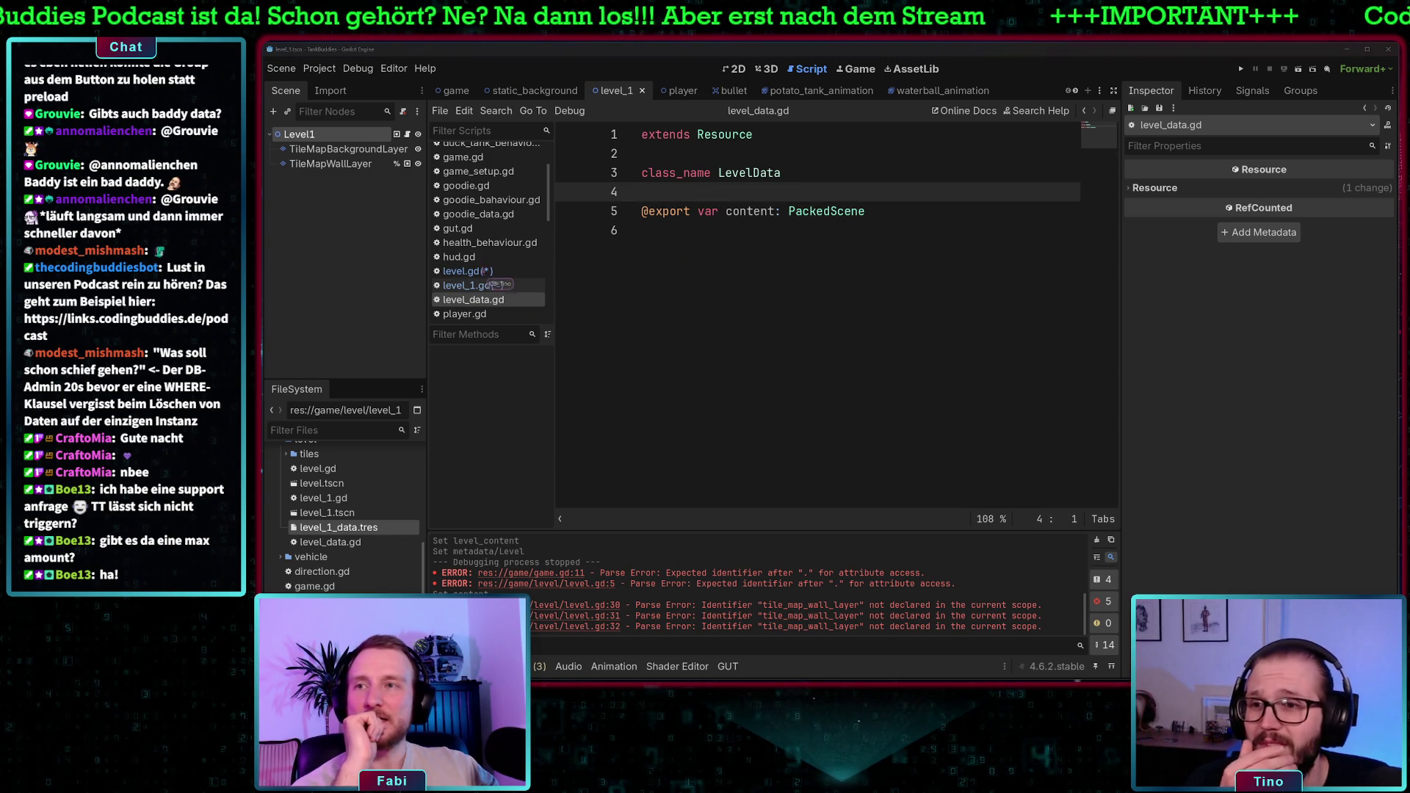
click(472, 273)
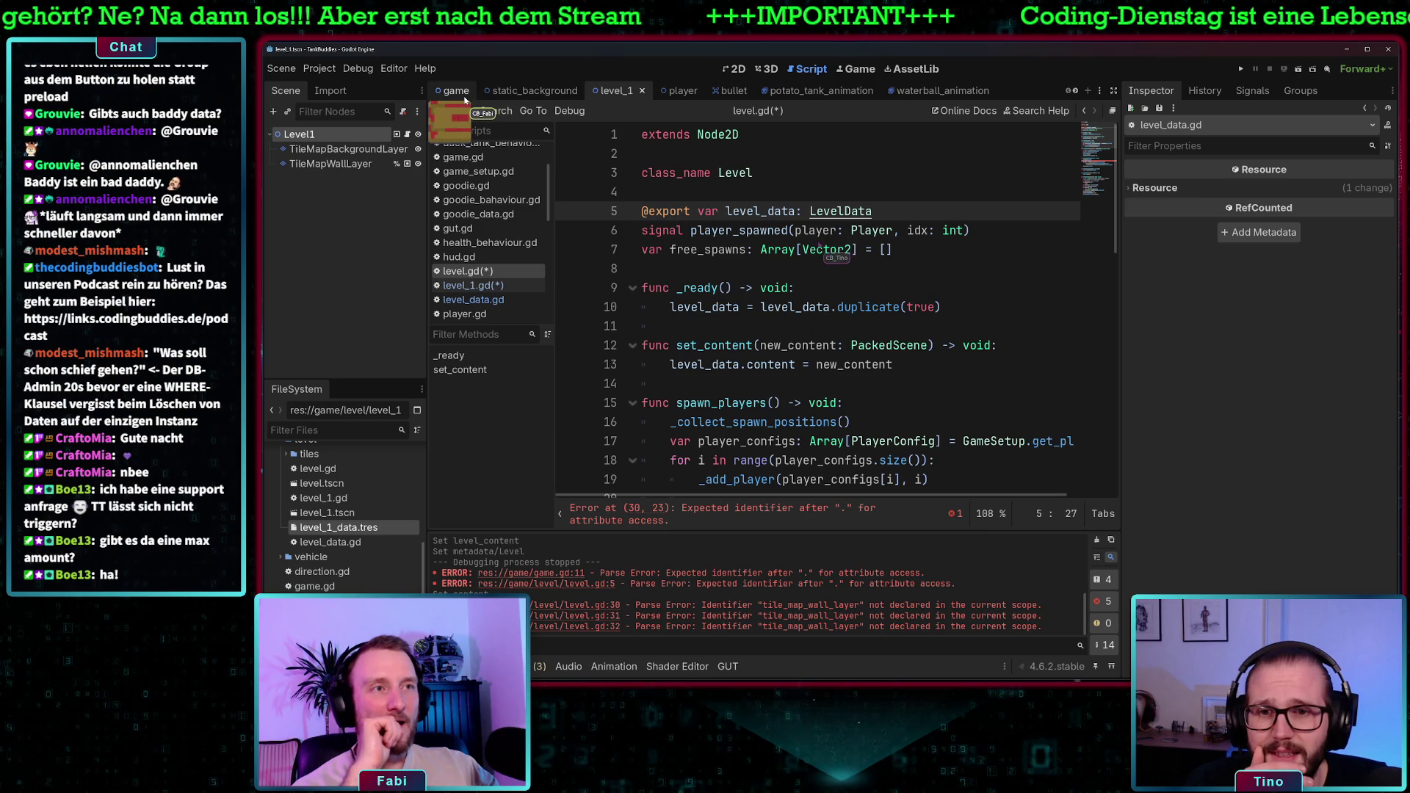
click(956, 308)
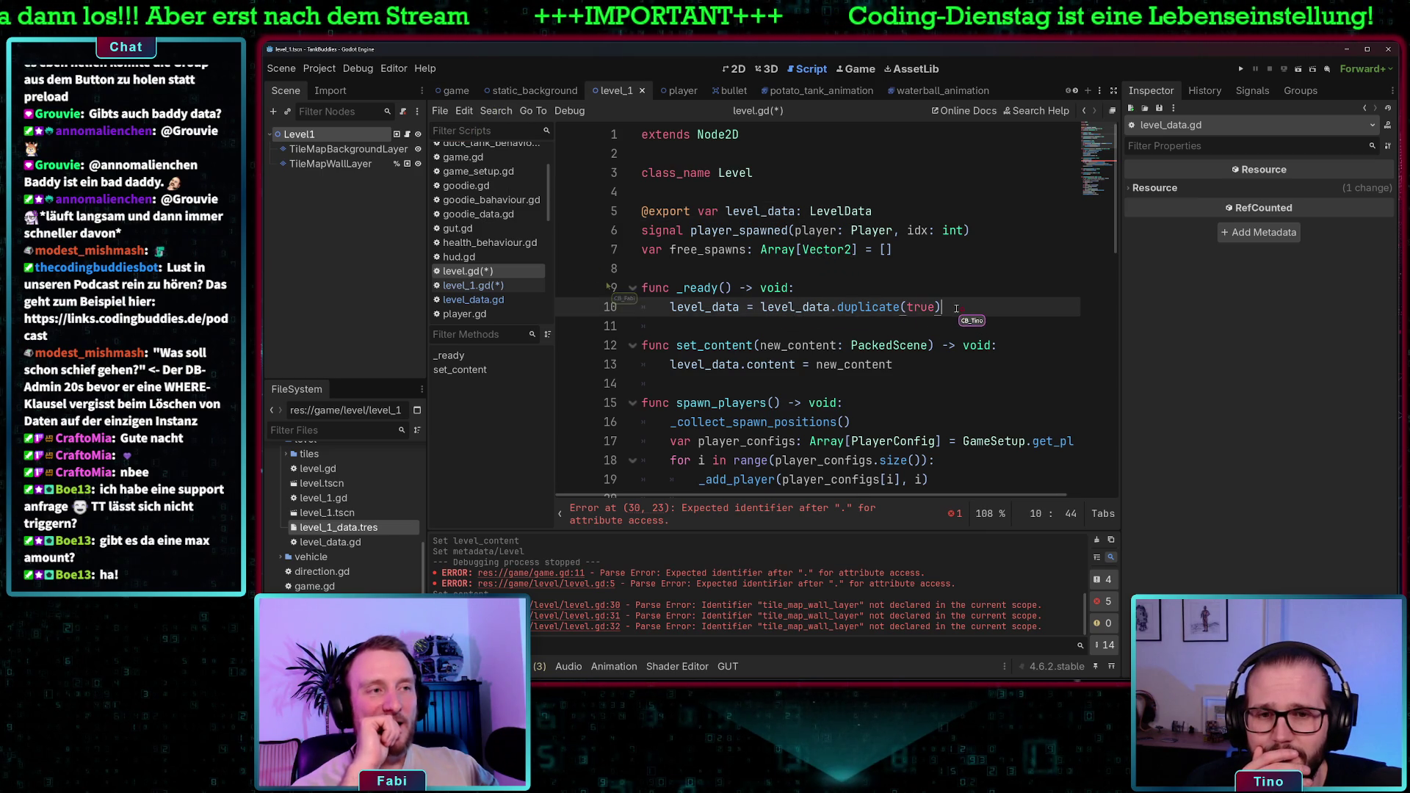
key(Return)
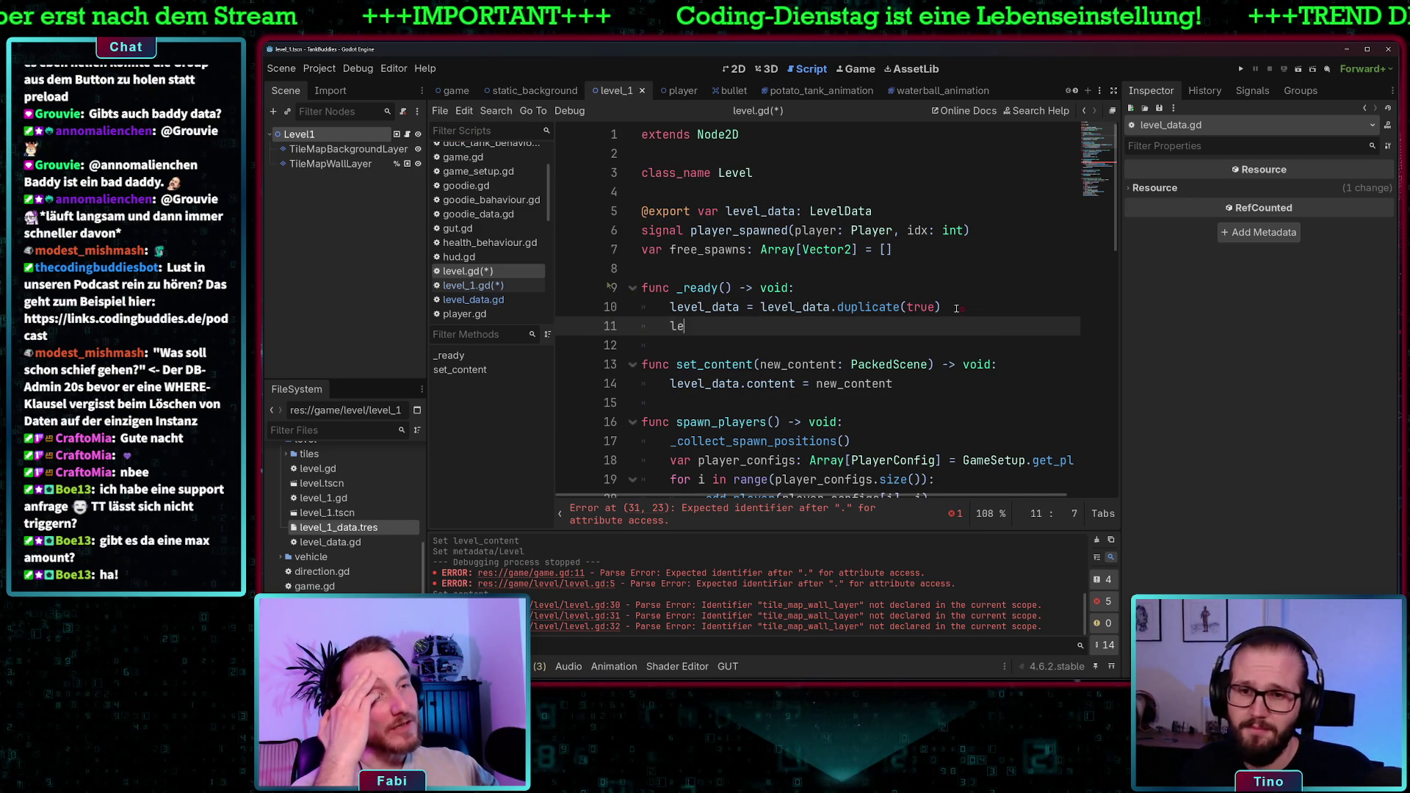
text(_data.)
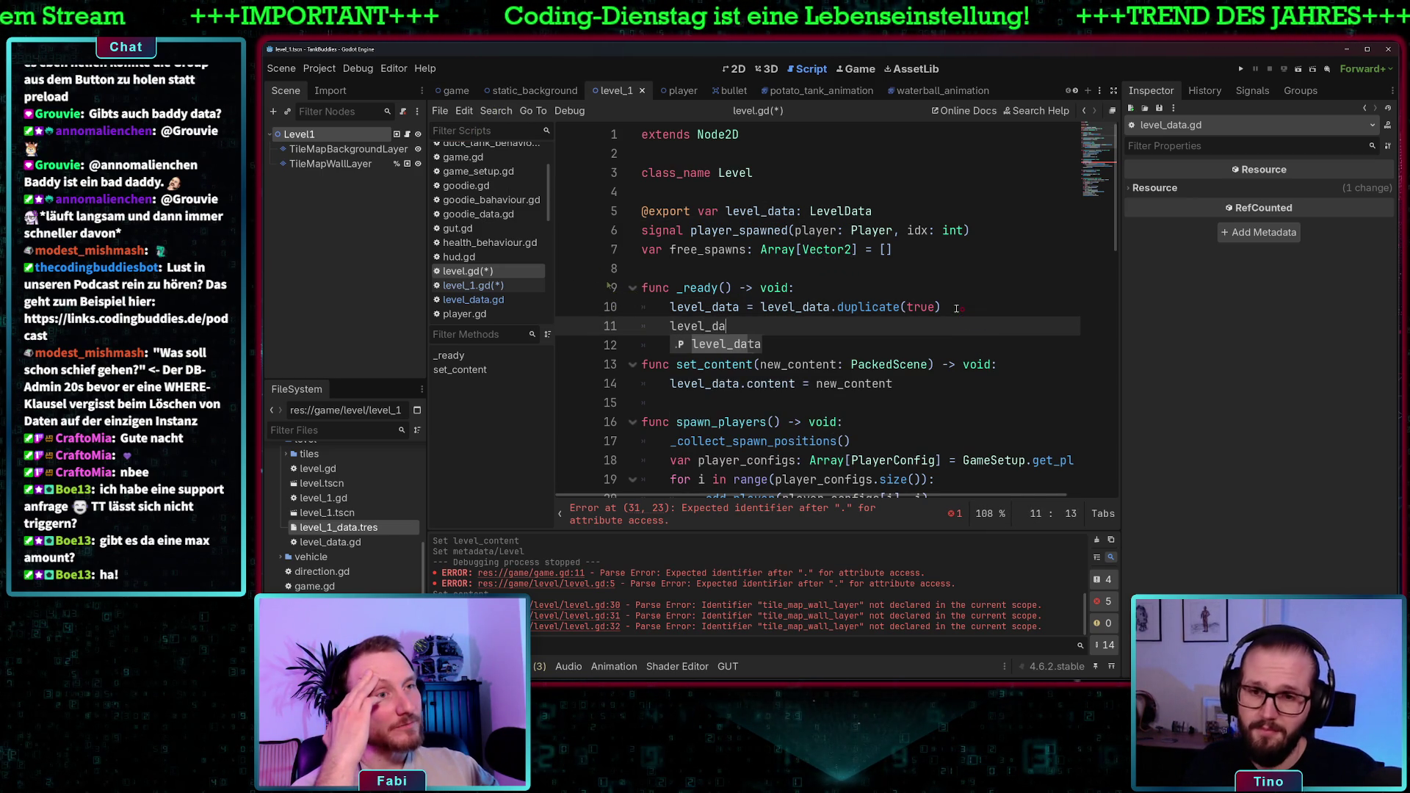
key(Return)
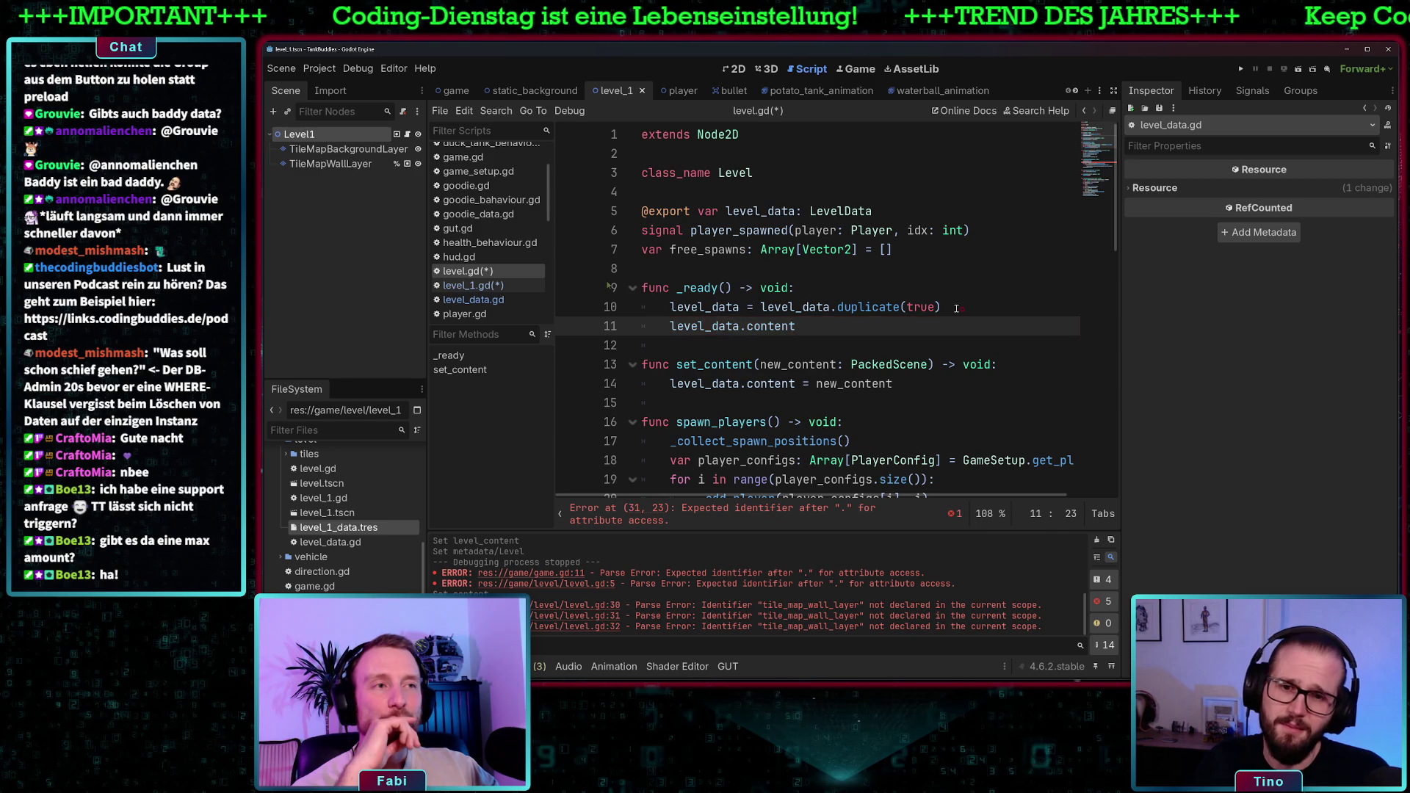
text(.get)
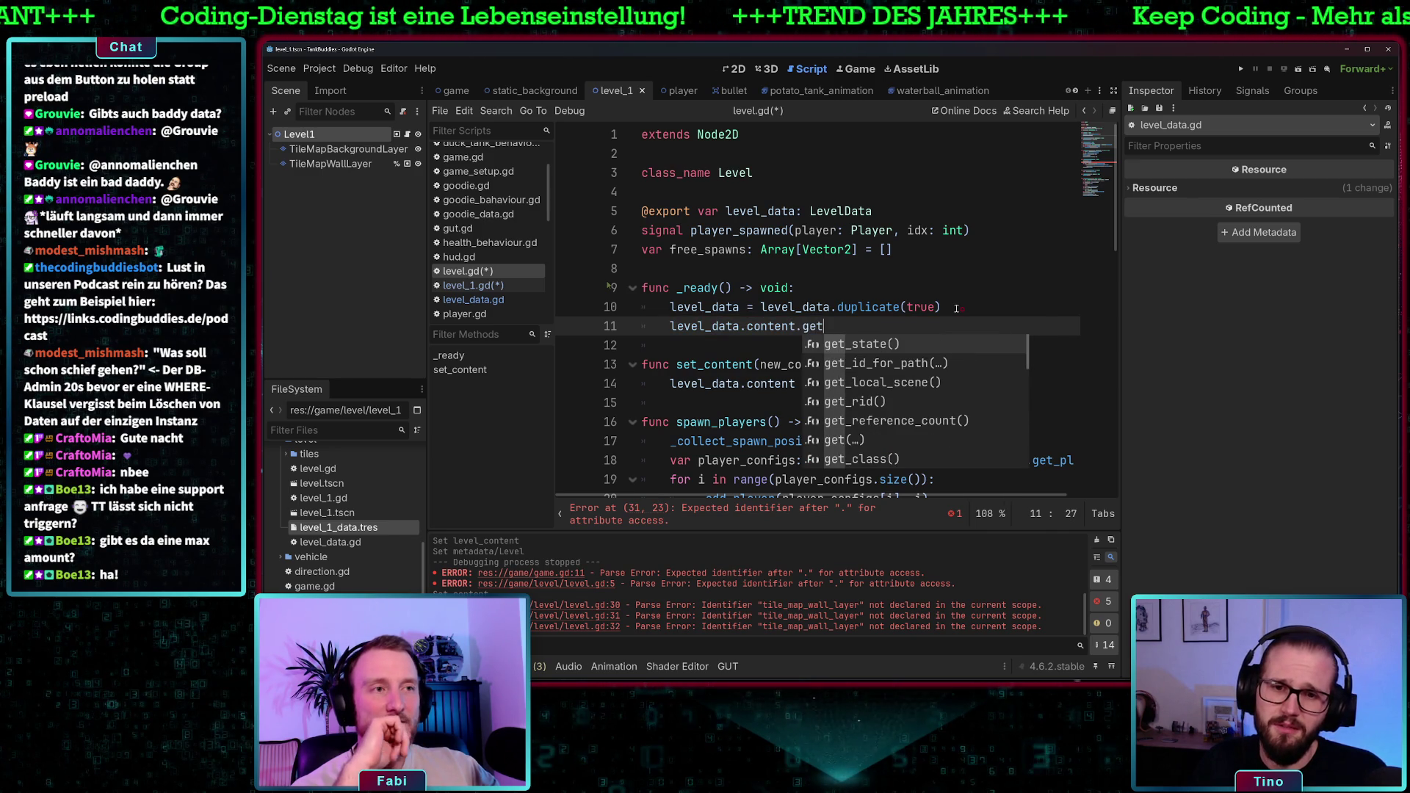
key(Down)
key(Down)
key(Down)
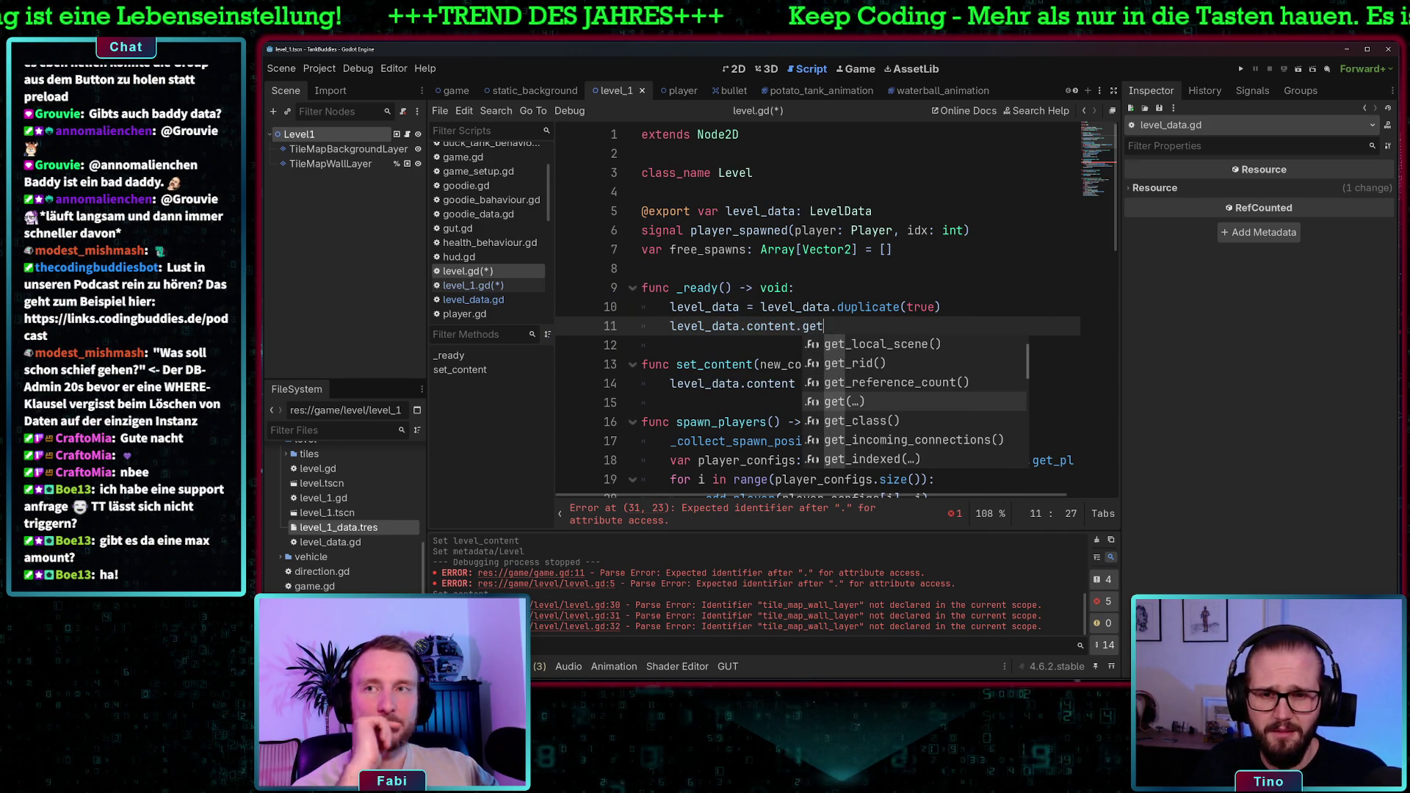
key(Down)
key(Down)
key(Down)
key(Down)
key(Down)
key(Down)
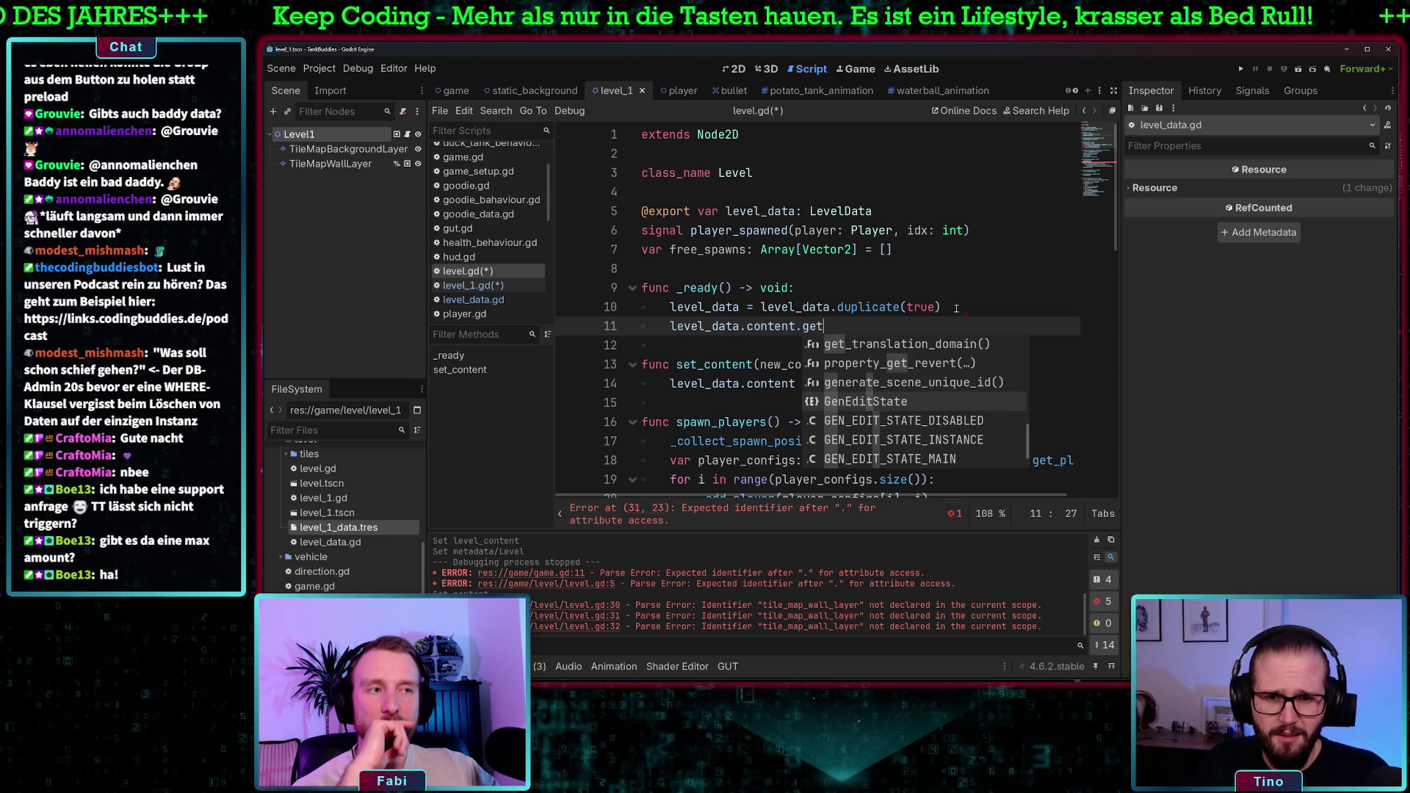
key(Down)
key(Down)
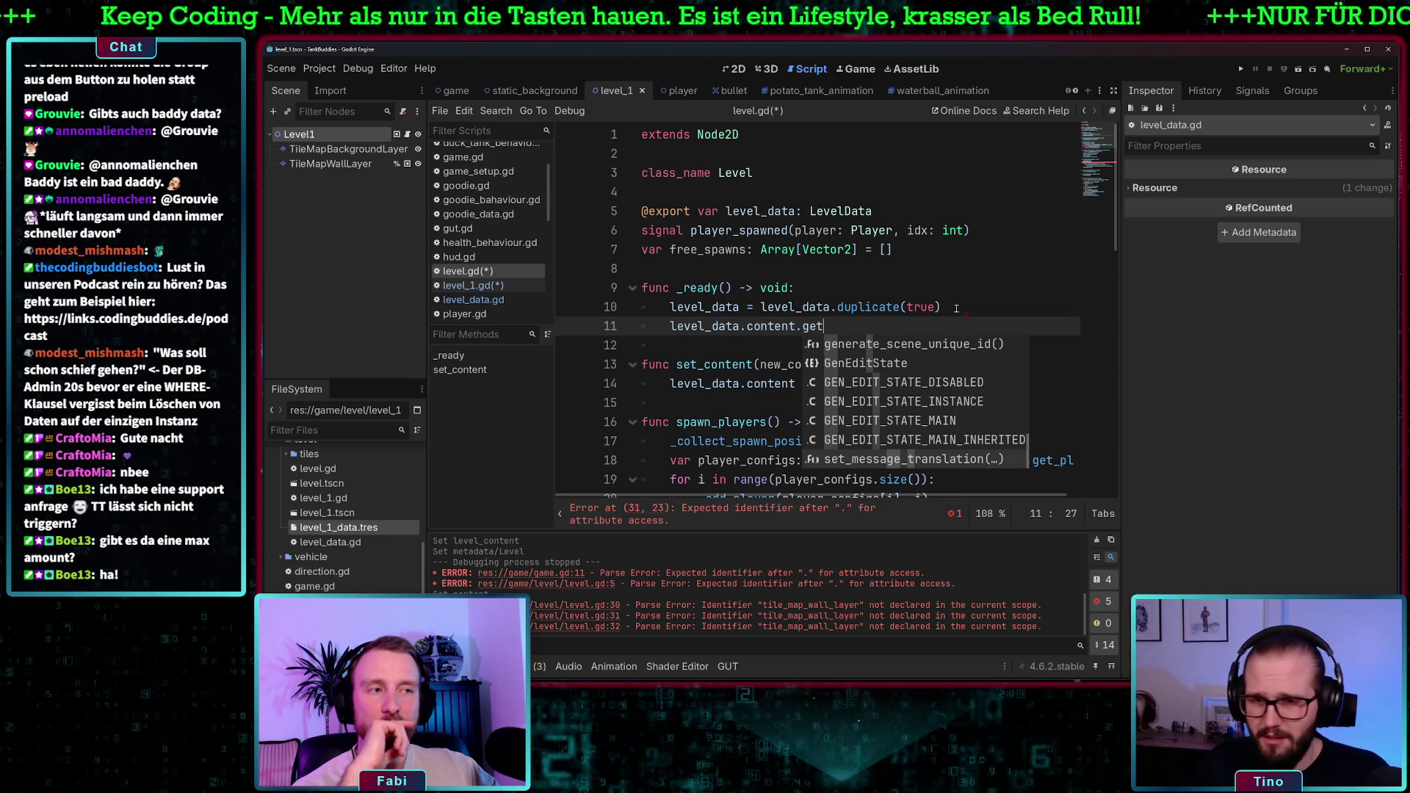
text(_)
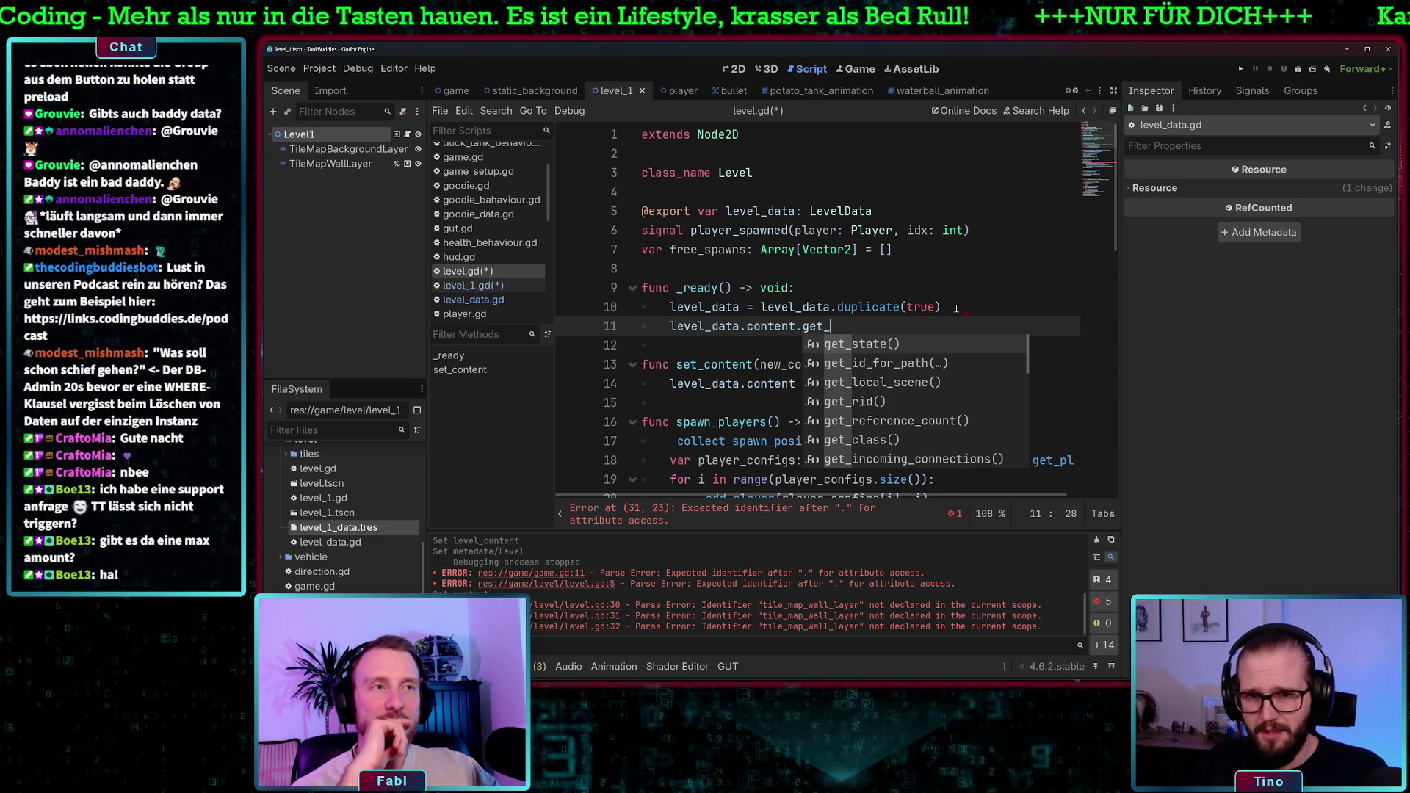
text(ch)
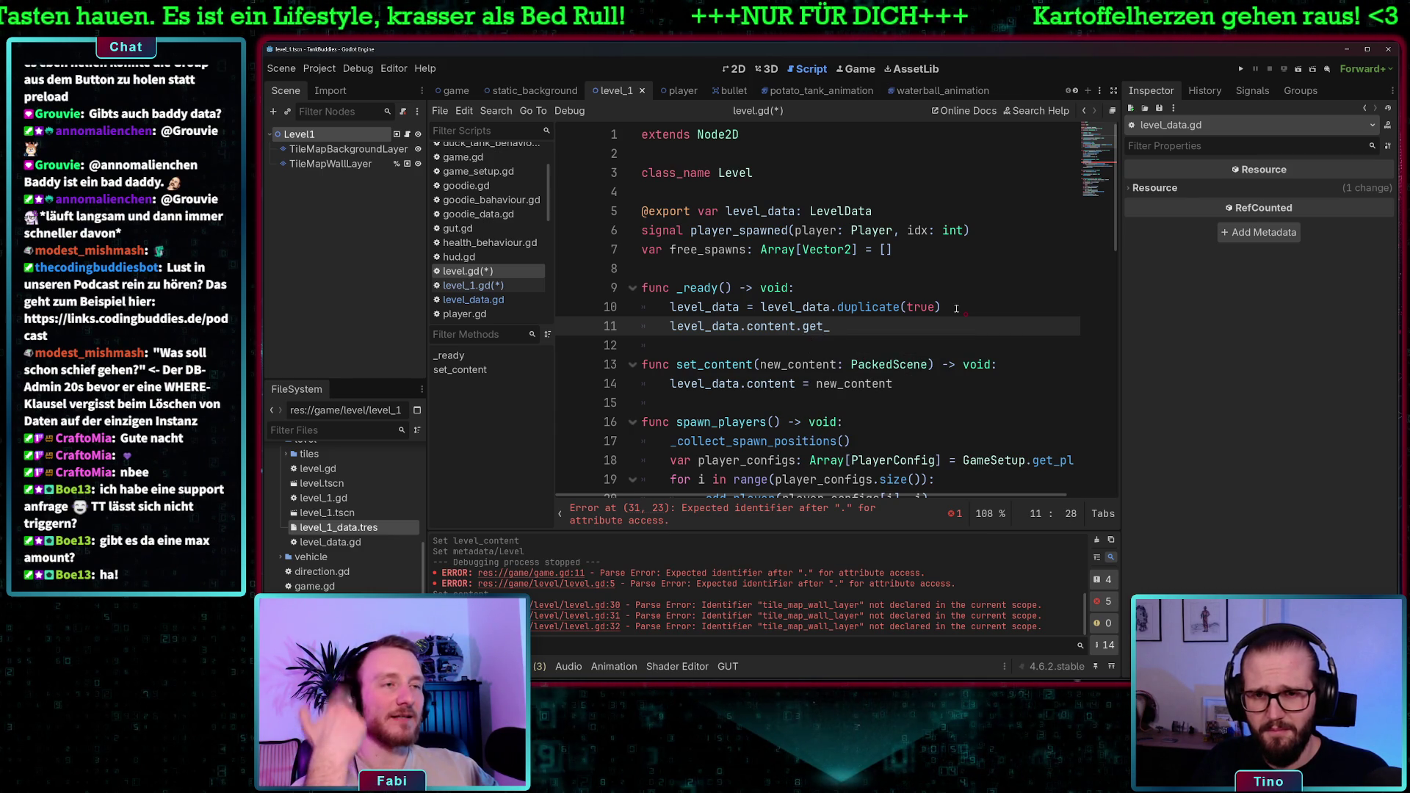
key(ctrl+space)
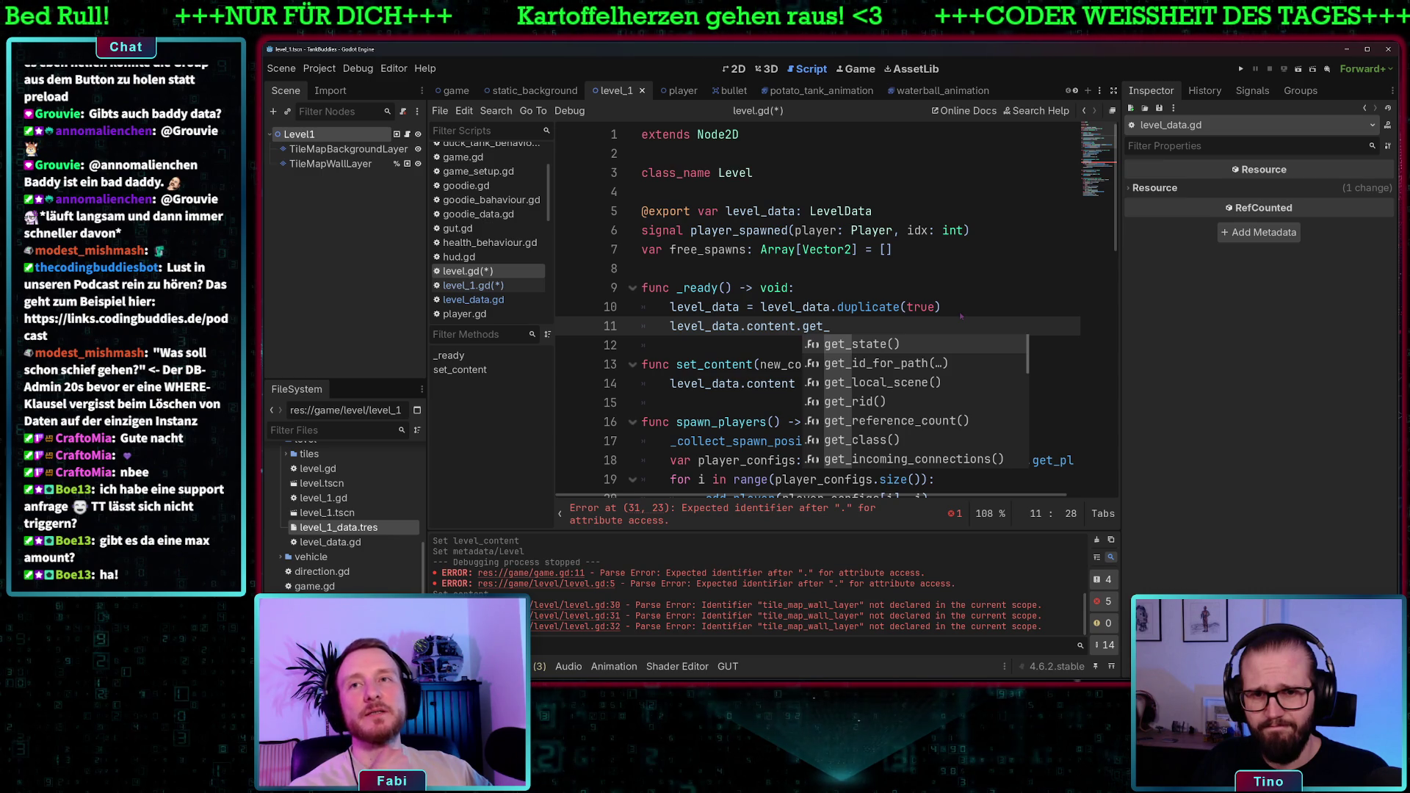
key(Down)
key(Down)
key(Down)
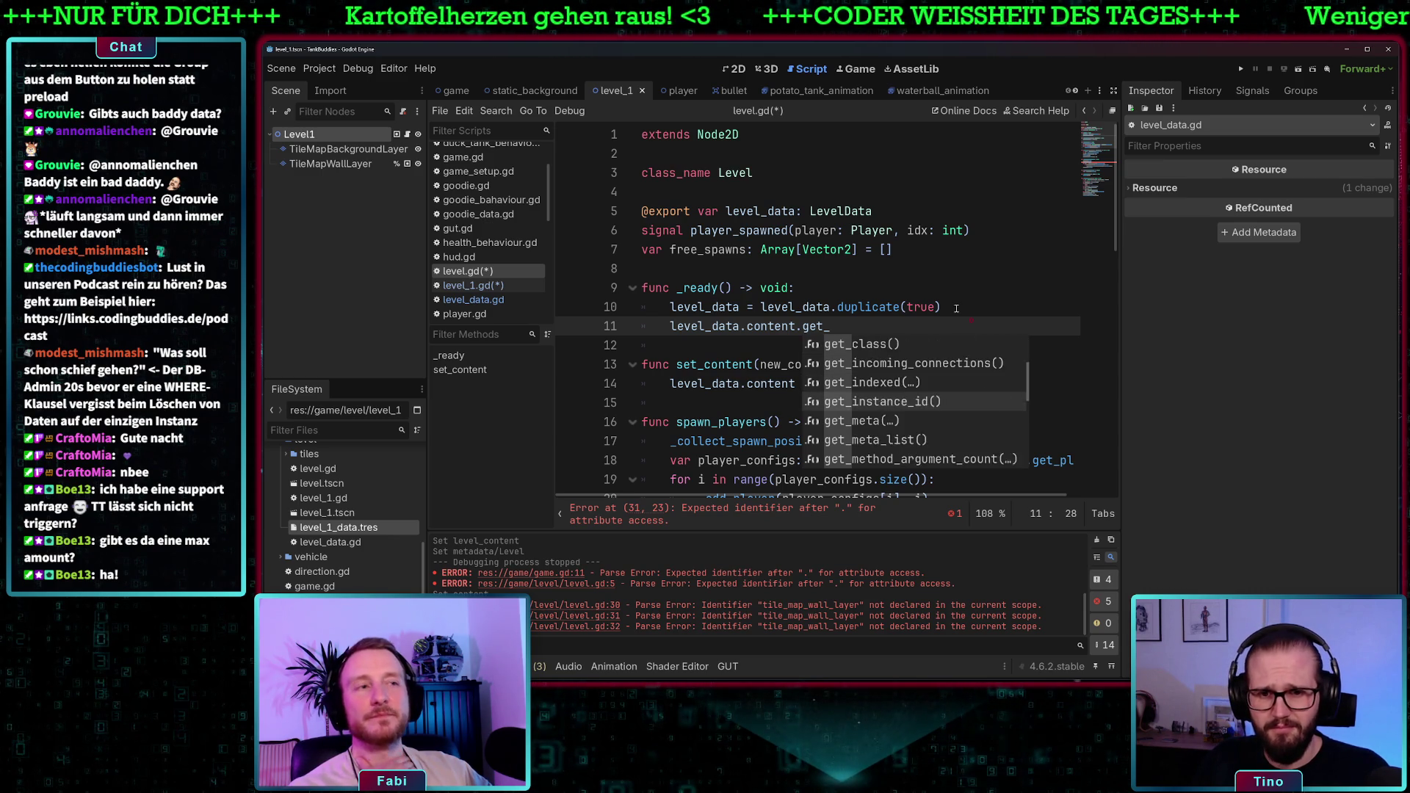
key(Down)
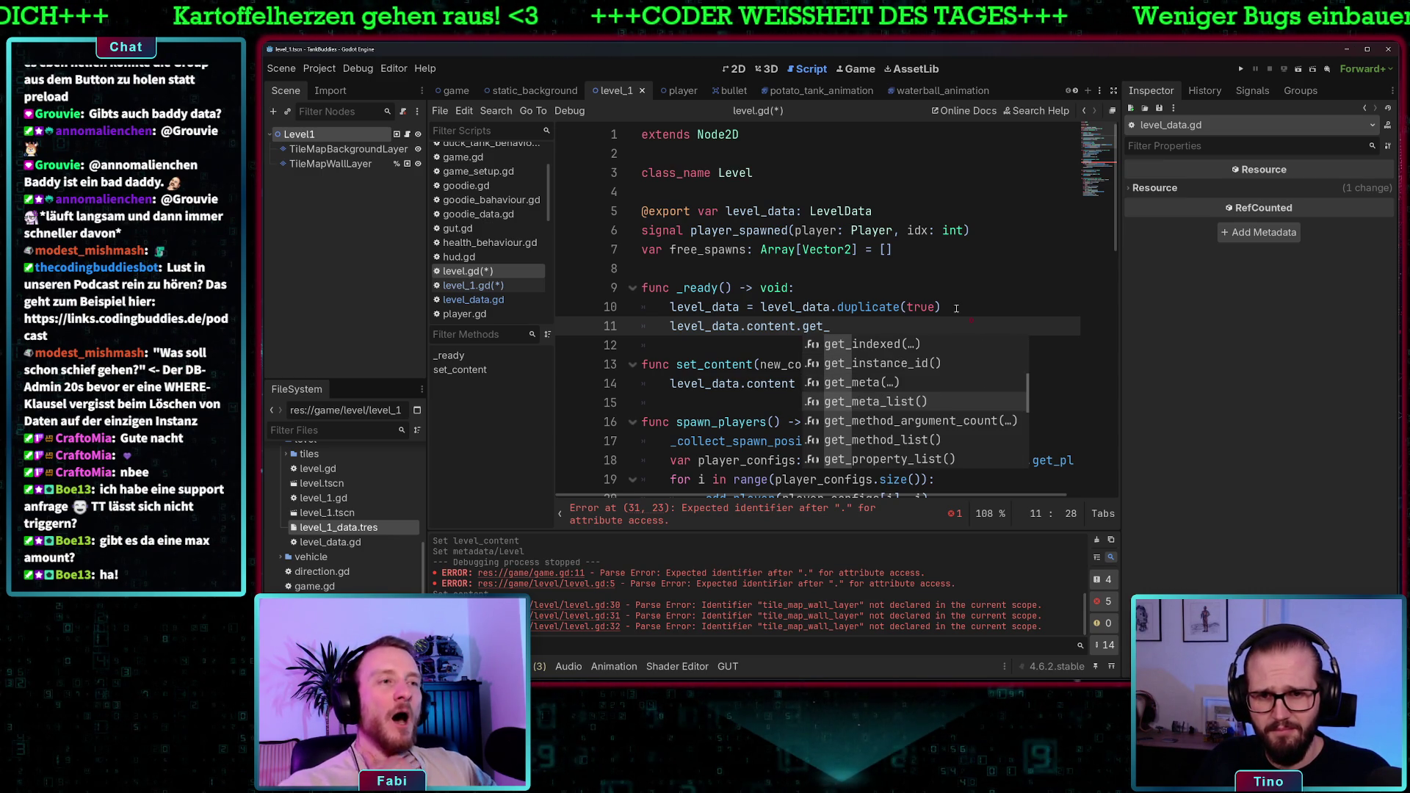
key(Down)
key(Down)
key(Down)
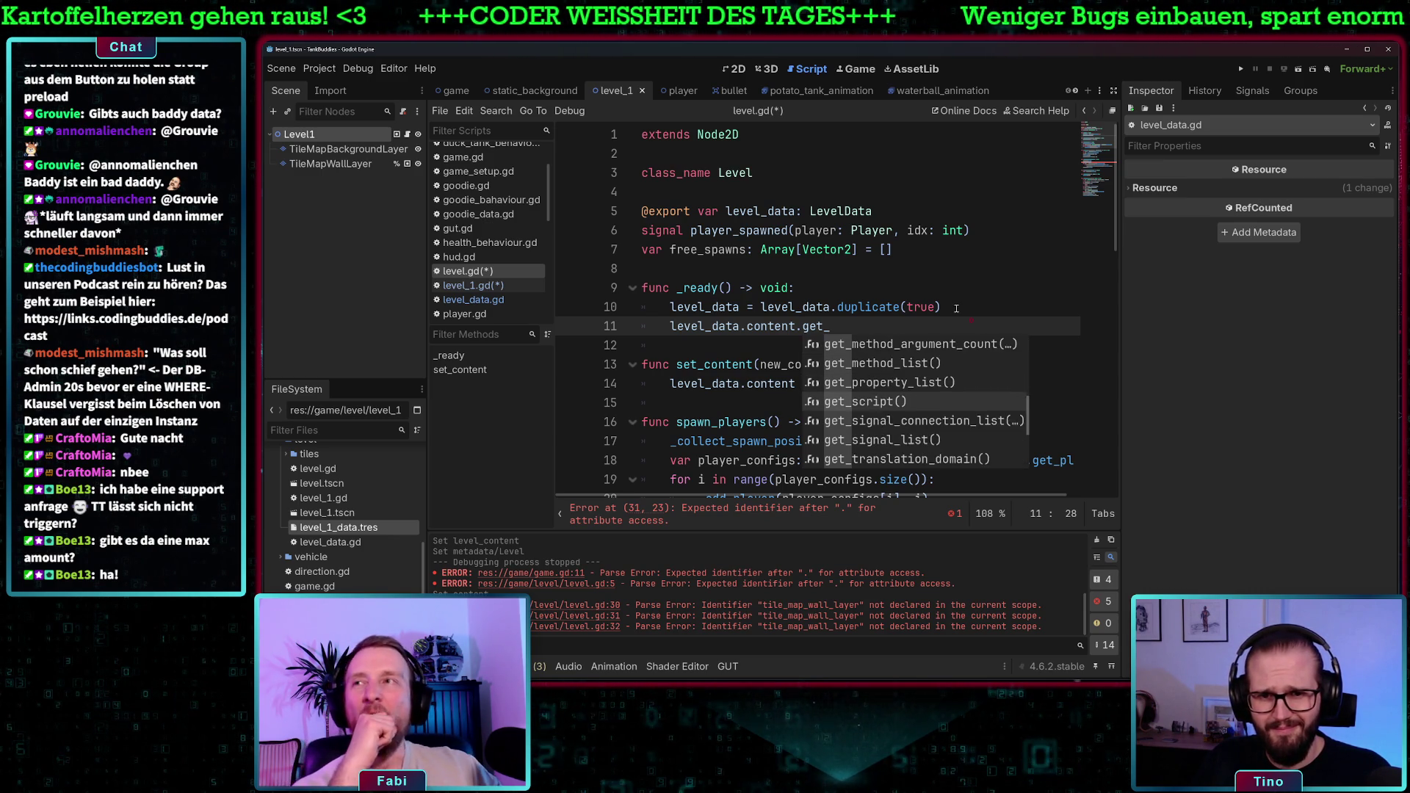
key(Down)
key(Down)
key(Down)
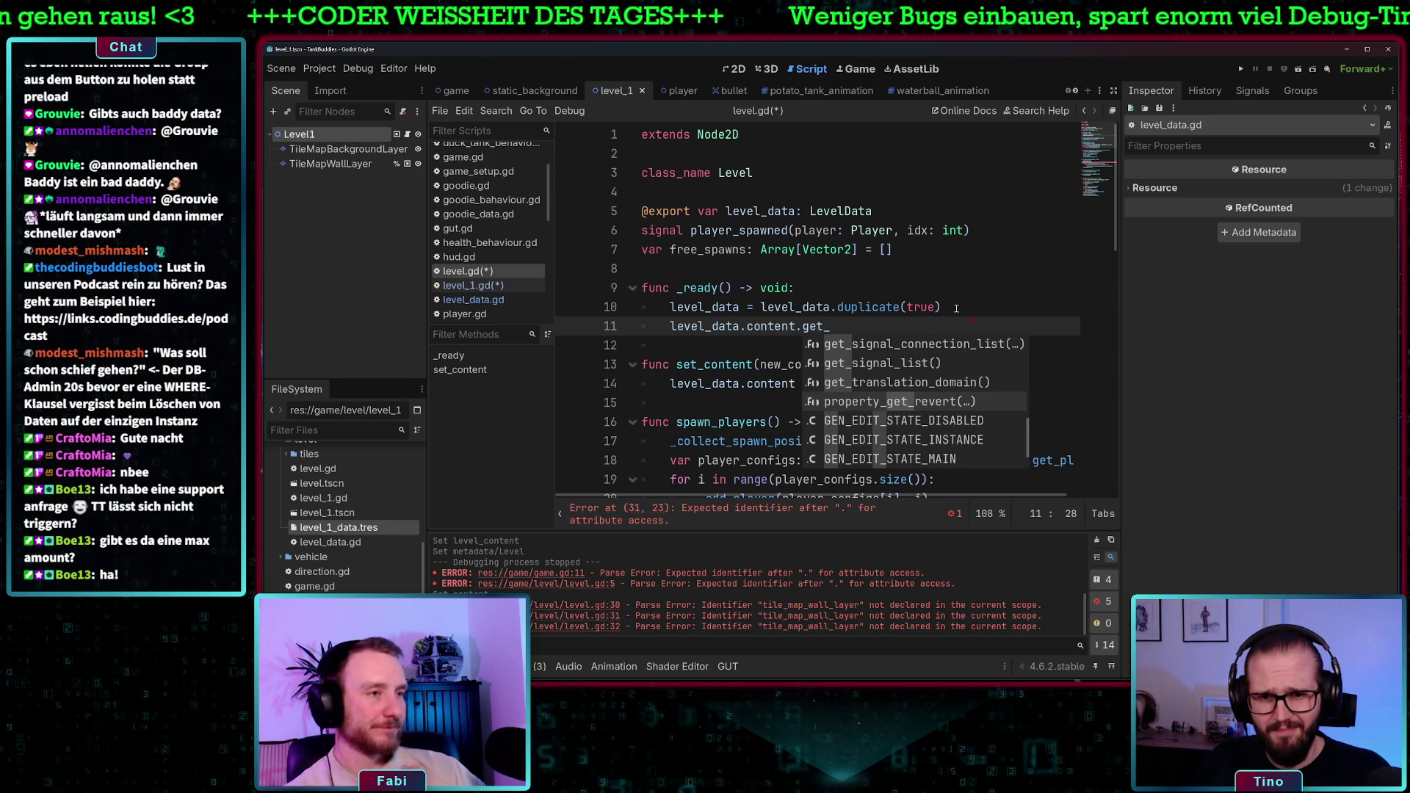
key(BackSpace)
key(BackSpace)
key(BackSpace)
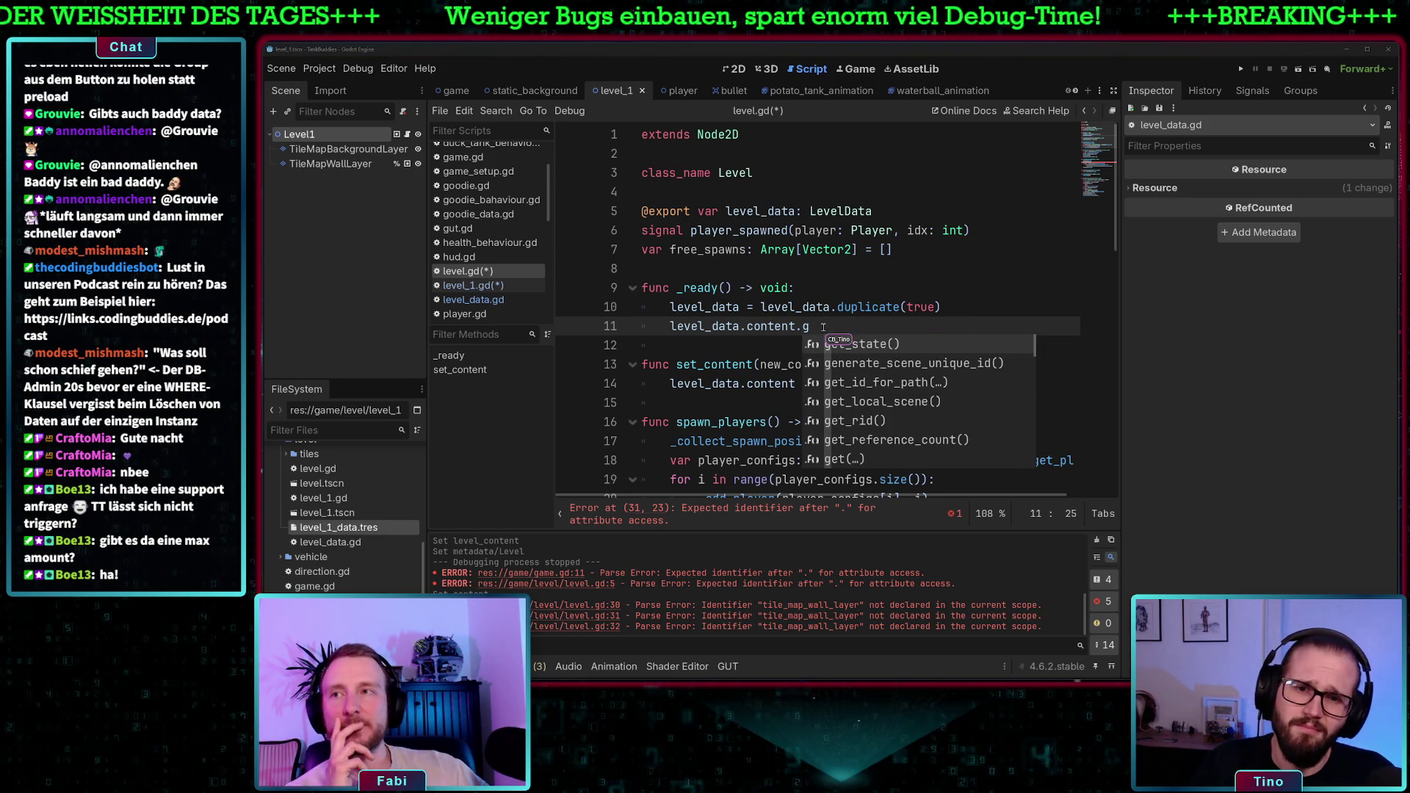
drag(812, 326, 633, 324)
key(BackSpace)
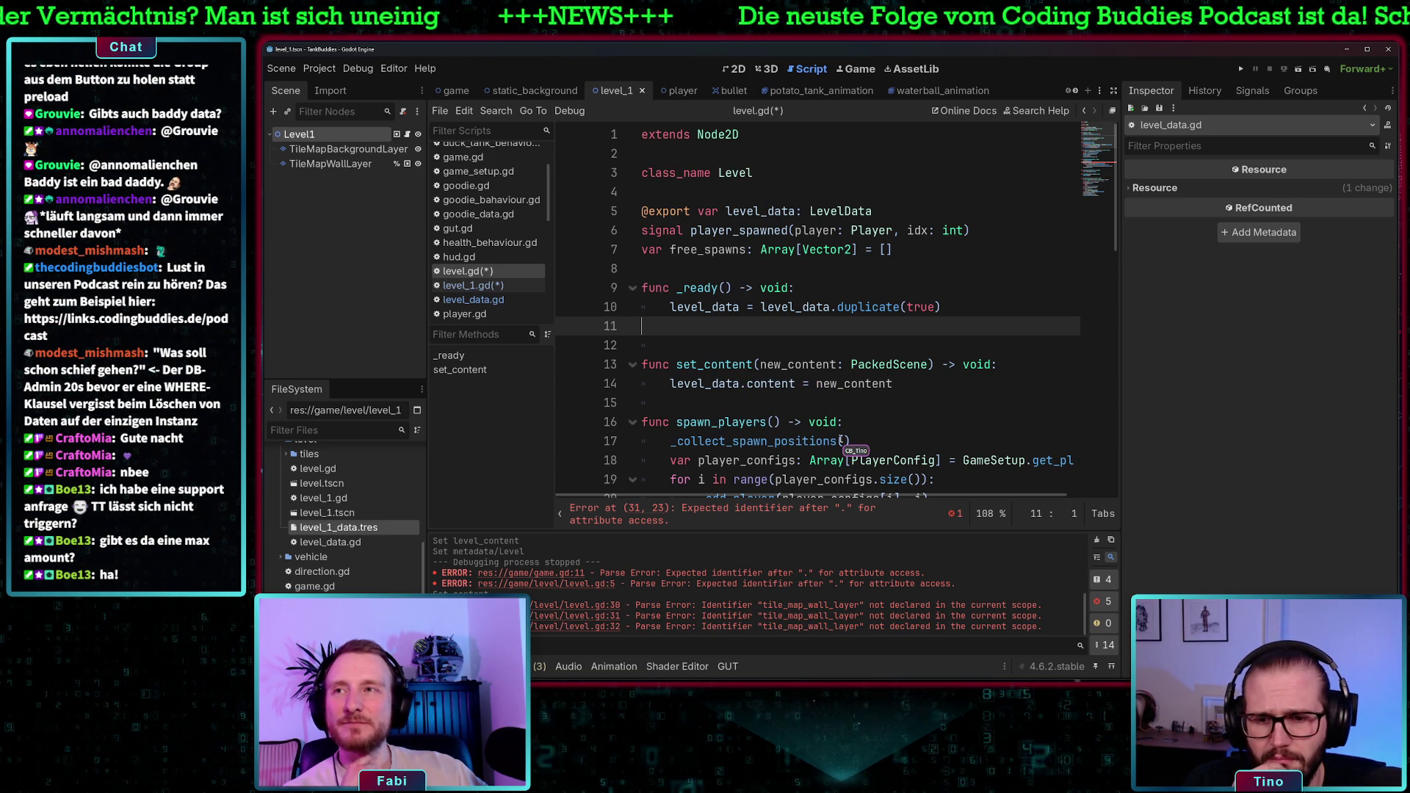
click(841, 441)
Check the erroring line 31 in level.gd, inspect level_1_data.tres, and open level_data.gd.
scroll(839, 438, down, 2)
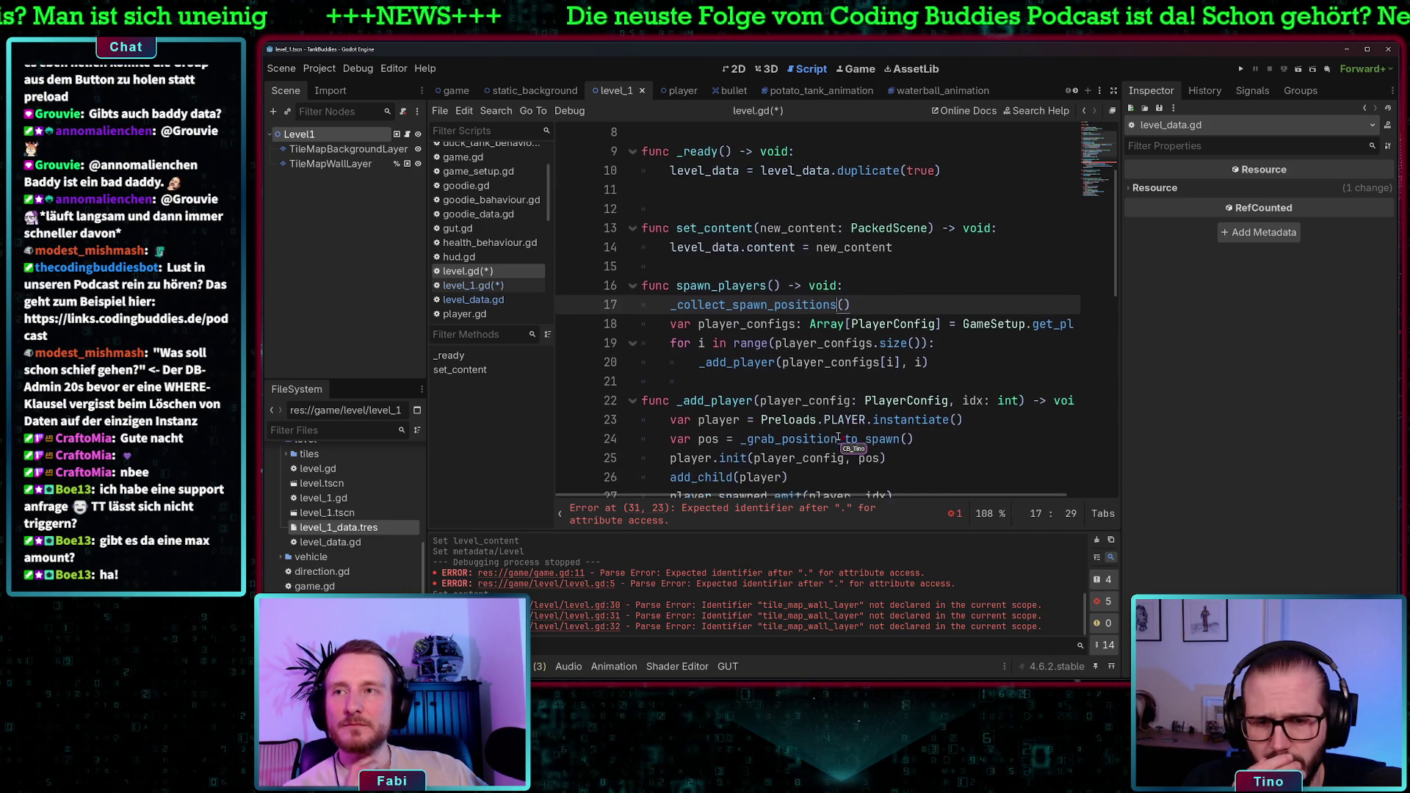
scroll(840, 438, down, 2)
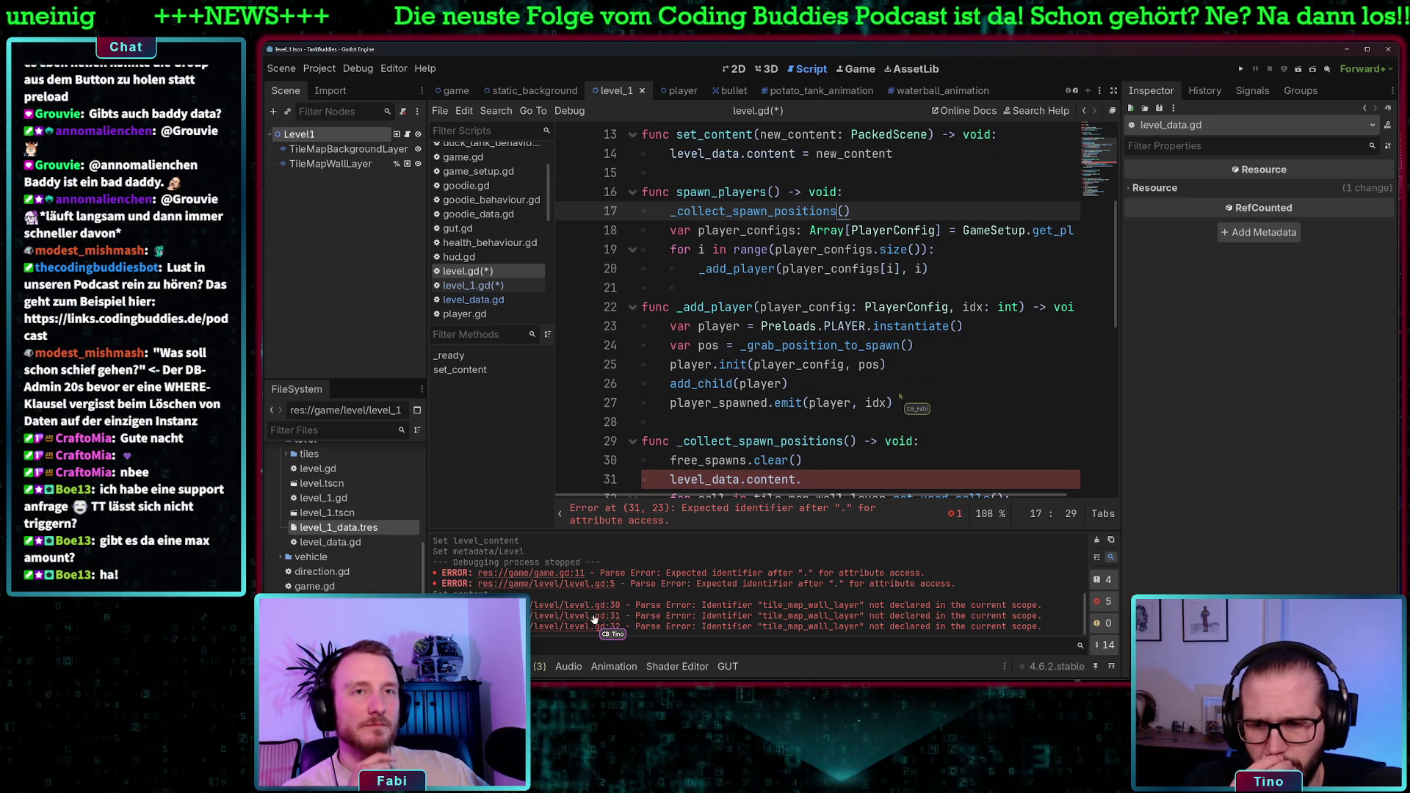
scroll(900, 397, down, 1)
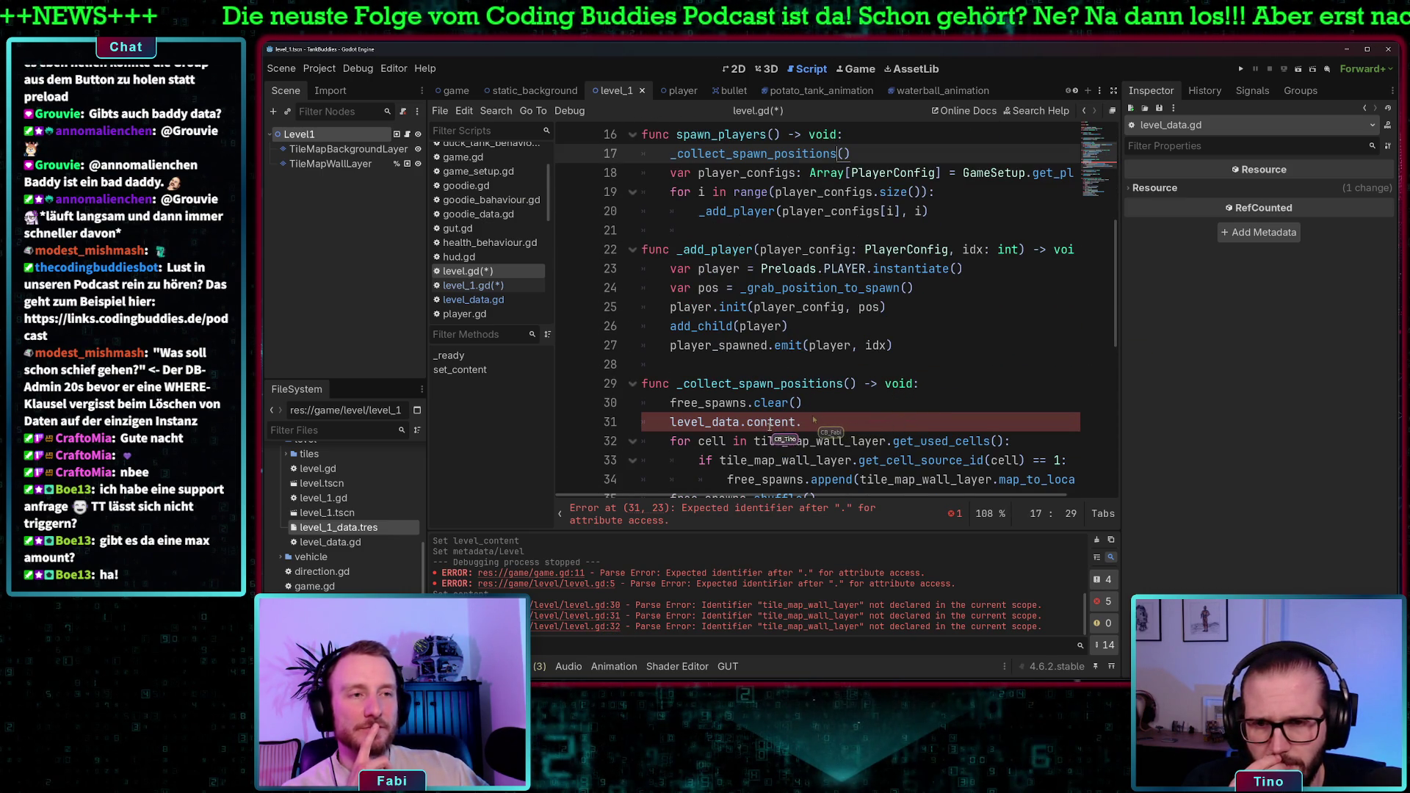
click(838, 422)
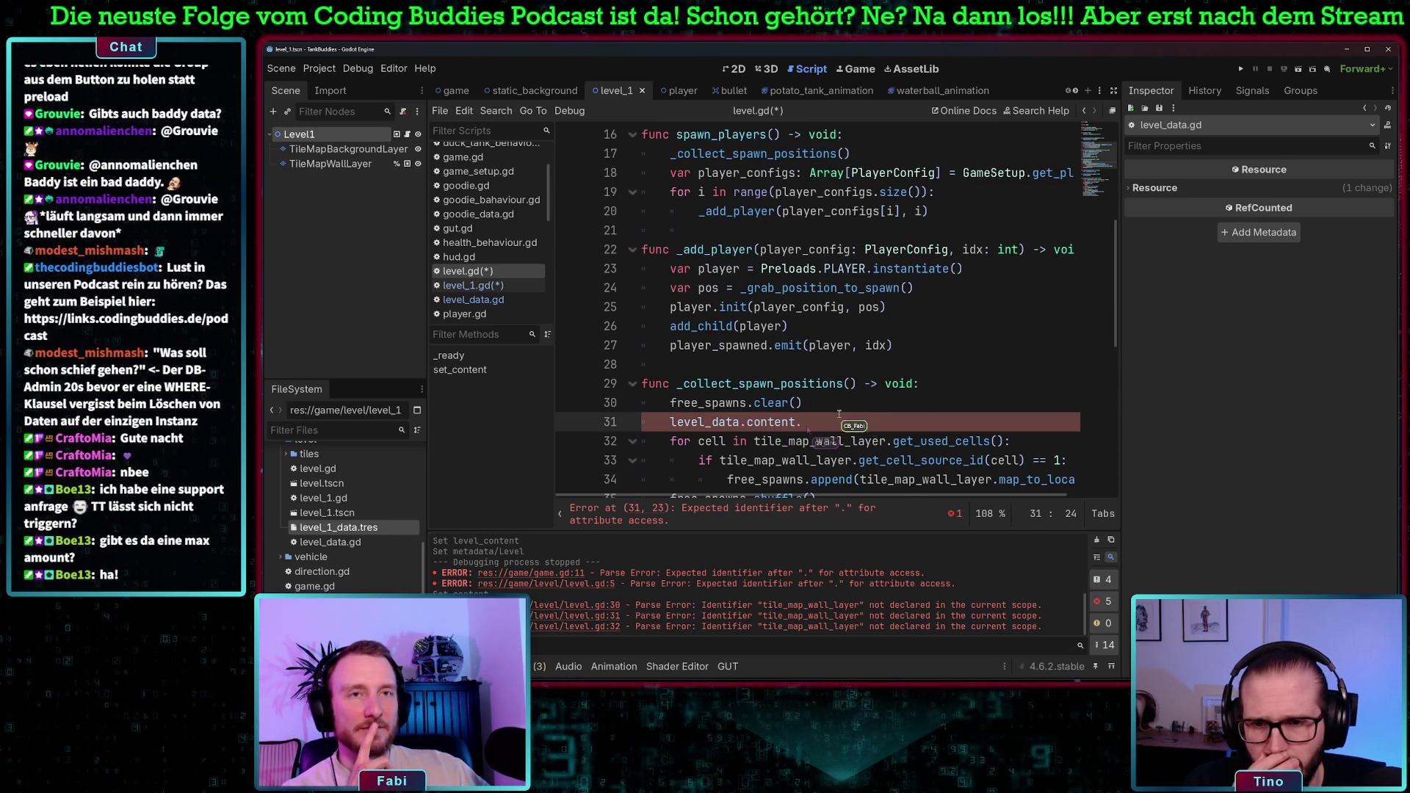
scroll(842, 418, down, 1)
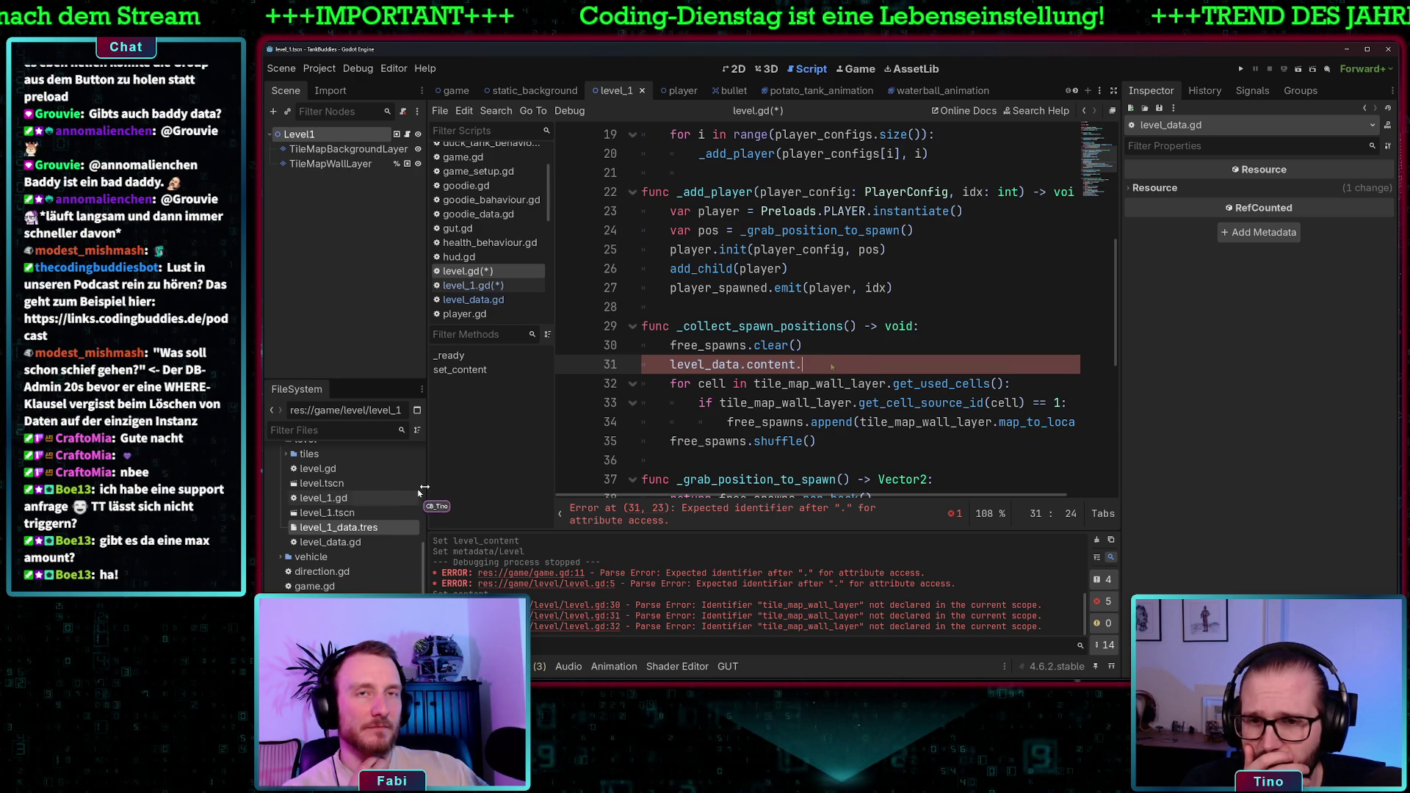
click(356, 528)
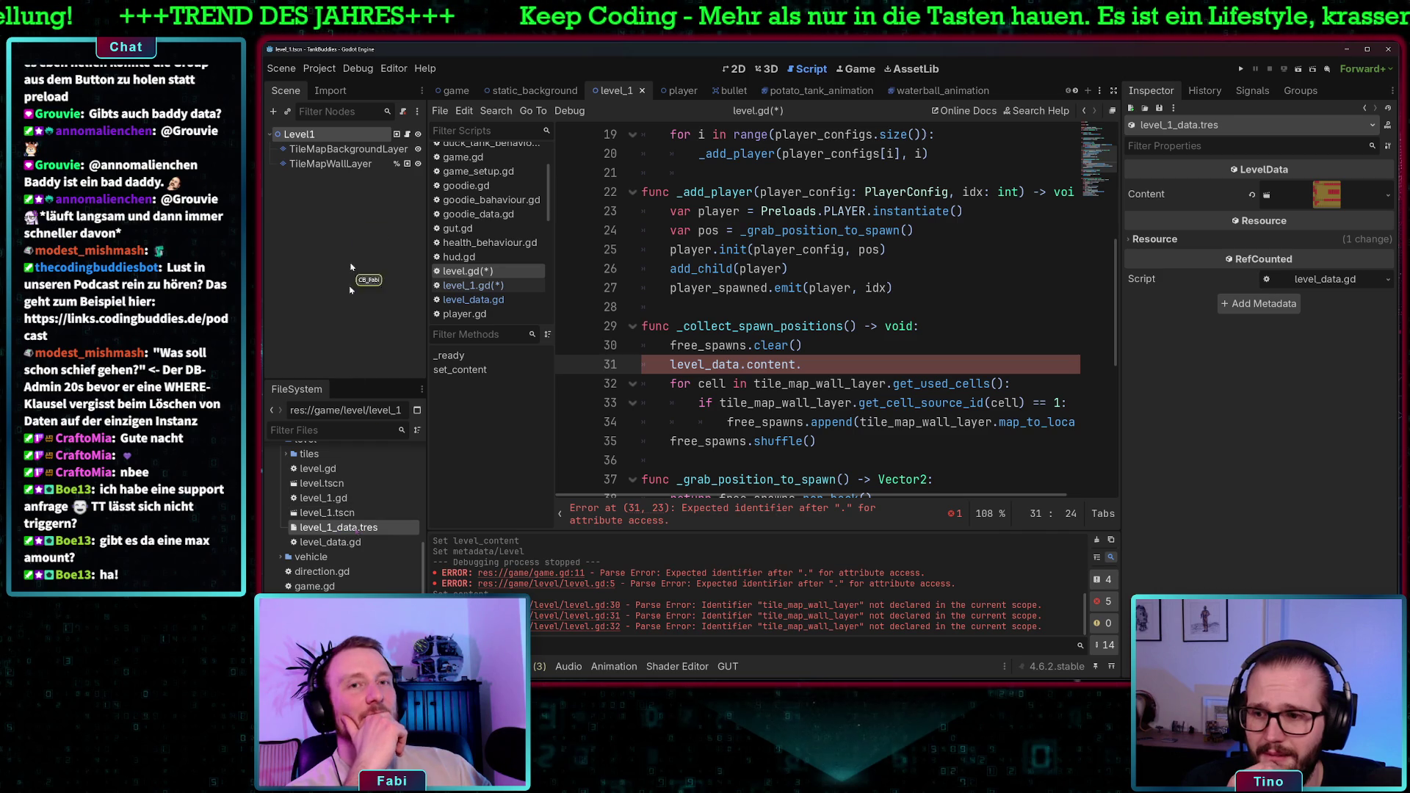
double_click(323, 542)
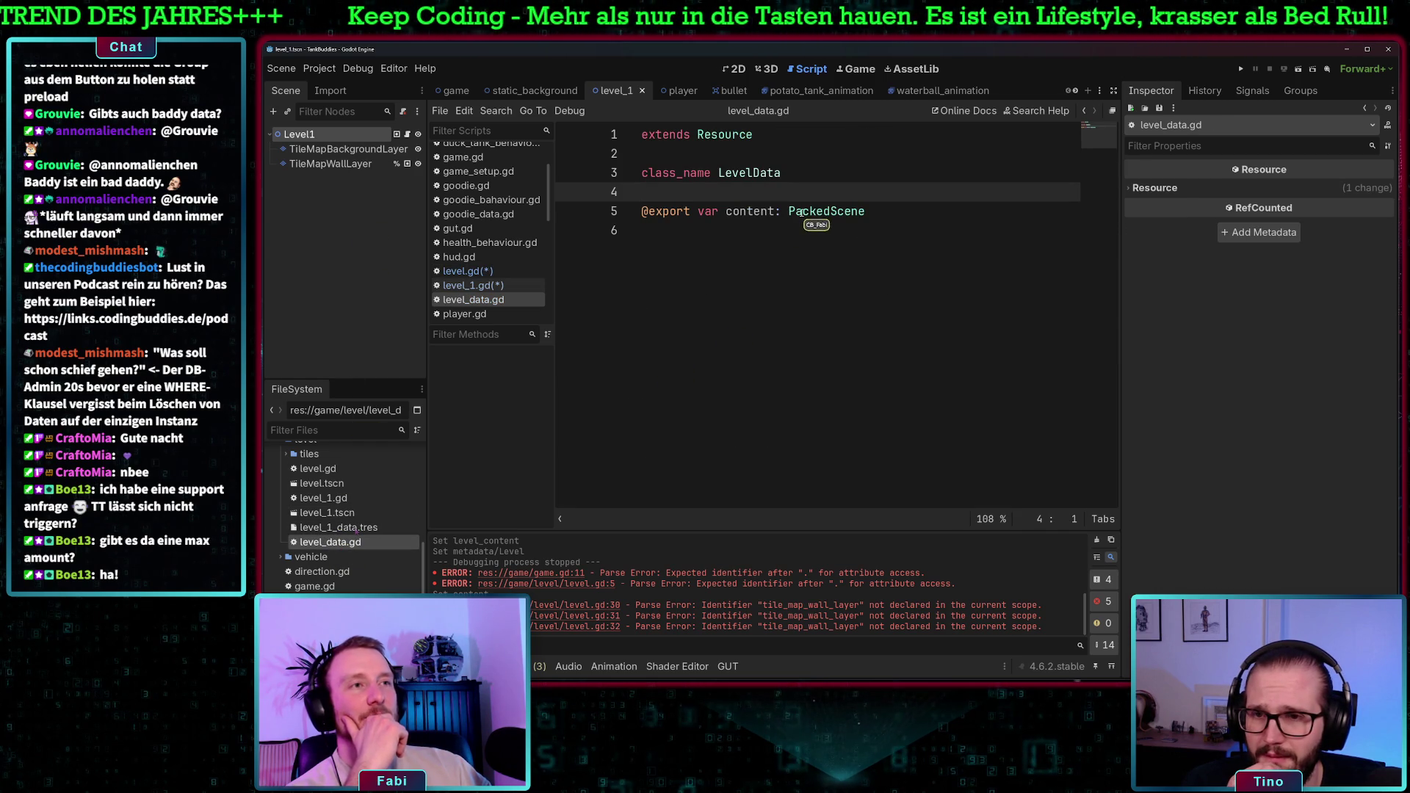
Put the caret on the content export in level_data.gd, then select the TileMapWallLayer node.
click(749, 212)
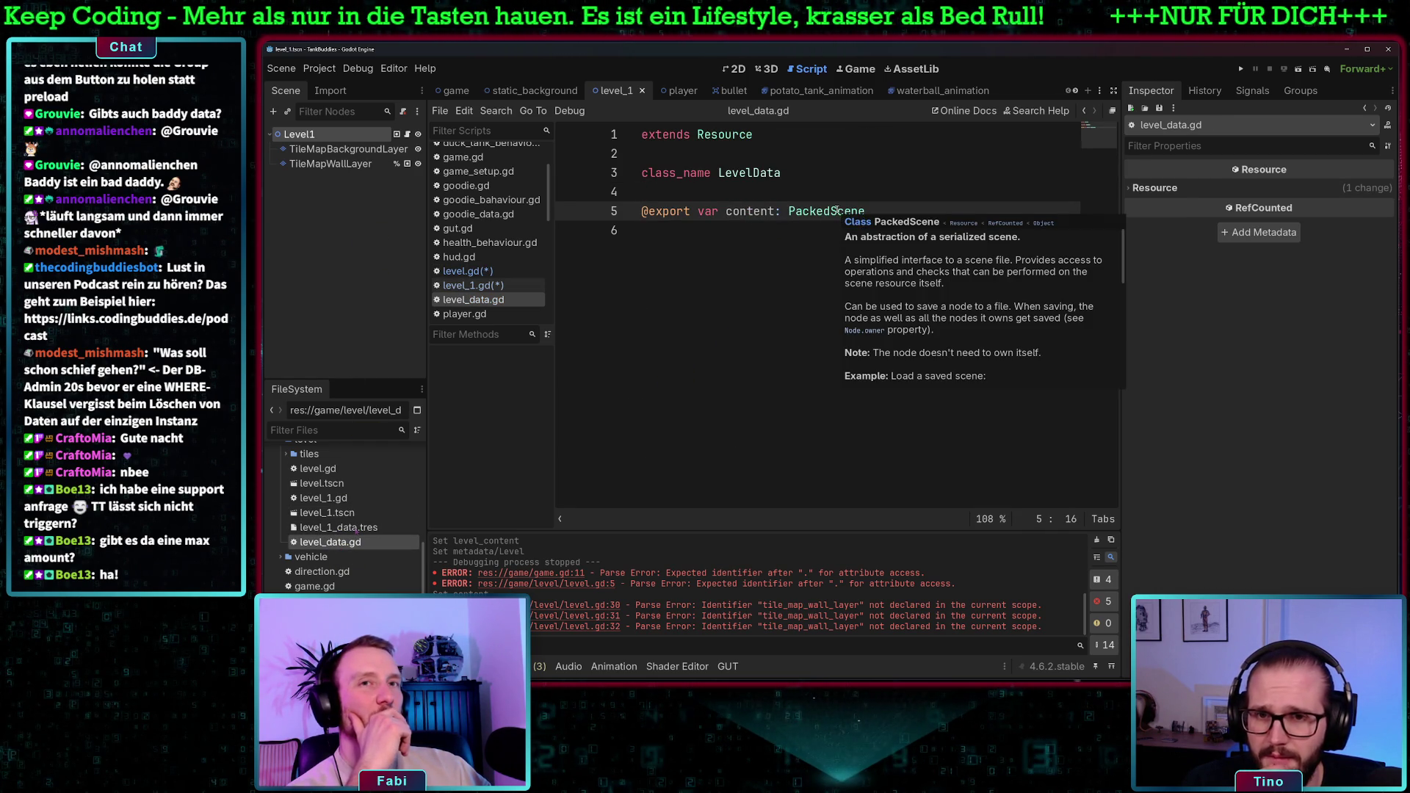
click(338, 164)
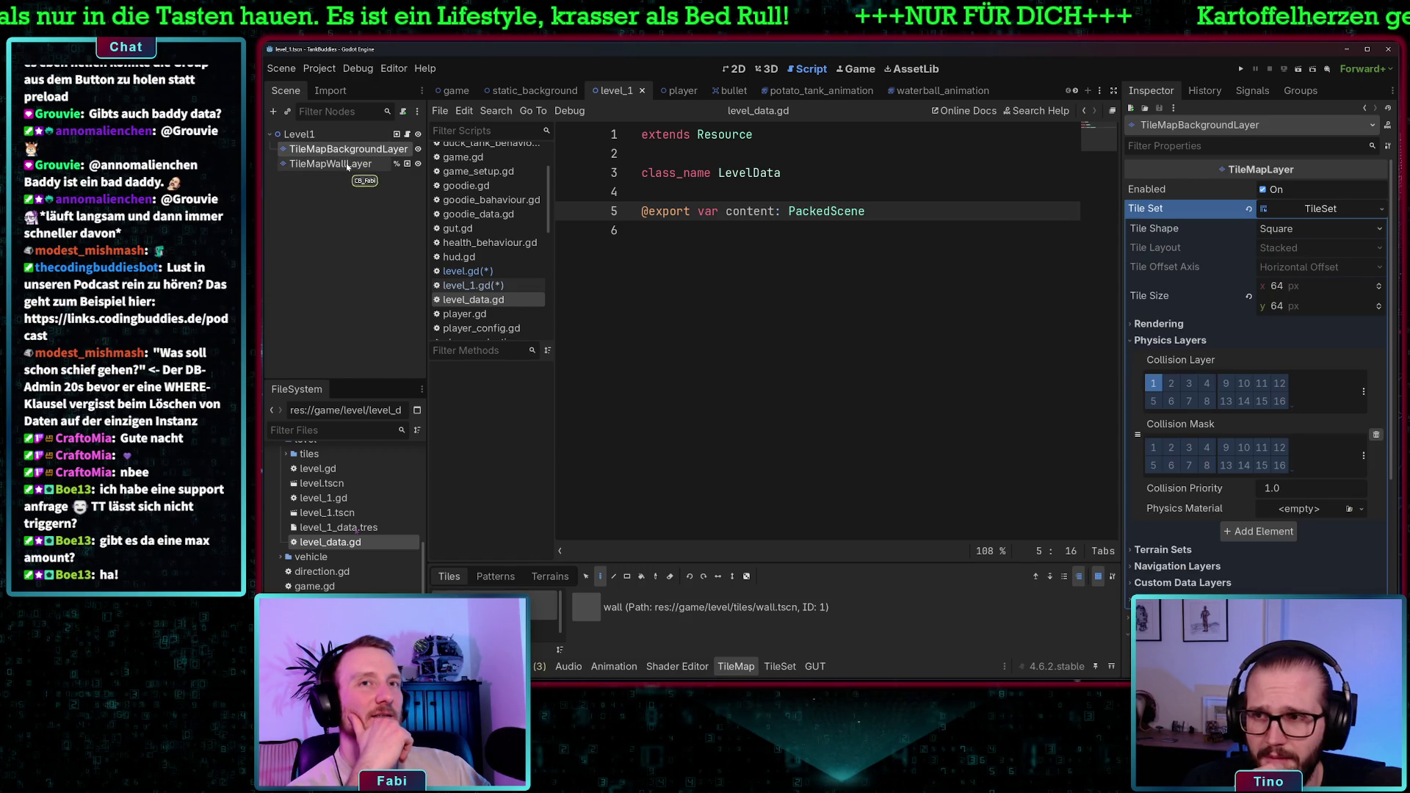
Rename the exported content property on line 5 to background.
double_click(741, 212)
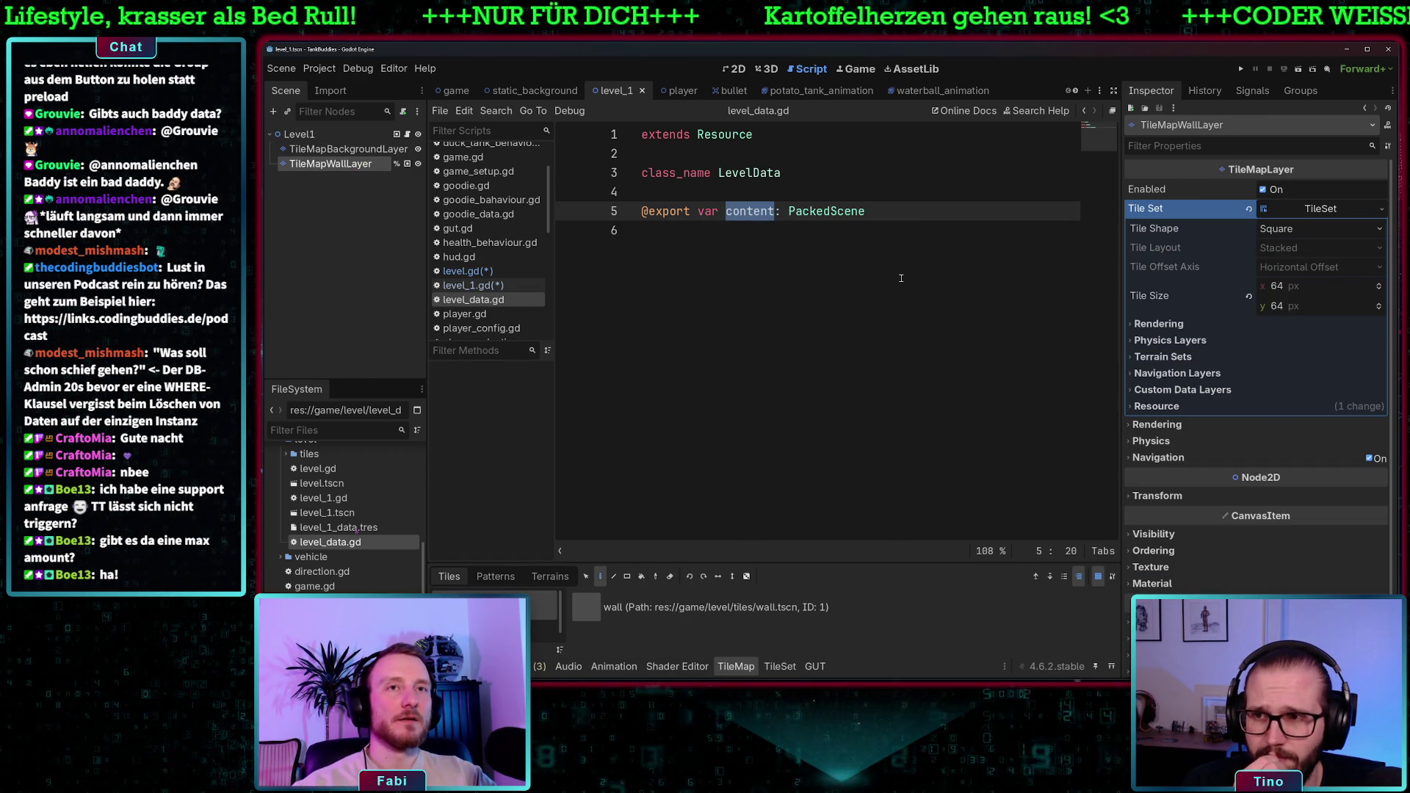
text(background)
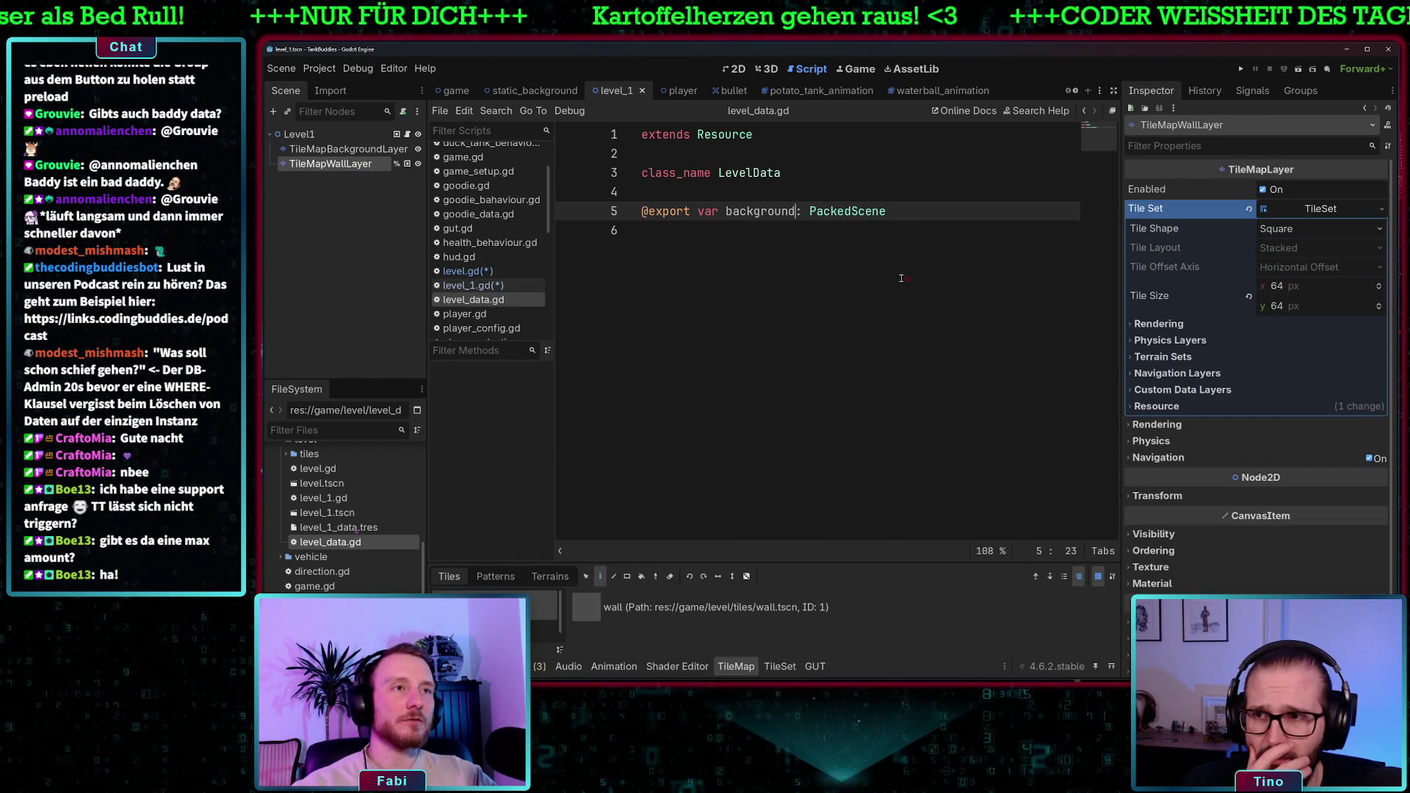
click(926, 212)
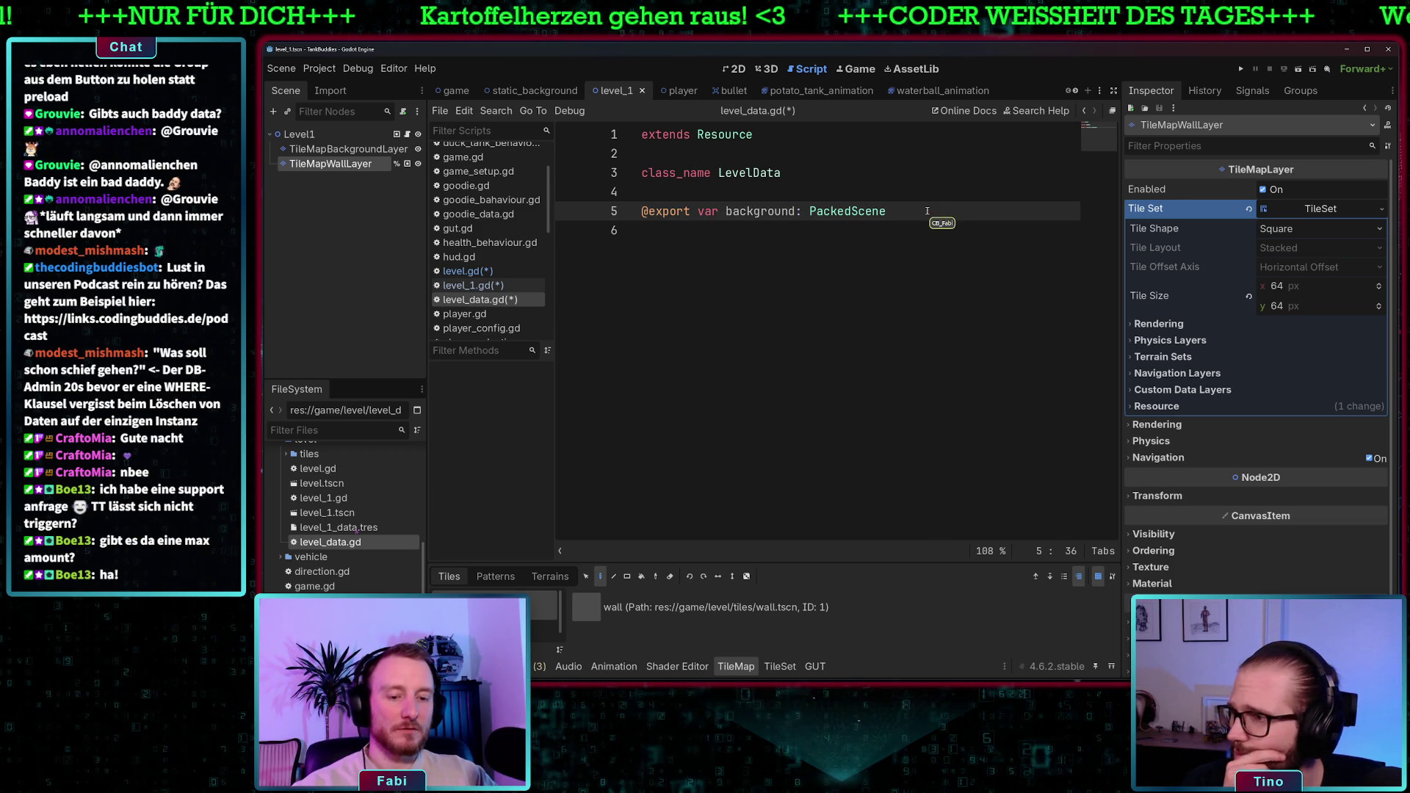
key(shift+Home)
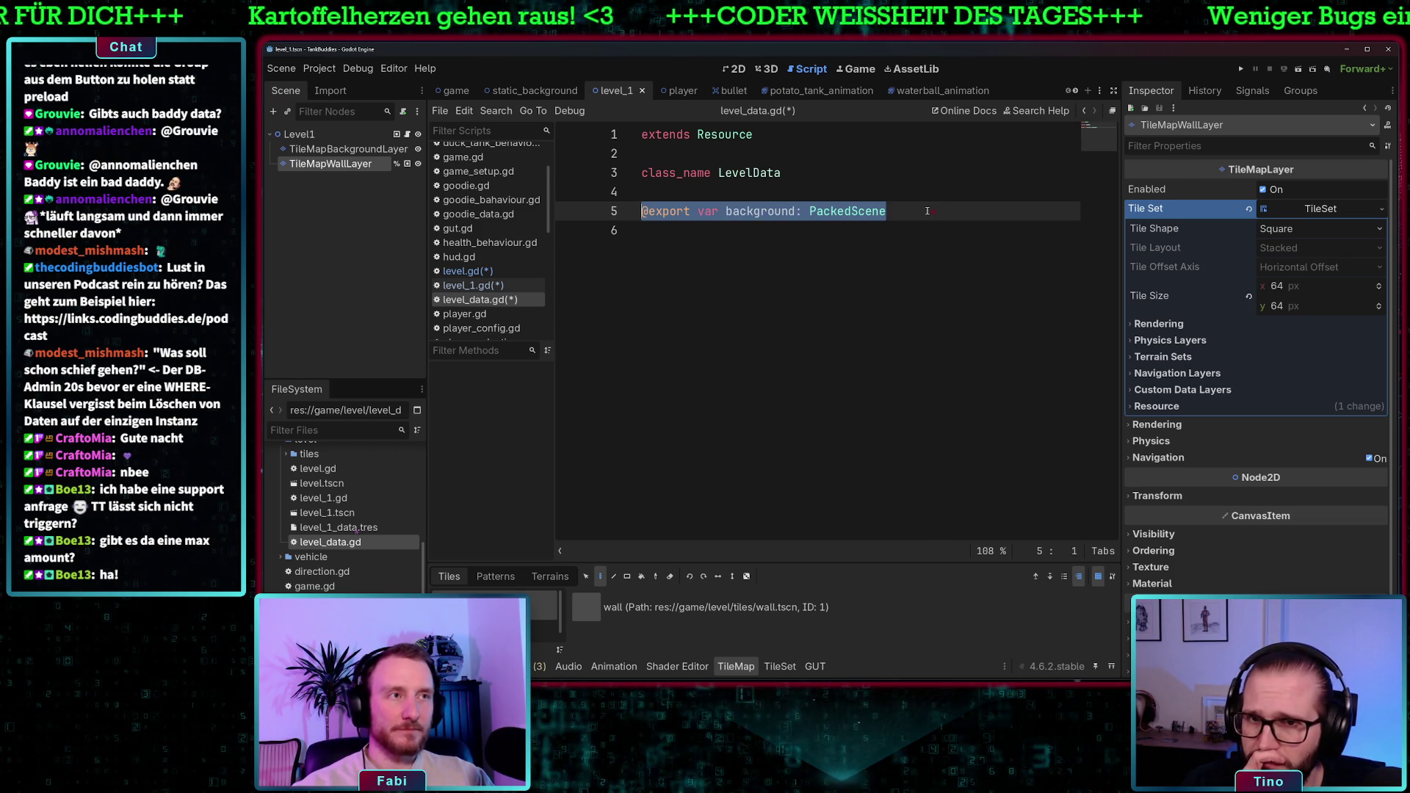
text(@)
key(ctrl+z)
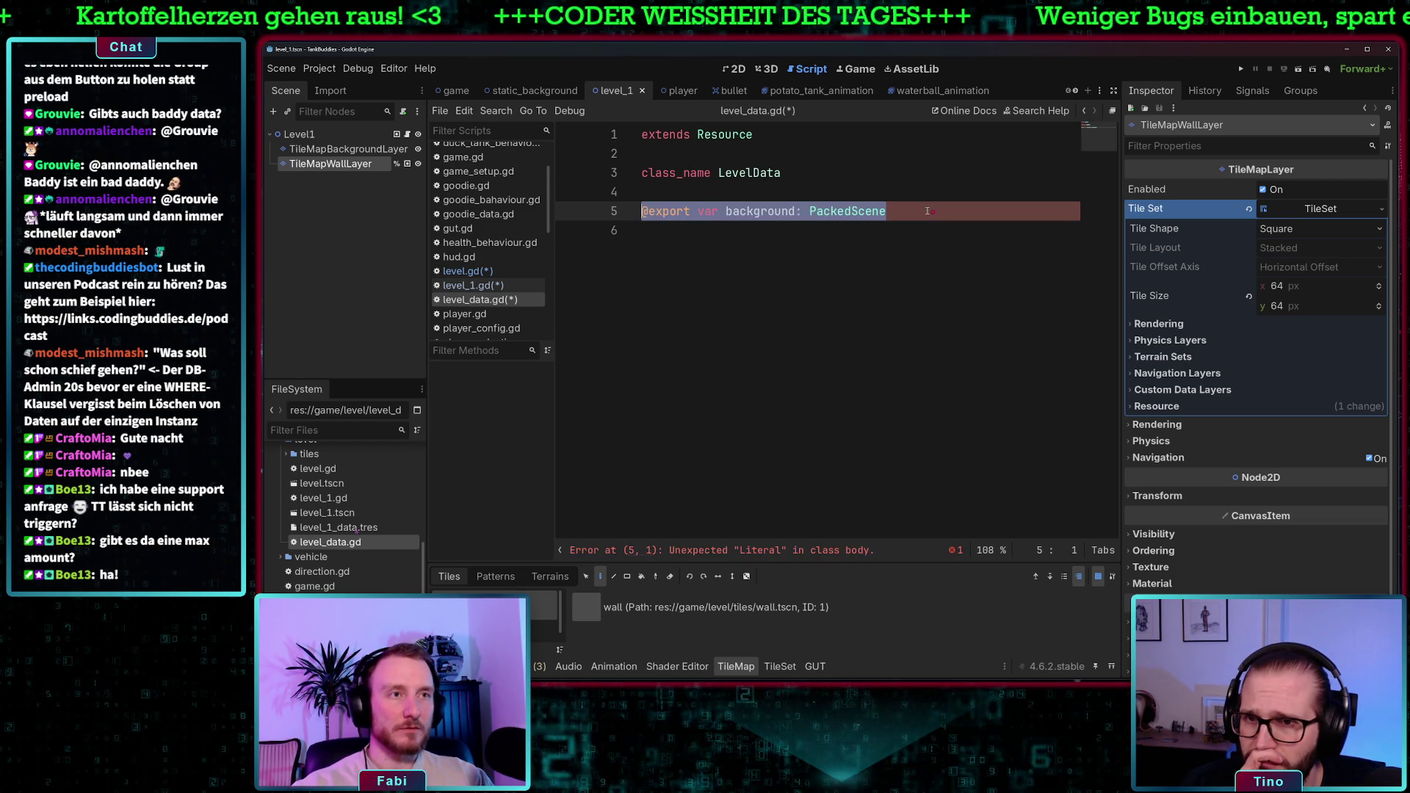
key(End)
Duplicate the background export line and rename the copy to walls.
key(ctrl+shift+d)
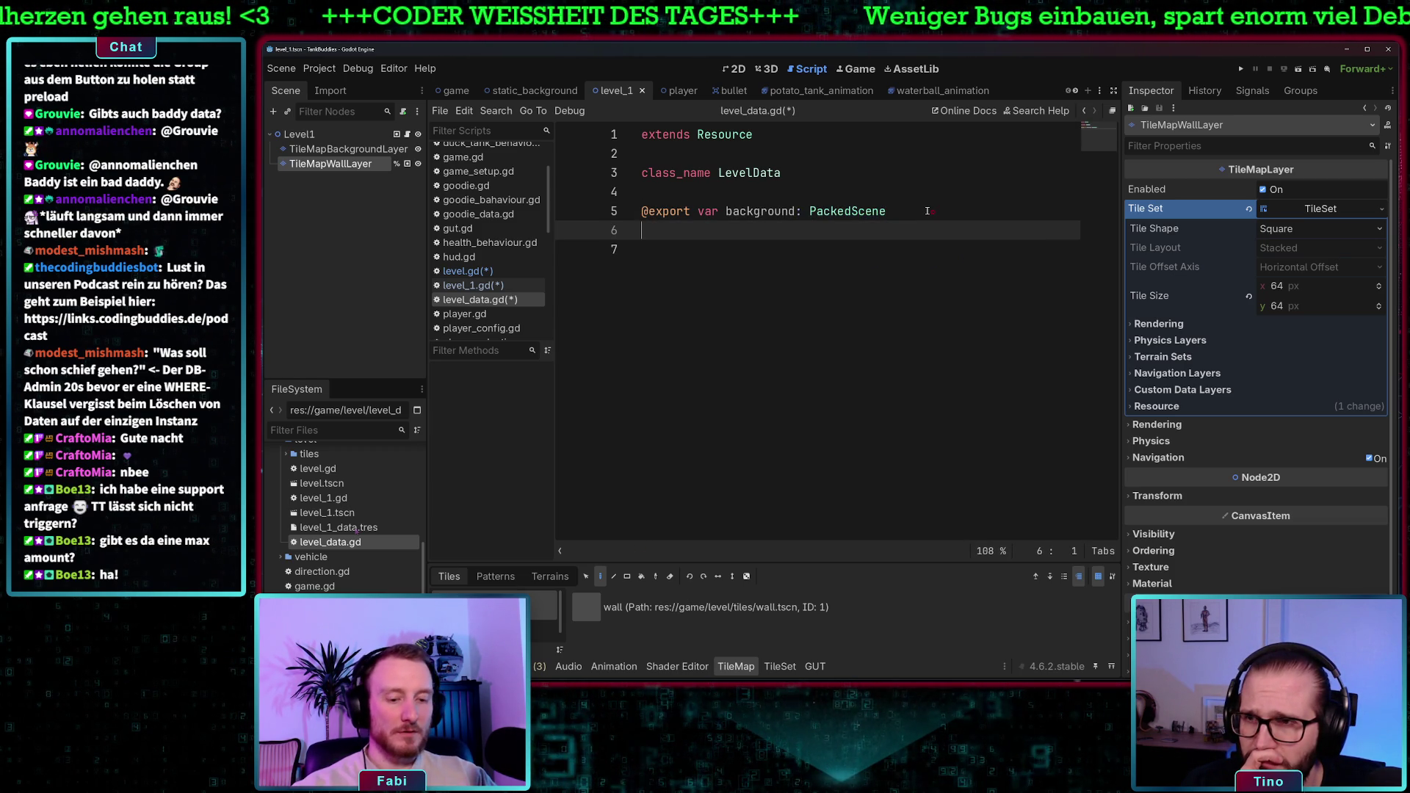
double_click(776, 231)
text(walls)
key(End)
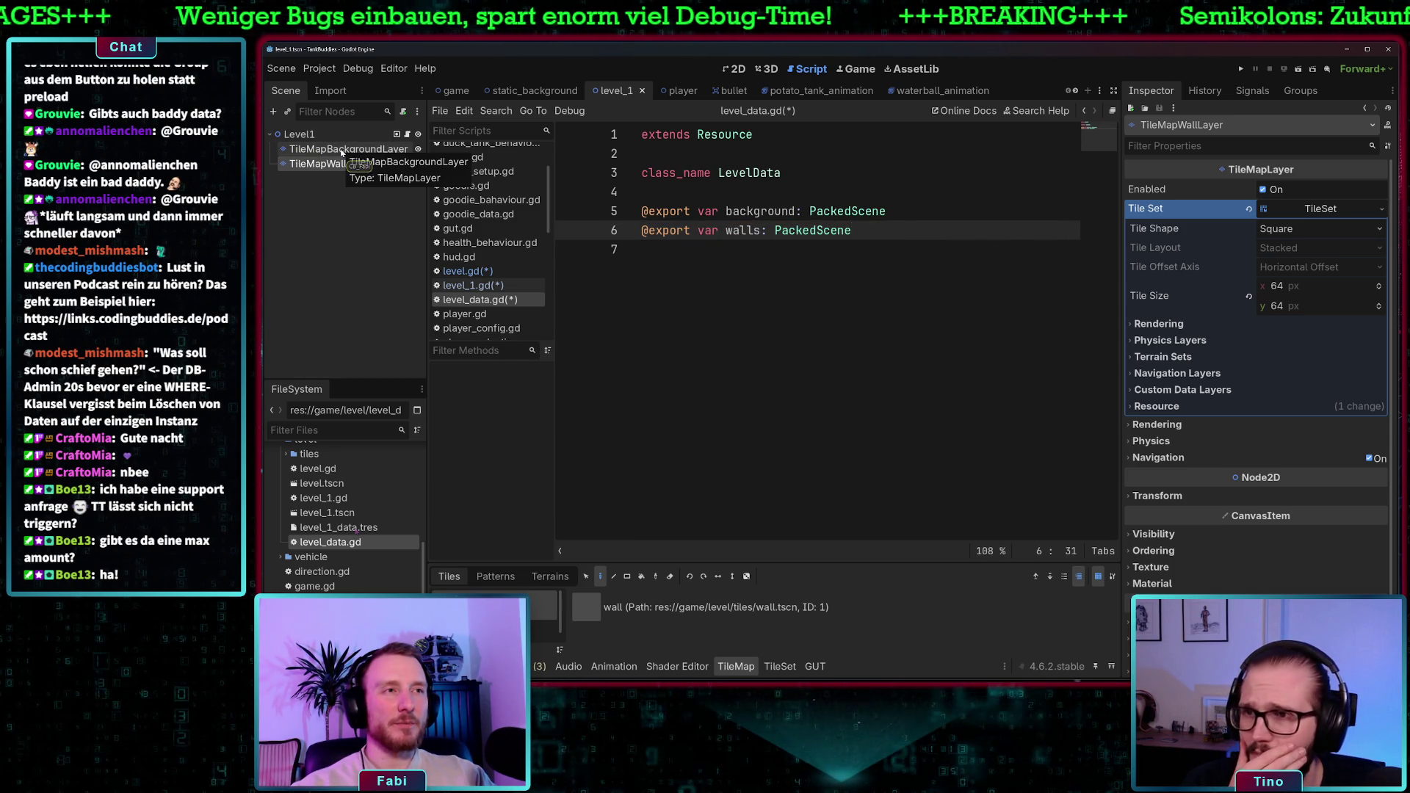
scroll(343, 514, down, 10)
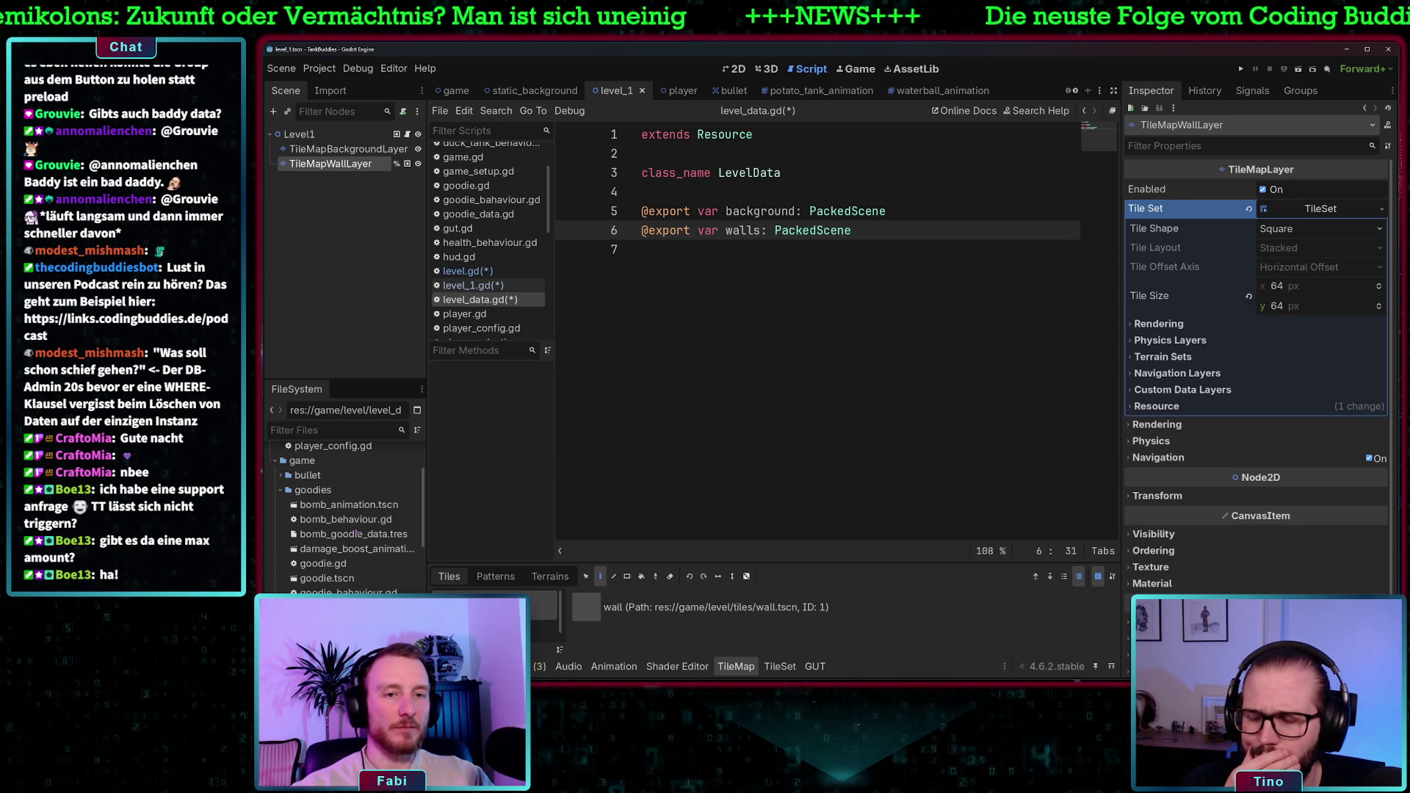
scroll(351, 551, down, 5)
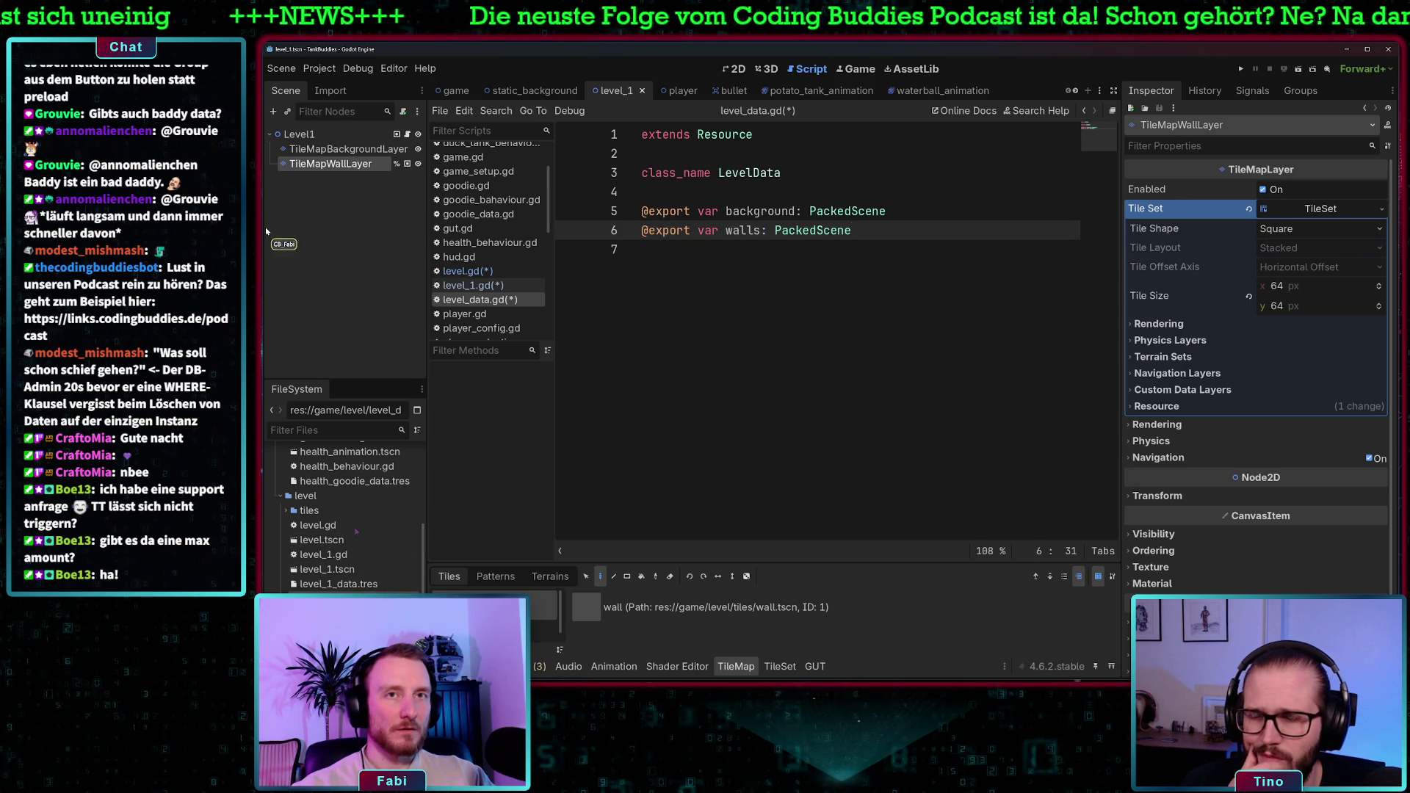
scroll(360, 561, down, 2)
scroll(352, 544, up, 2)
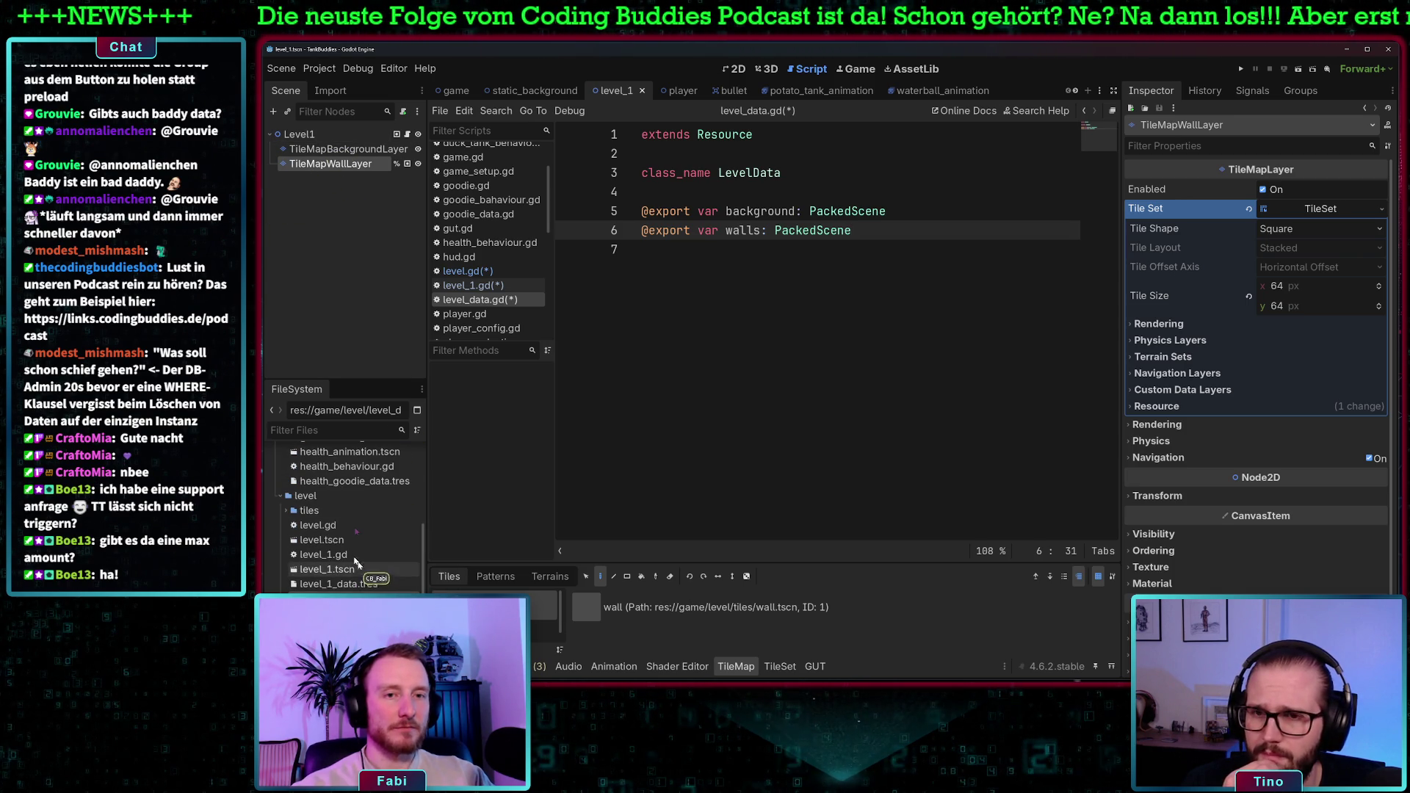
Dismiss the level folder's context menu and select the TileMapBackgroundLayer node.
right_click(324, 496)
mouse_move(400, 463)
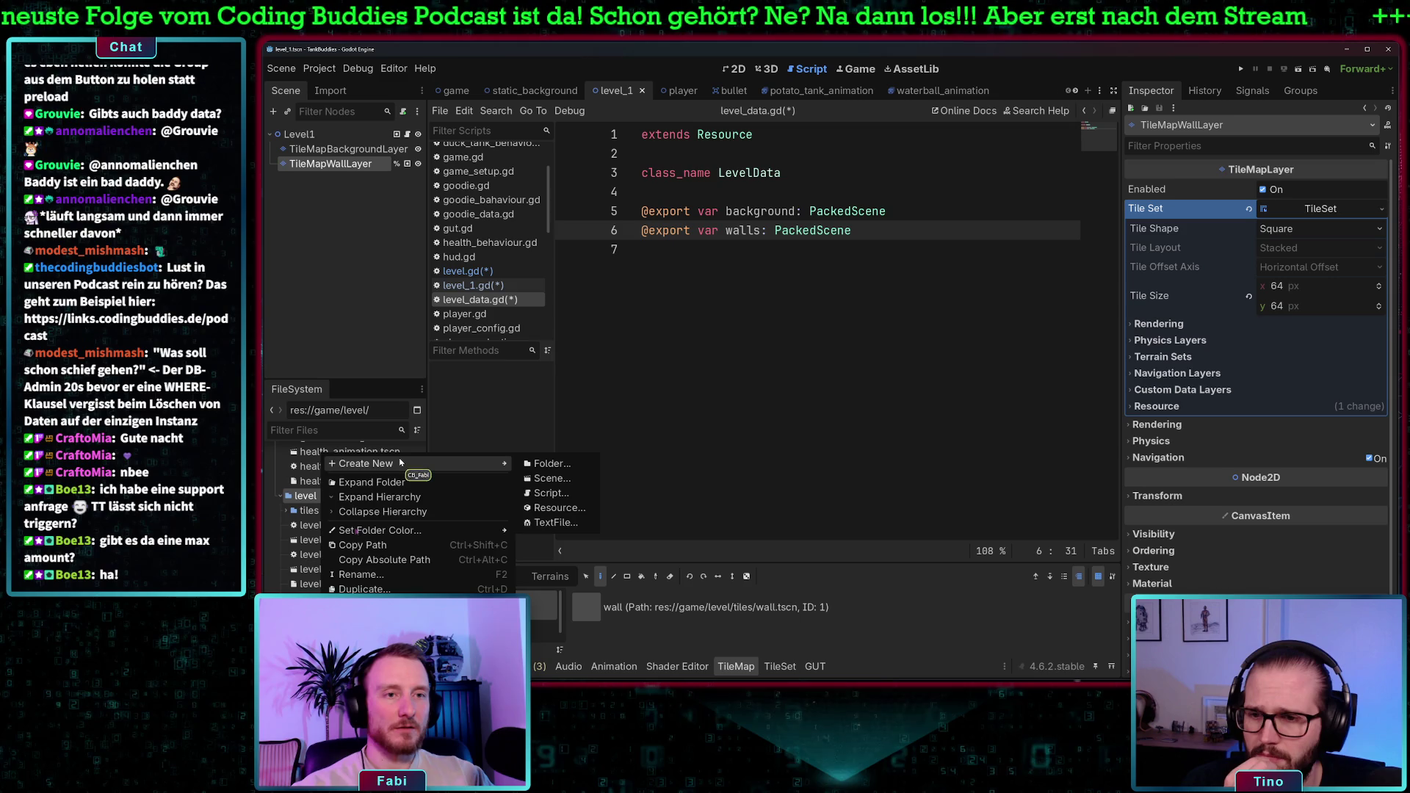
click(390, 254)
click(355, 150)
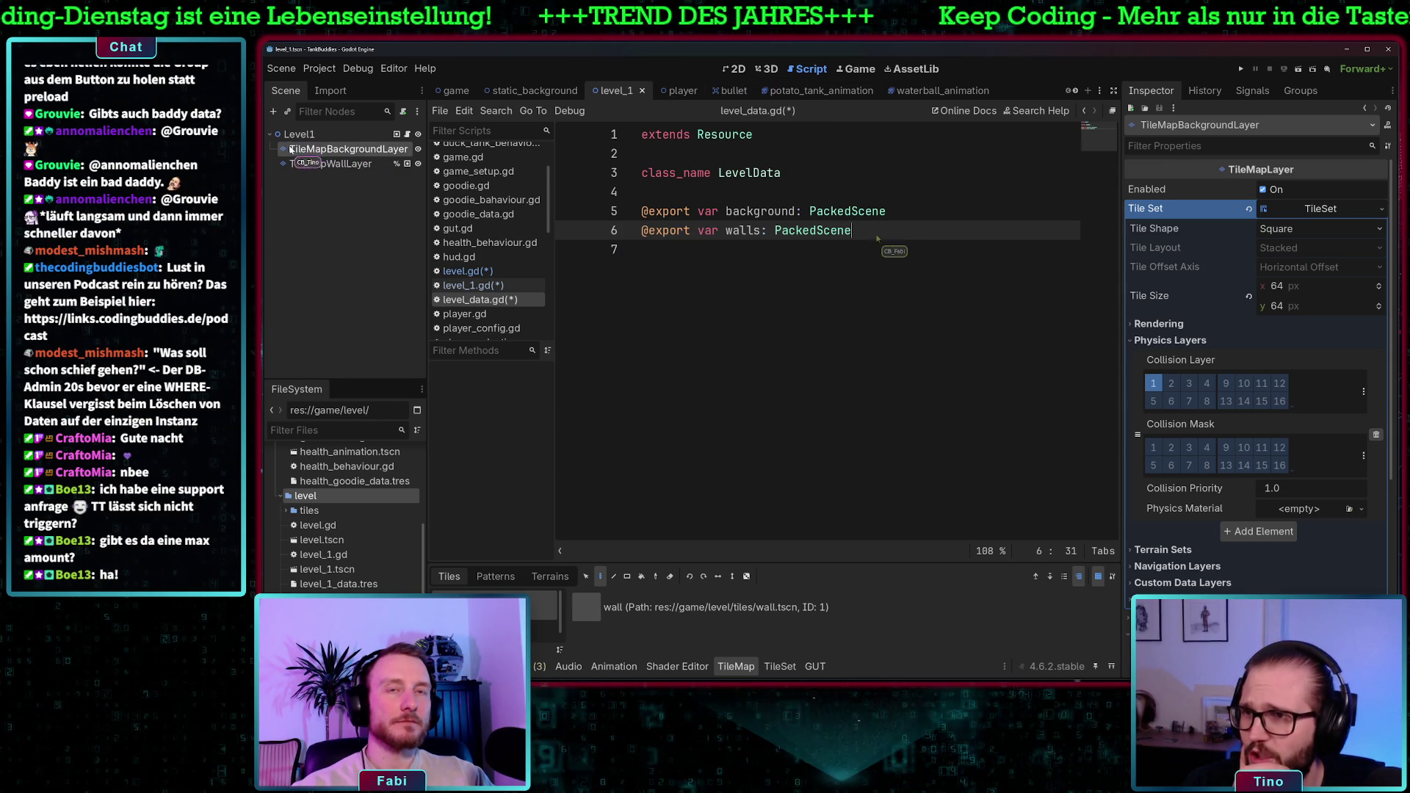
Undo the background and walls edits so LevelData exports only content, and save.
drag(852, 231, 783, 231)
key(ctrl+z)
key(ctrl+z)
key(ctrl+s)
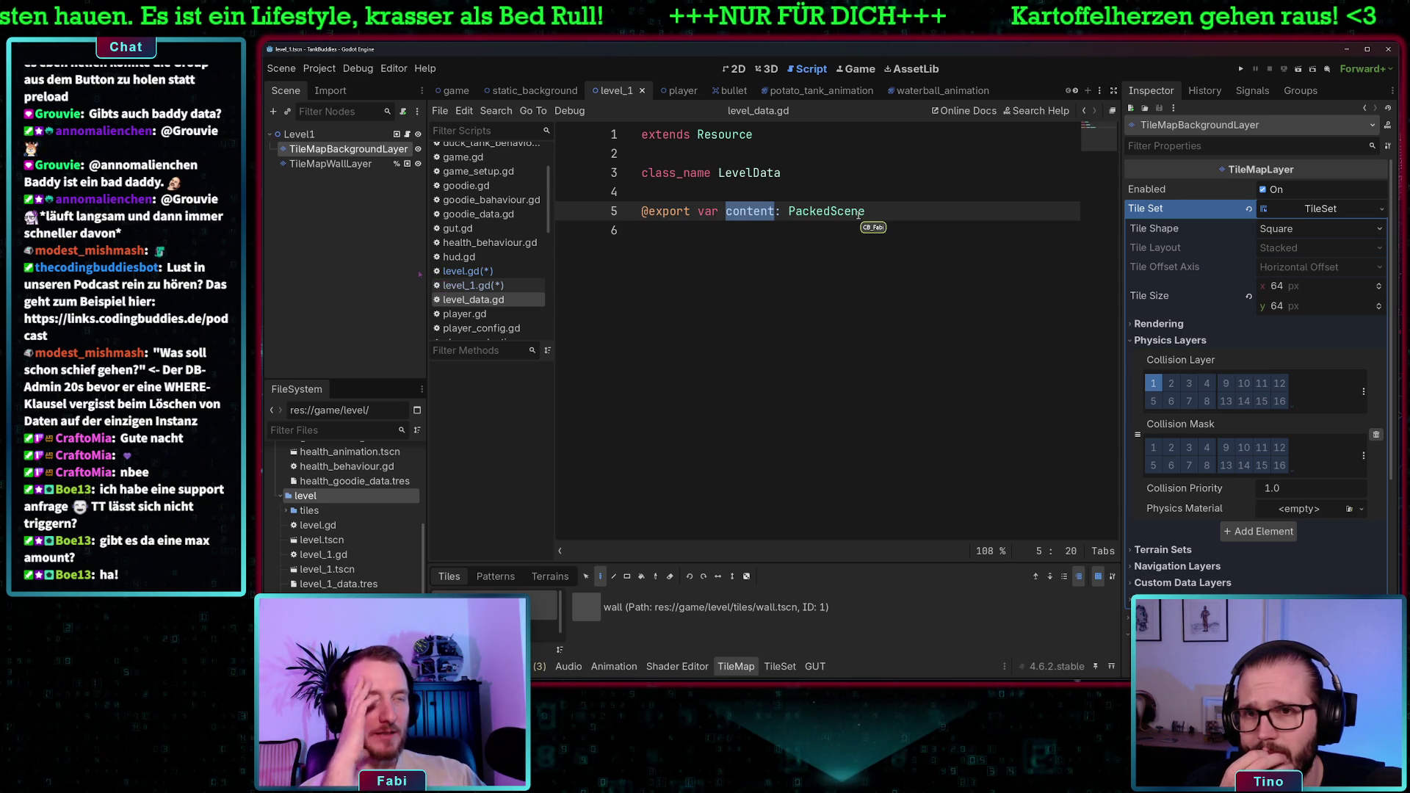
mouse_move(859, 214)
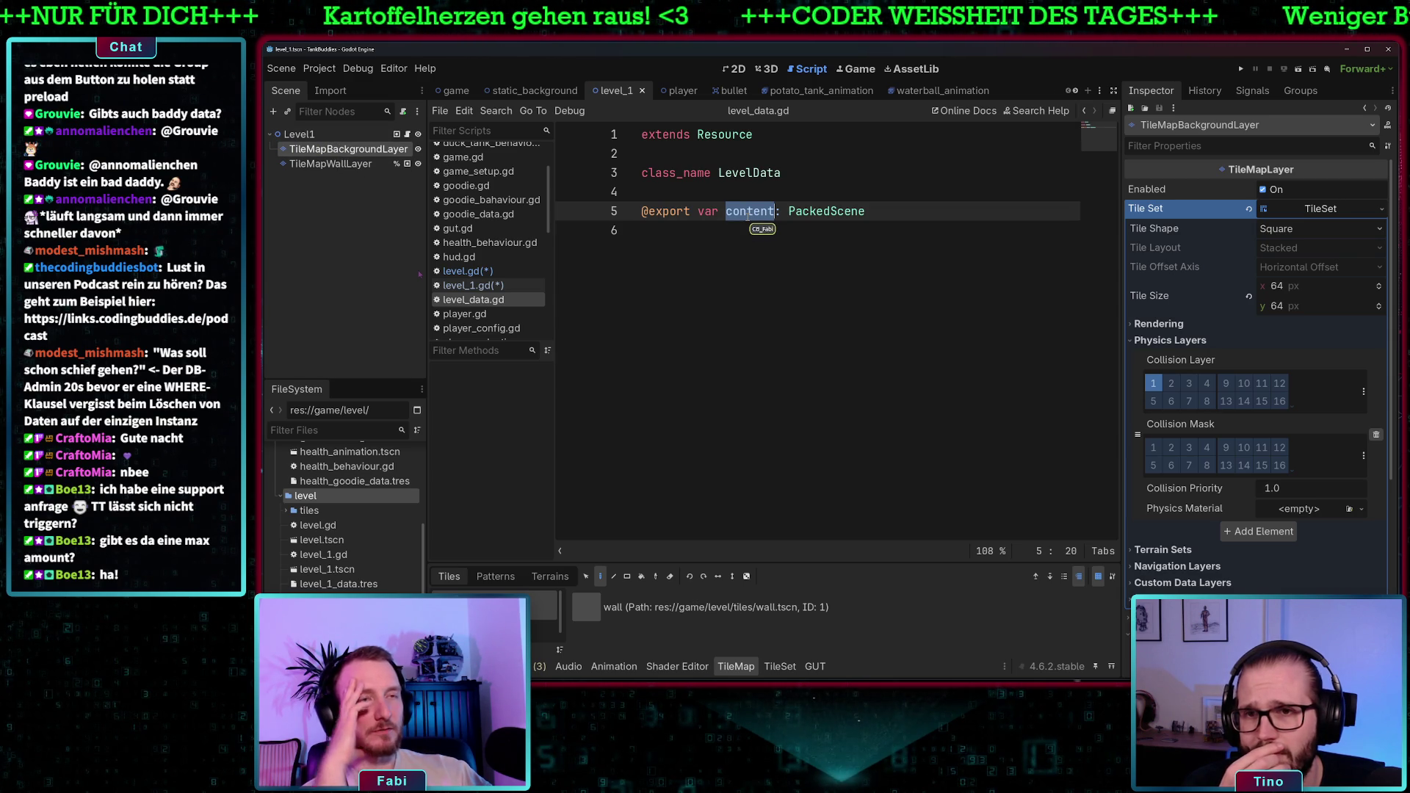
click(830, 280)
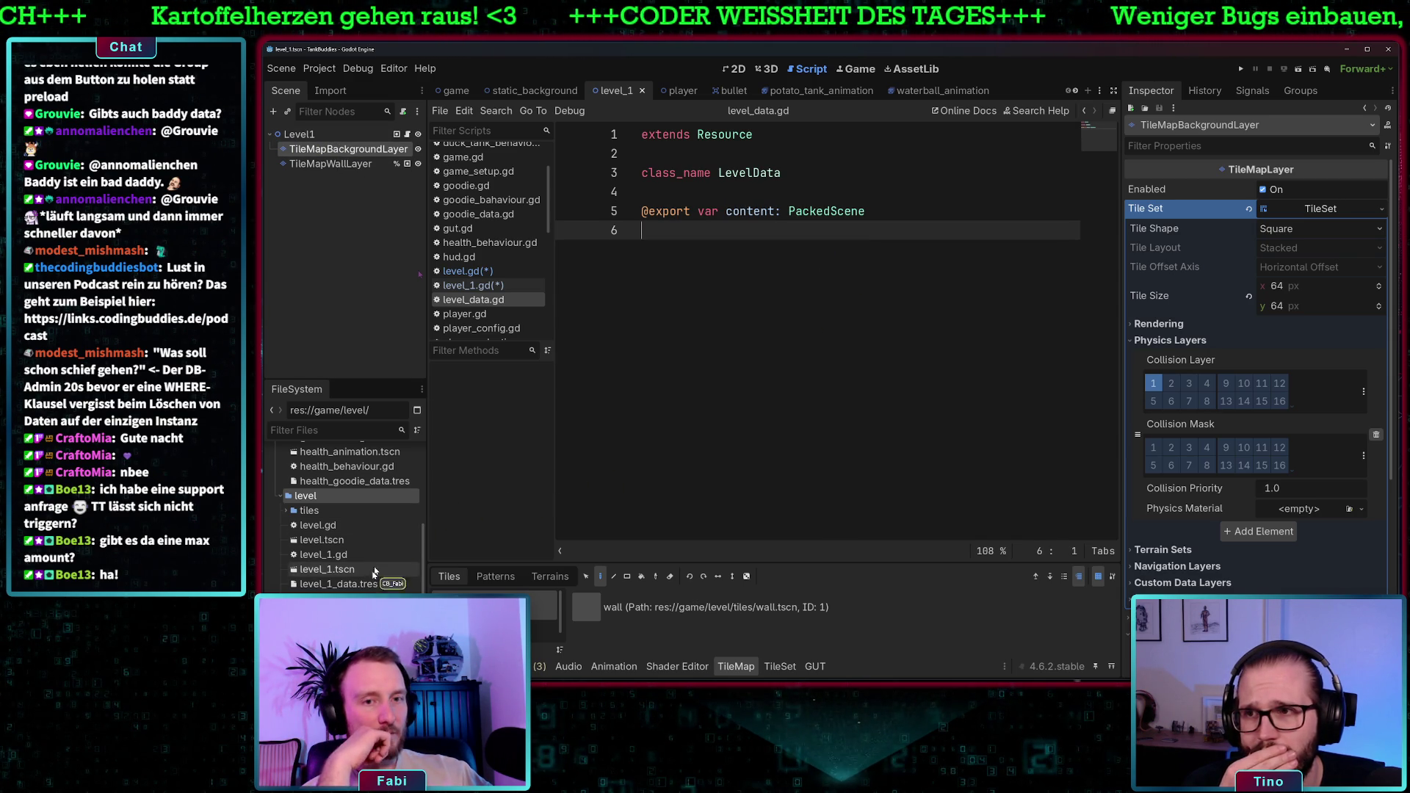
click(356, 583)
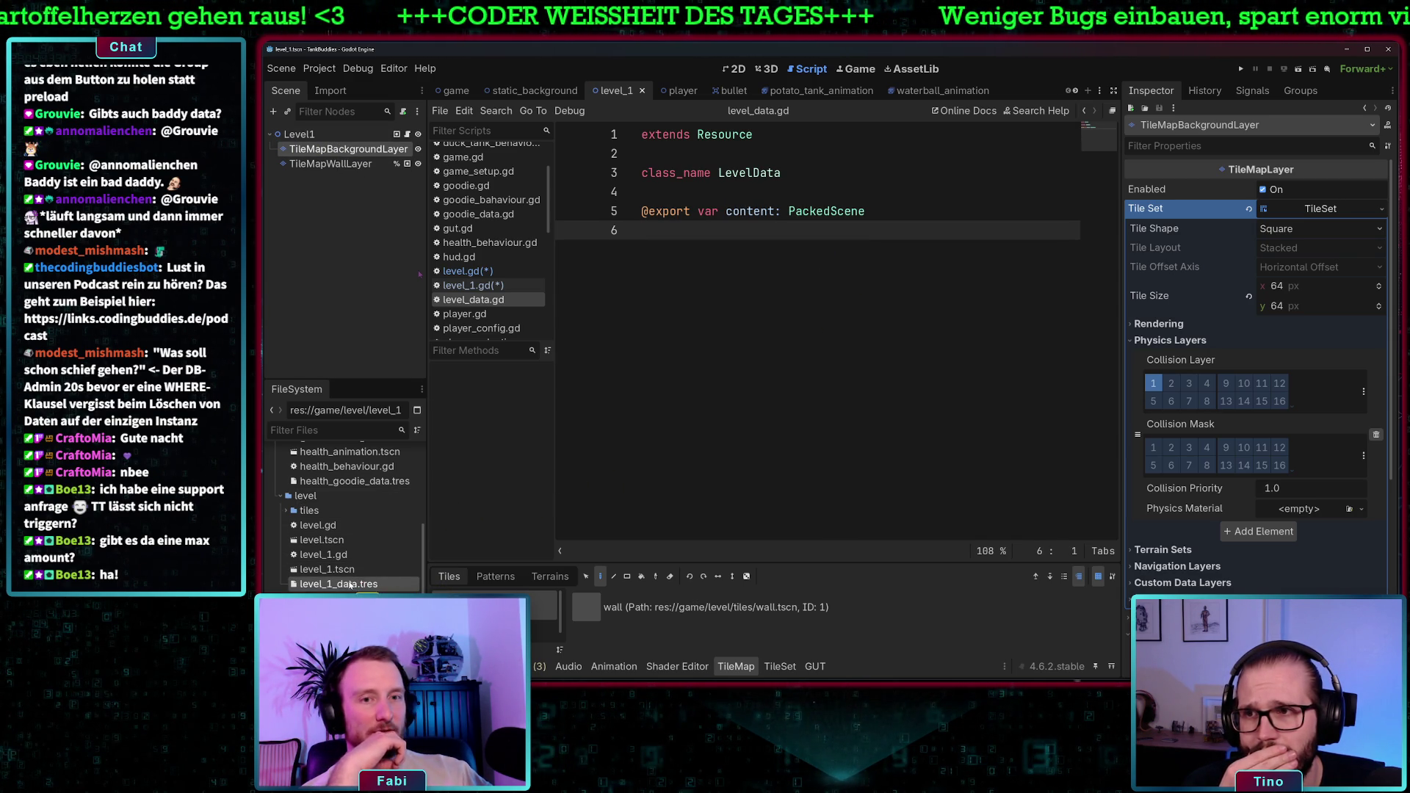
Assign level_1.tscn as level_1_data's Content, then open level_1.gd at the wall-layer declaration.
double_click(345, 585)
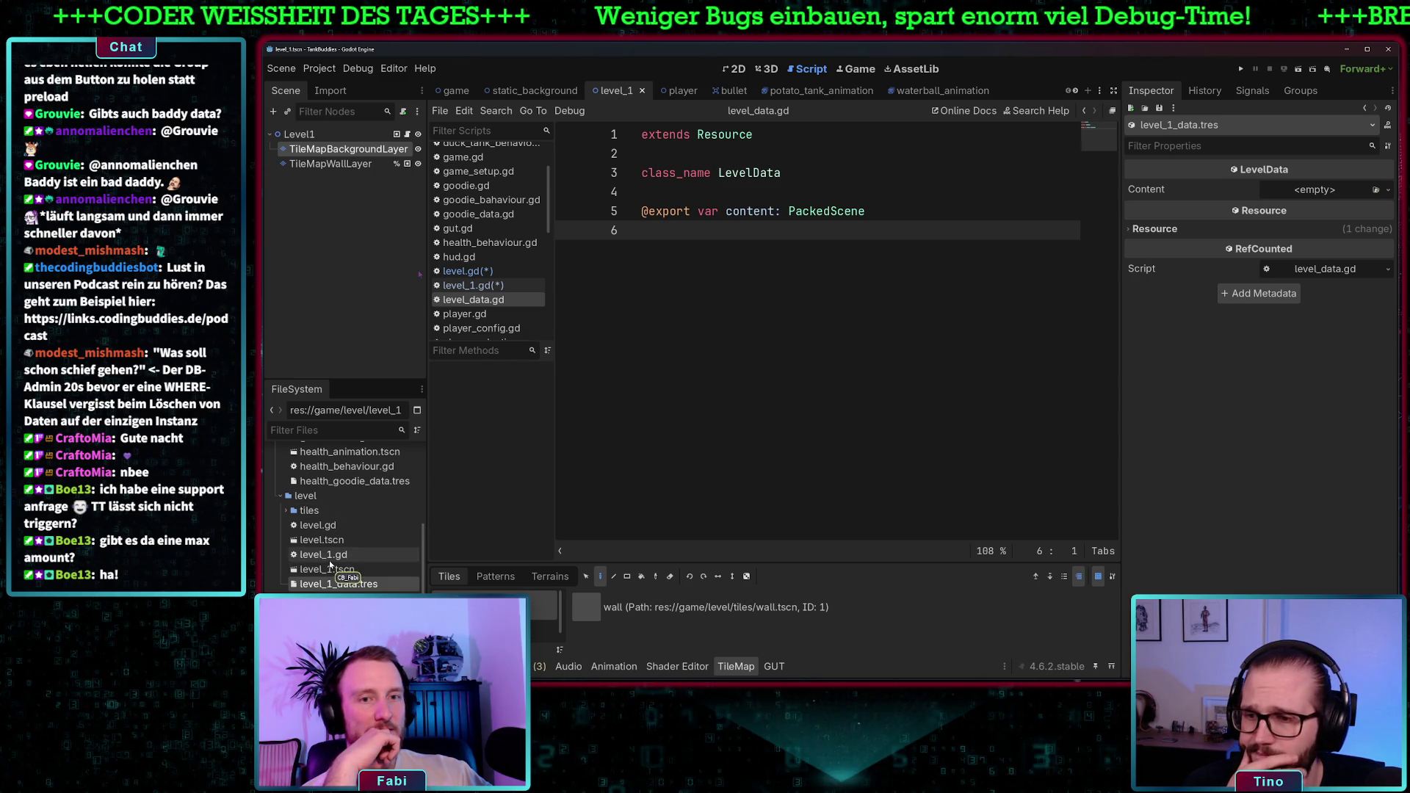
mouse_move(336, 569)
mouse_down()
mouse_move(687, 511)
mouse_move(1237, 251)
mouse_move(1314, 195)
mouse_up()
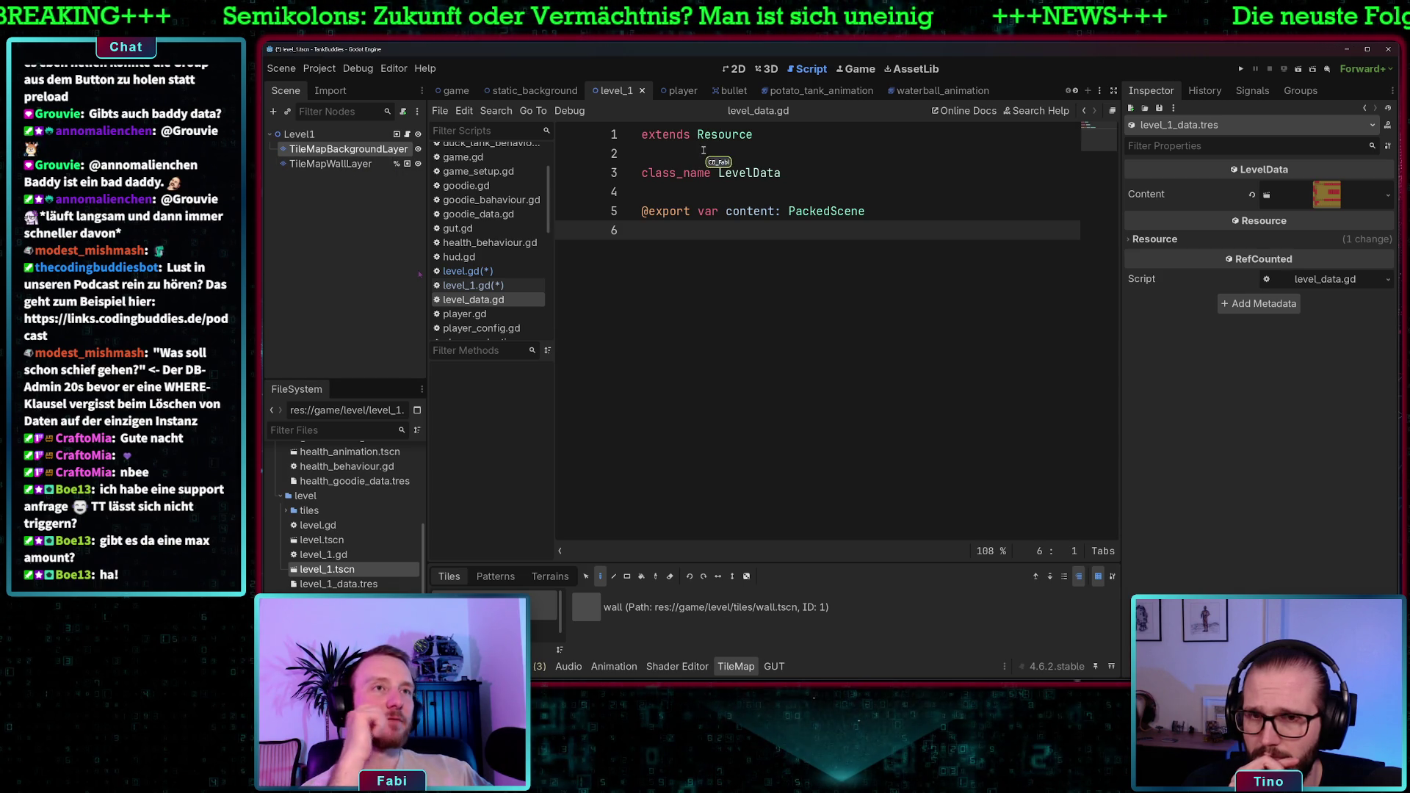
click(478, 288)
click(699, 174)
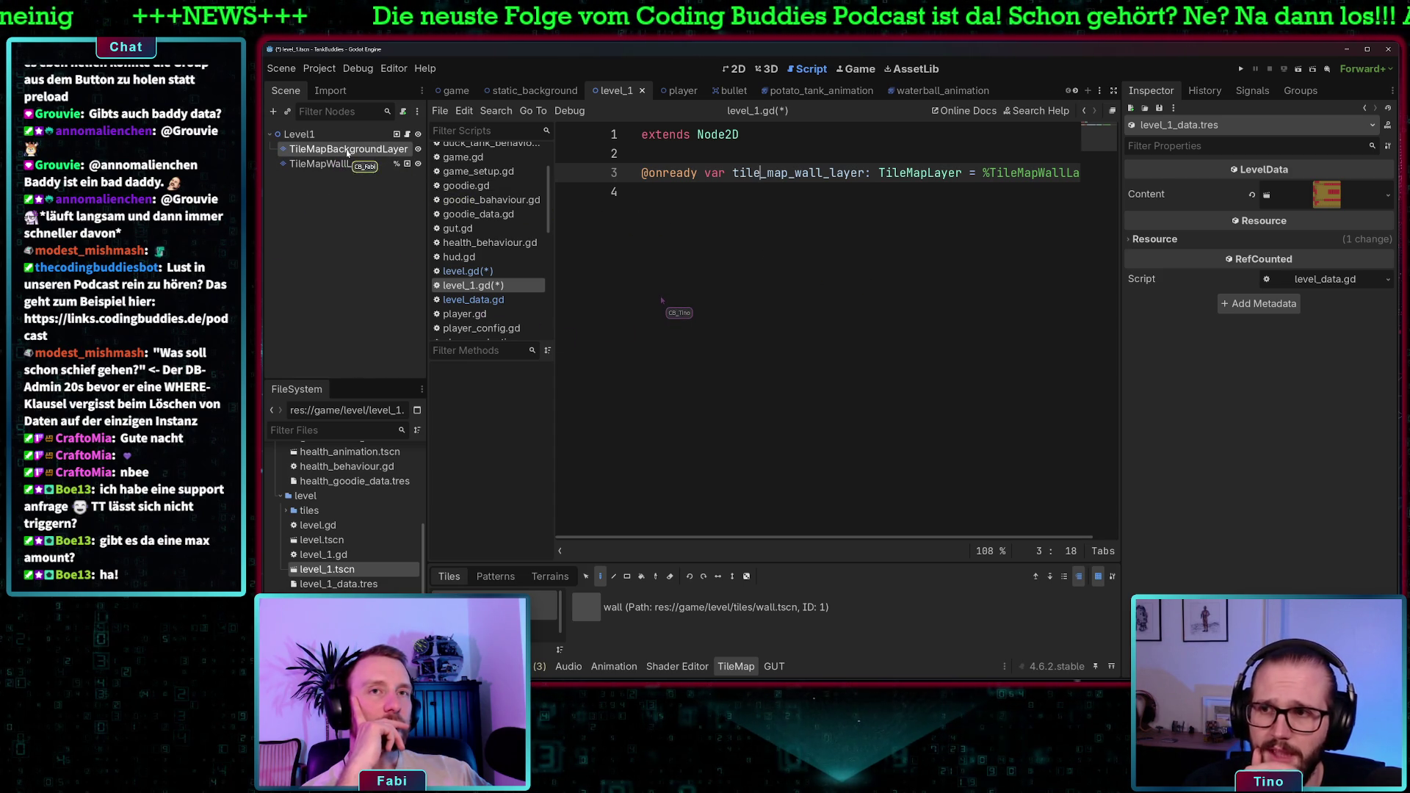
Rename the two TileMap layer nodes to Background and Walls.
right_click(344, 150)
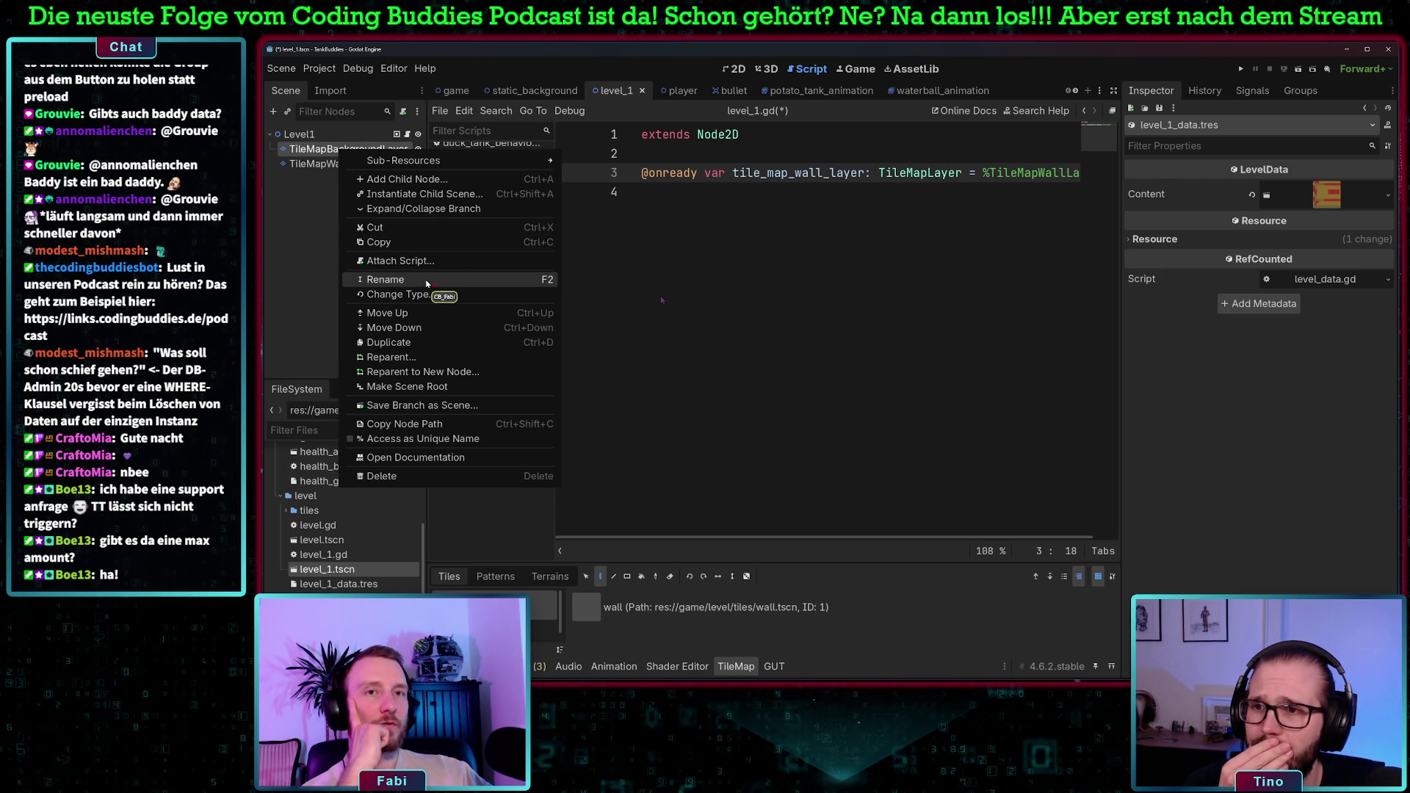
click(441, 280)
text(Background)
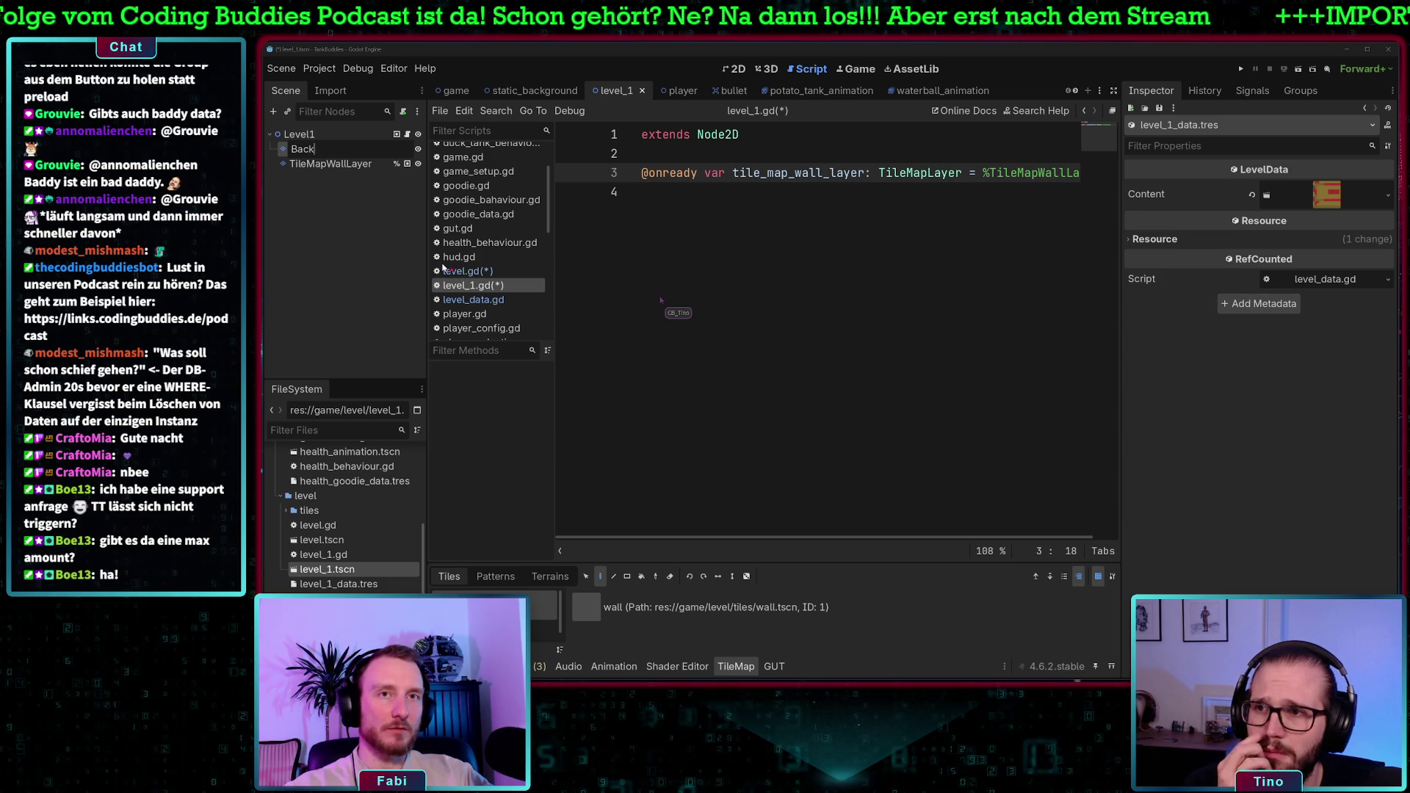
key(Return)
click(334, 165)
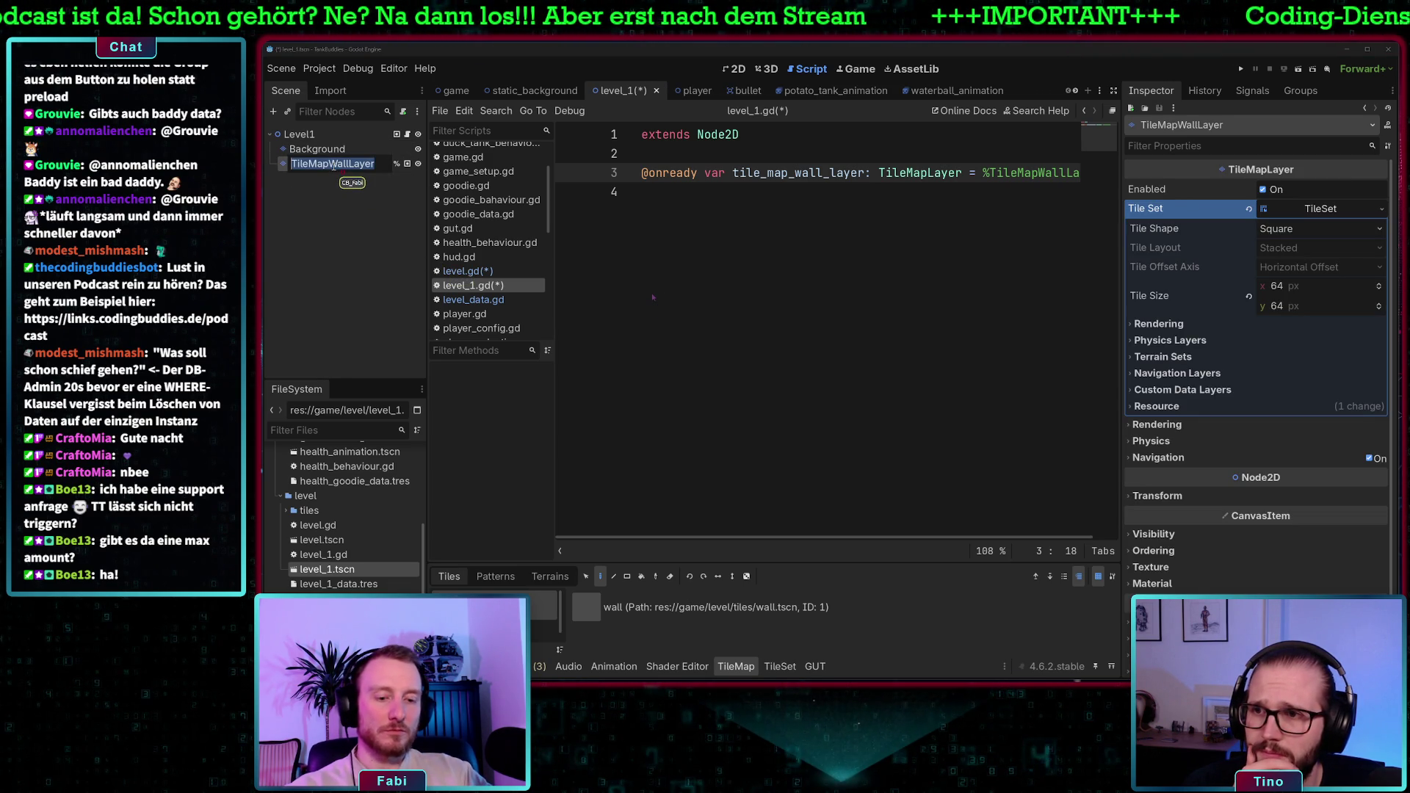
text(Walls)
key(Return)
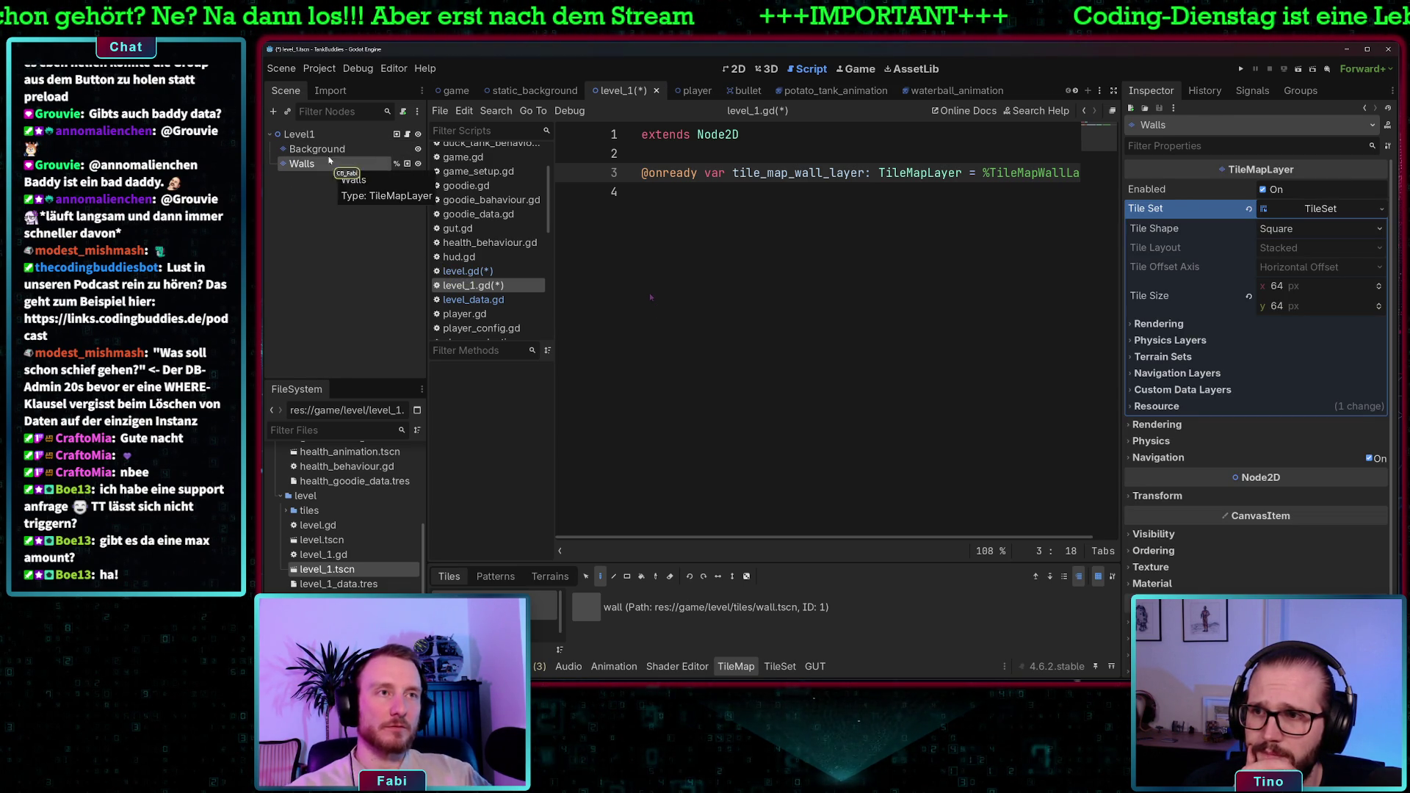
click(852, 173)
drag(642, 173, 1122, 168)
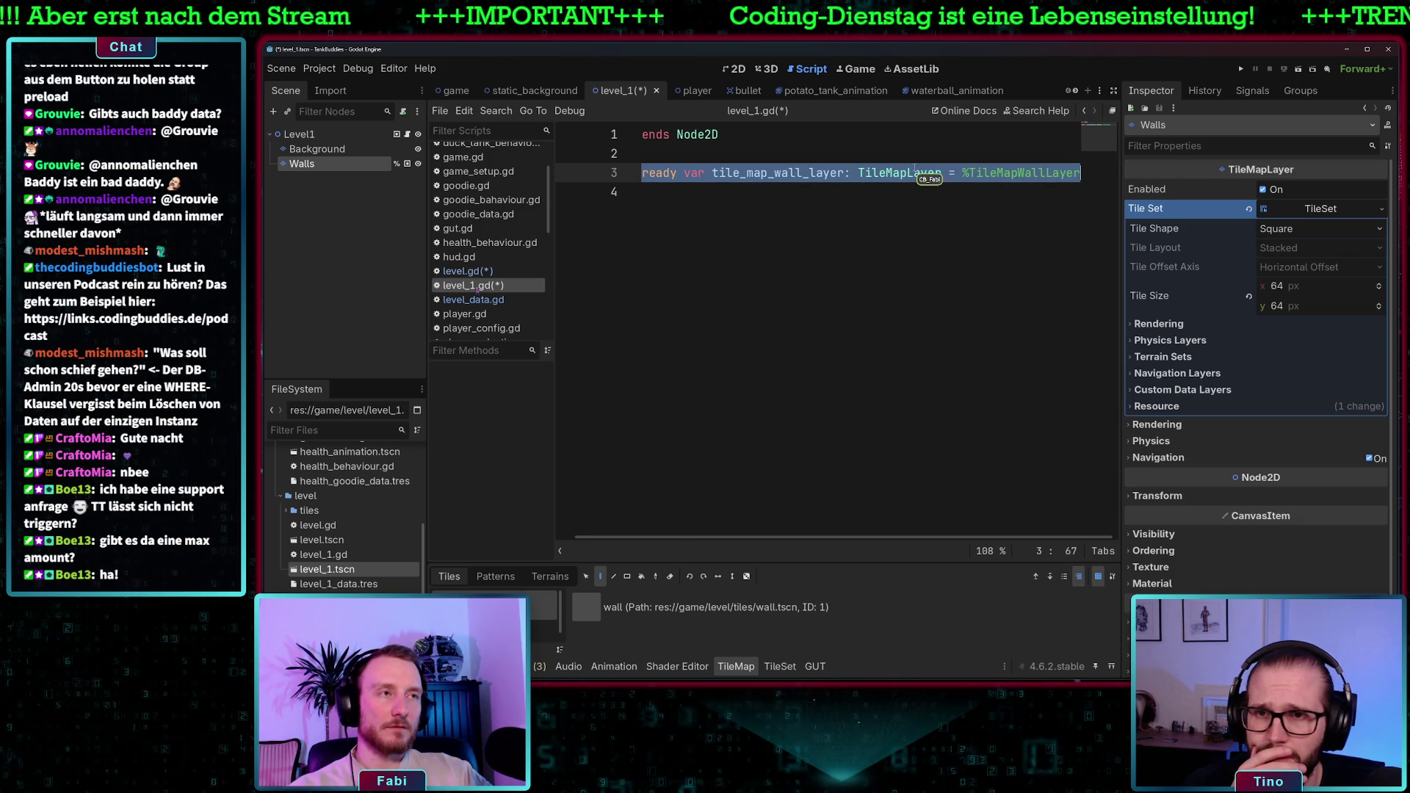
key(BackSpace)
drag(352, 163, 672, 174)
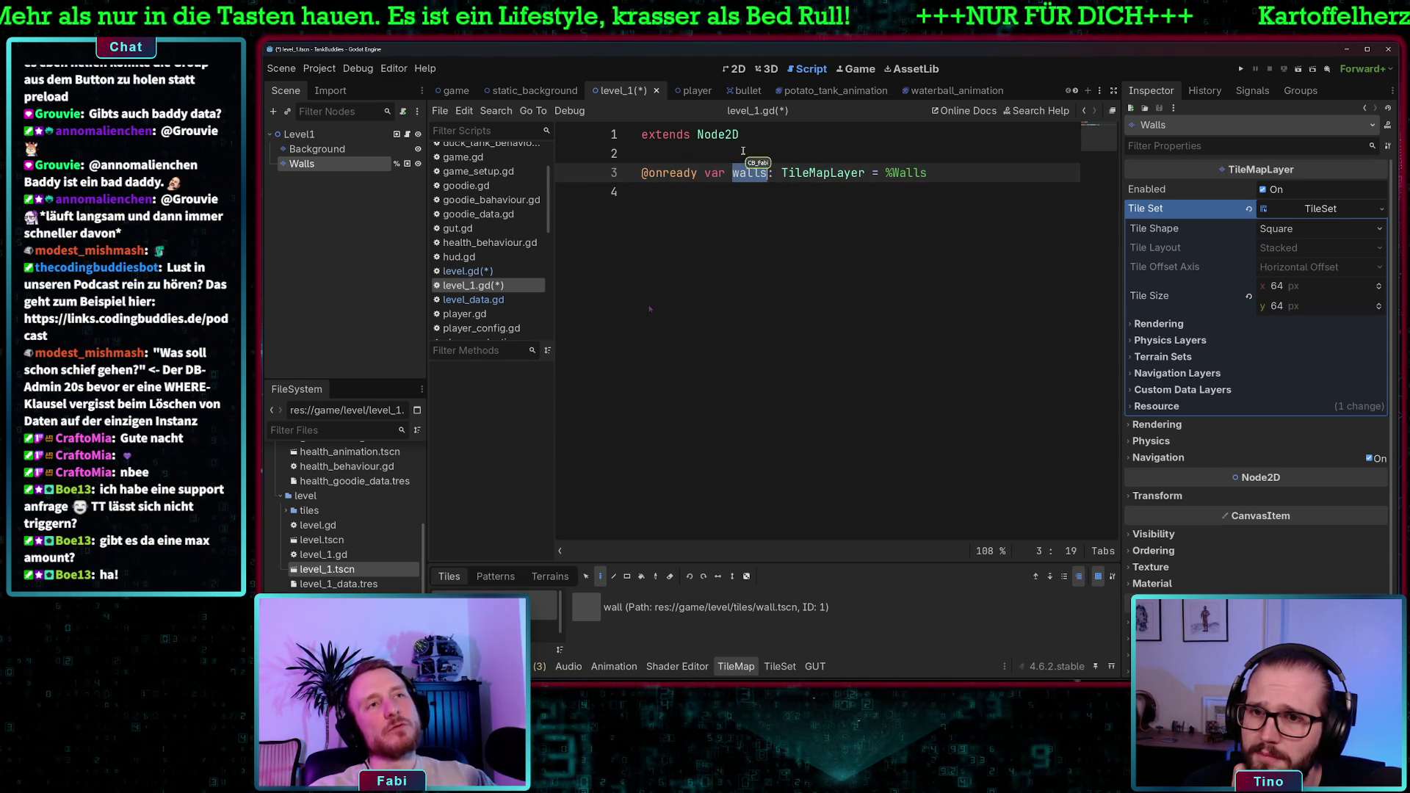
key(ctrl+s)
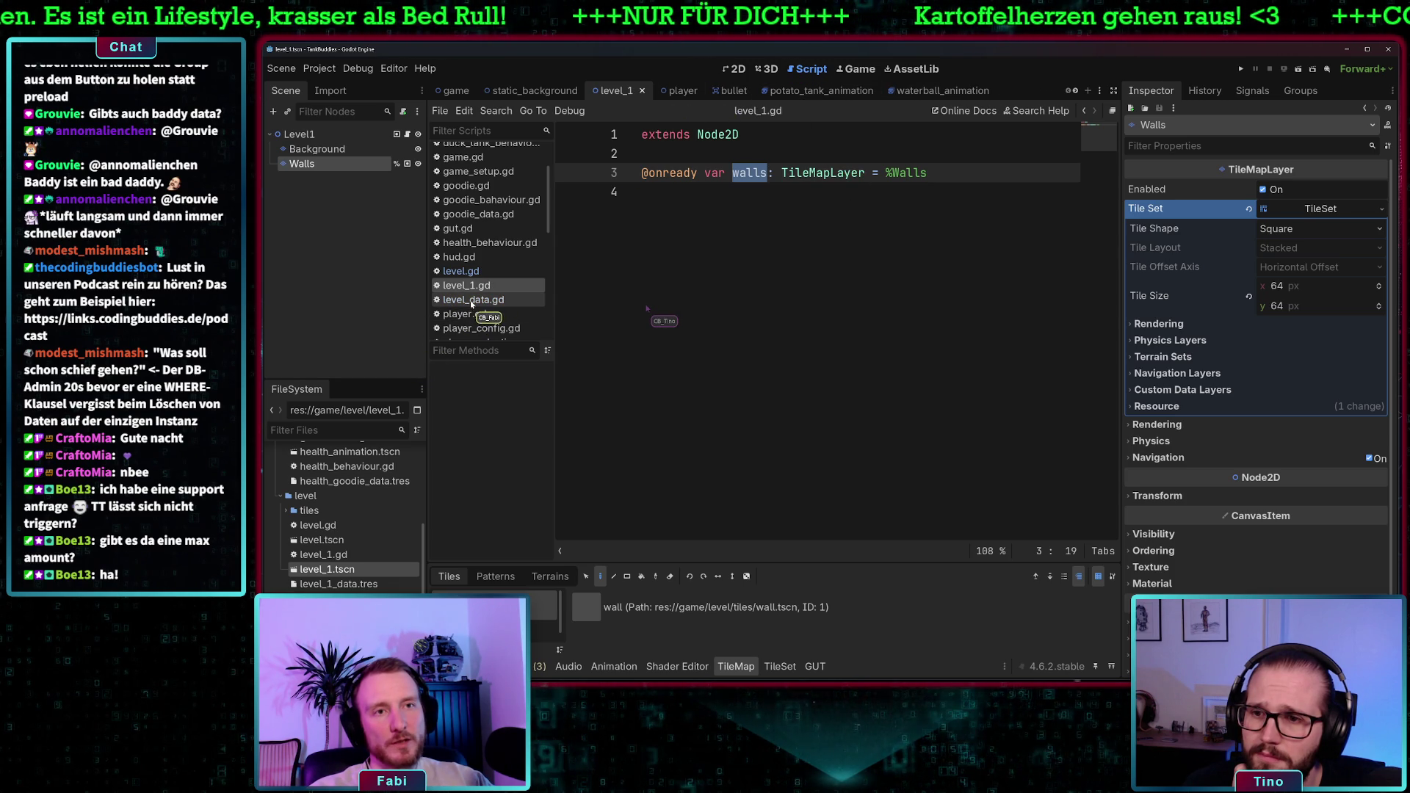
click(469, 273)
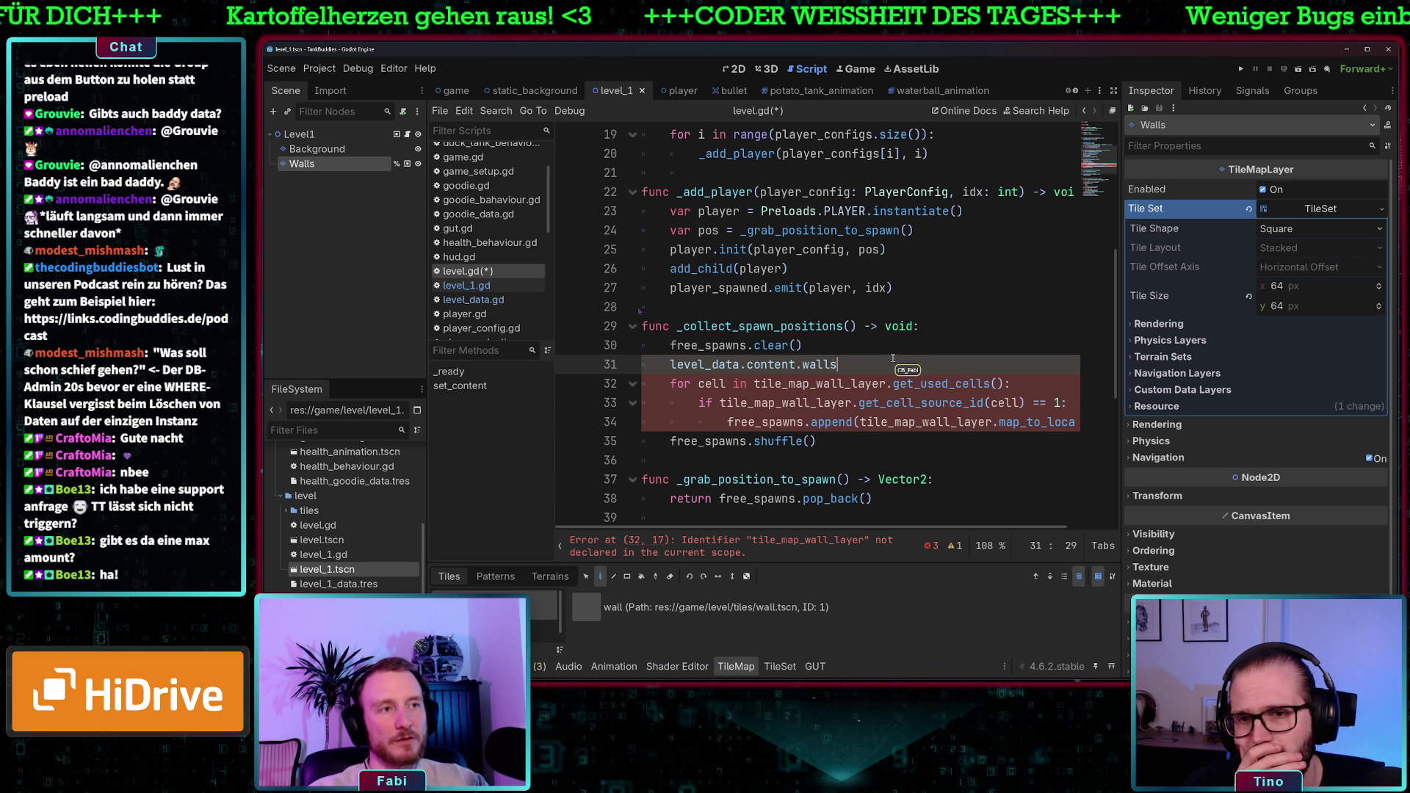
Prefix level.gd line 31 with 'var tile_map_wall_layer =' and save.
click(671, 365)
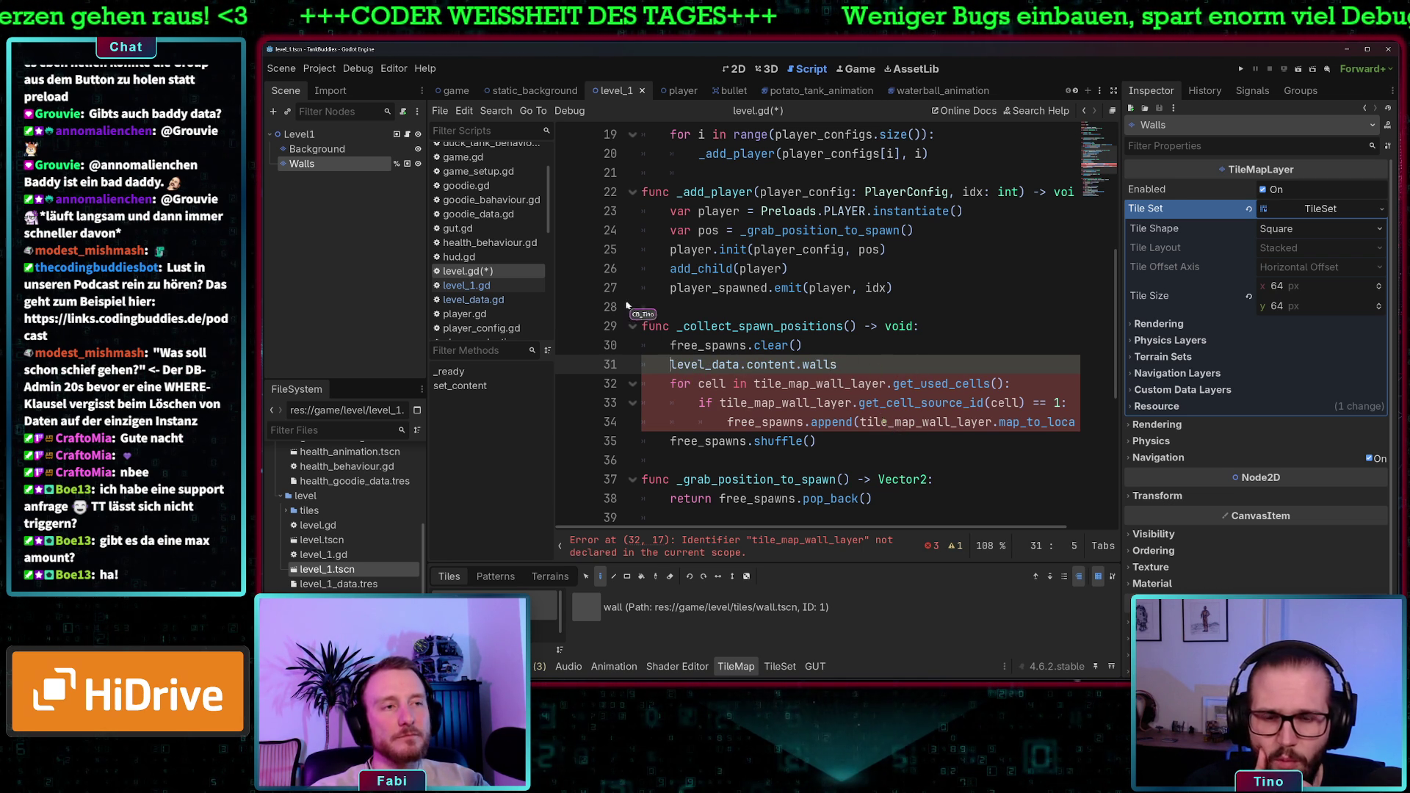
text(var tilemap_)
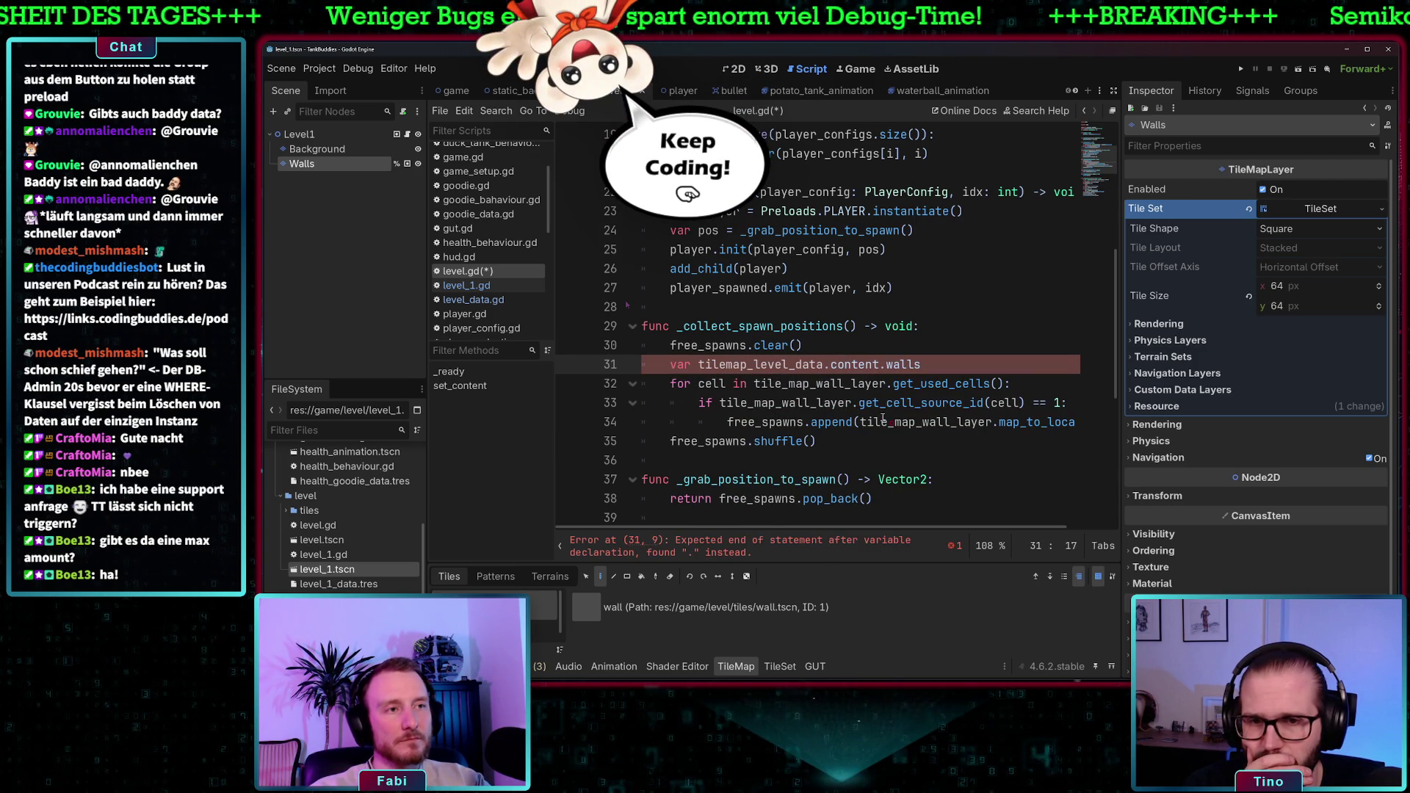
key(BackSpace)
key(BackSpace)
key(BackSpace)
text(_map)
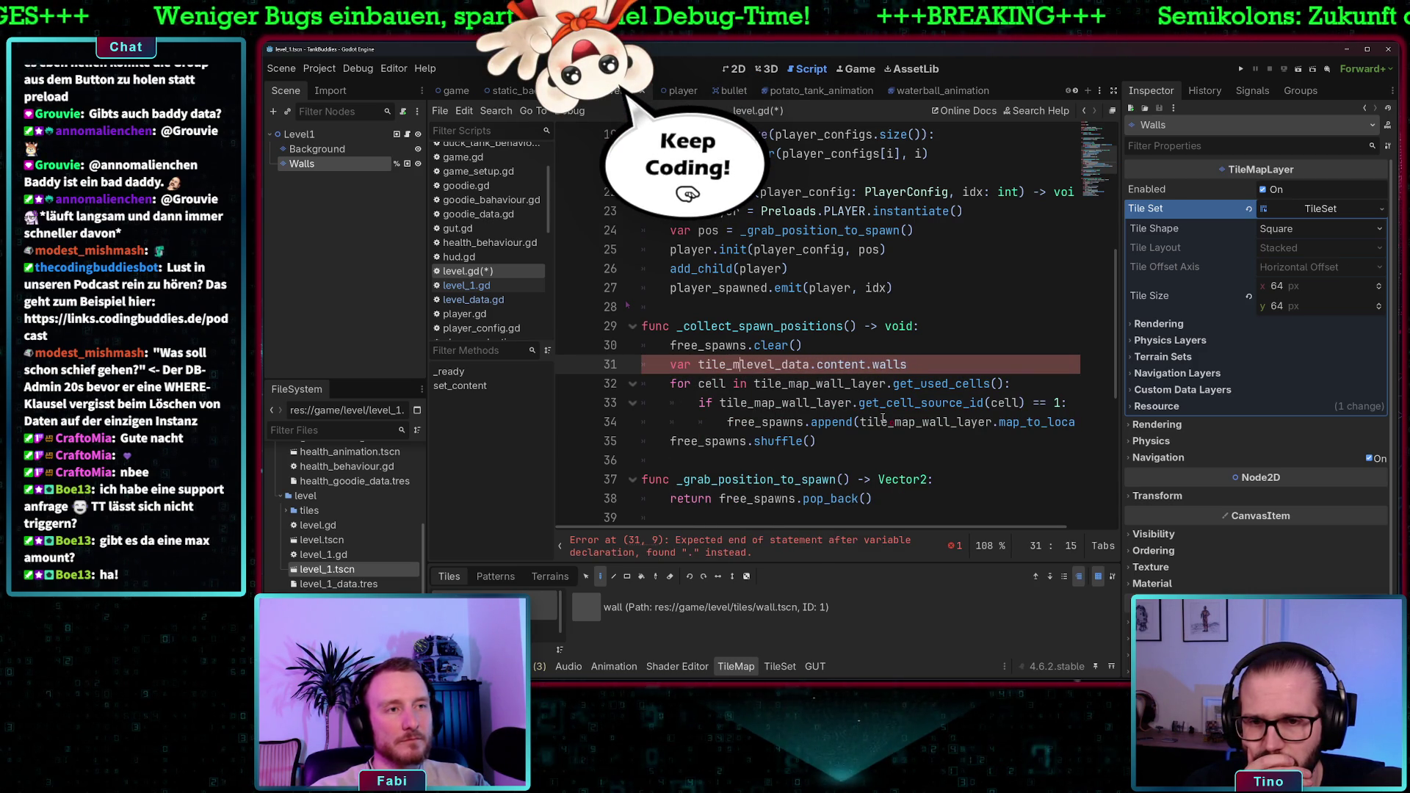
text(_wall_la)
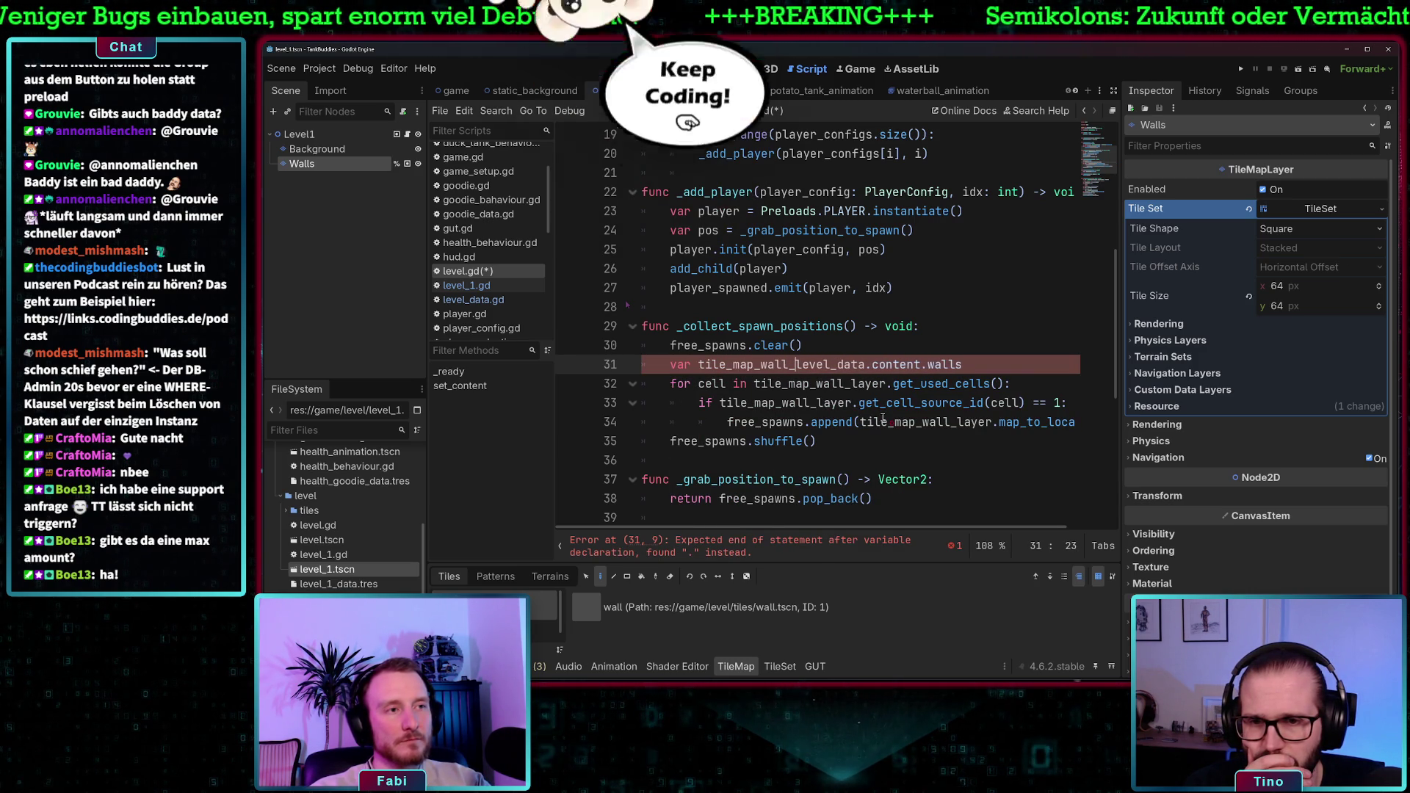
text(yer =)
click(977, 330)
click(1034, 359)
scroll(905, 452, down, 5)
scroll(904, 453, up, 10)
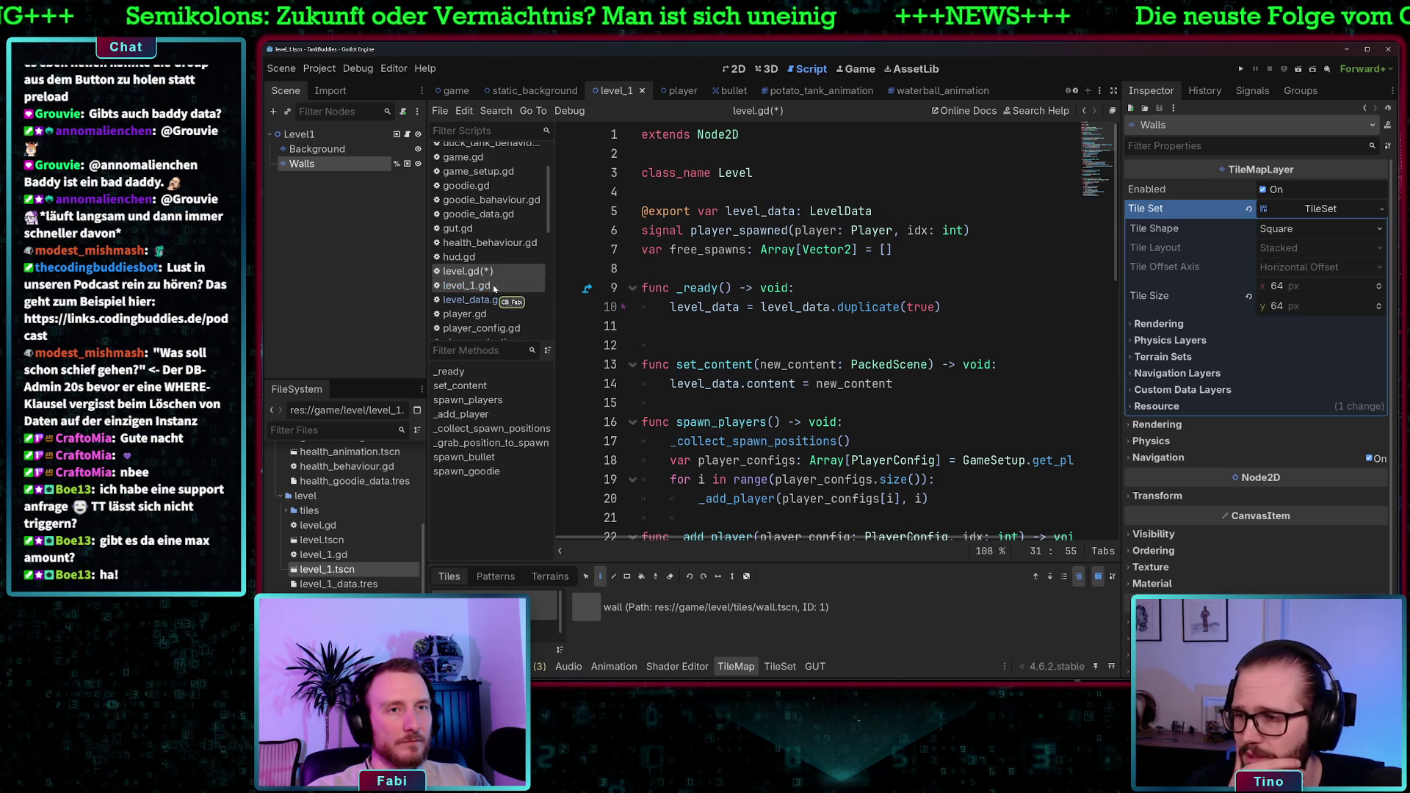
key(ctrl+s)
Add print(tile_map_wall_layer) below the wall layer assignment and save.
scroll(783, 332, down, 3)
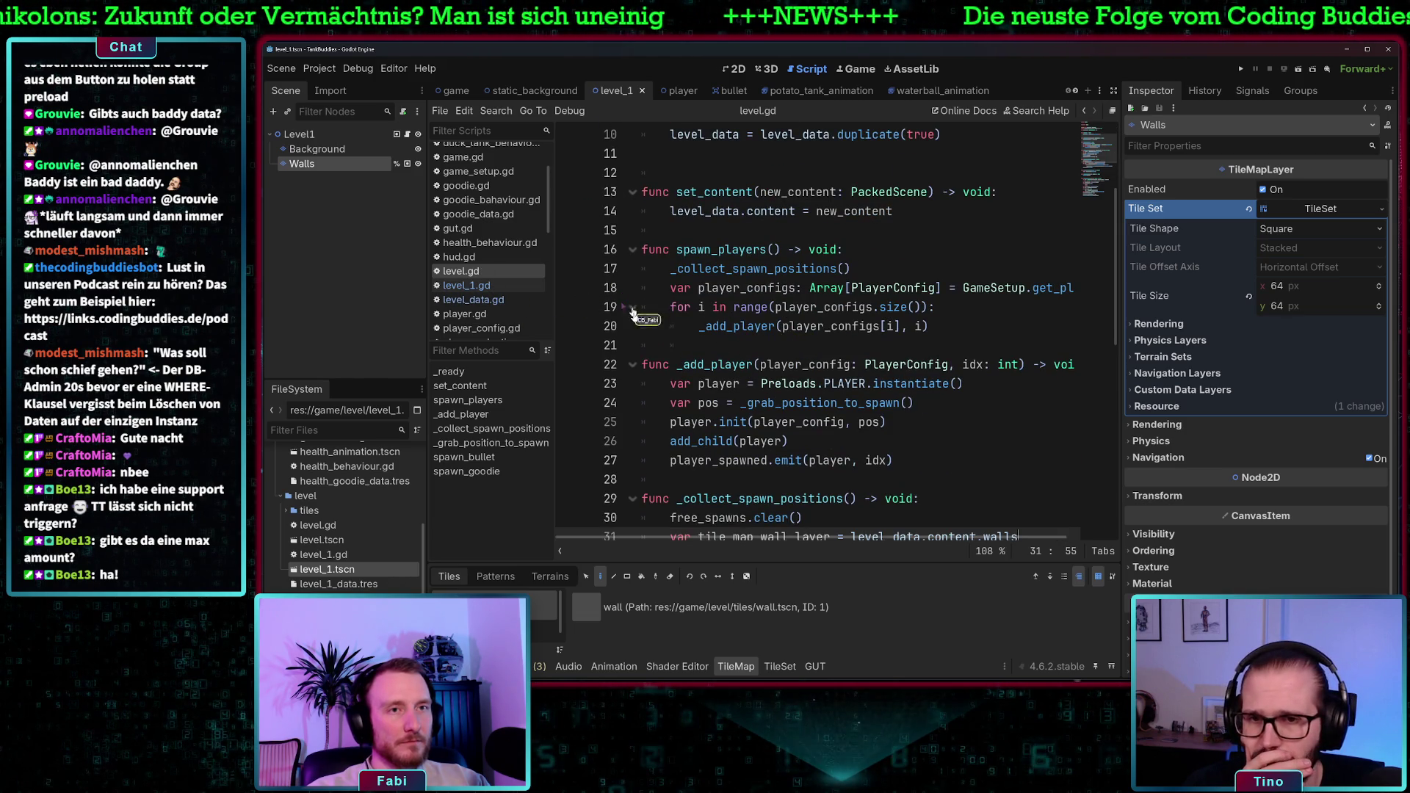
scroll(797, 367, down, 5)
scroll(808, 291, up, 1)
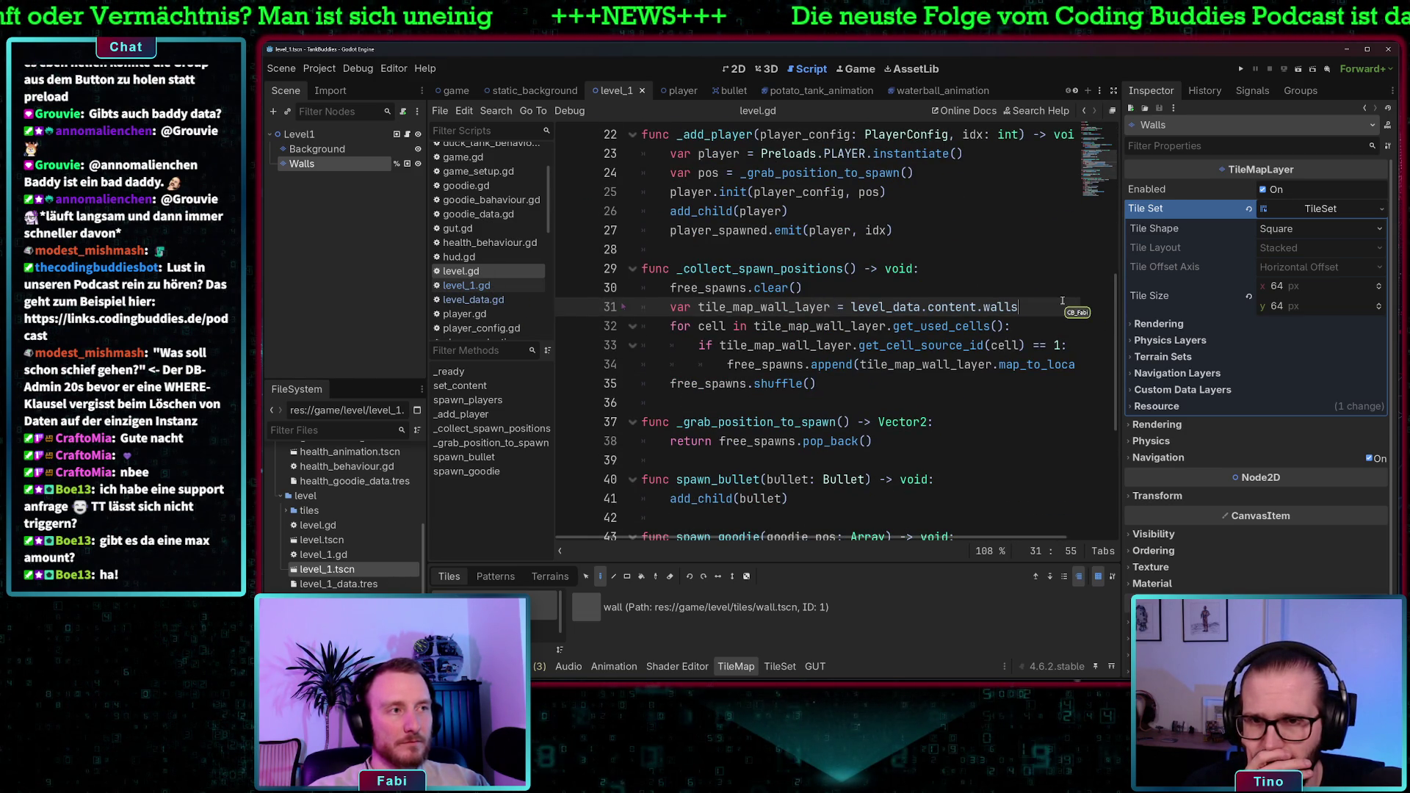
key(Return)
text(print()
text(tile_map_wall_layer)
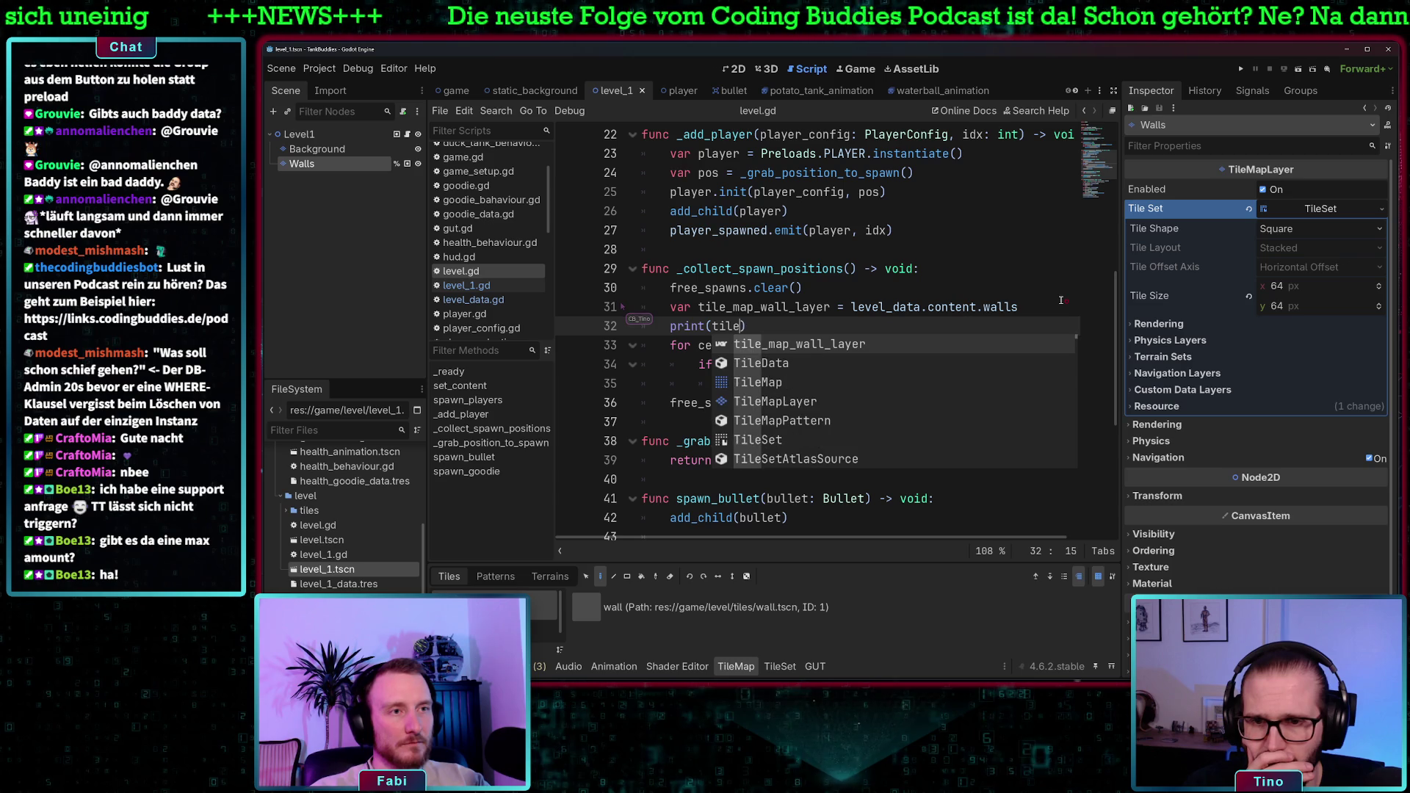
key(Return)
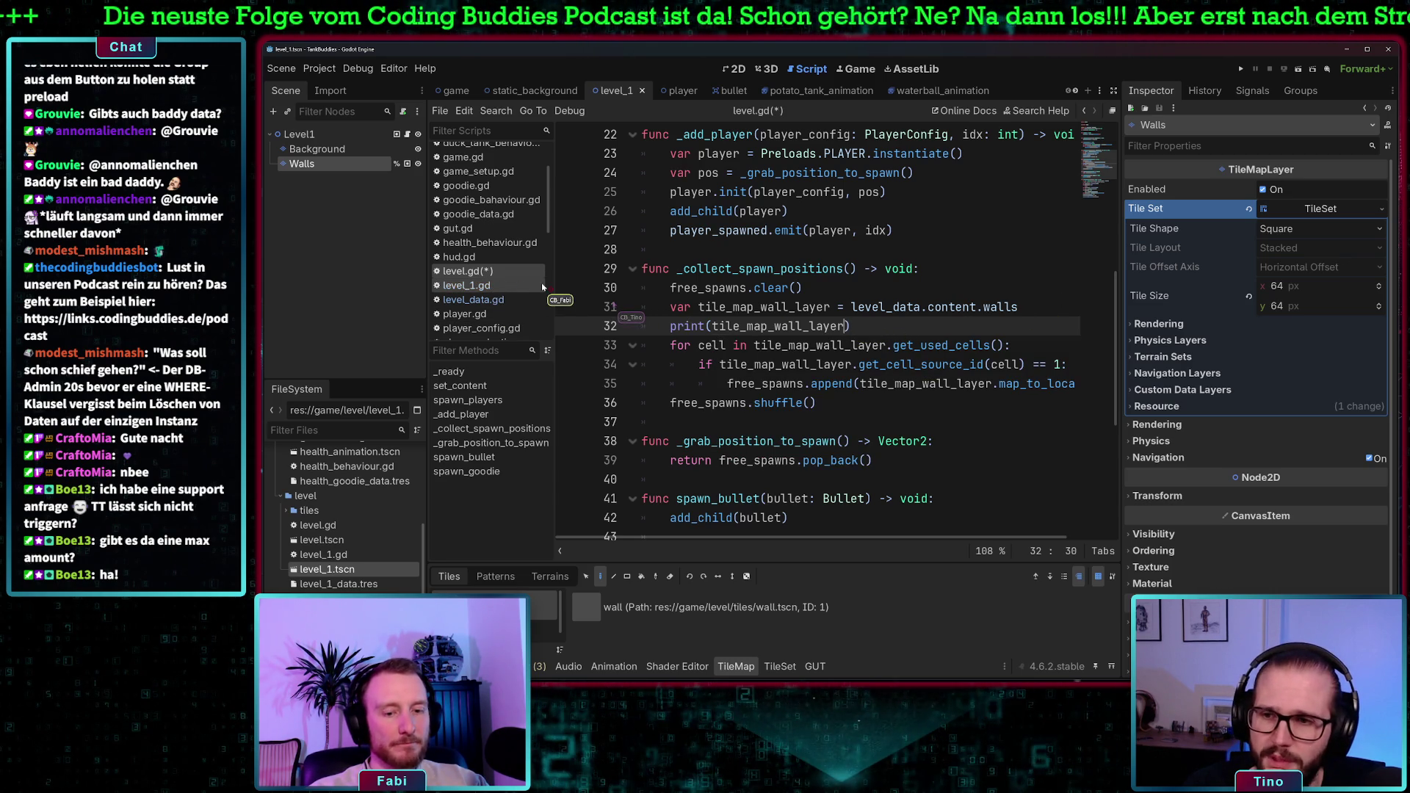
key(ctrl+s)
click(493, 287)
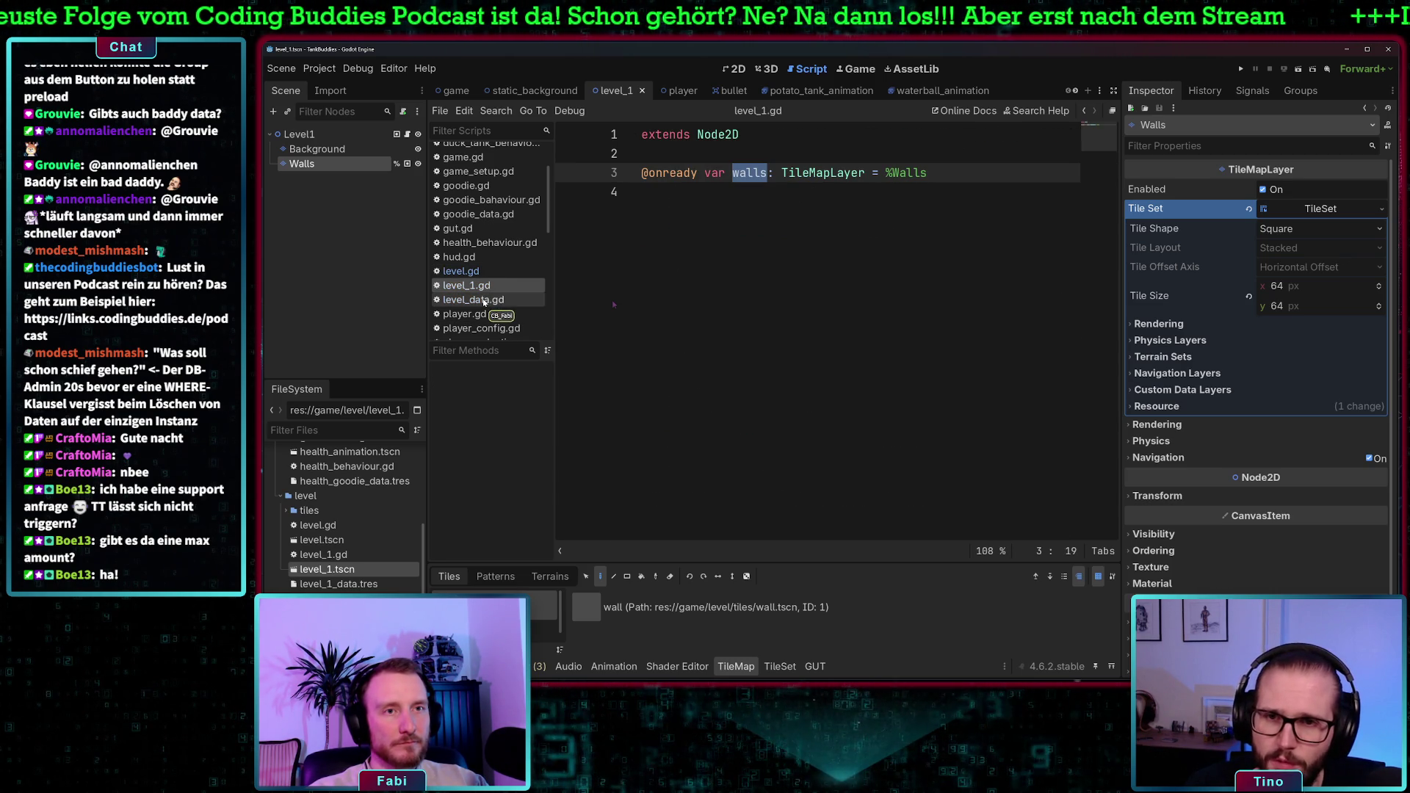
Compare game.gd, level.gd and level_1.gd, ending on level.gd's player_spawned and free_spawns lines.
scroll(464, 205, up, 5)
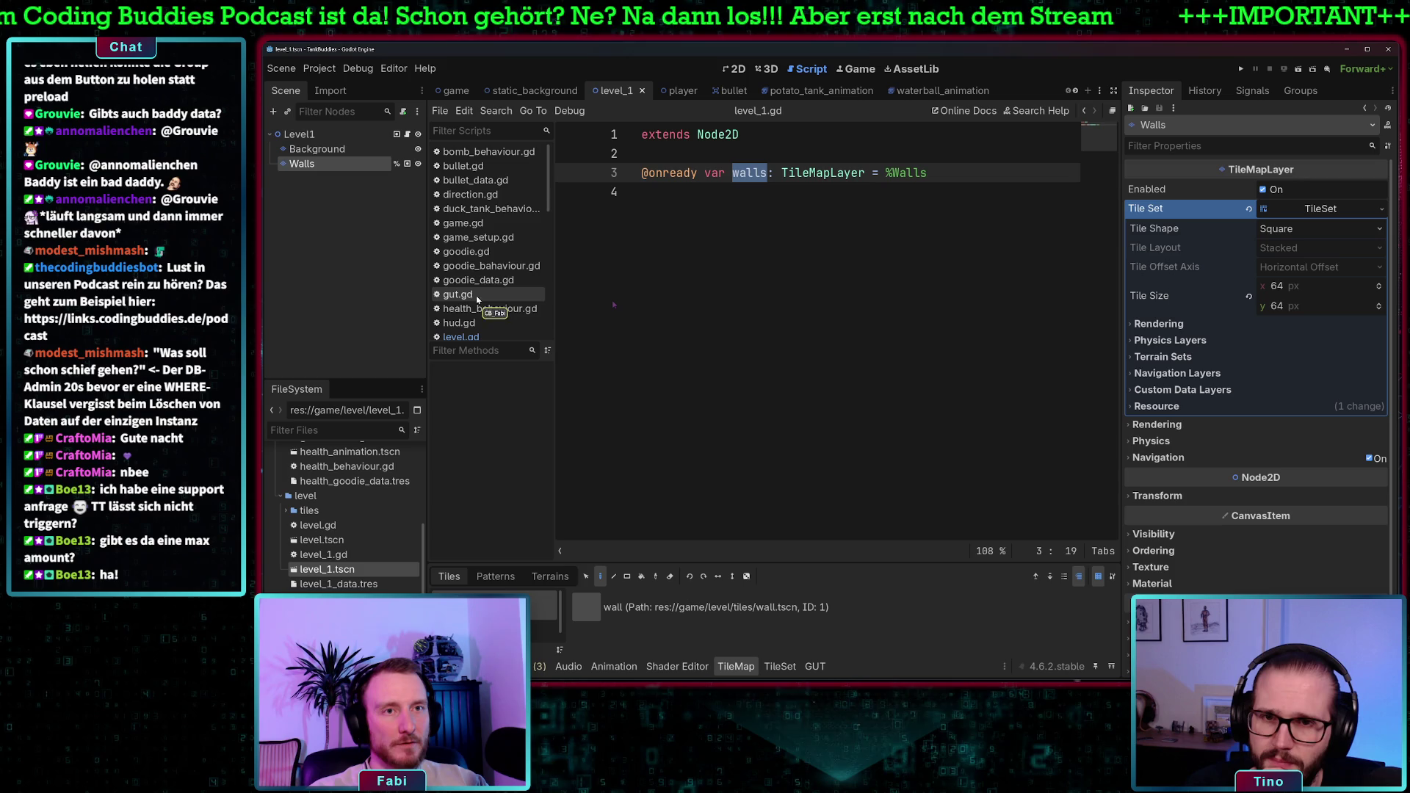
click(463, 223)
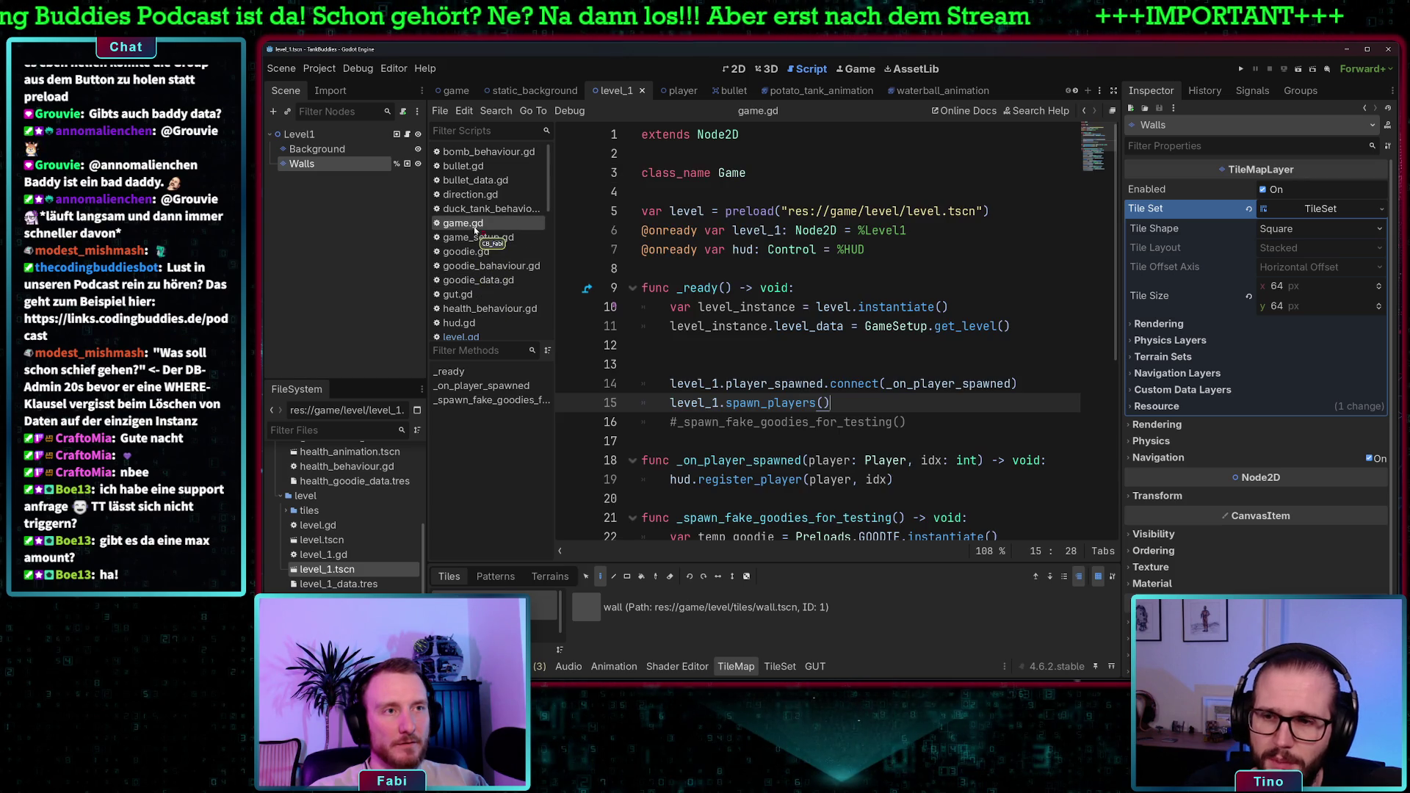
click(703, 307)
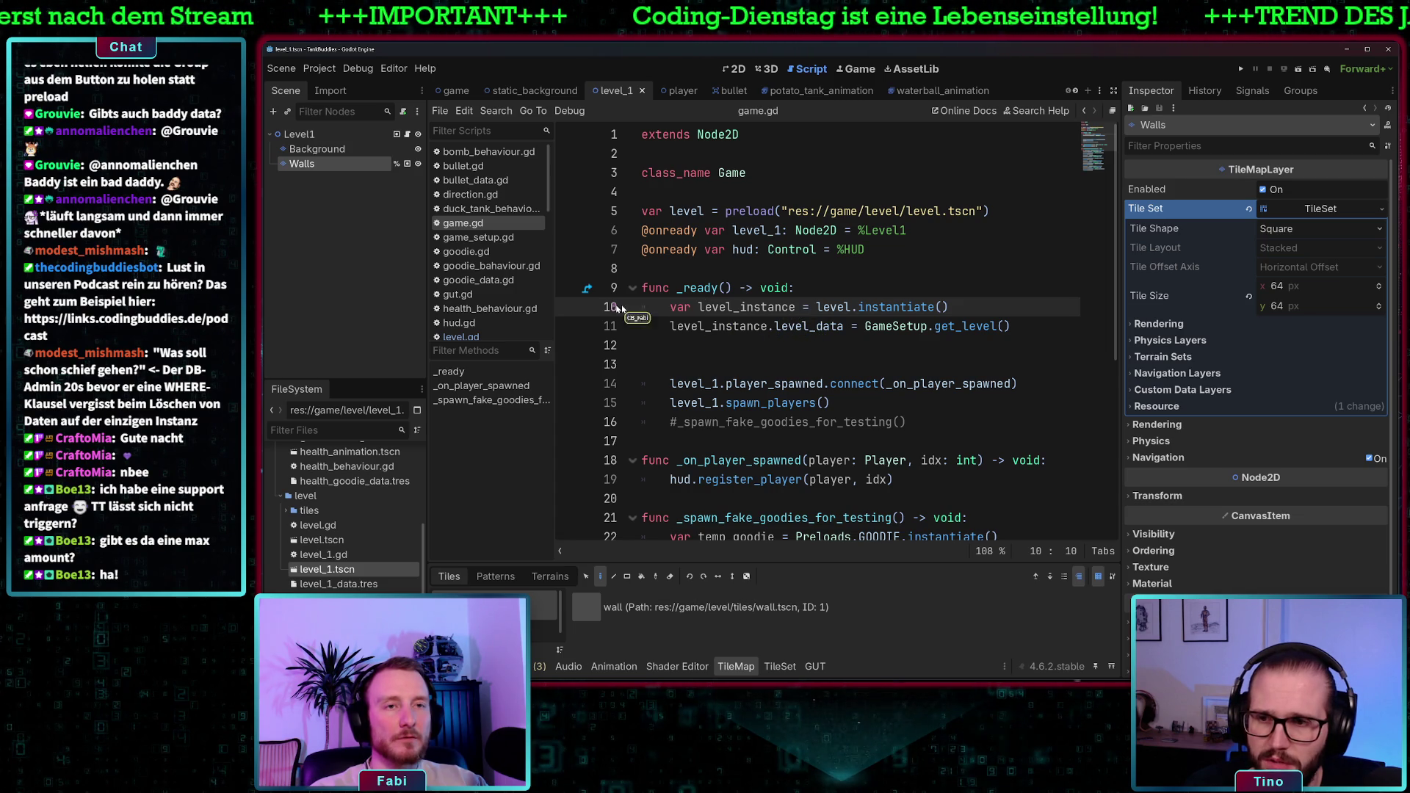
scroll(492, 307, down, 2)
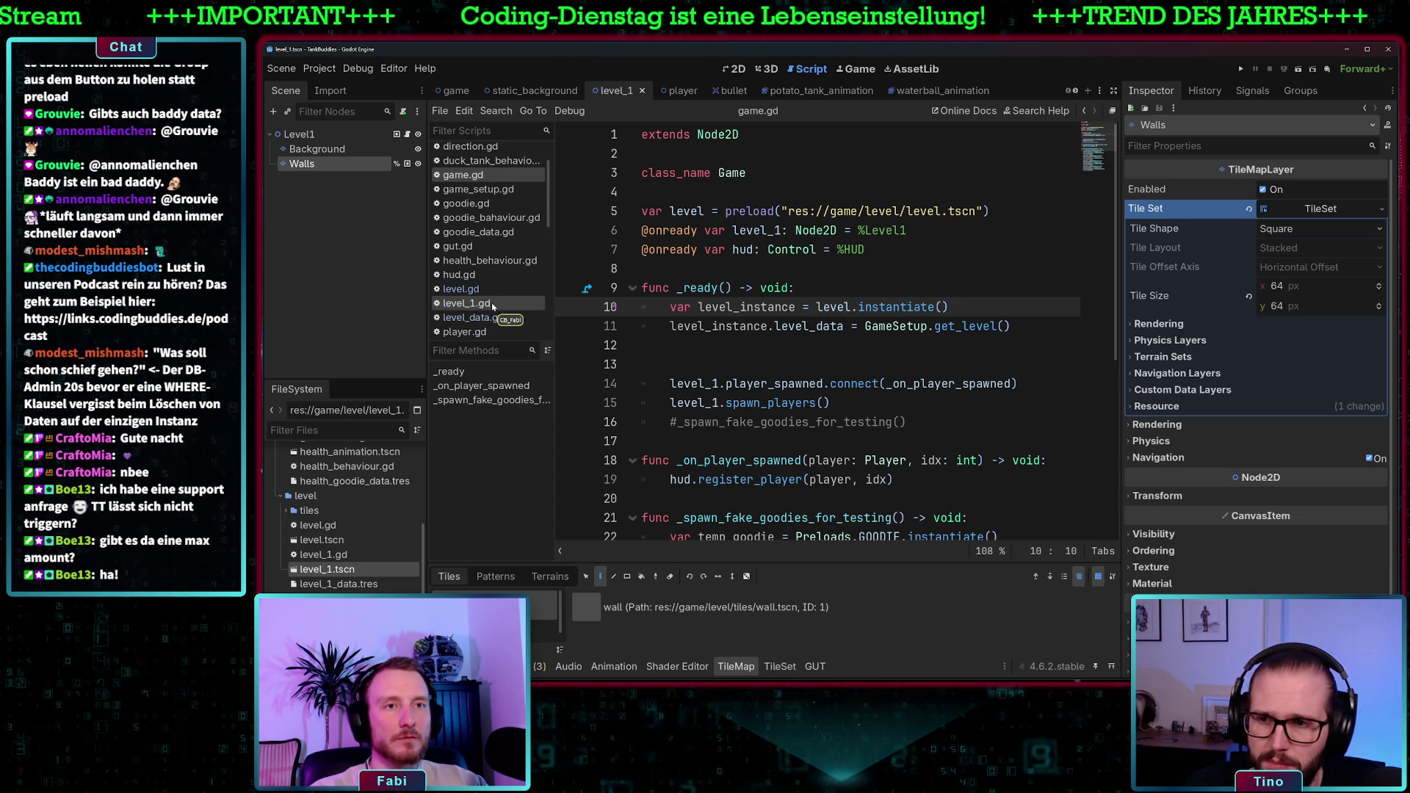
click(489, 294)
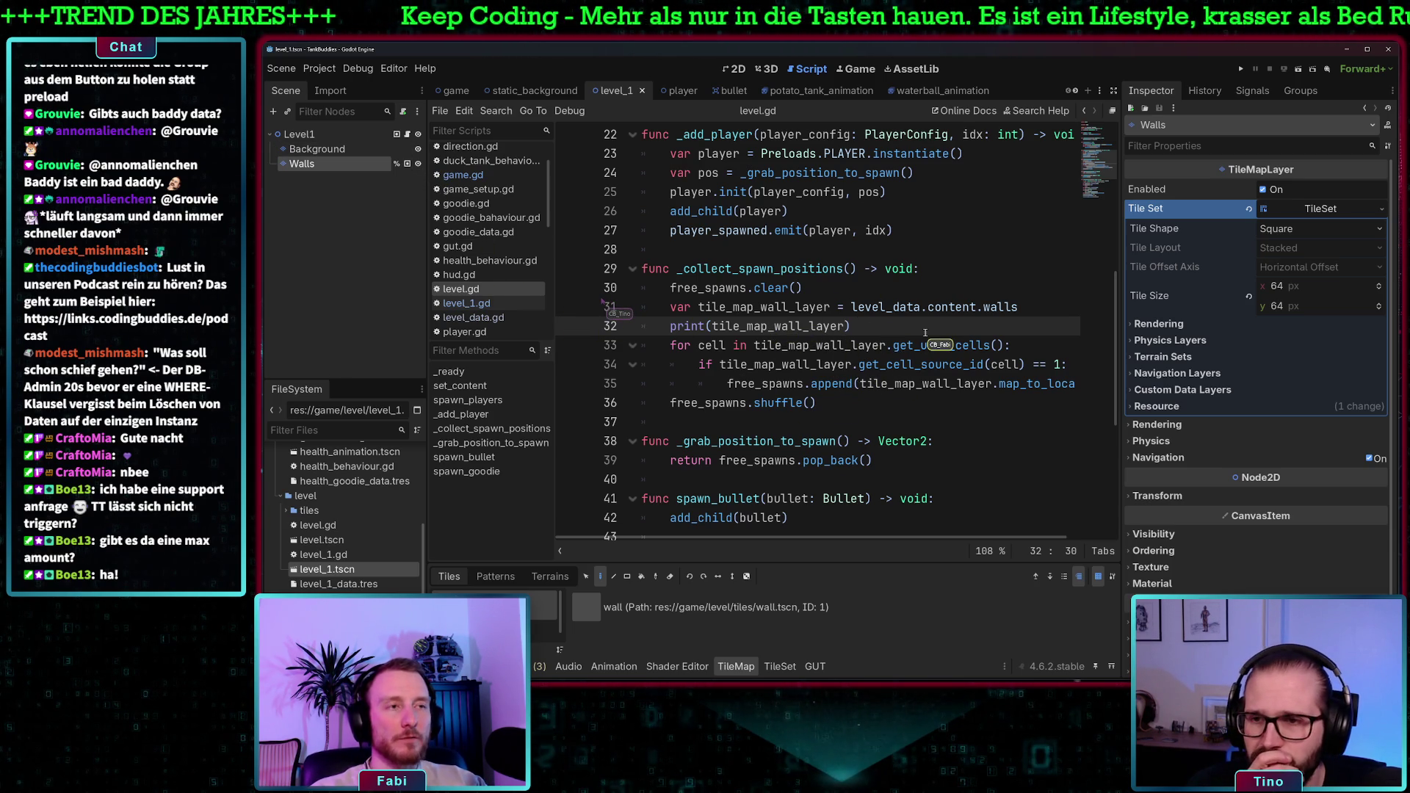
click(490, 302)
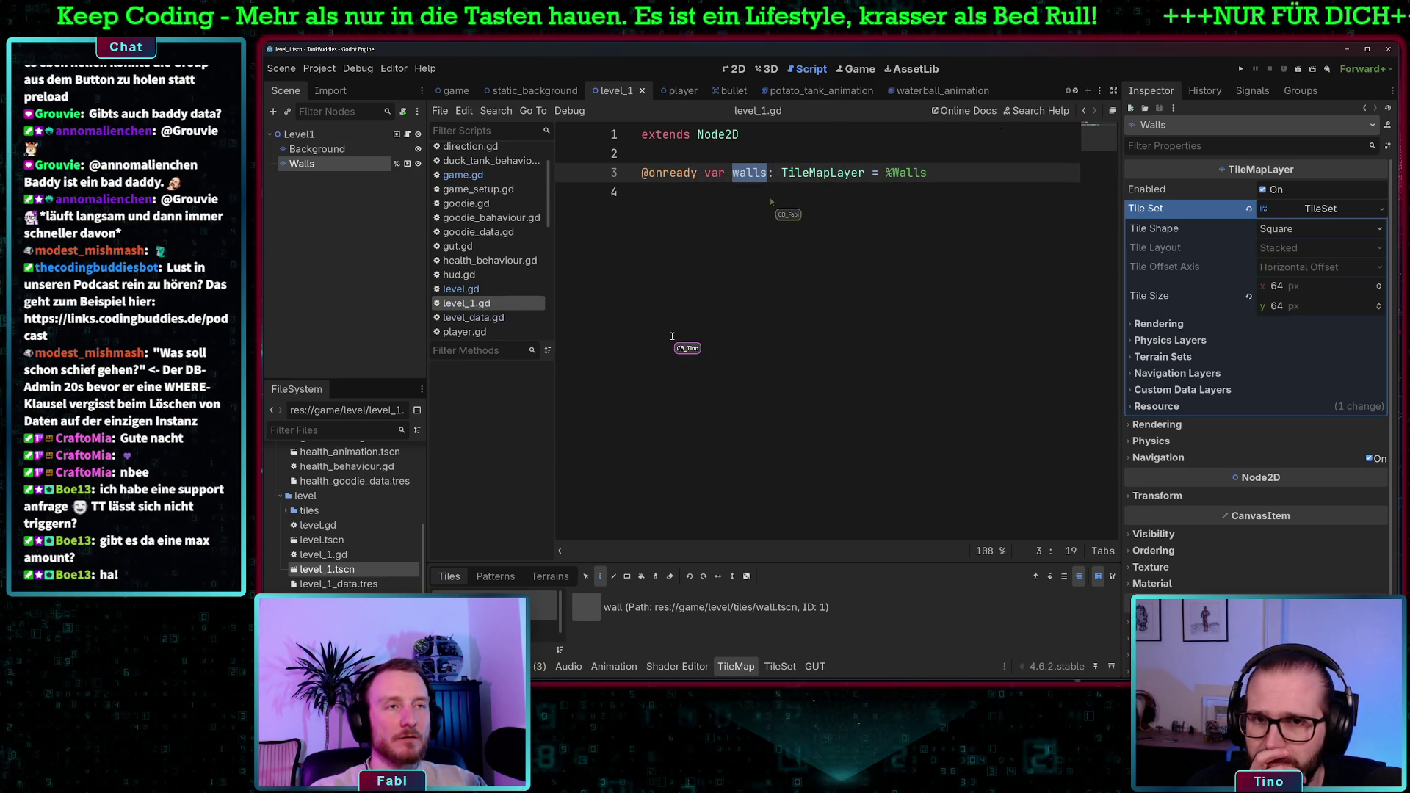
click(492, 291)
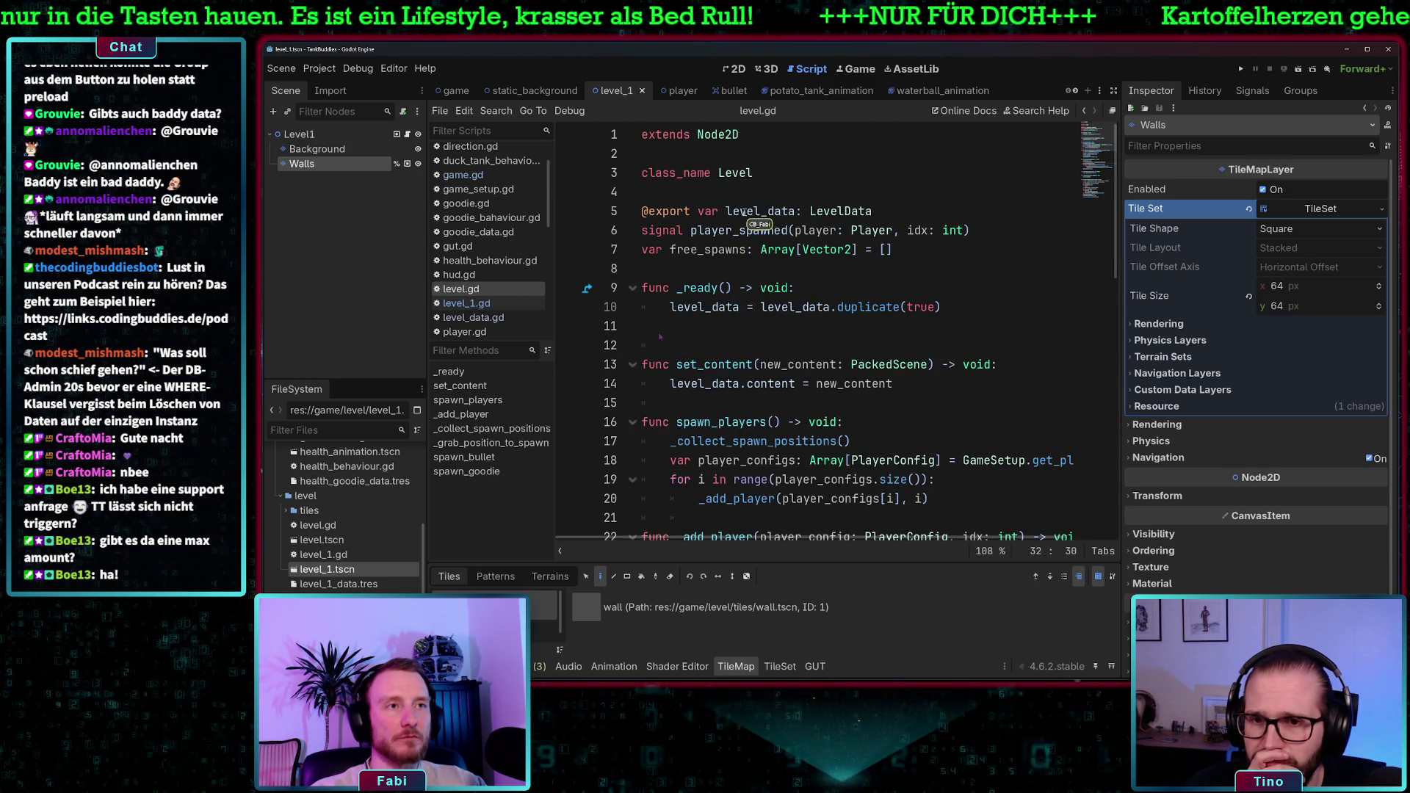
drag(910, 252, 589, 228)
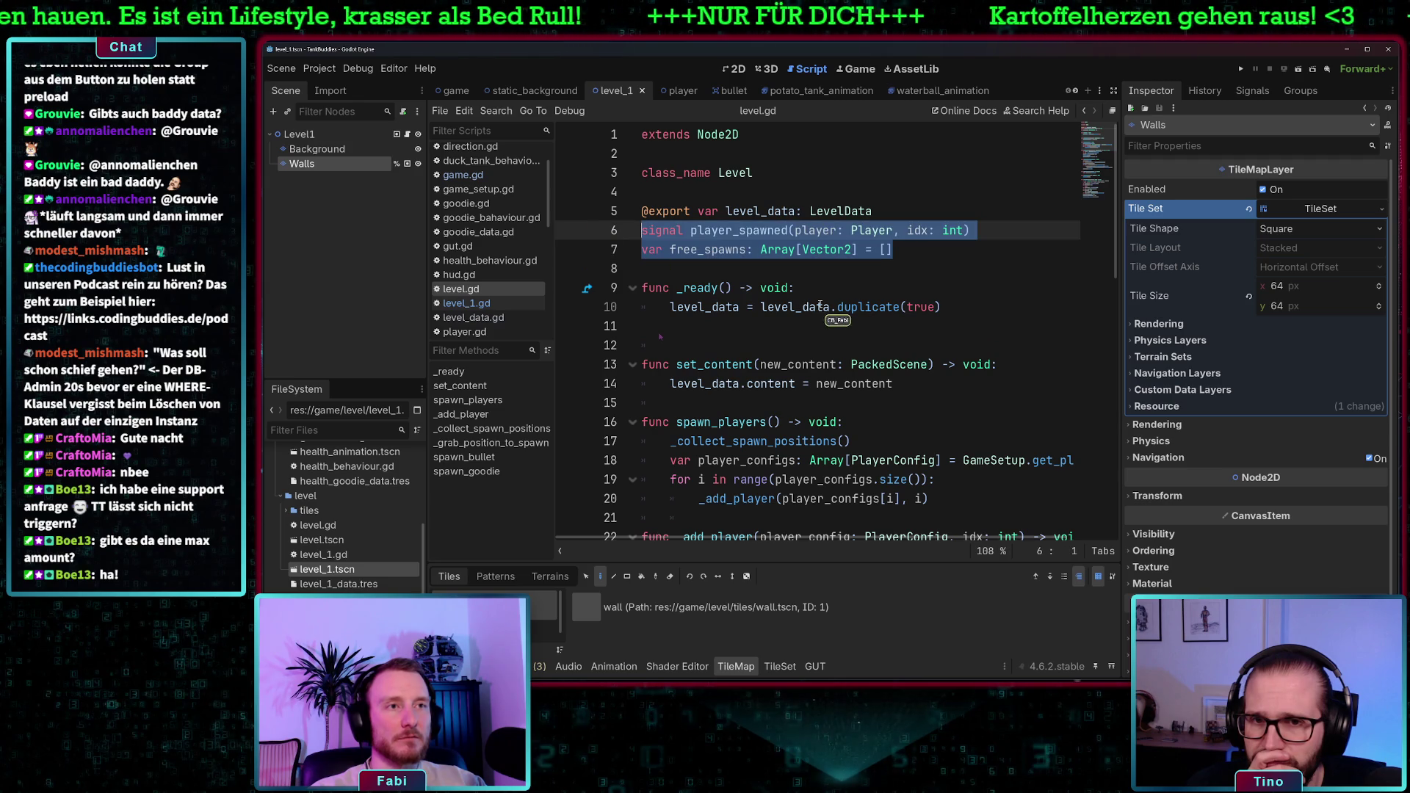
click(467, 303)
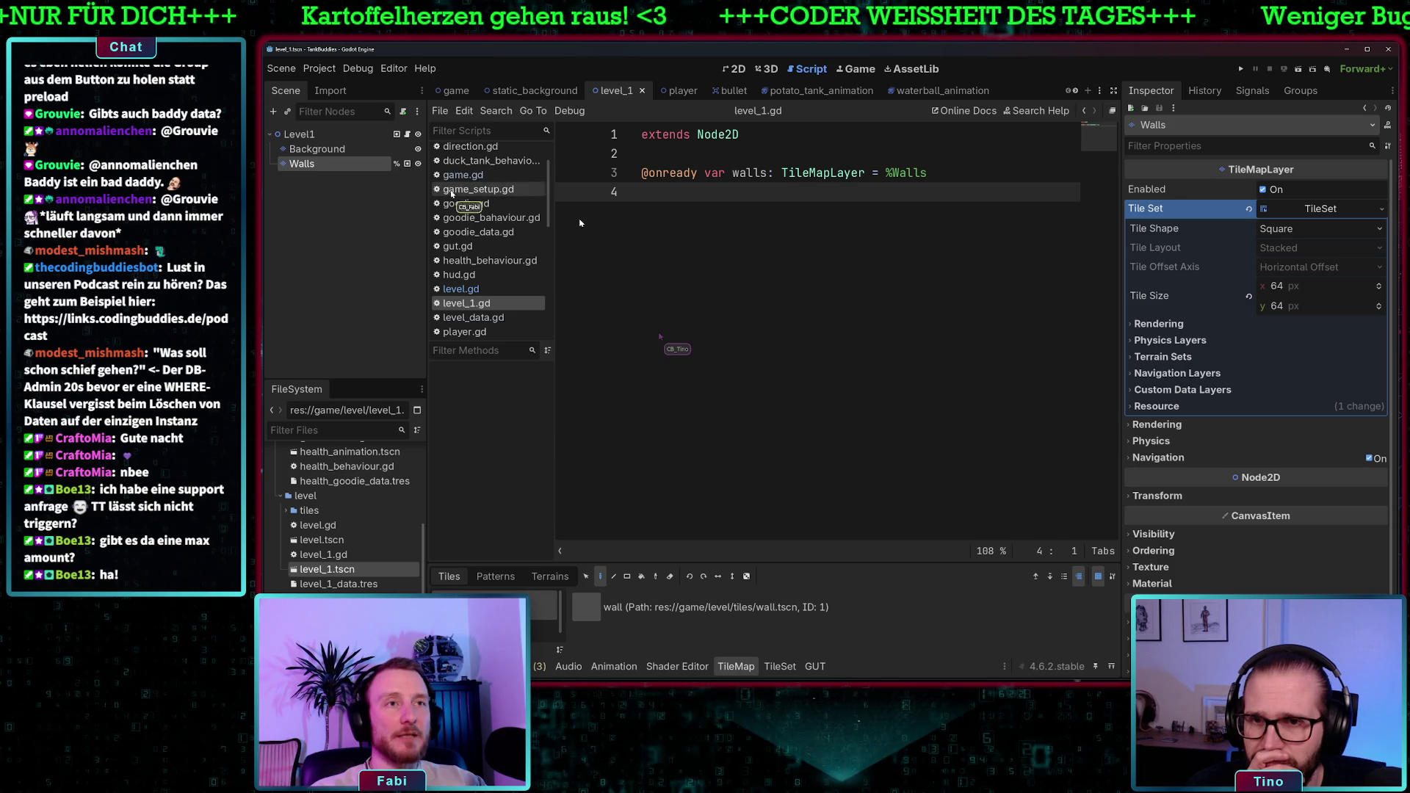
key(ctrl+z)
key(ctrl+z)
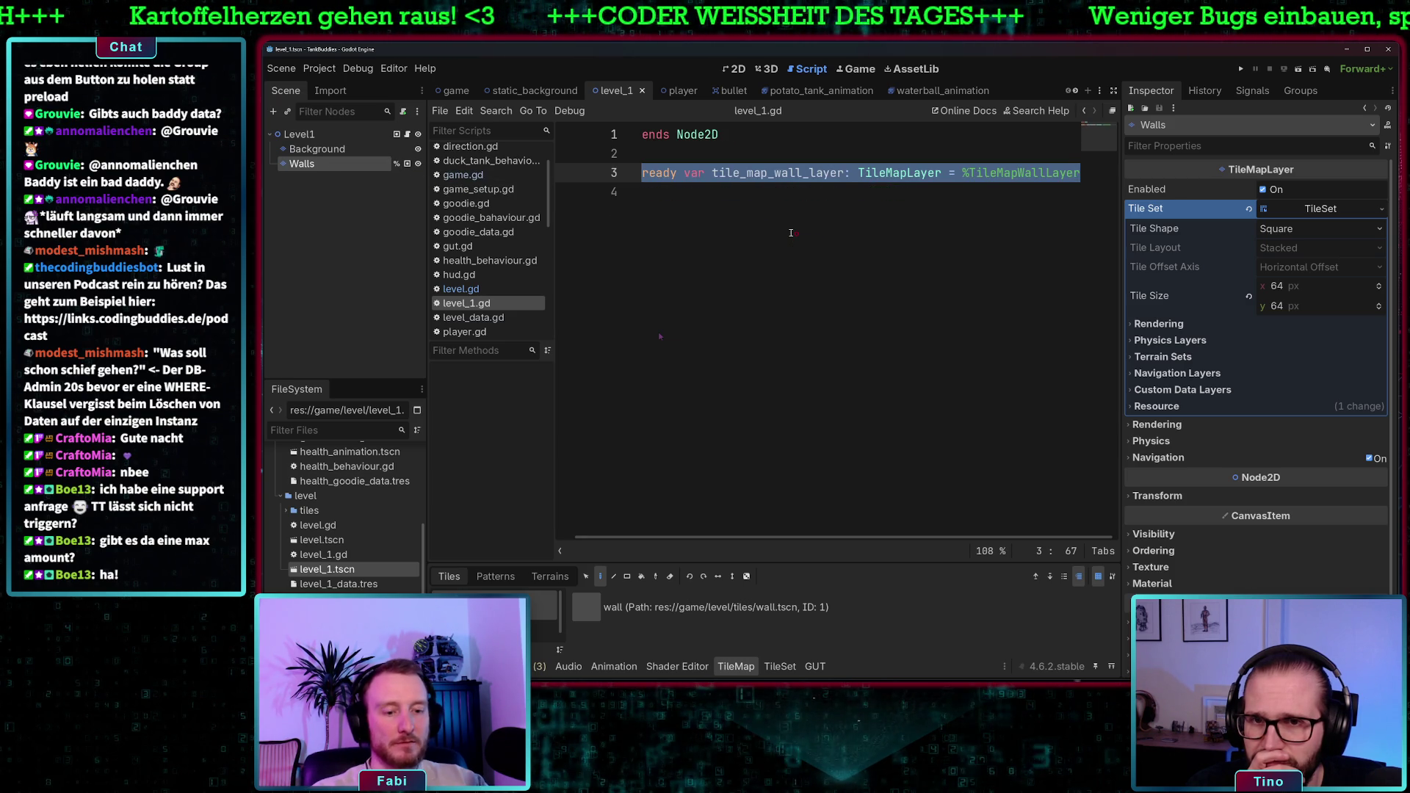
key(ctrl+y)
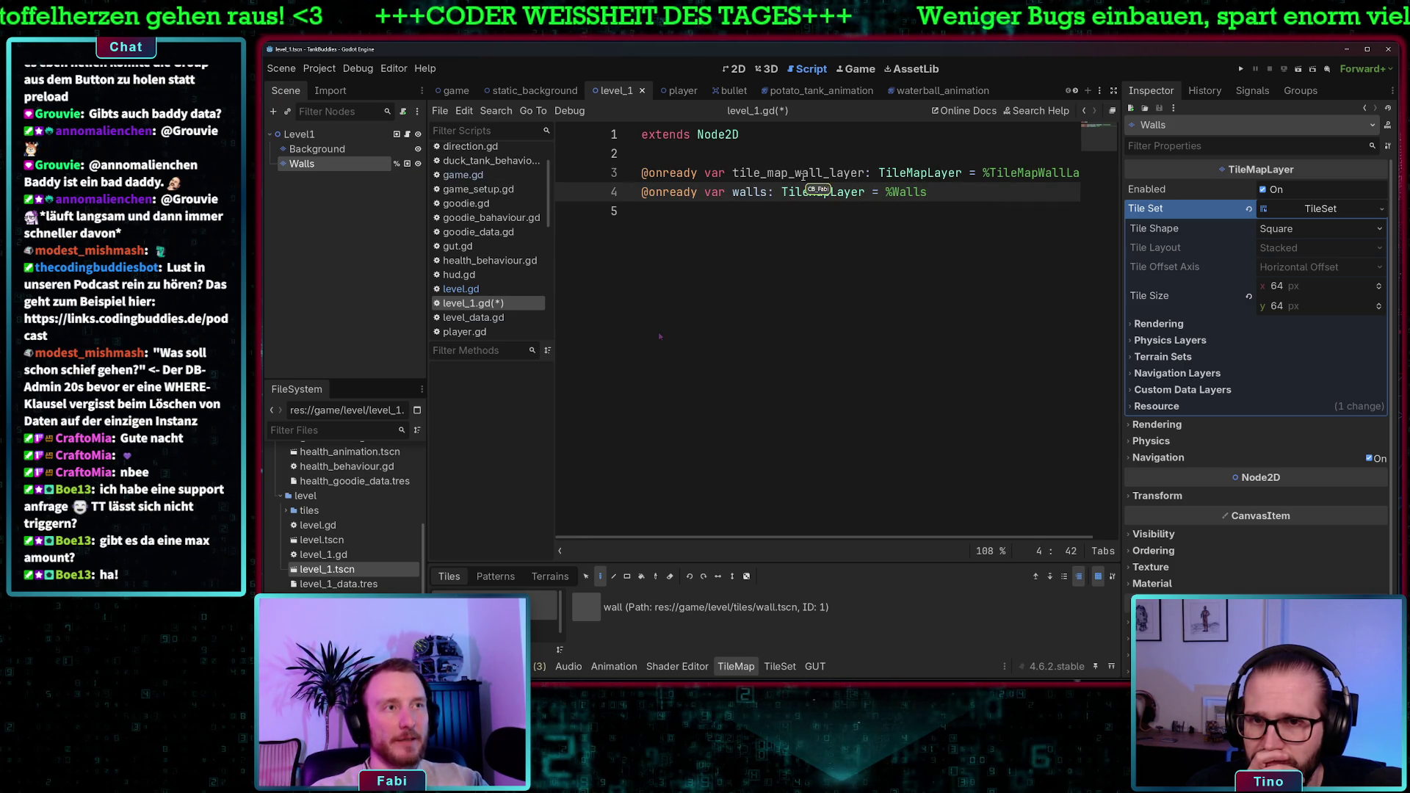
double_click(819, 173)
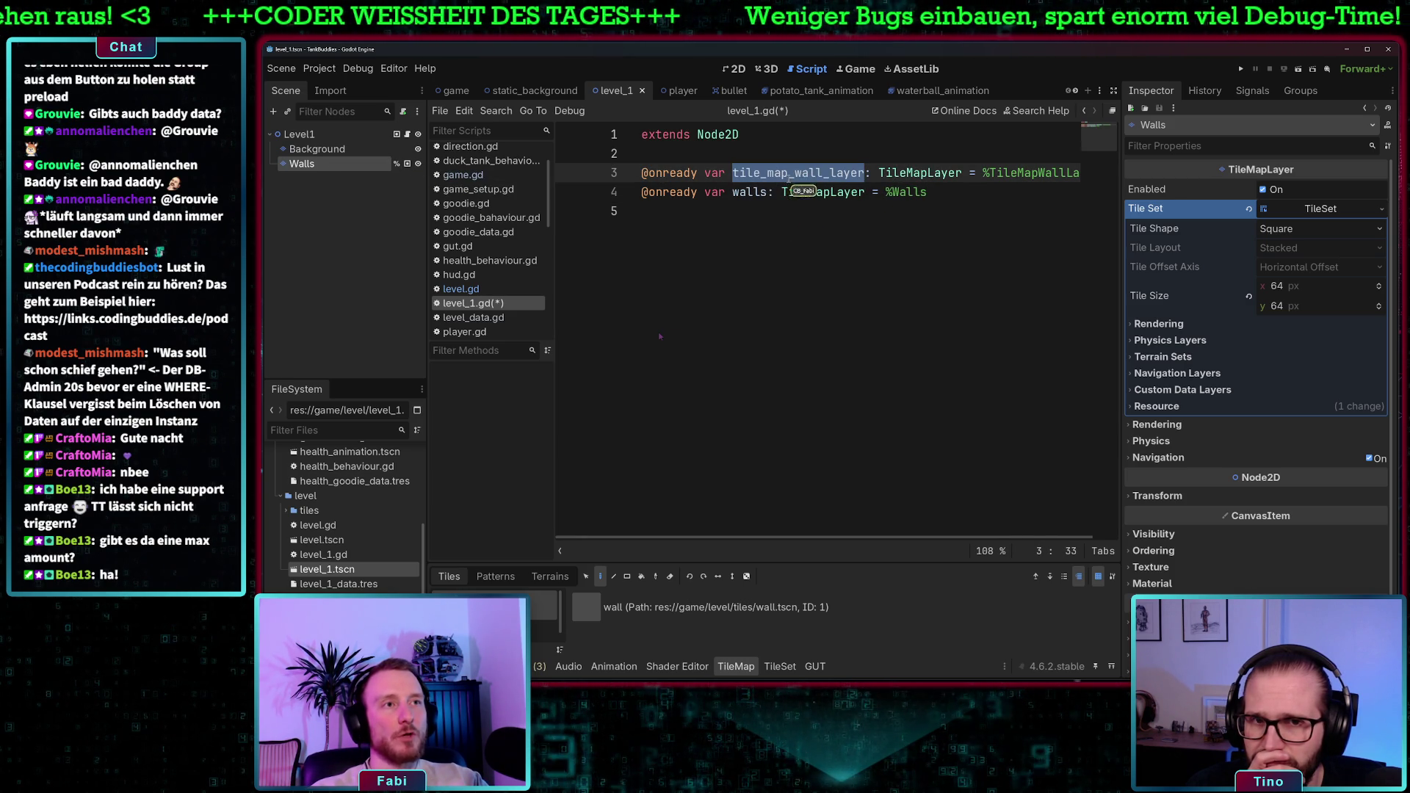
double_click(737, 191)
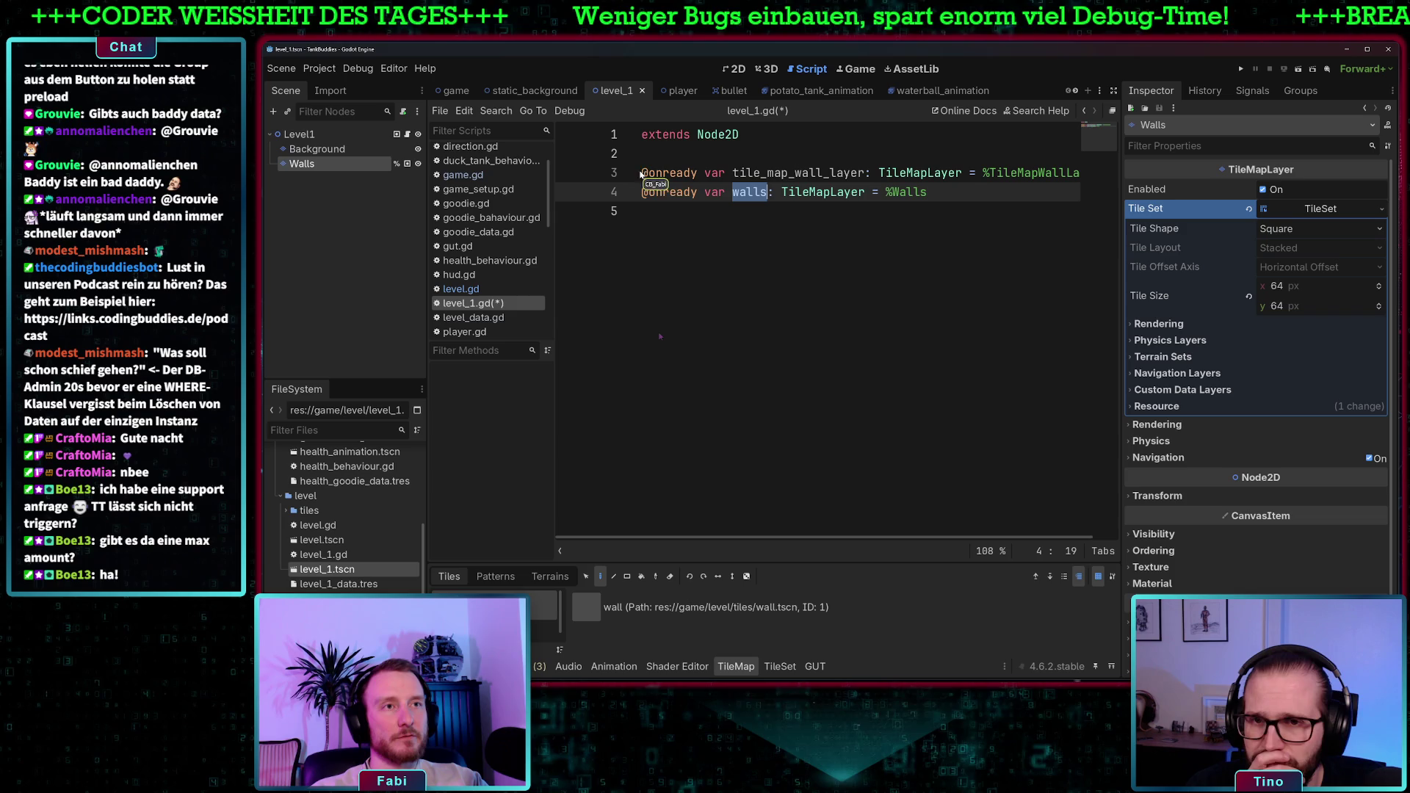
key(ctrl+z)
key(ctrl+z)
key(ctrl+z)
key(ctrl+z)
key(ctrl+z)
key(ctrl+z)
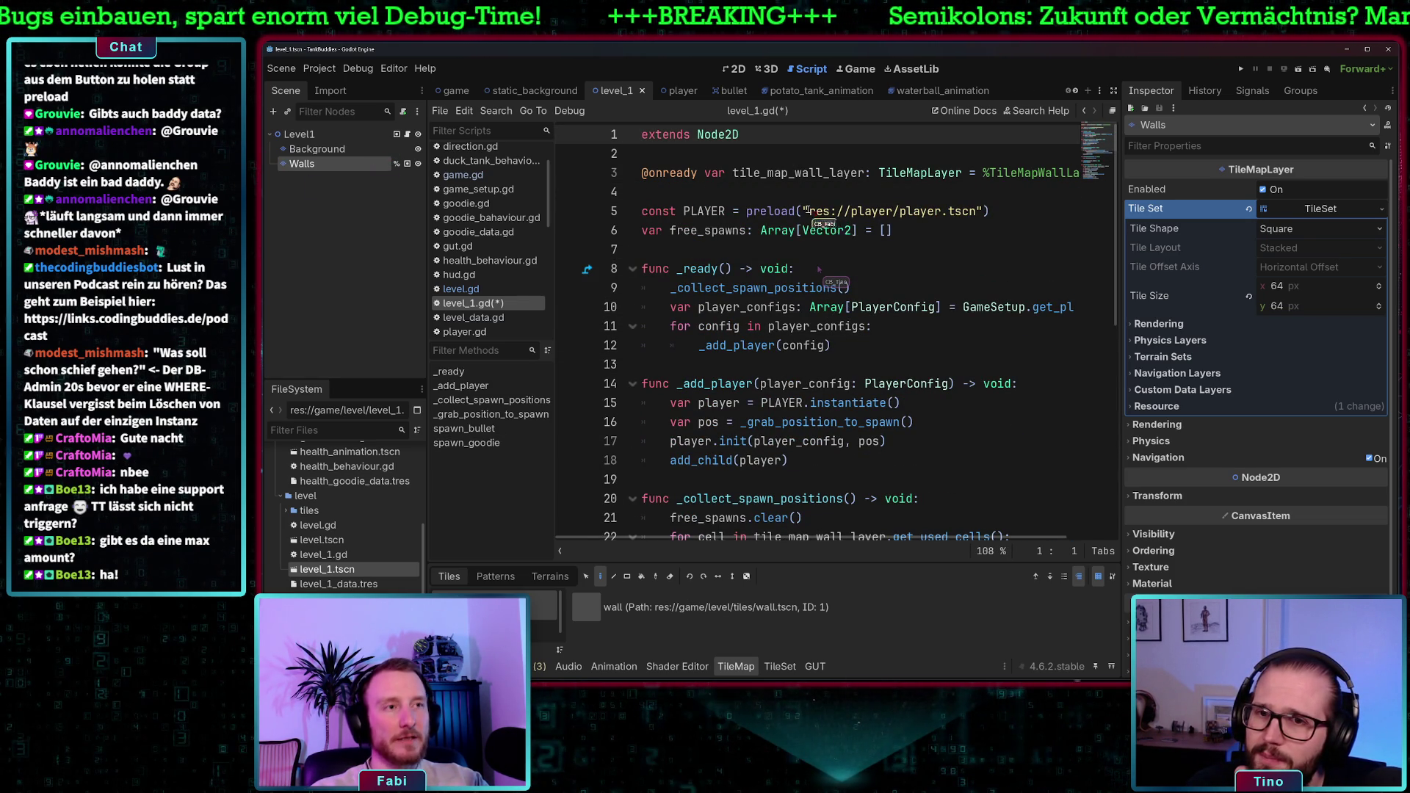
drag(732, 172, 837, 173)
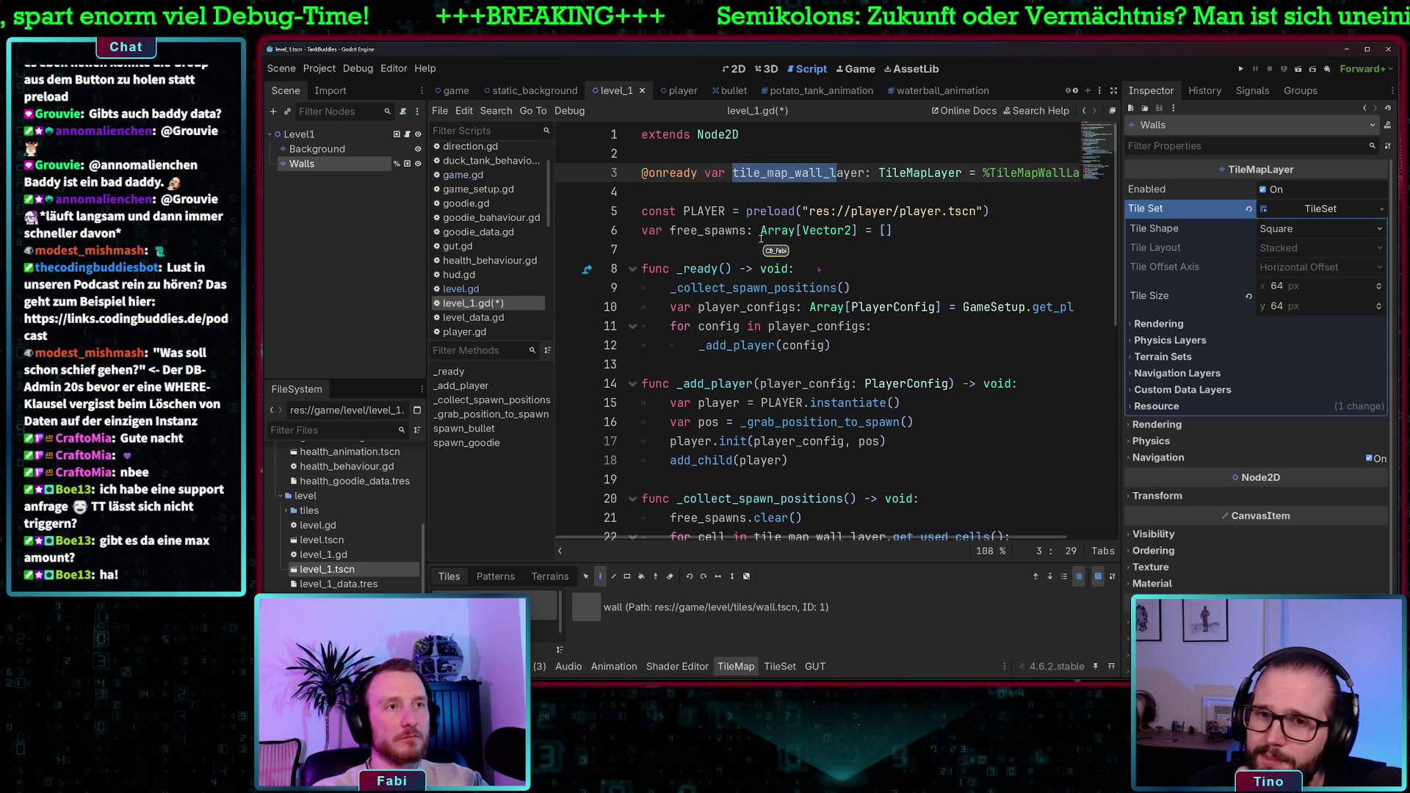
key(ctrl+z)
key(ctrl+z)
key(ctrl+z)
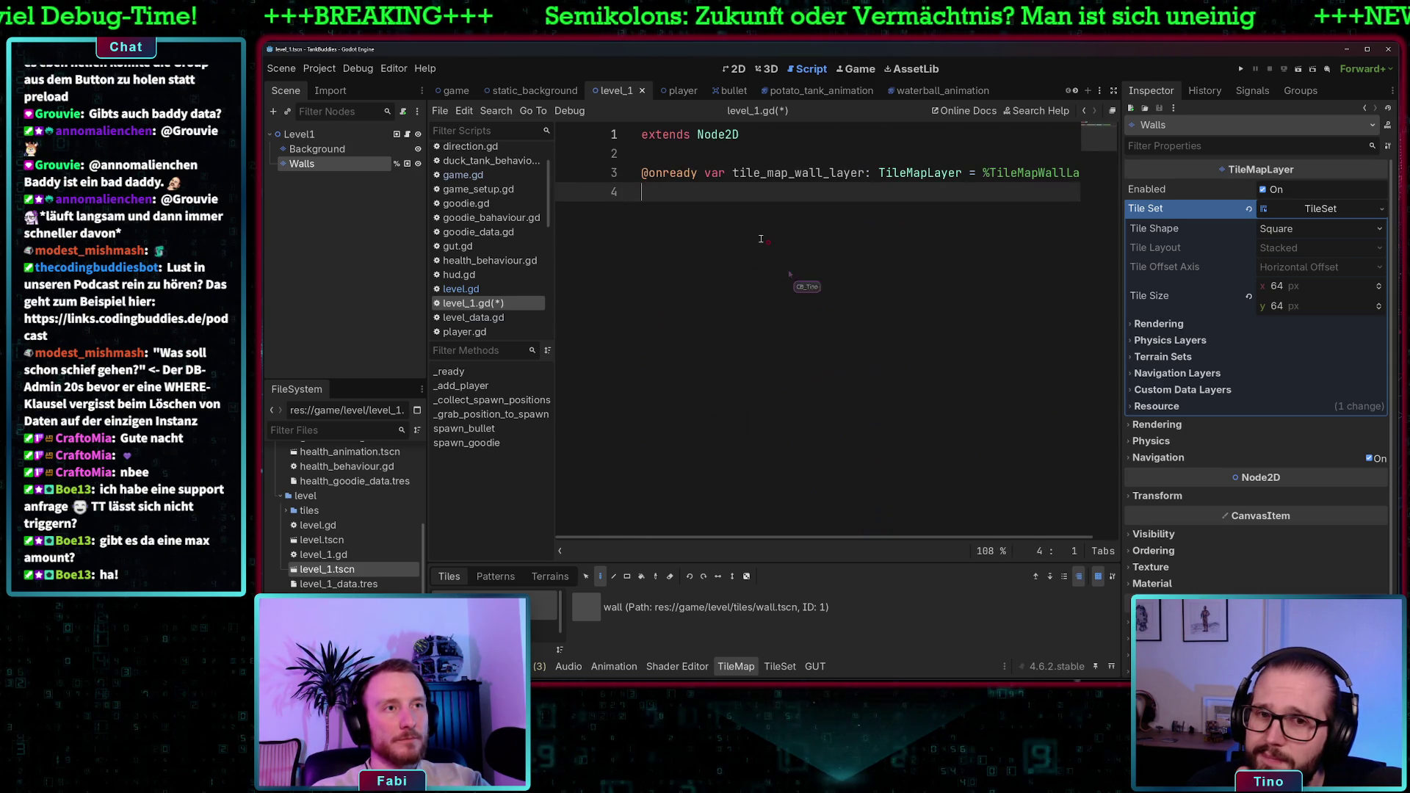
key(ctrl+z)
key(ctrl+z)
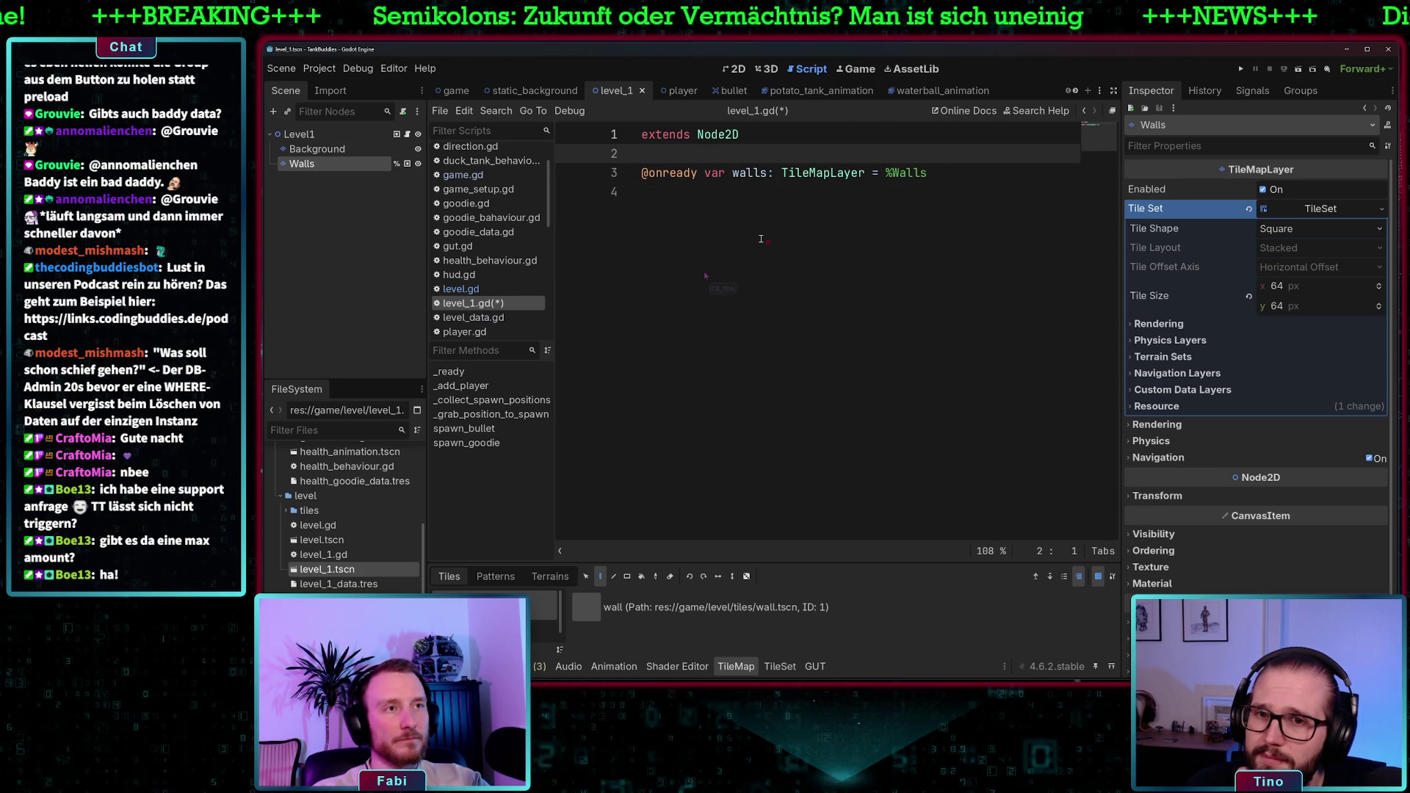
key(ctrl+z)
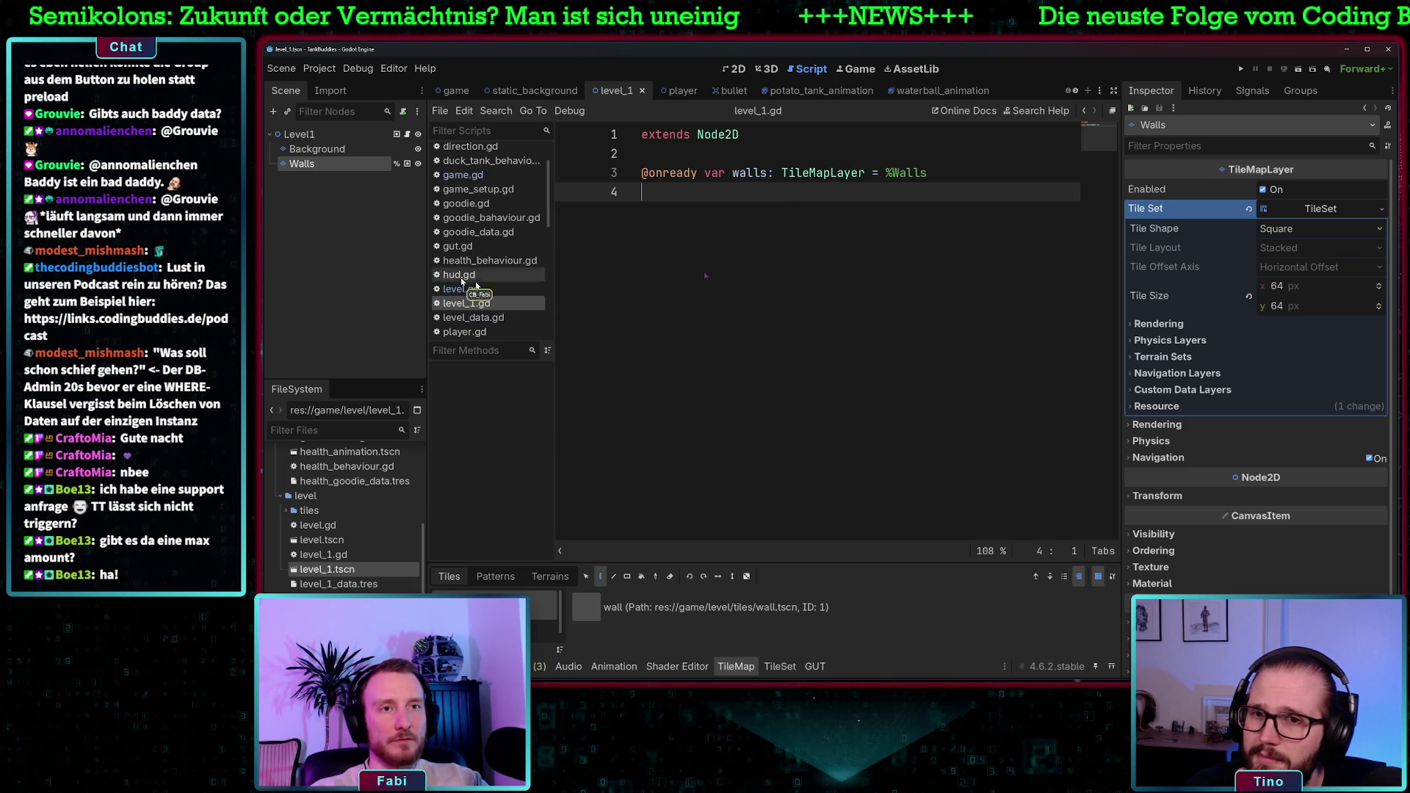
Review level.gd's top declarations and the level_data assignment on game.gd line 11.
click(505, 289)
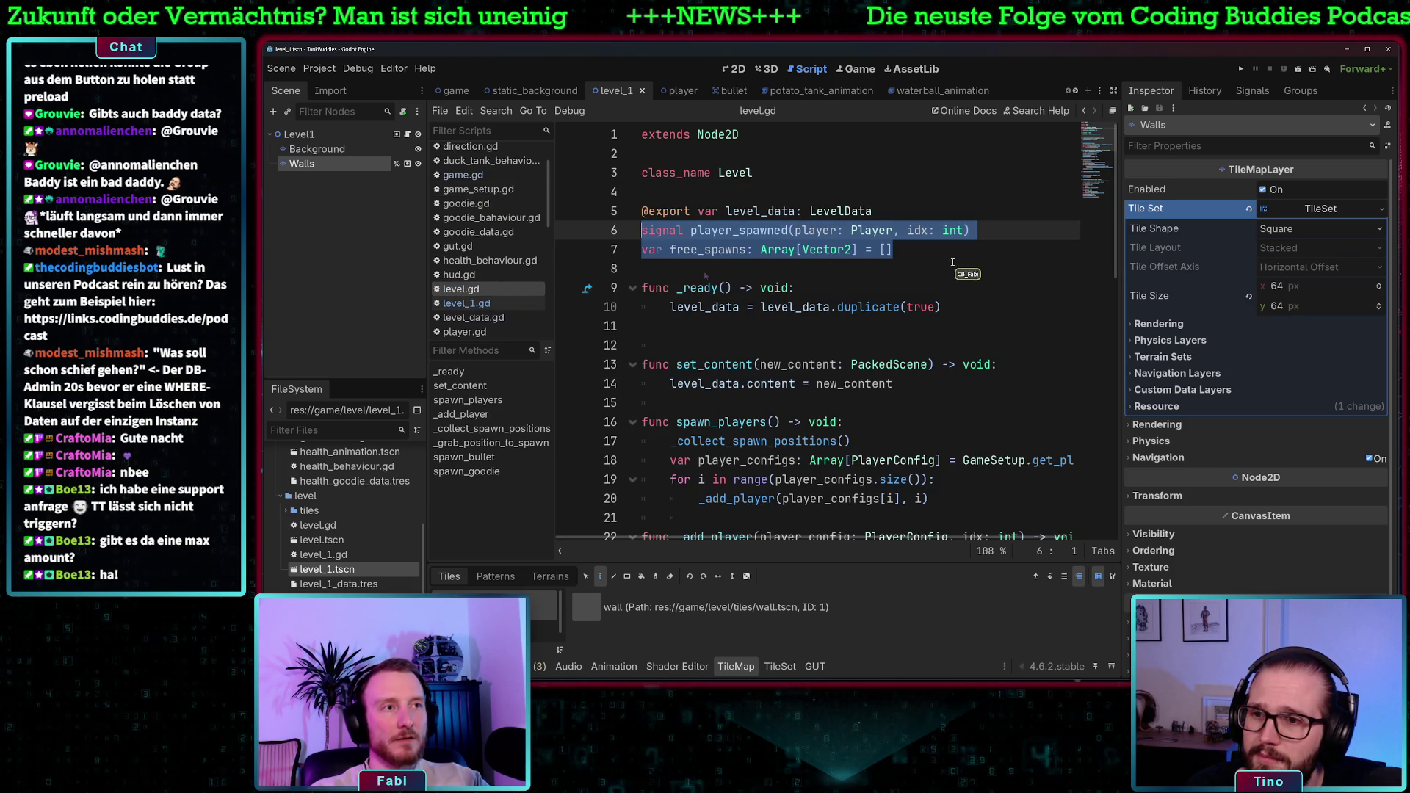
click(950, 267)
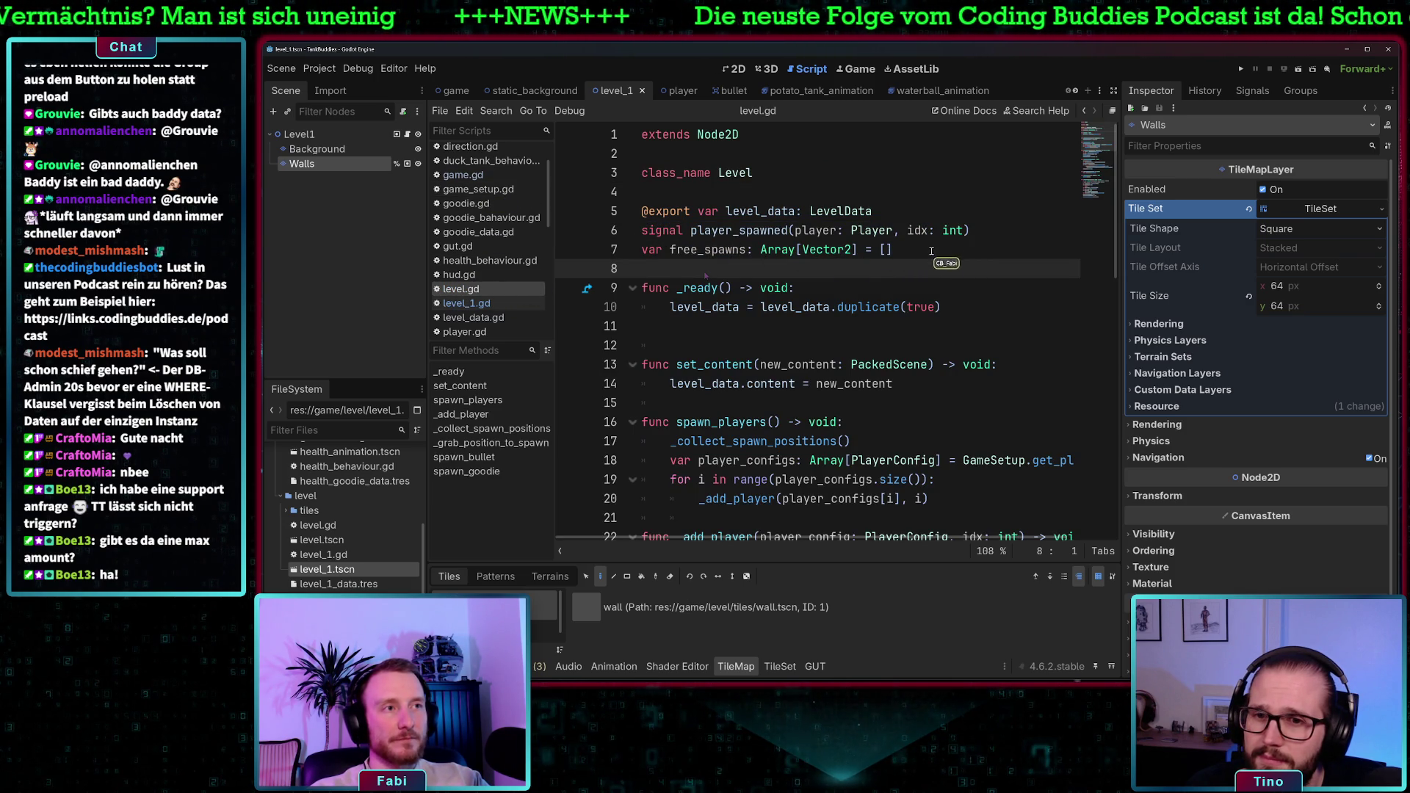
click(922, 251)
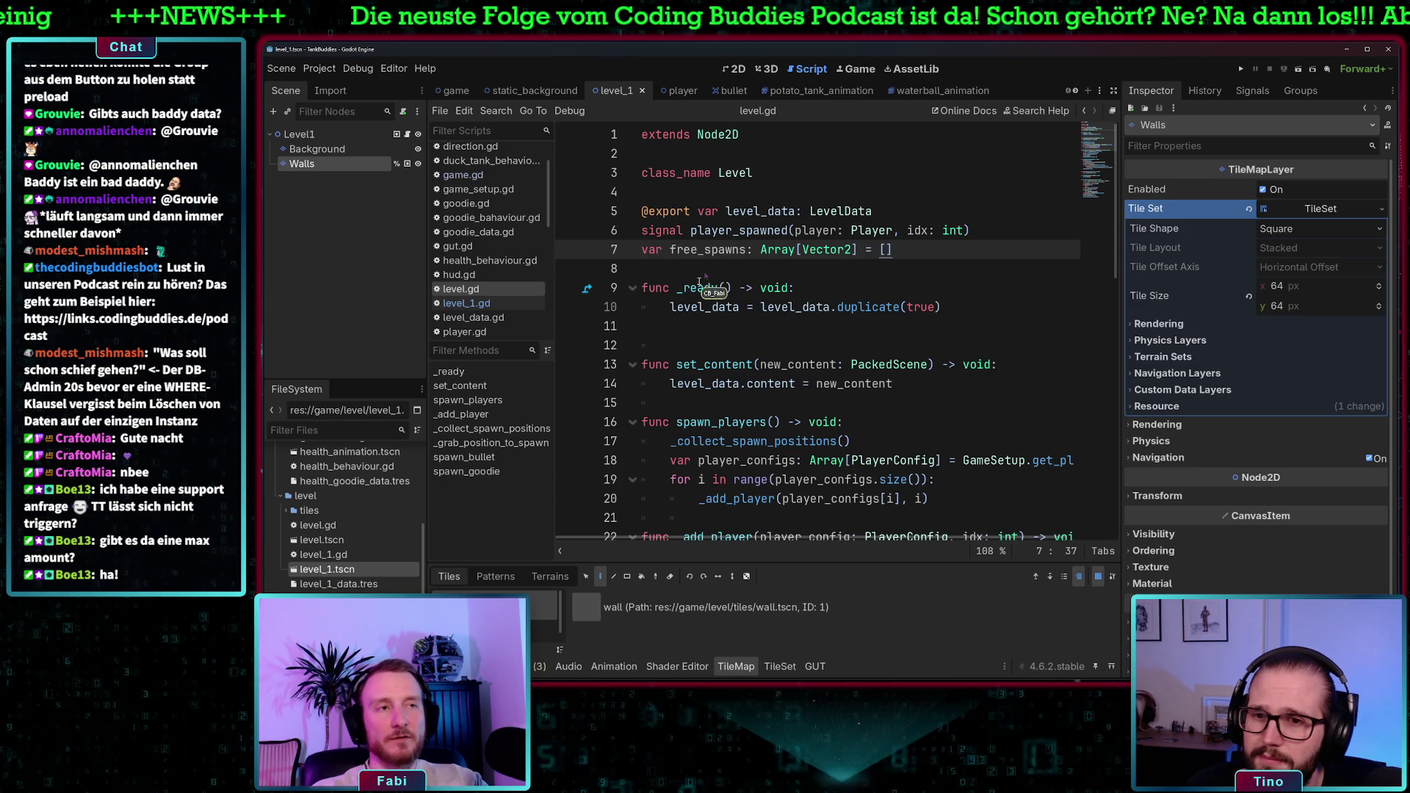
key(alt+Left)
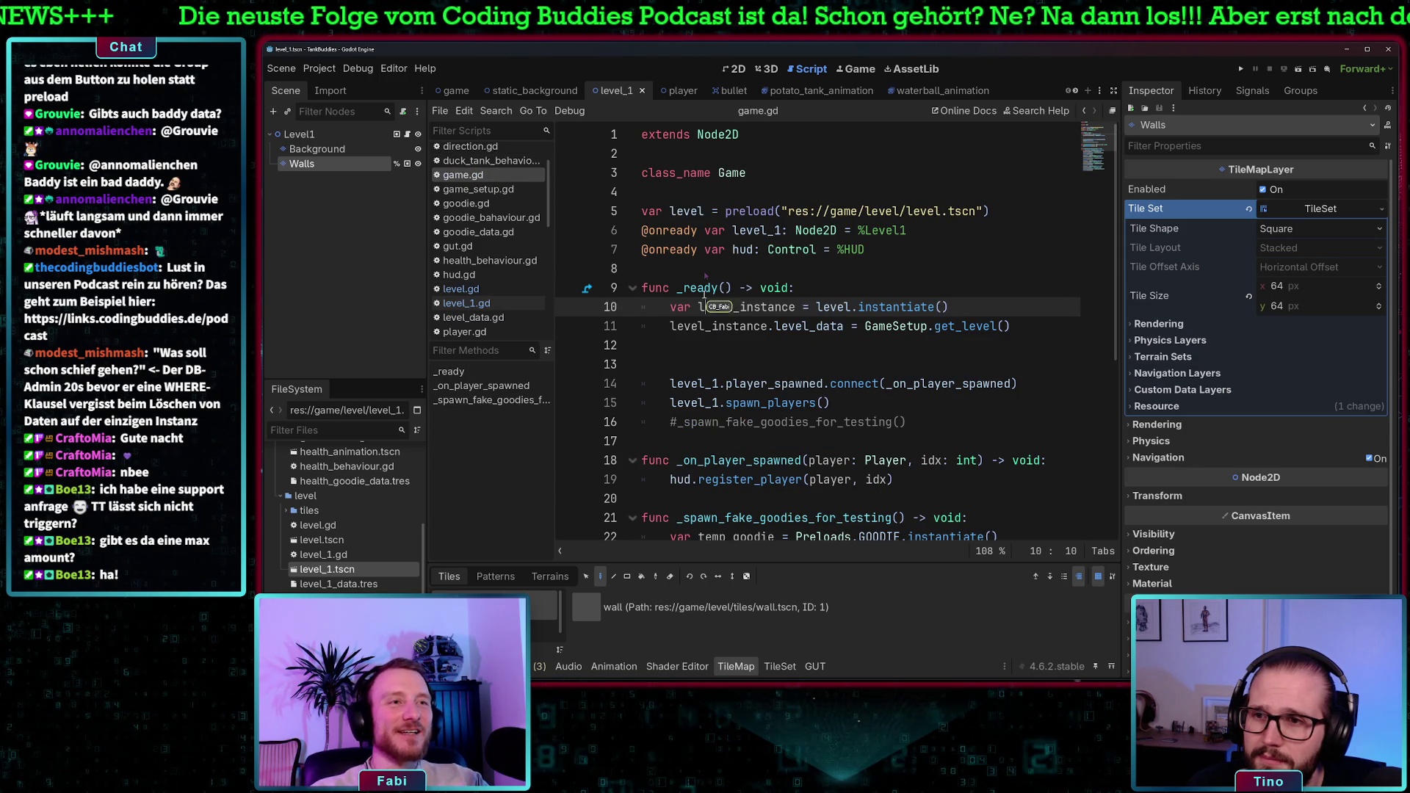
click(726, 321)
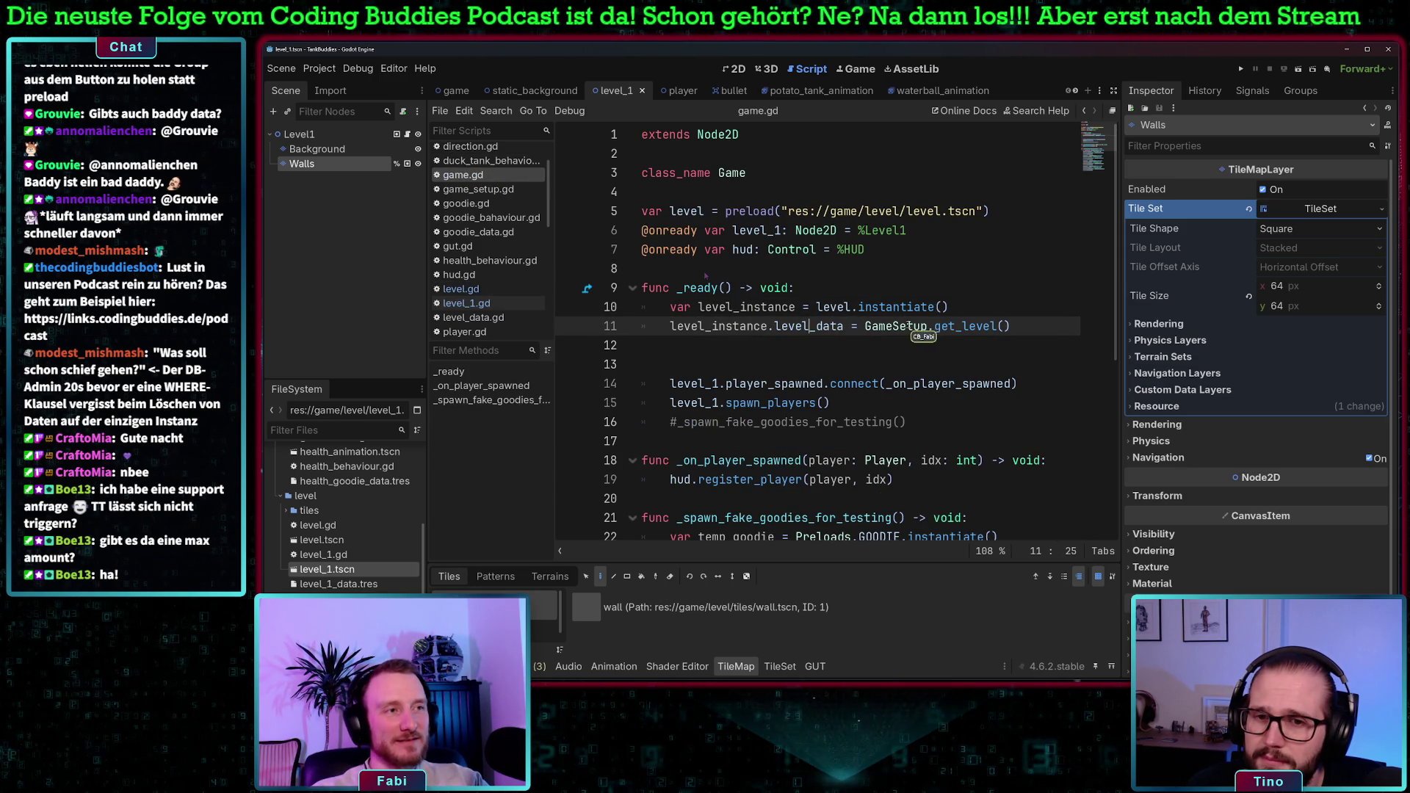
drag(1038, 325, 659, 326)
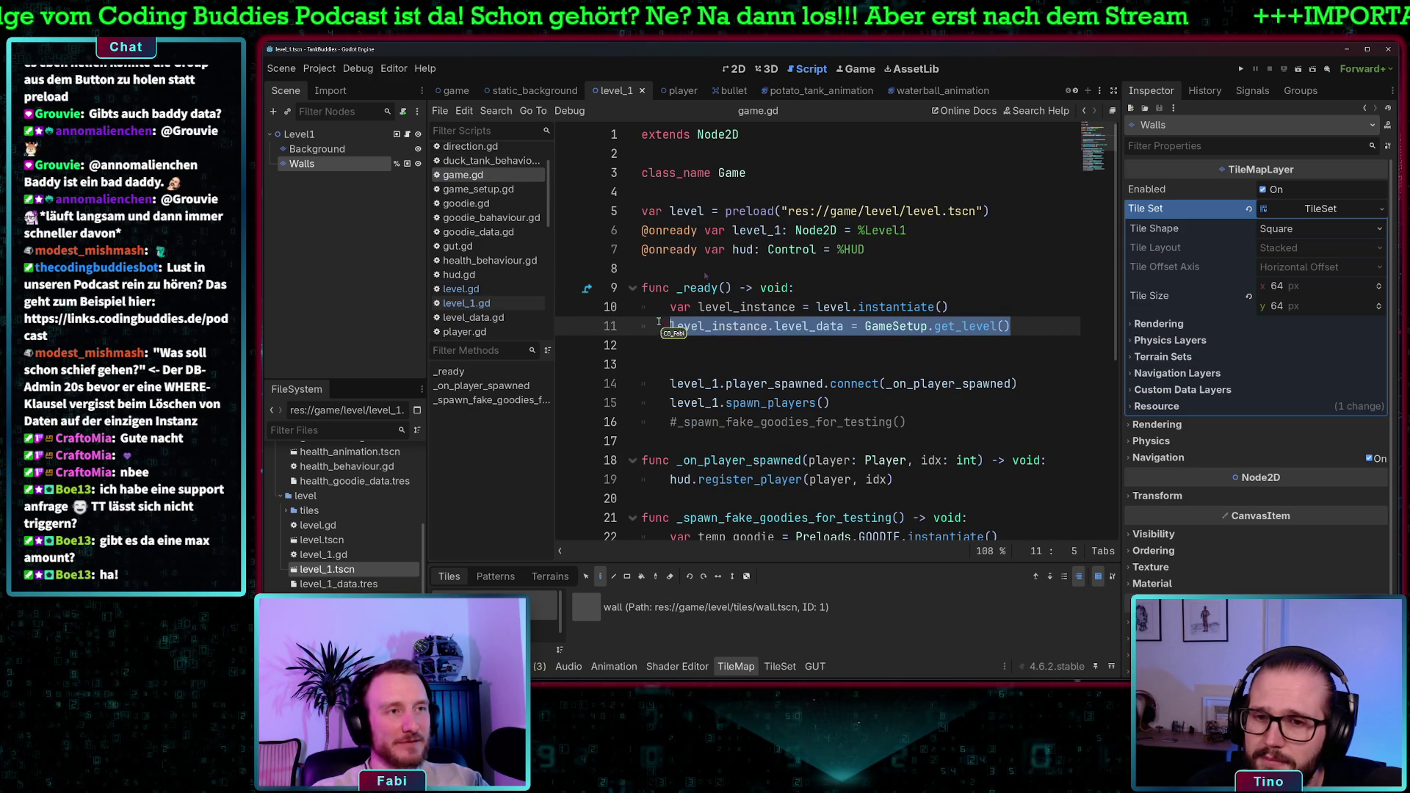
click(854, 326)
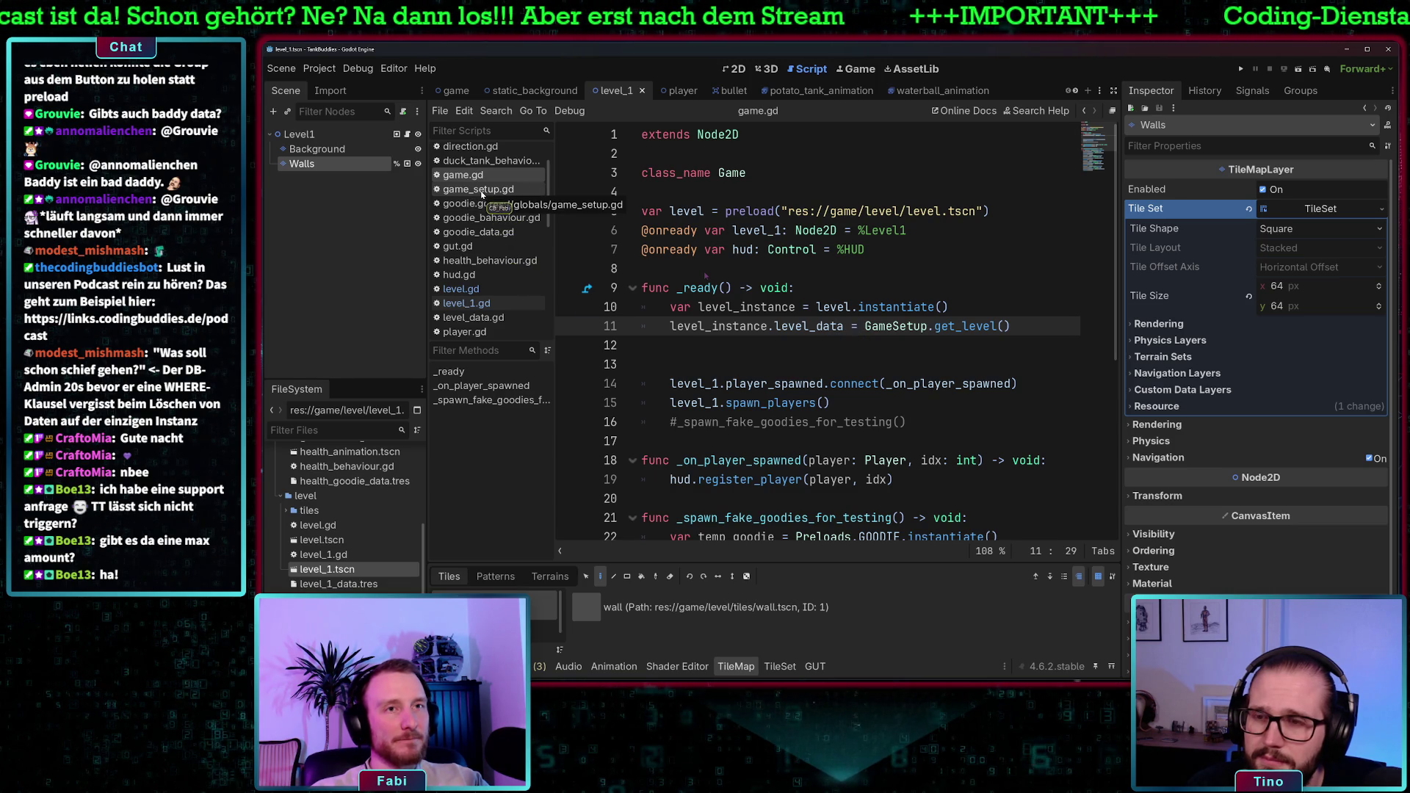
Delete the set_content function and its leftover blank line from level.gd, then save.
click(461, 289)
drag(902, 384, 621, 365)
key(Delete)
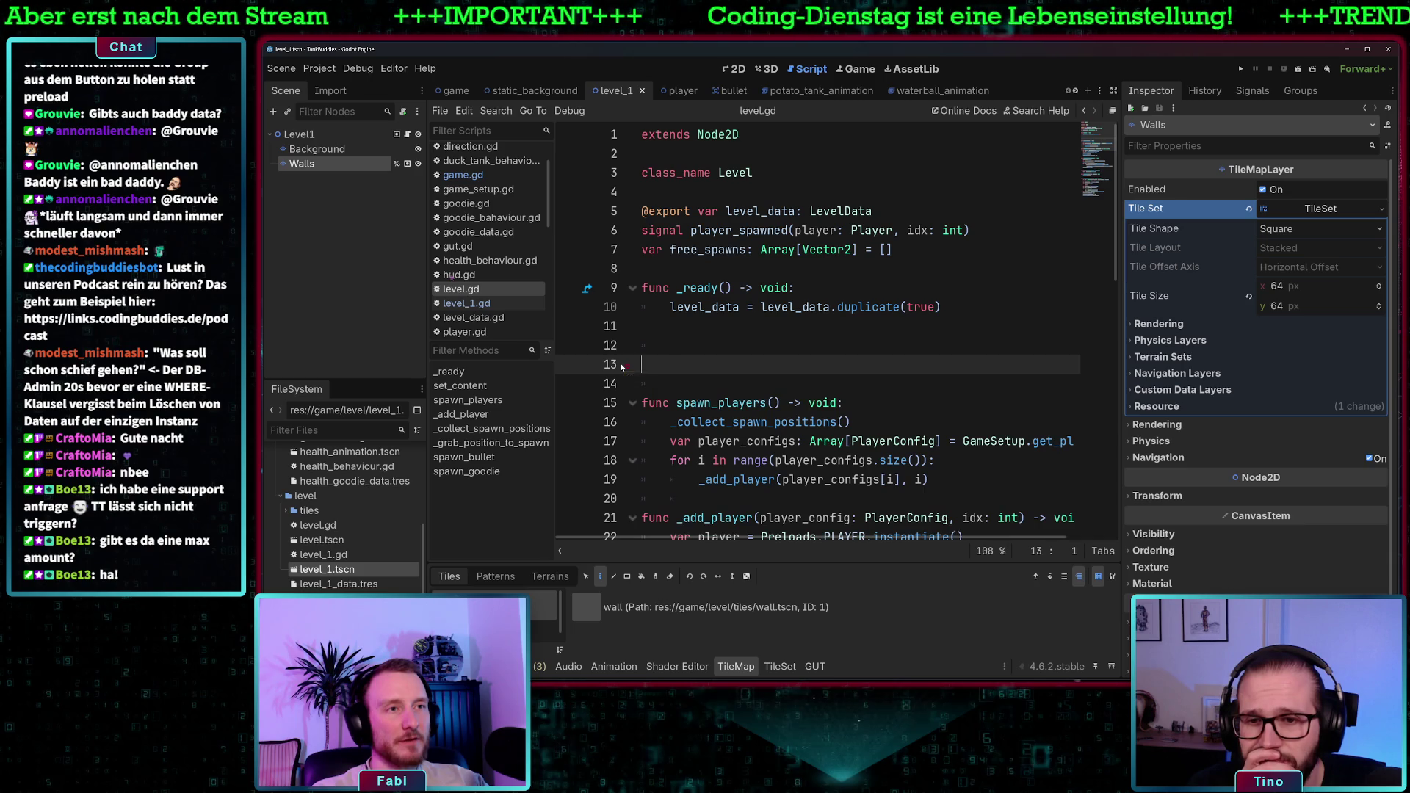
key(BackSpace)
key(BackSpace)
key(BackSpace)
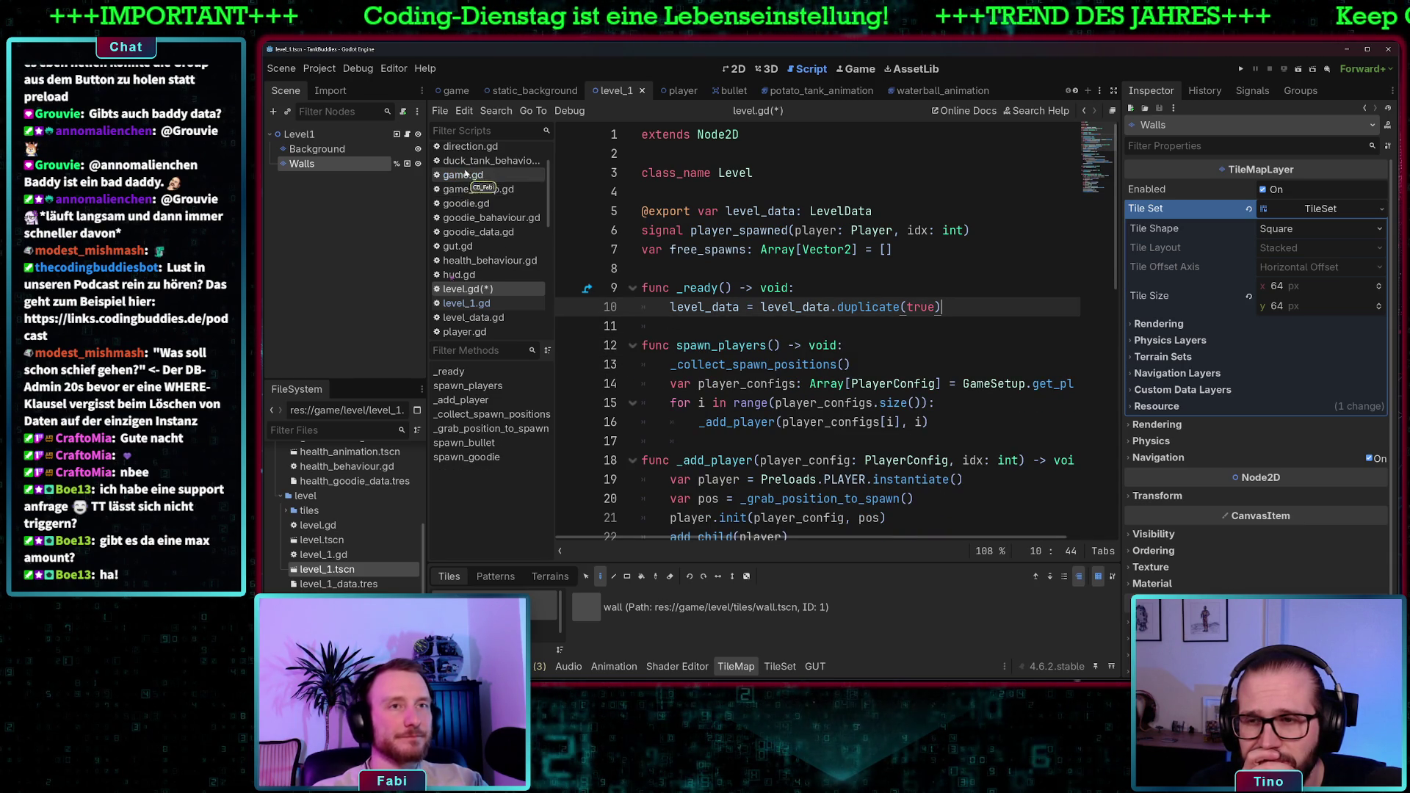
click(462, 174)
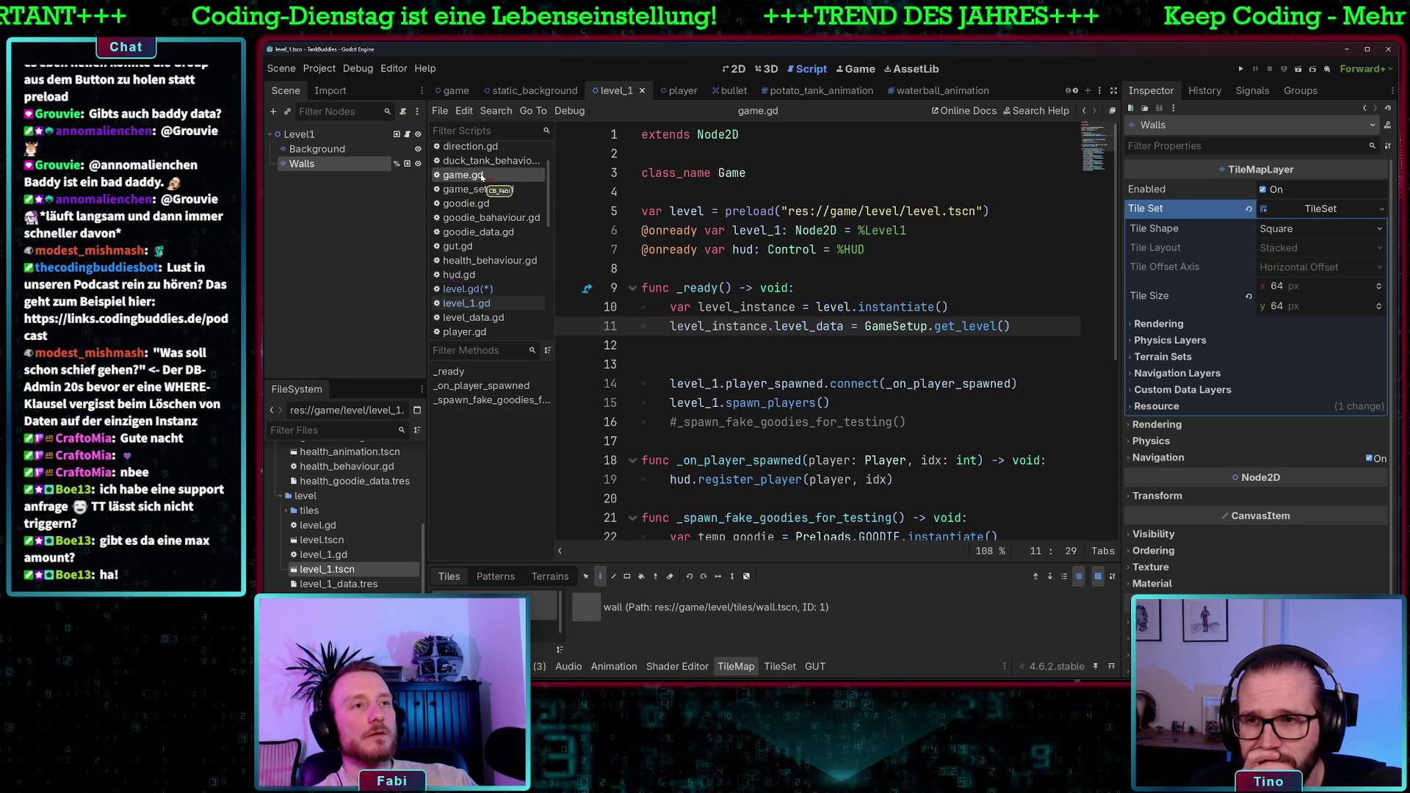
drag(992, 312, 719, 307)
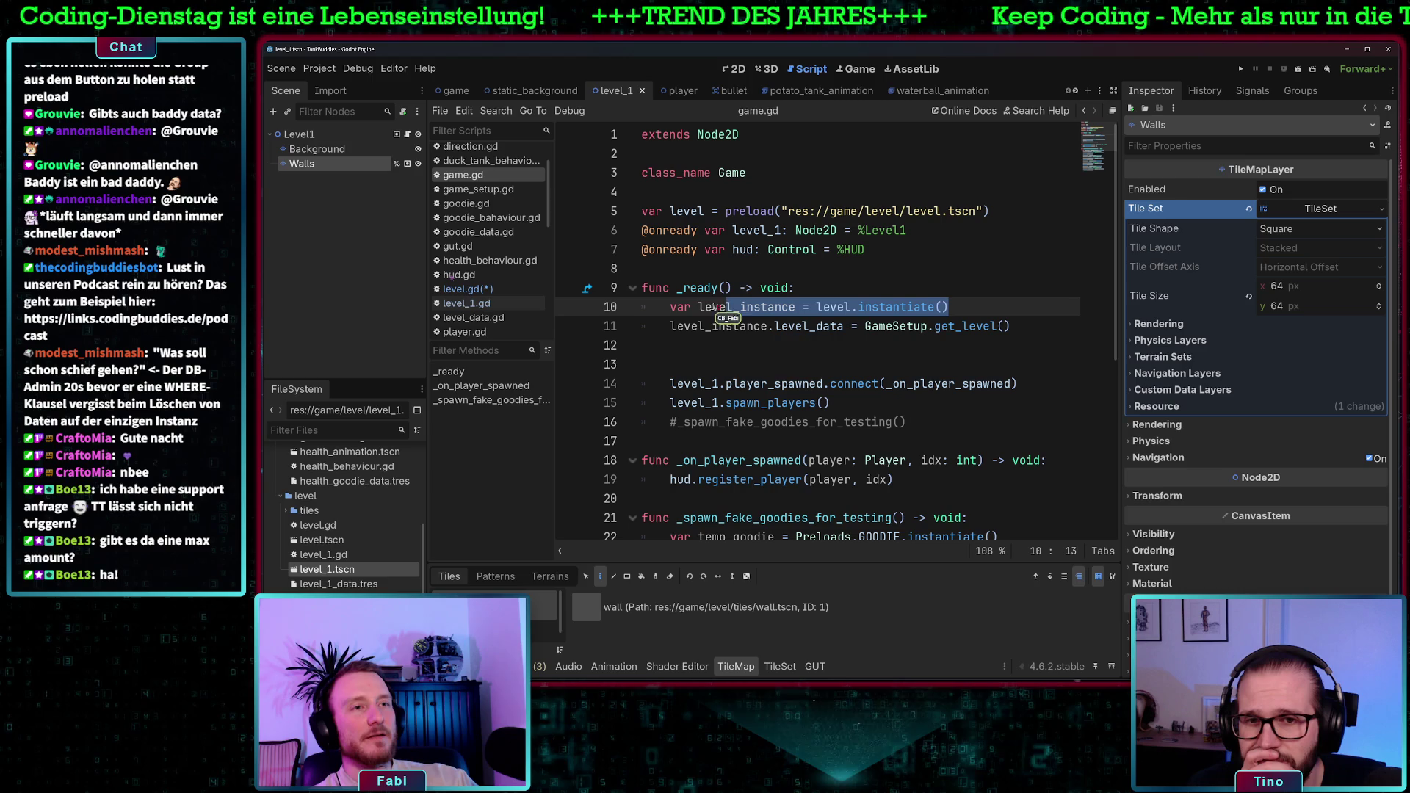
click(747, 326)
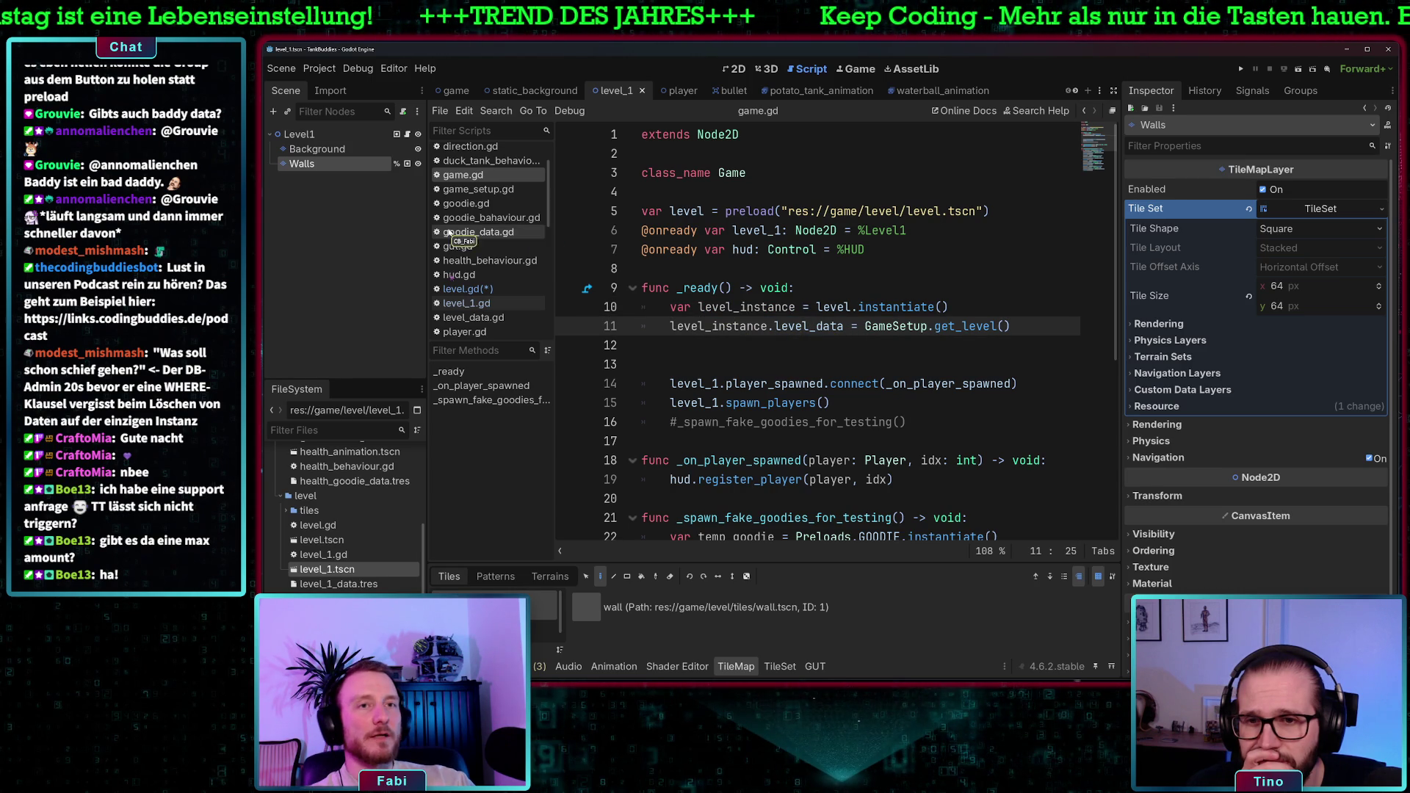
click(459, 289)
click(755, 212)
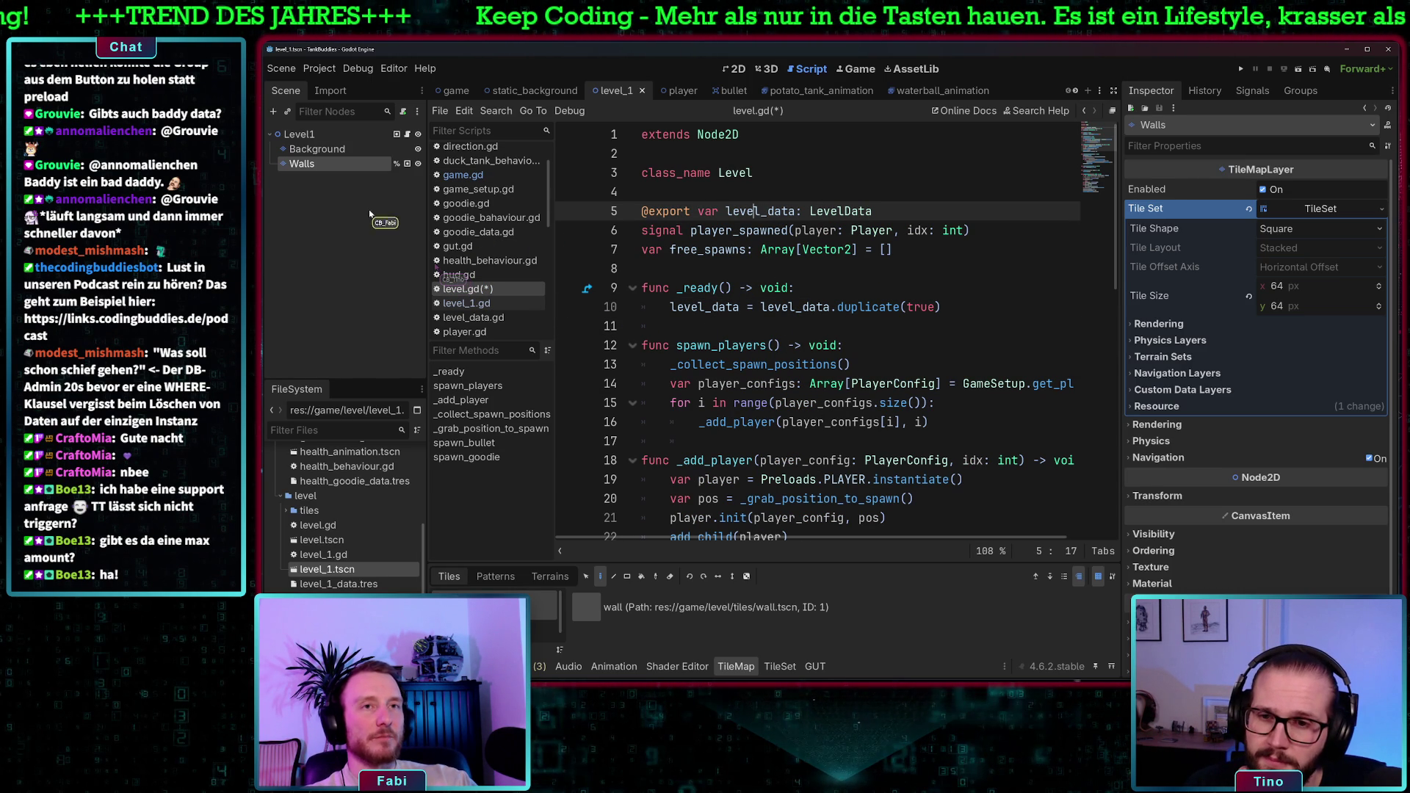
key(ctrl+s)
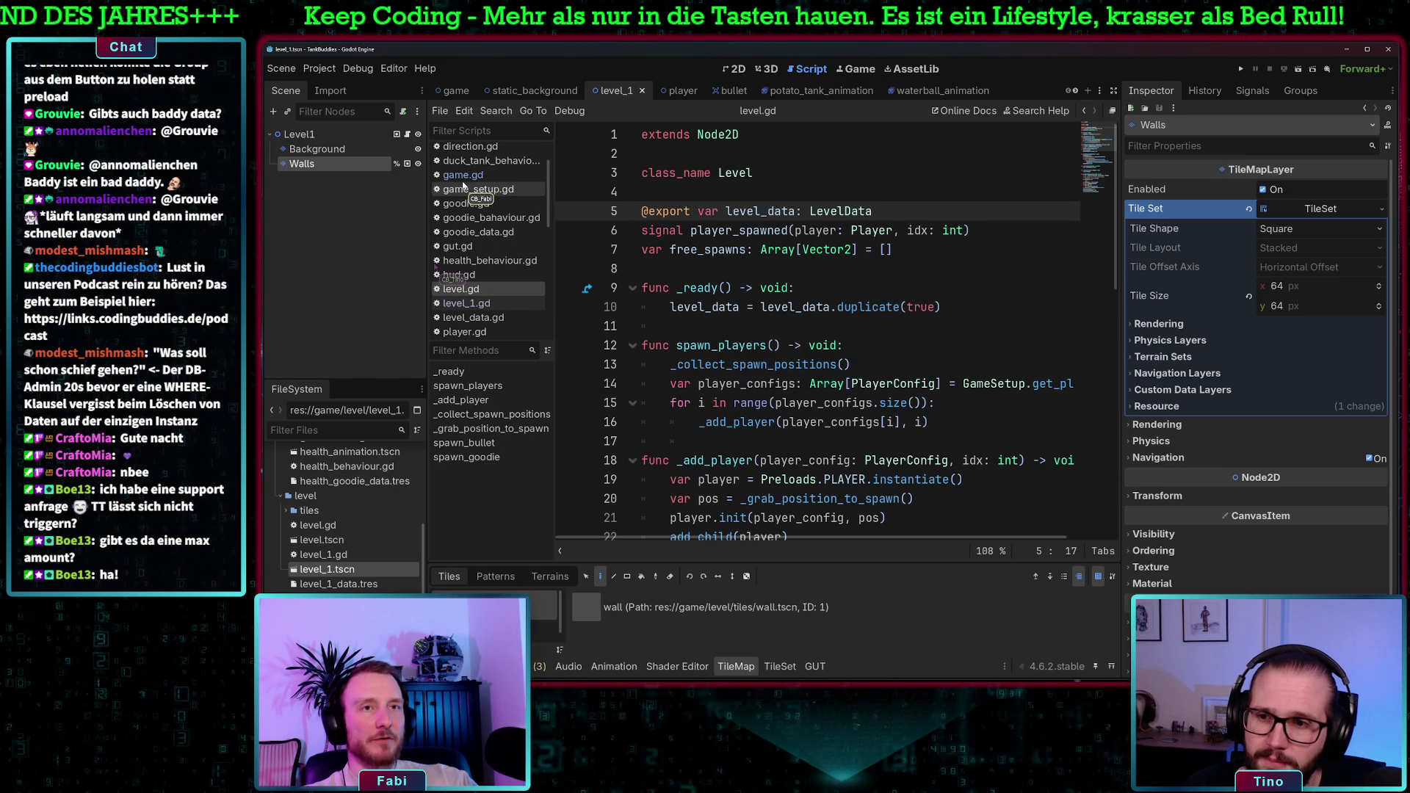
Write level_instance.player_spawned on a new line after the level_data assignment in game.gd.
click(463, 175)
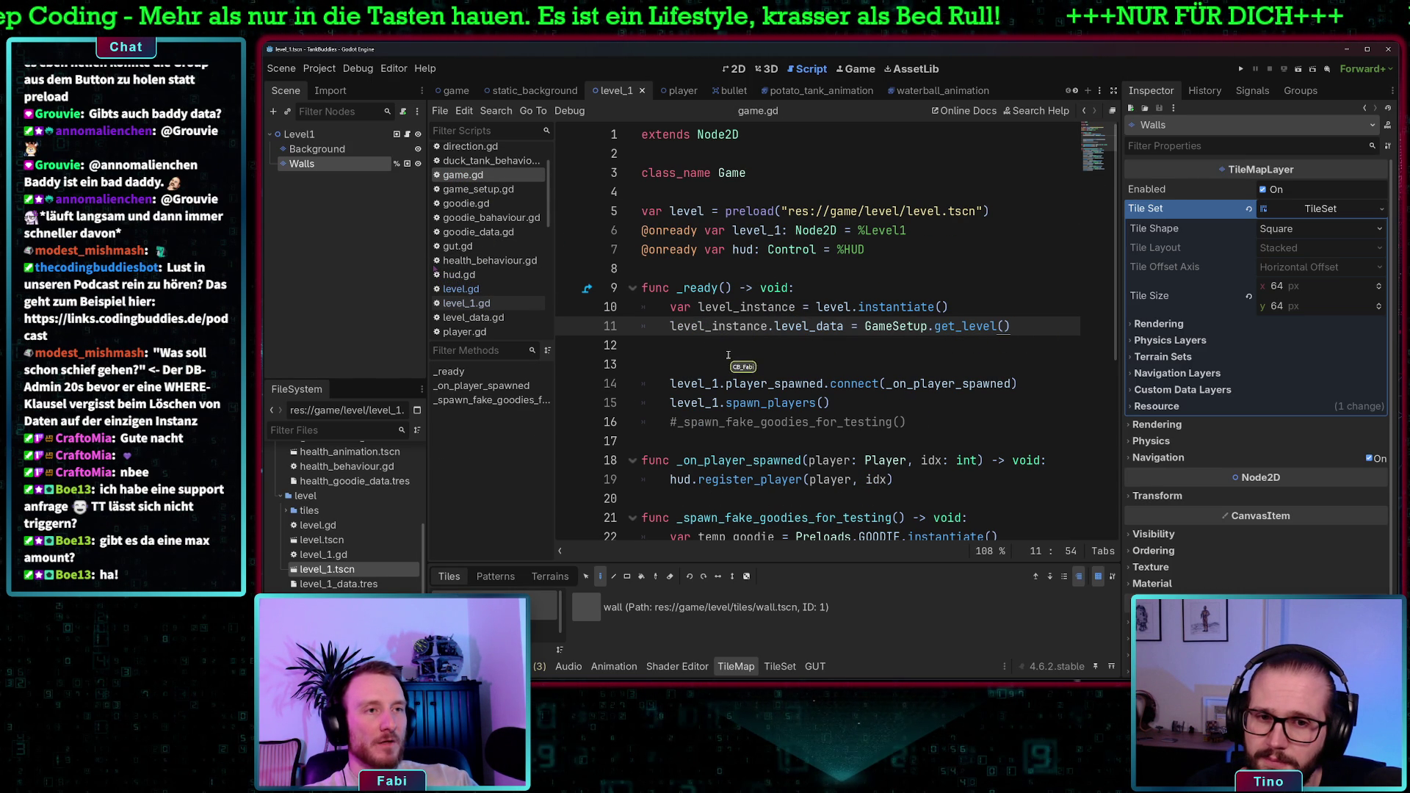
click(738, 344)
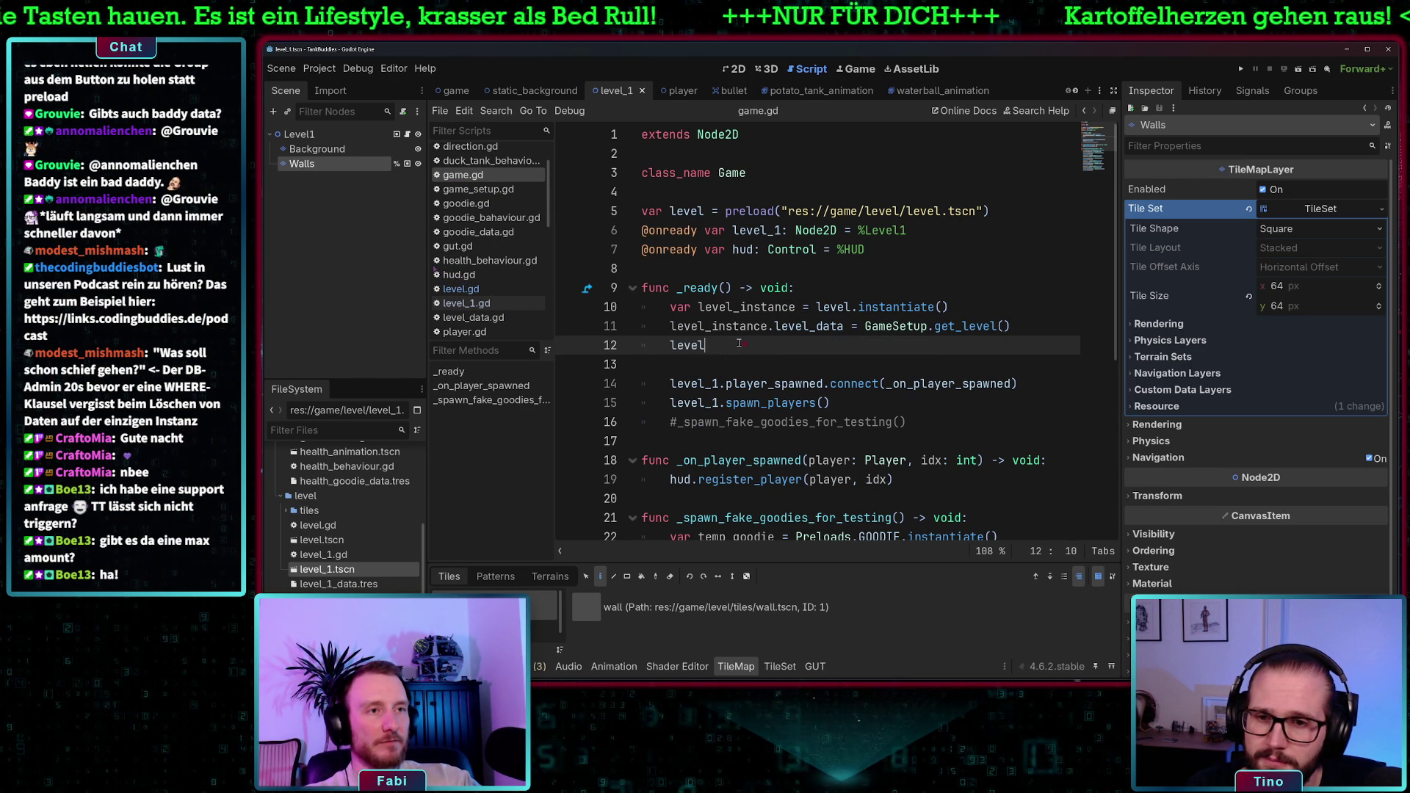
text(_in)
key(Return)
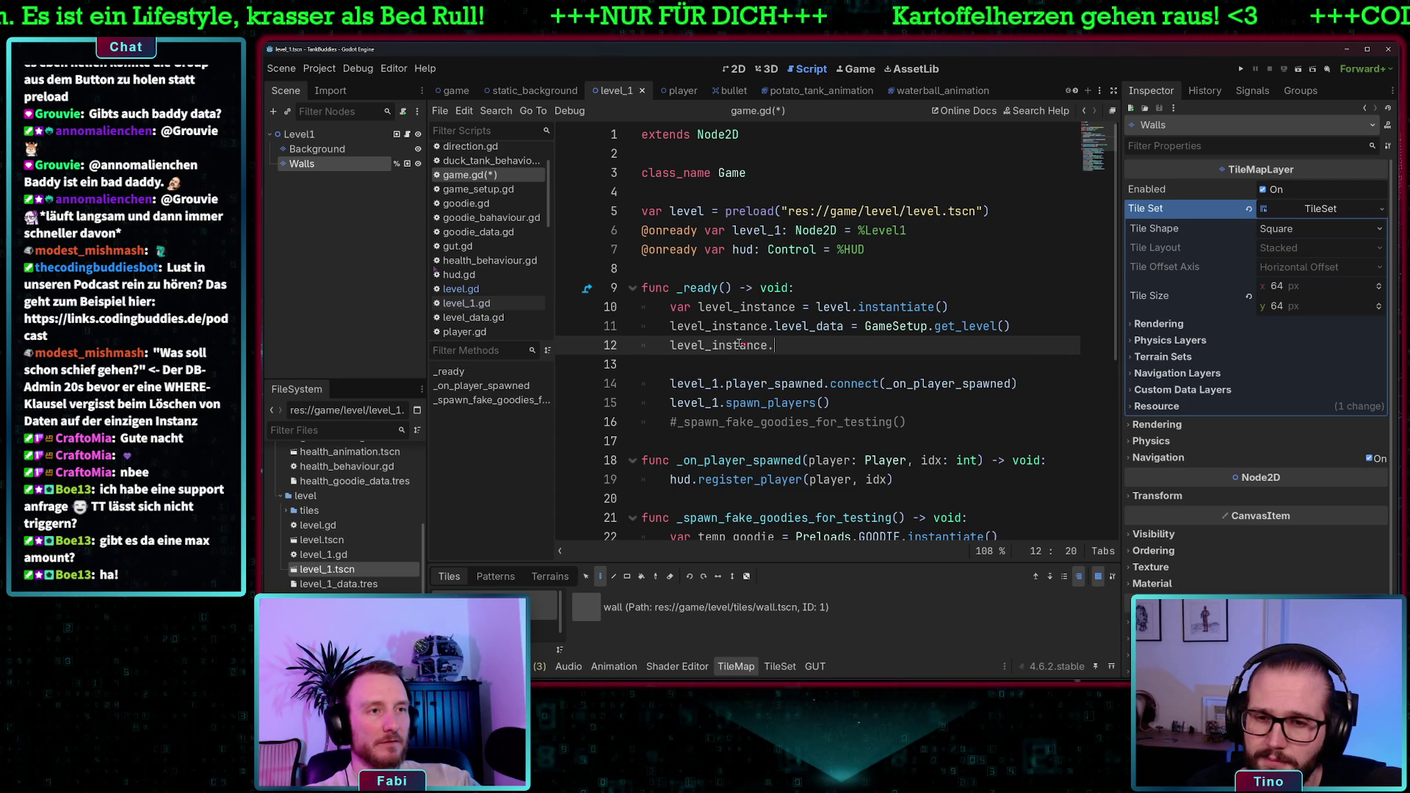
text(pla)
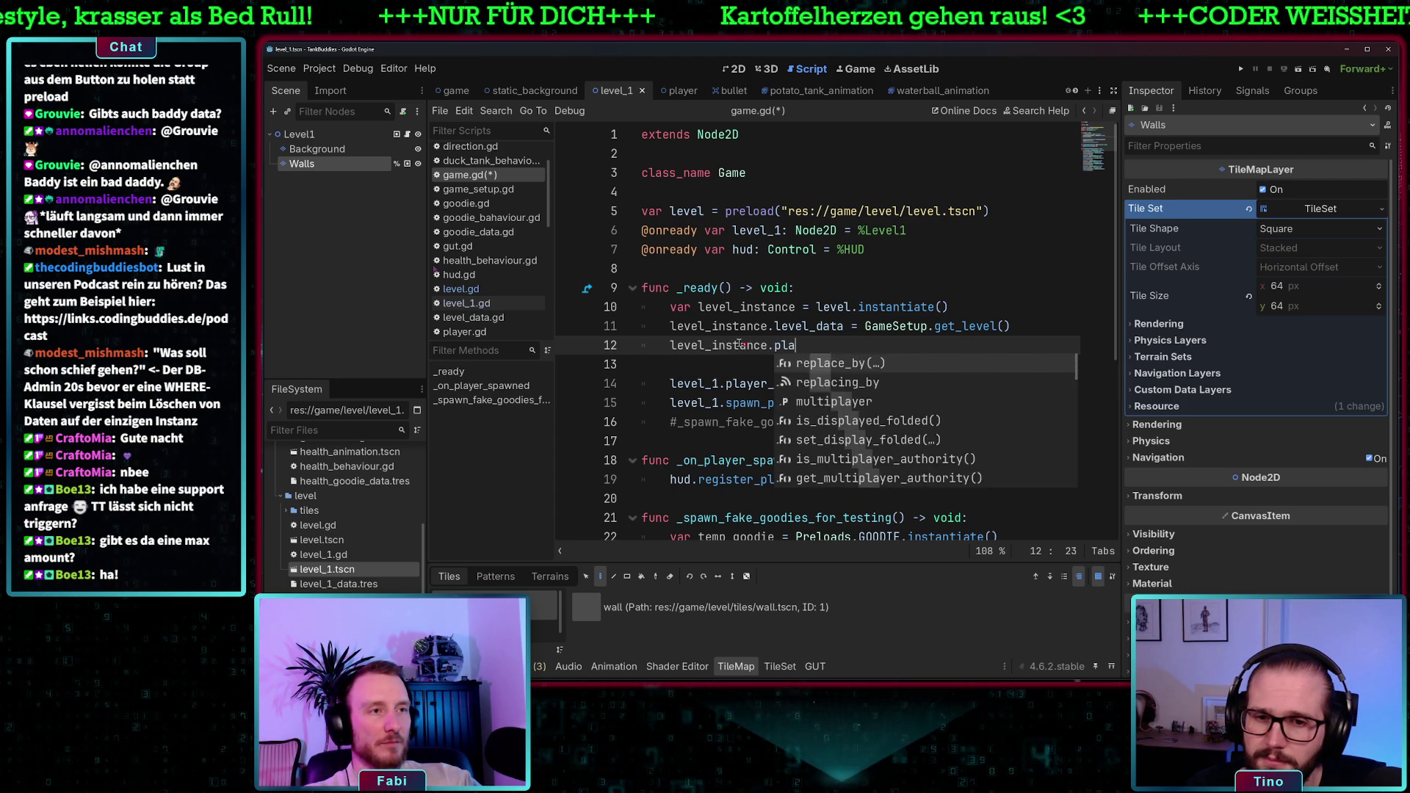
text(yer)
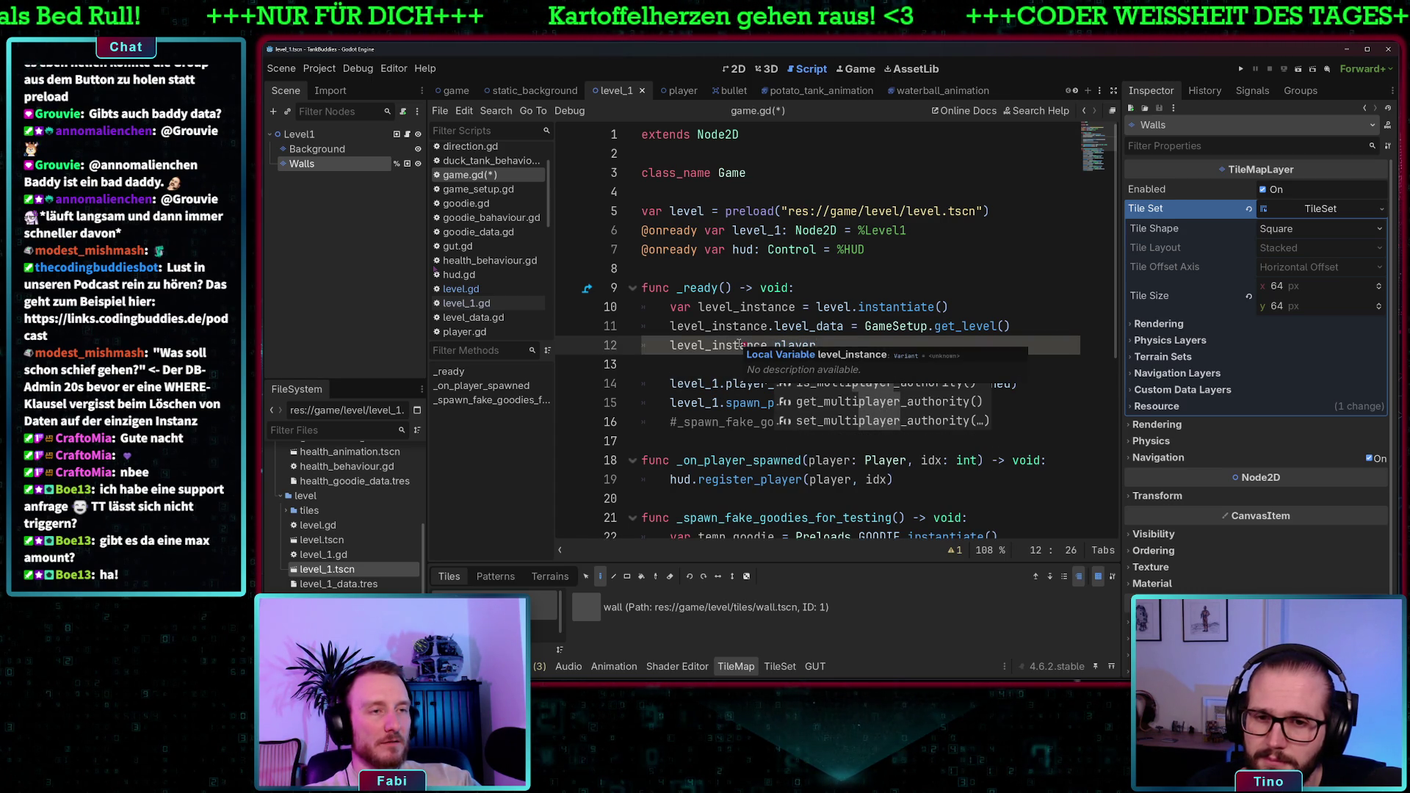
text(_sp)
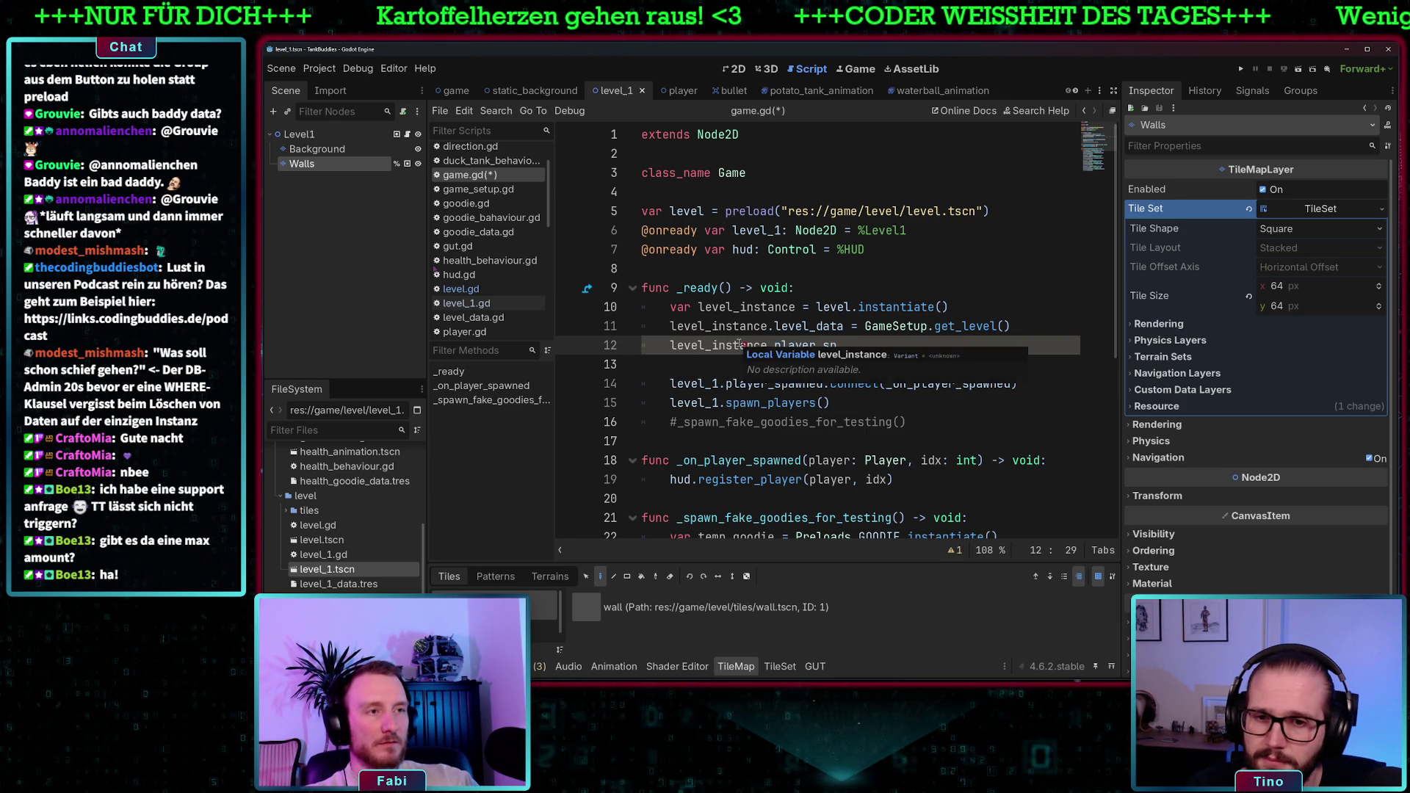
double_click(767, 384)
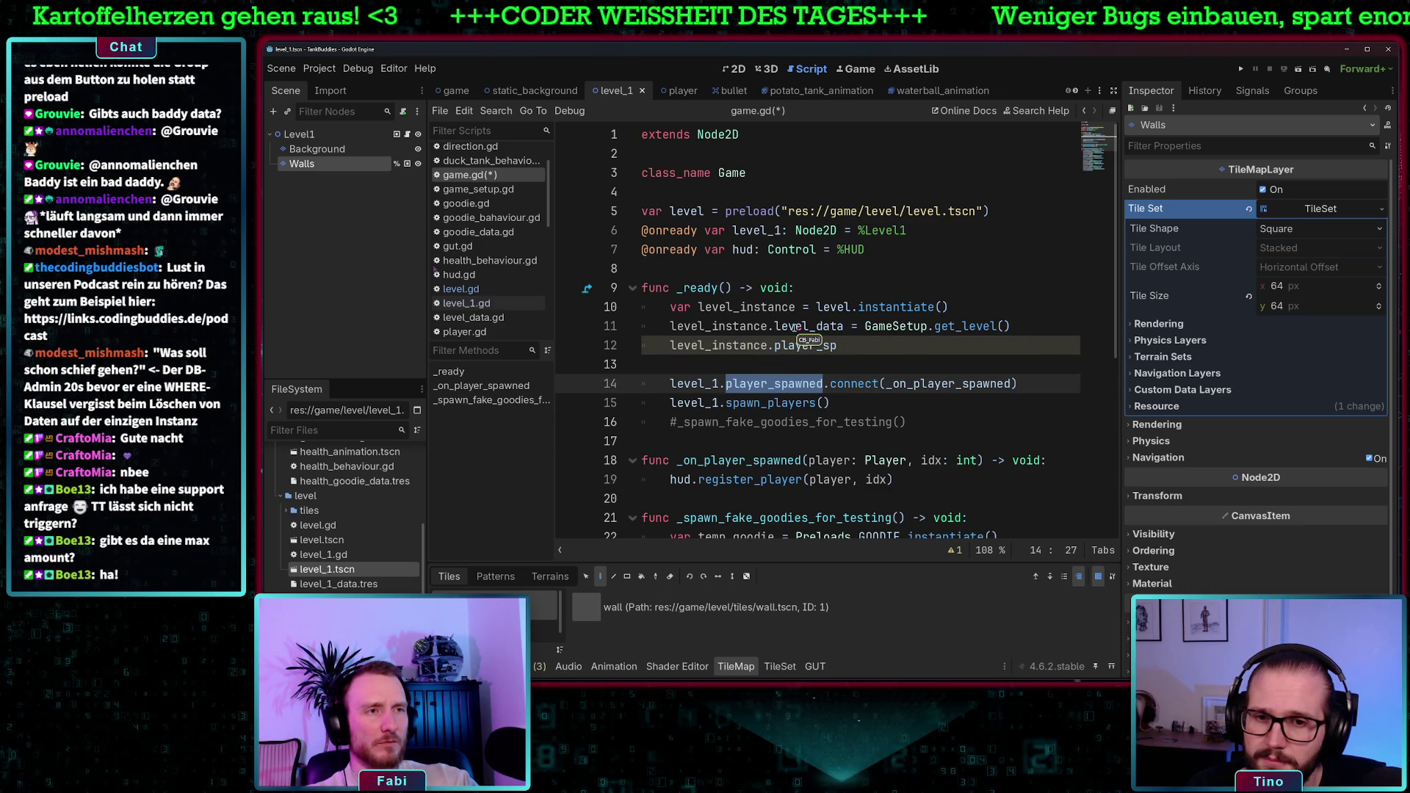
ctrl+click(797, 327)
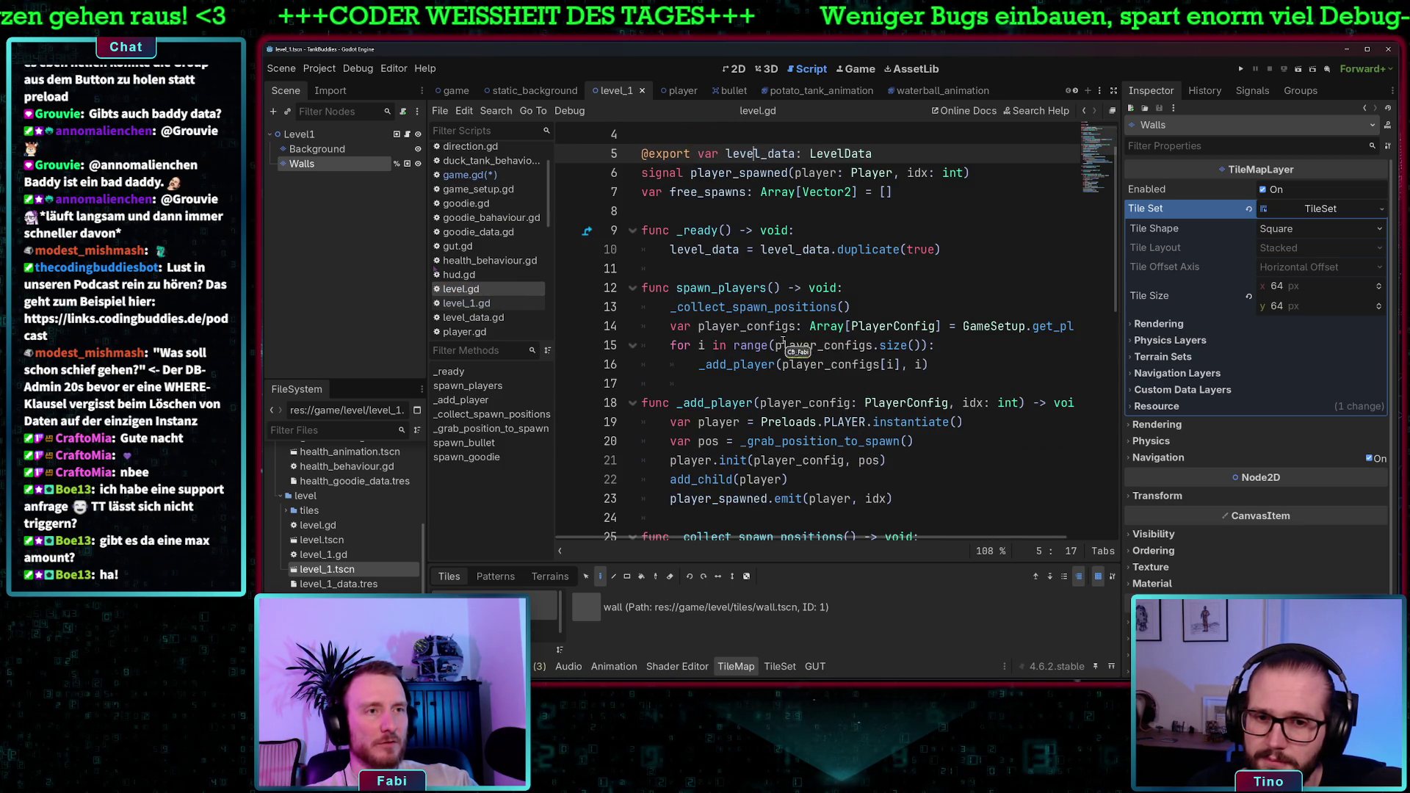
scroll(755, 400, down, 4)
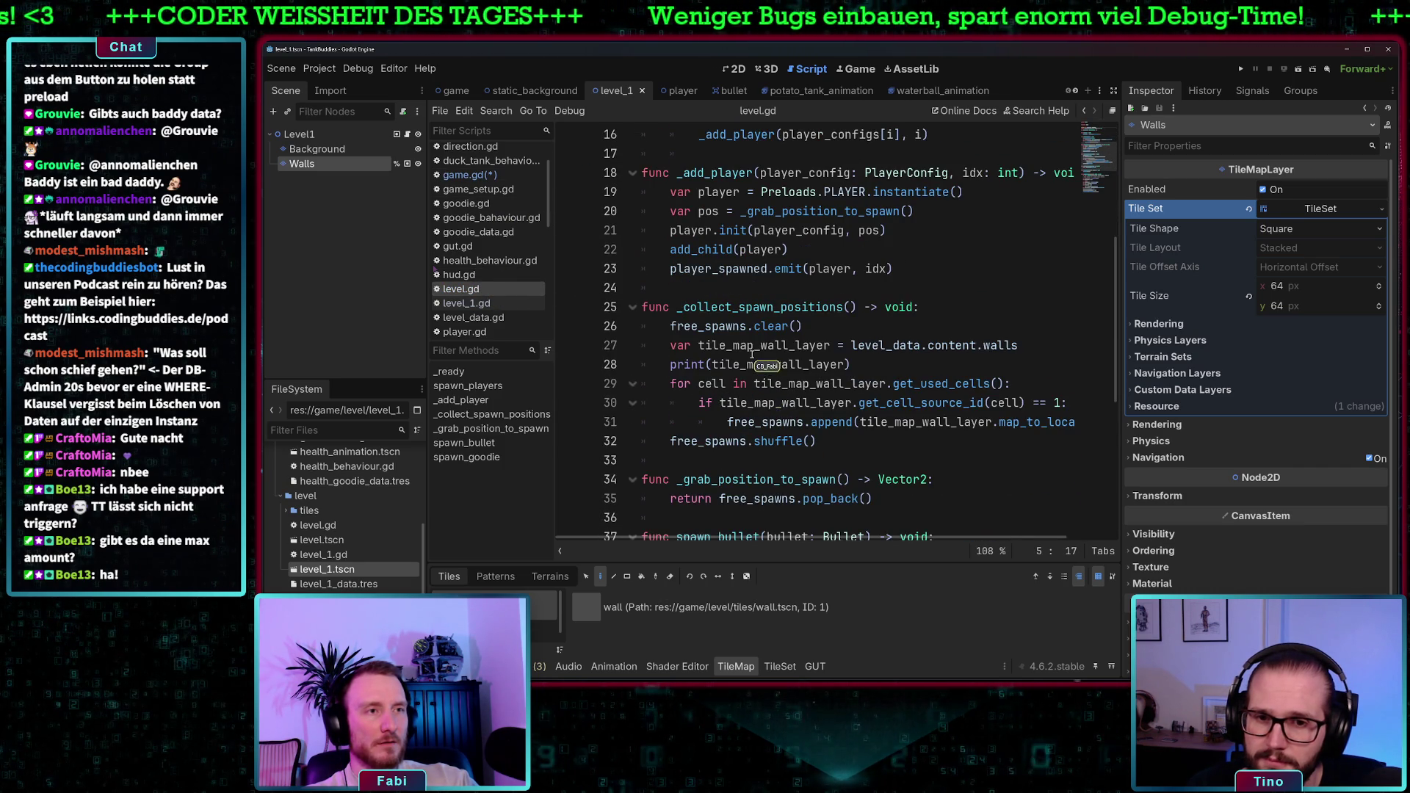
scroll(751, 355, up, 5)
double_click(729, 231)
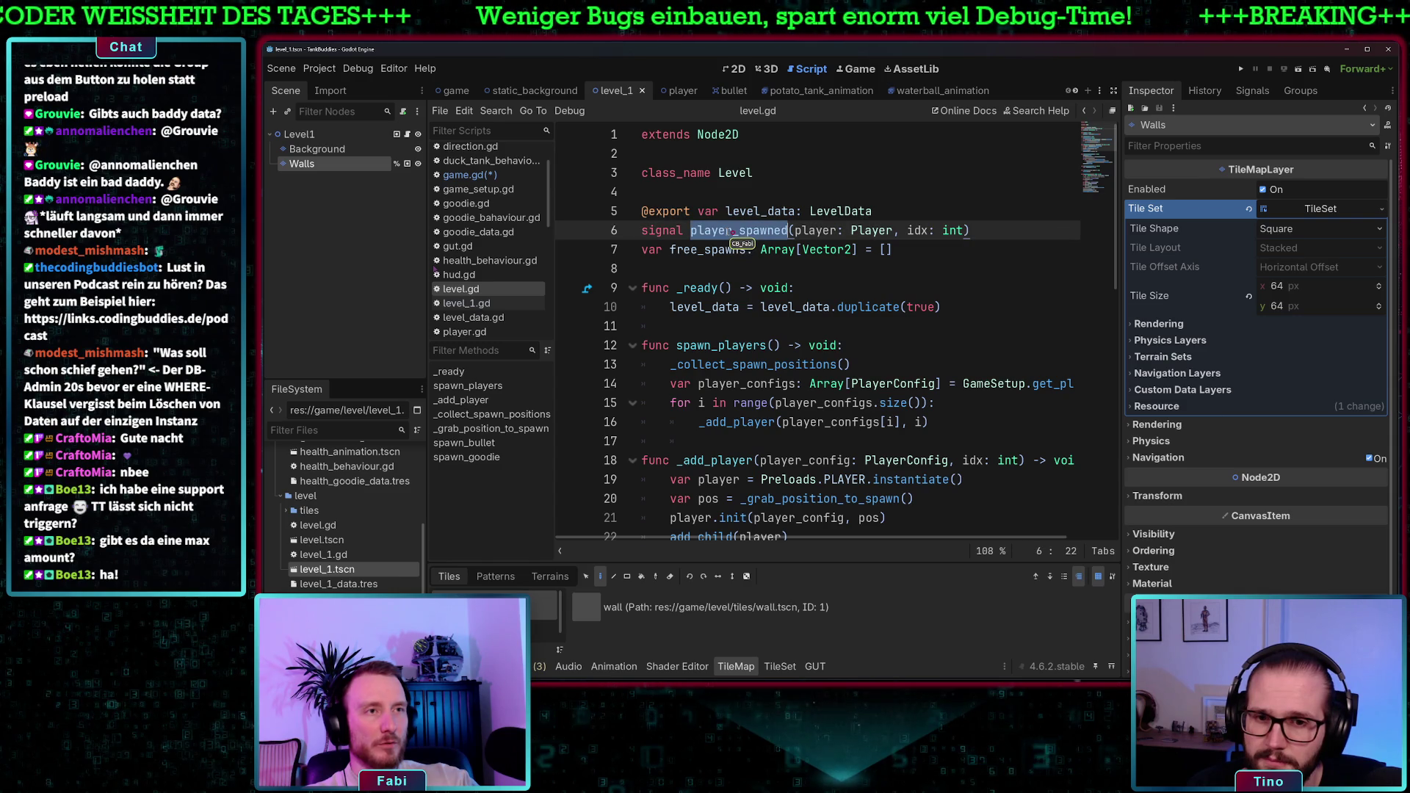
key(alt+Left)
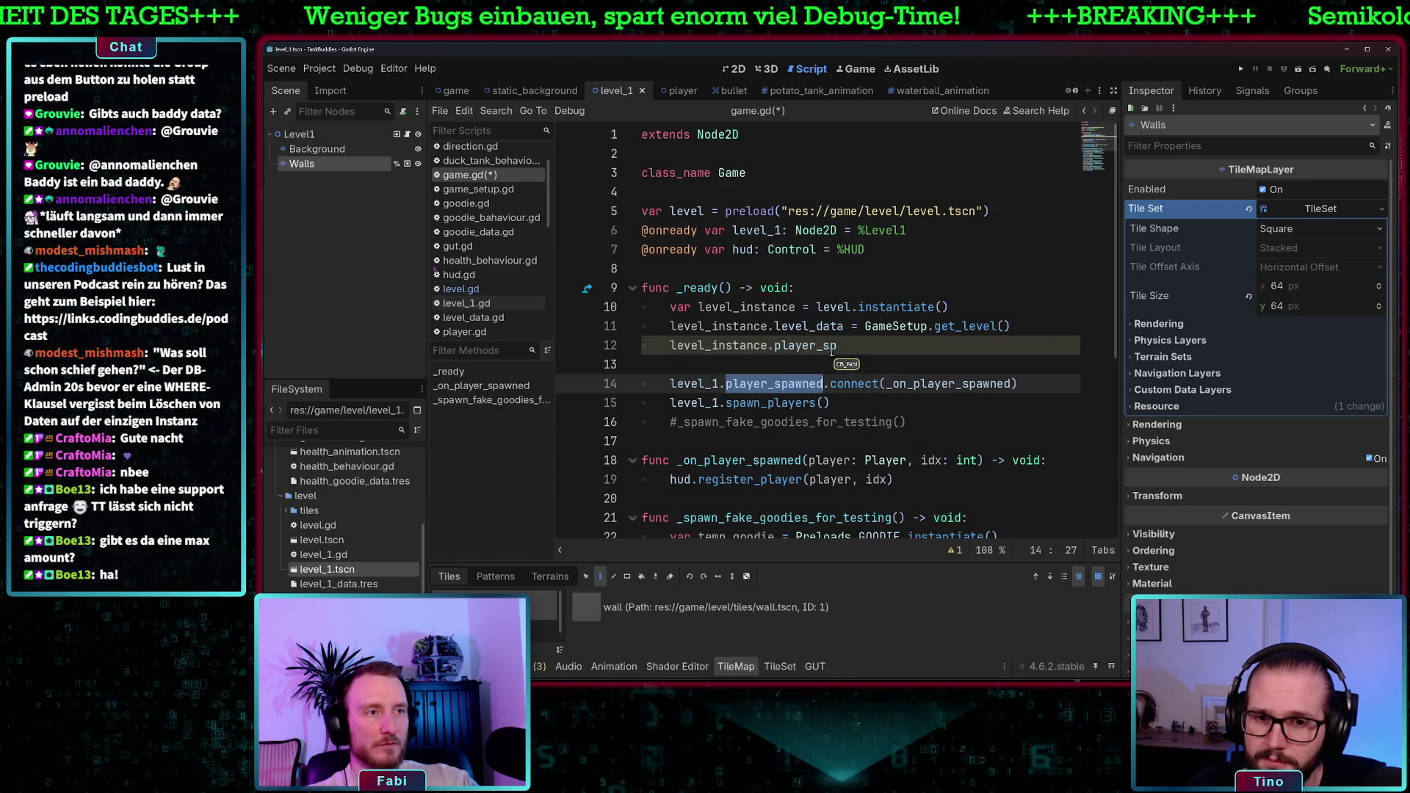
text(awned)
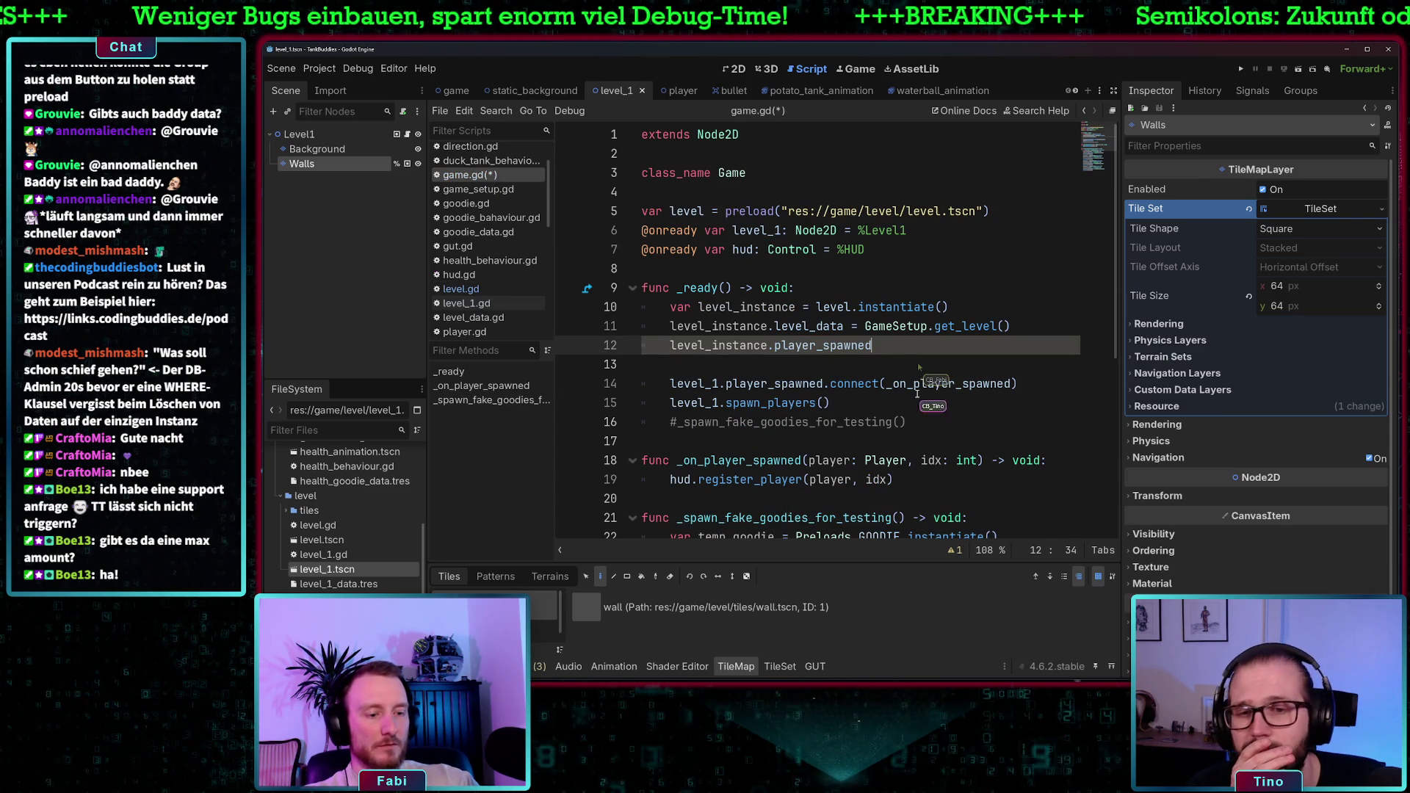
Move .connect(_on_player_spawned) onto level_instance.player_spawned and delete the leftover level_1.player_spawned text.
drag(1018, 383, 834, 386)
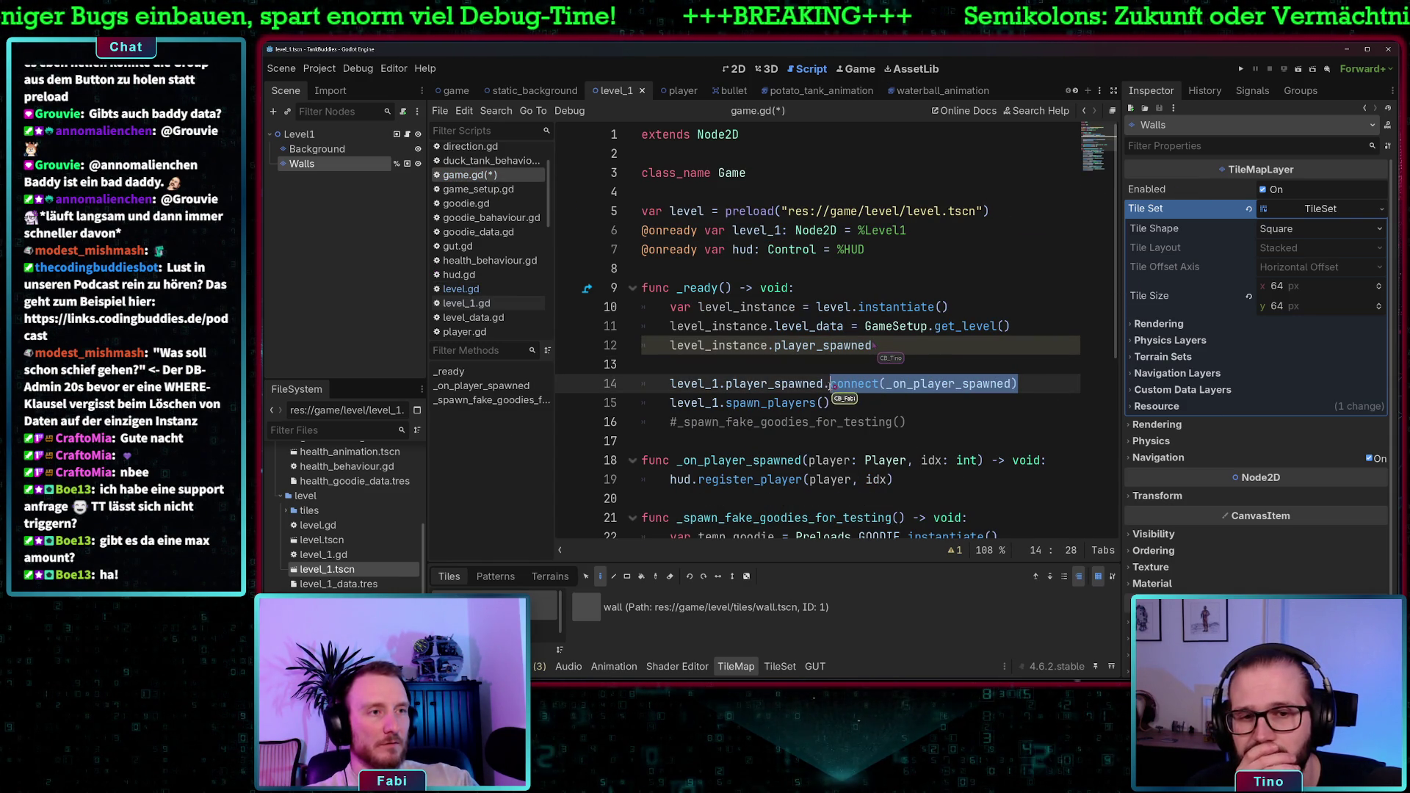
key(ctrl+x)
click(886, 346)
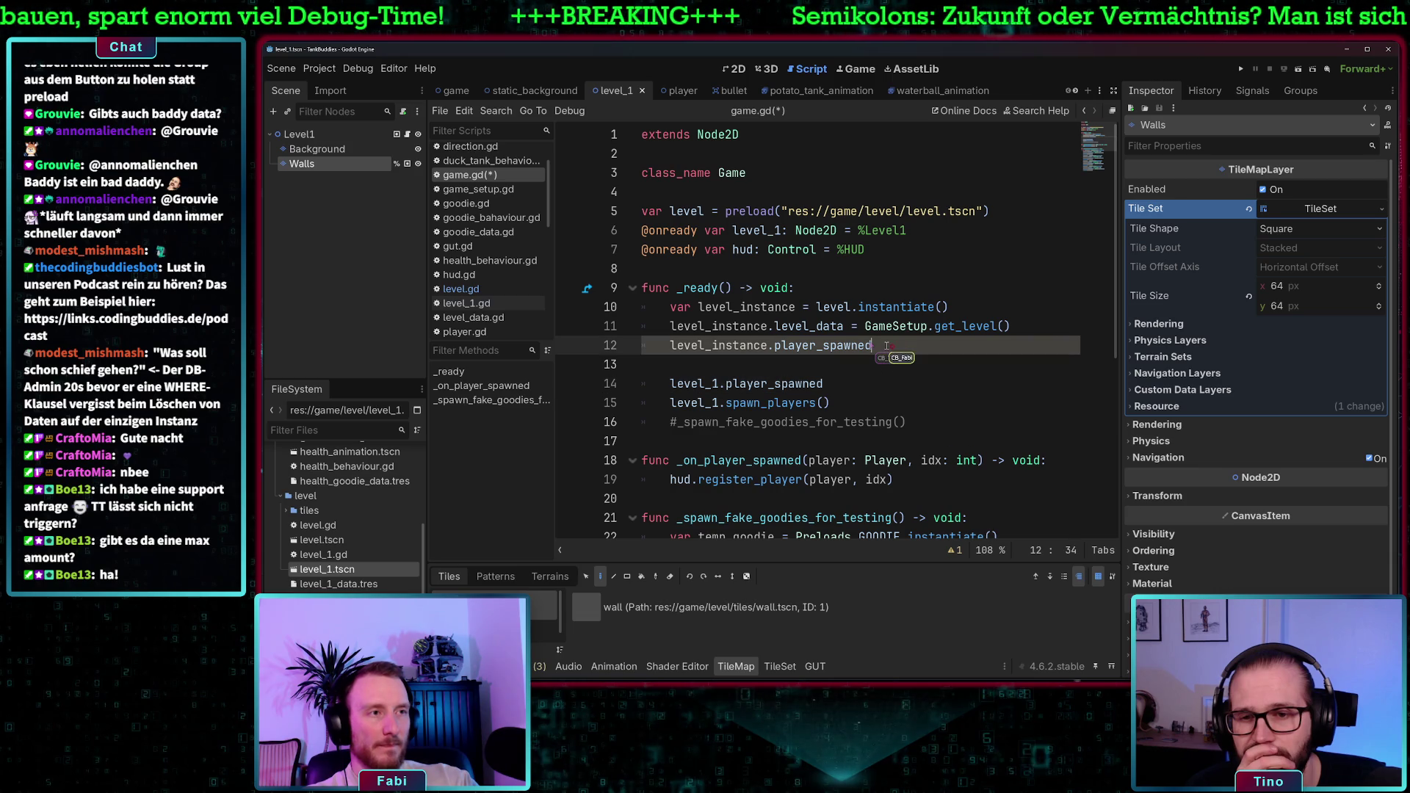
key(ctrl+v)
click(824, 383)
drag(824, 383, 601, 383)
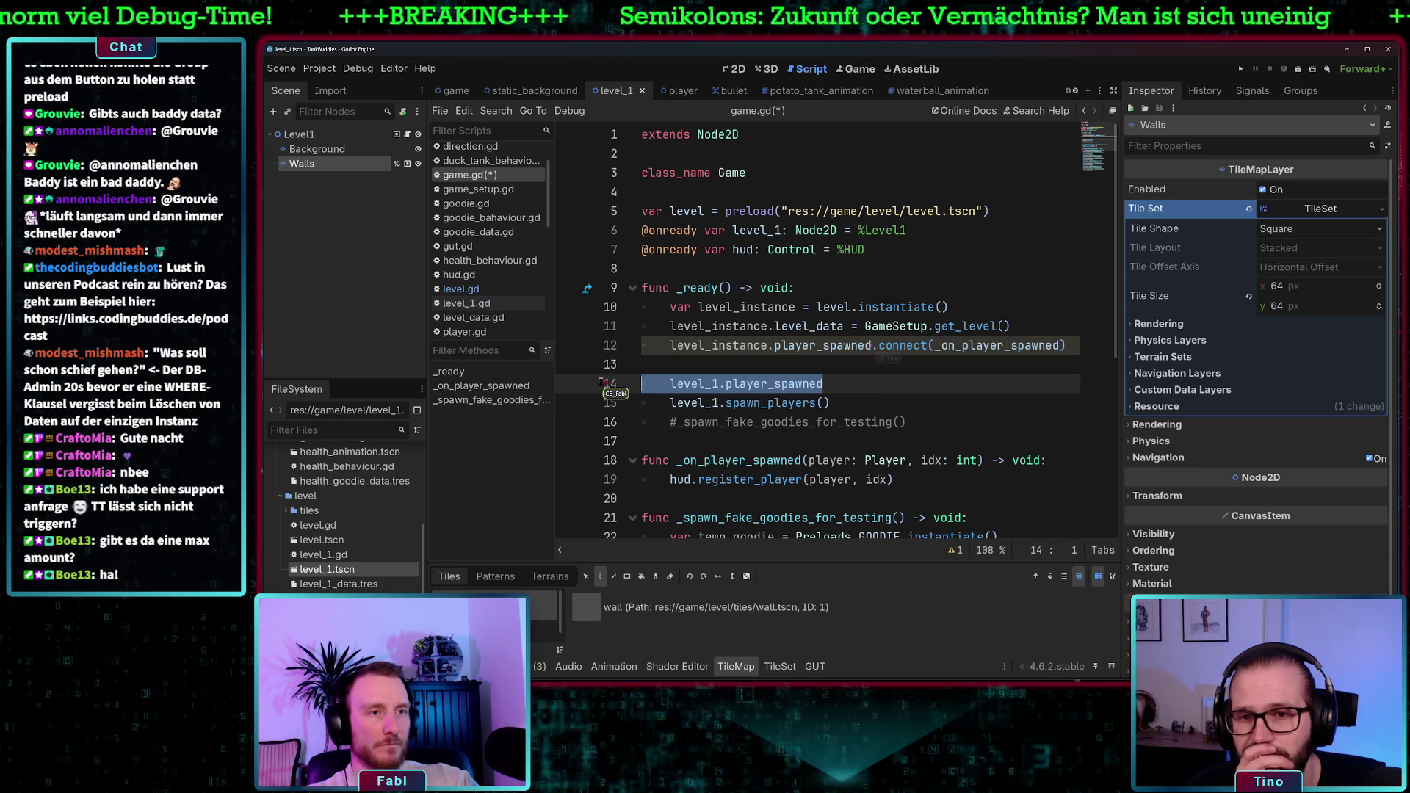
key(BackSpace)
key(BackSpace)
Replace level_1.spawn_players() with level_instance.spawn_players().
key(Tab)
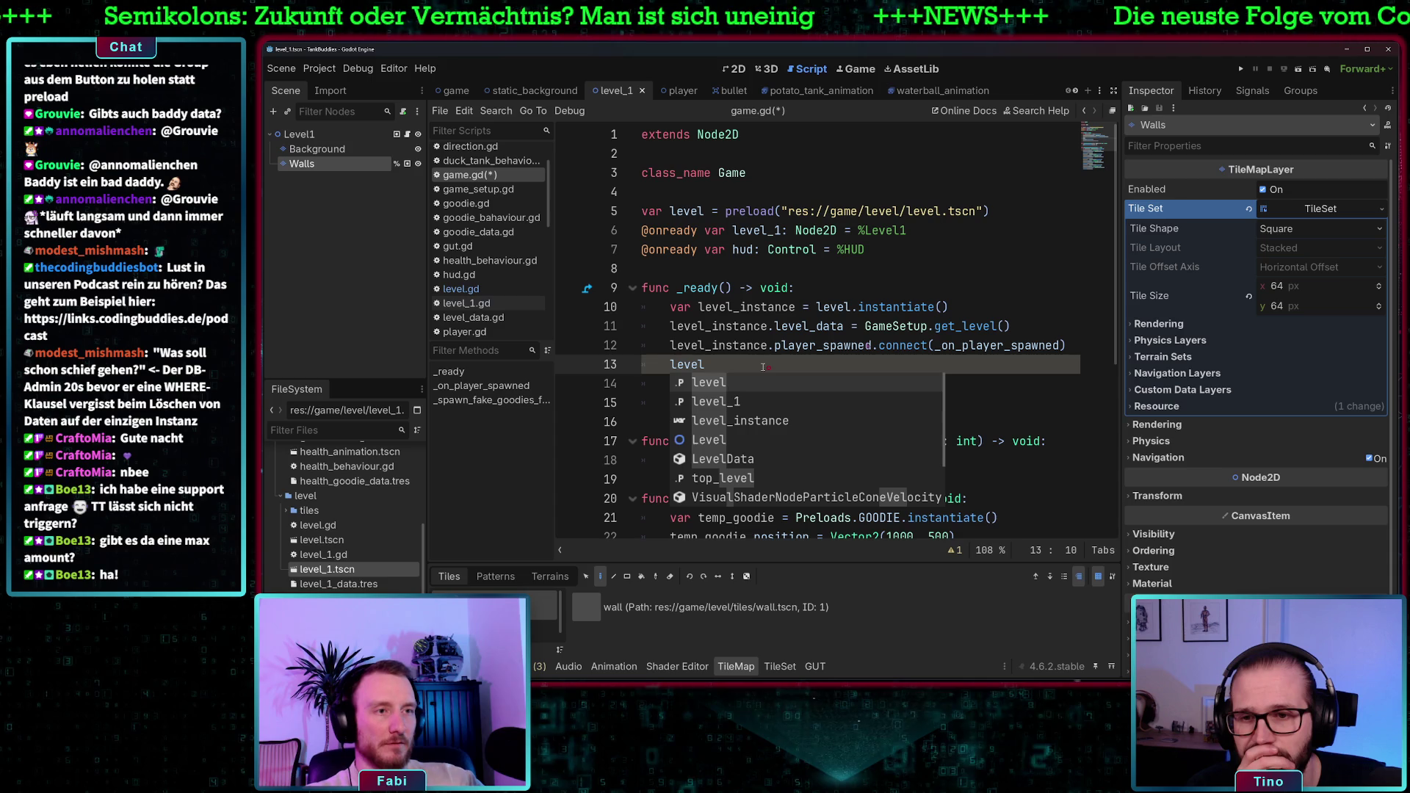
key(Down)
key(Down)
key(Return)
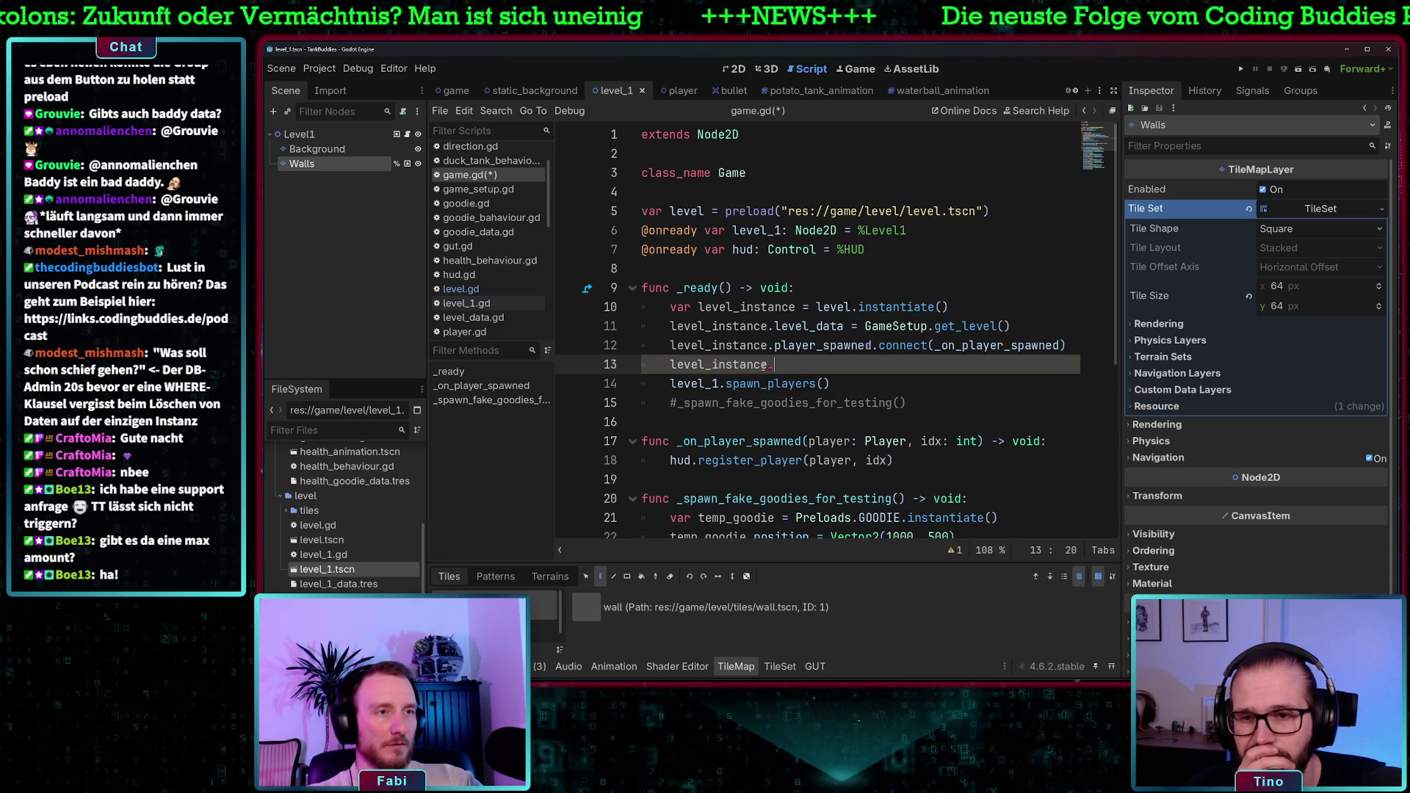
text(.spawn_)
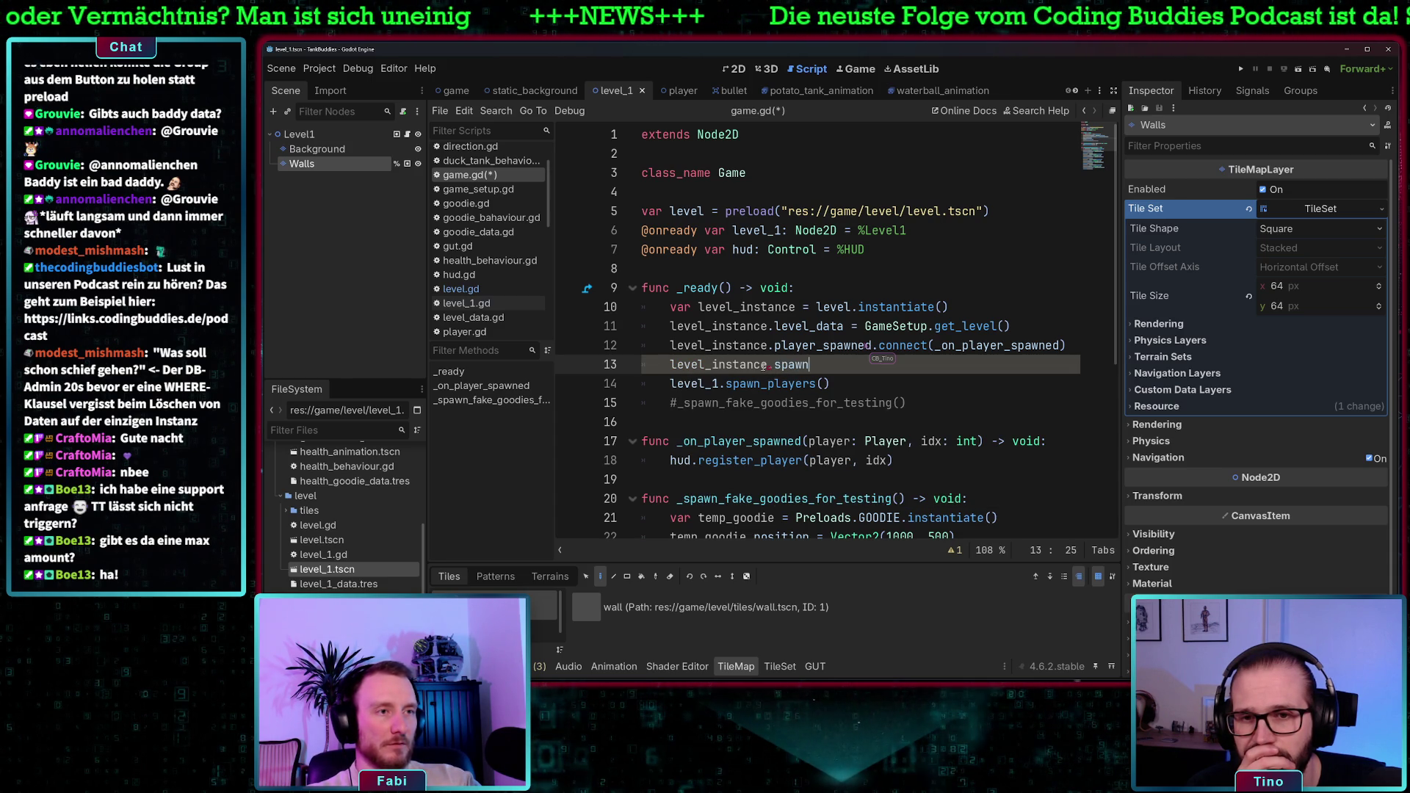
text(players)
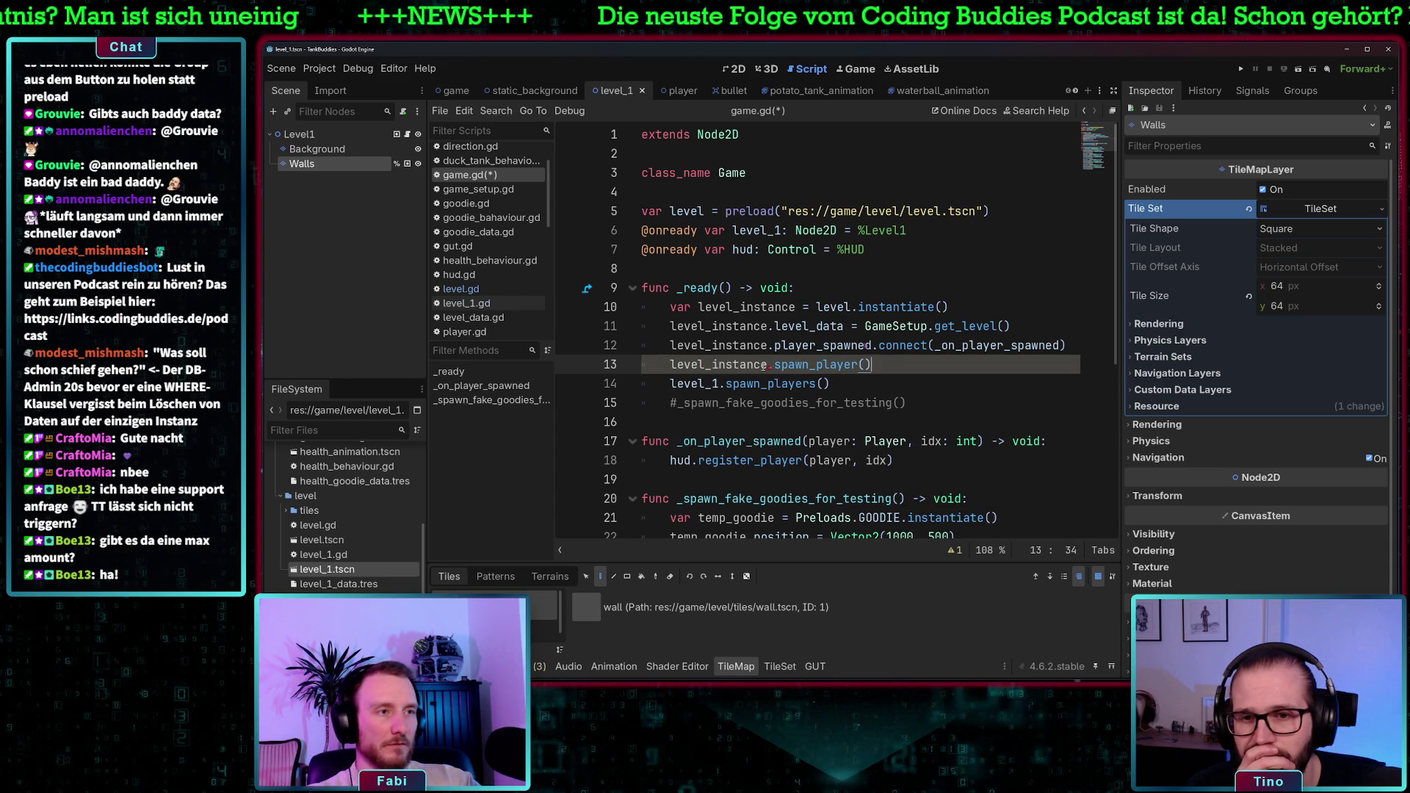
text(())
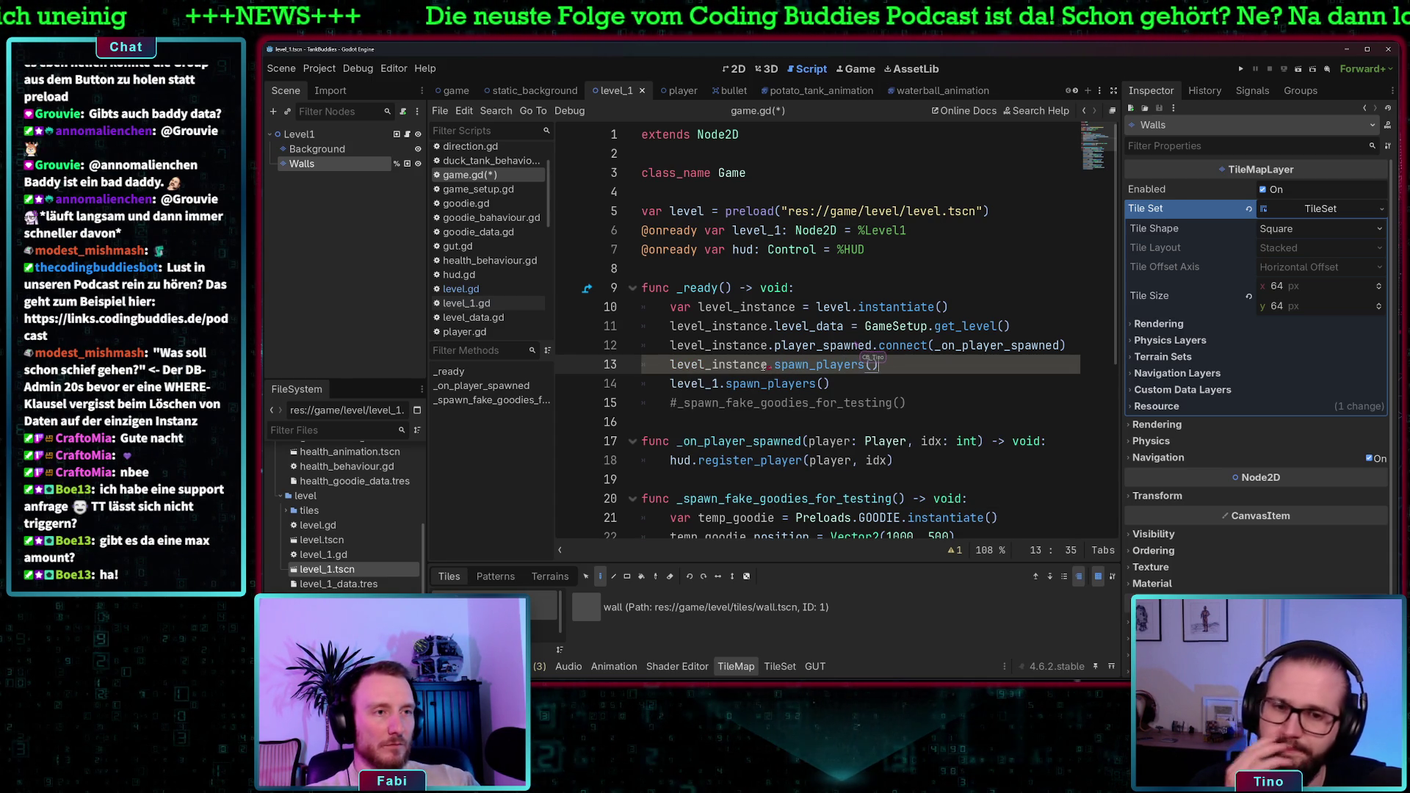
drag(835, 384, 611, 383)
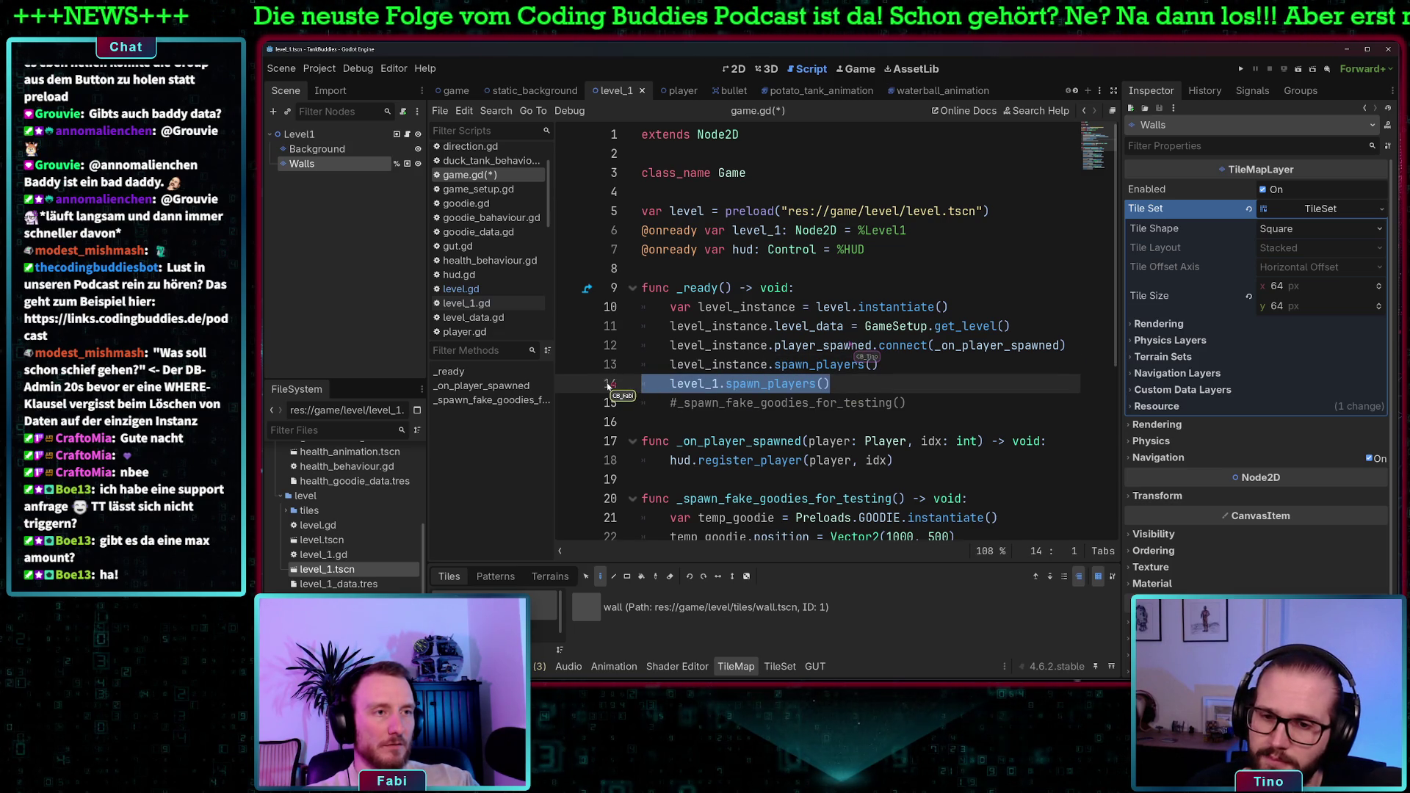
key(BackSpace)
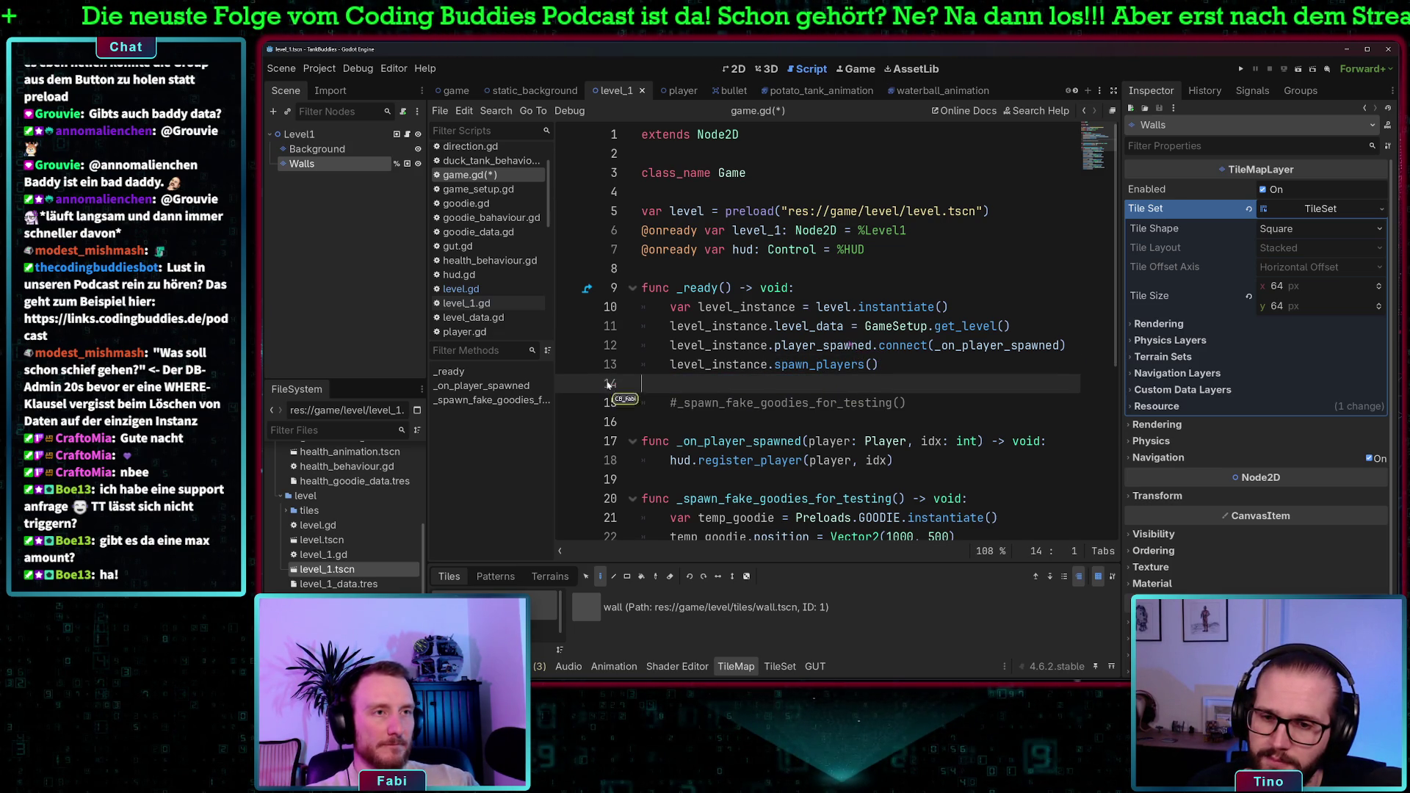
drag(918, 230, 621, 228)
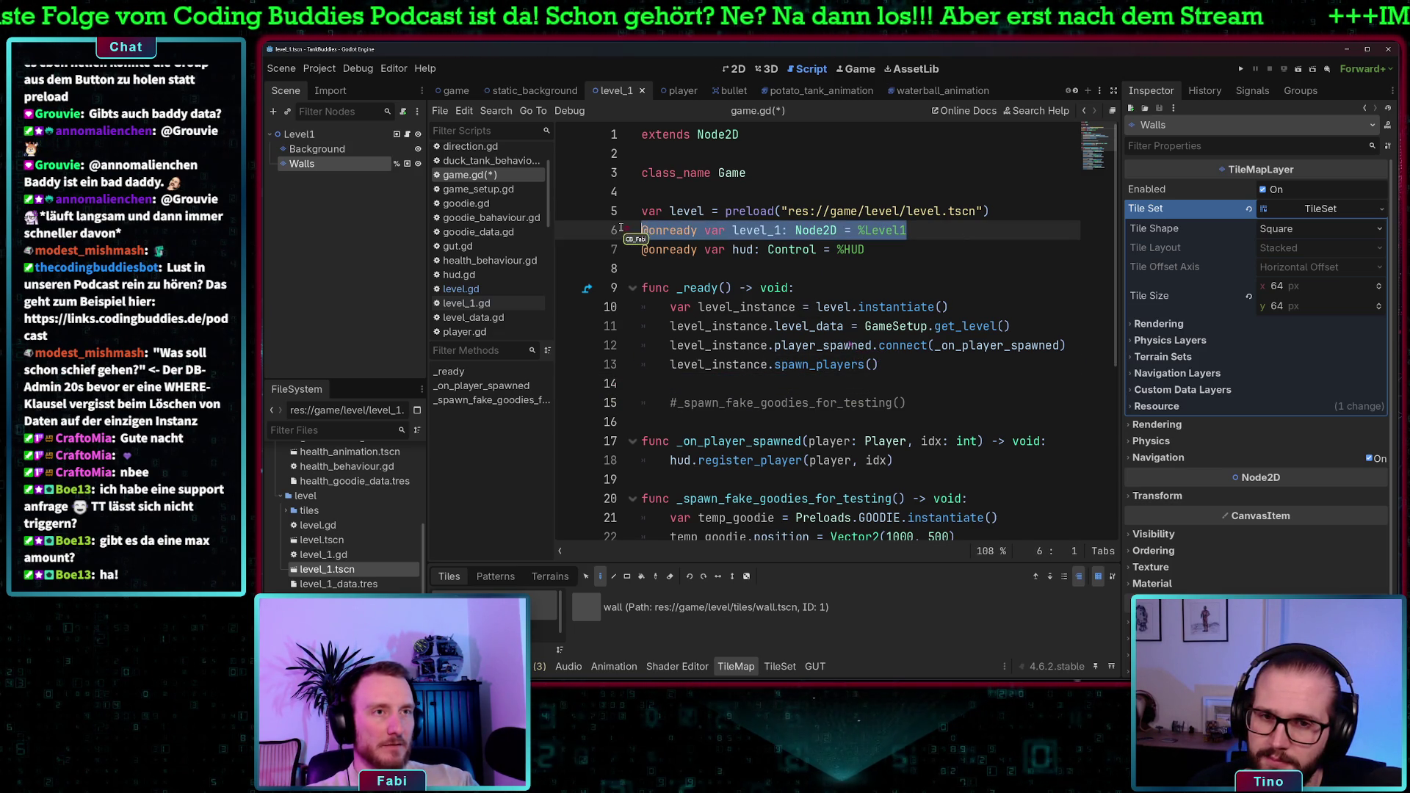
key(BackSpace)
key(BackSpace)
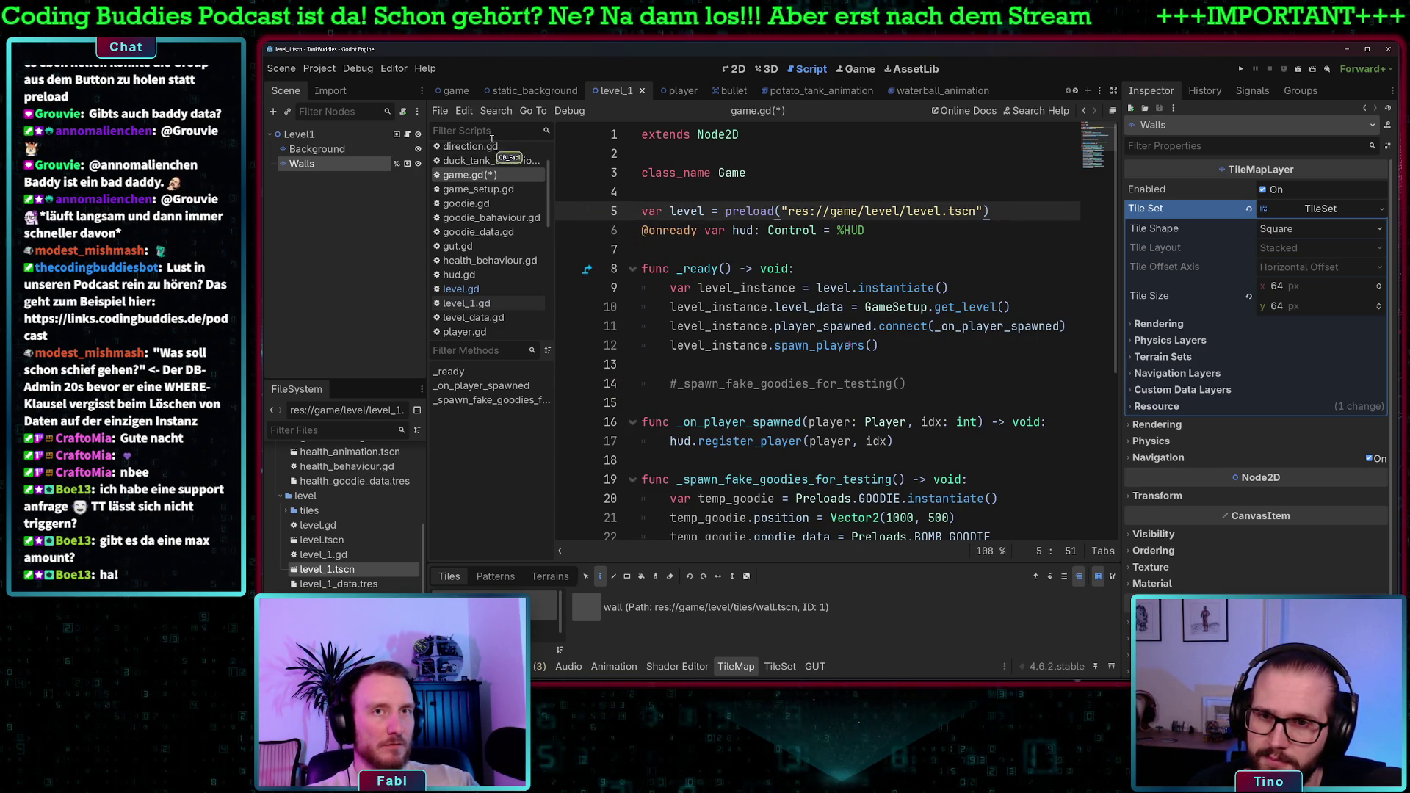
click(455, 90)
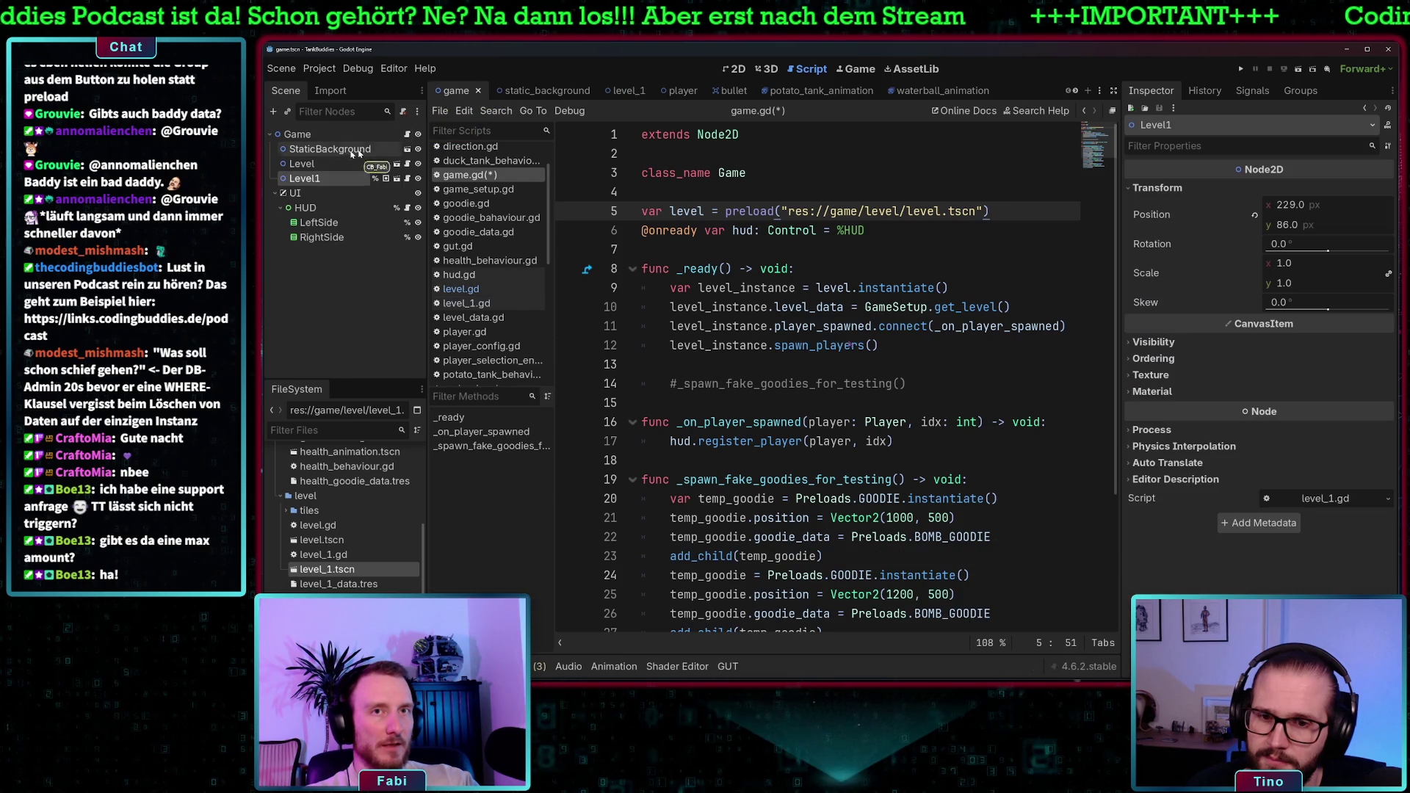
right_click(320, 178)
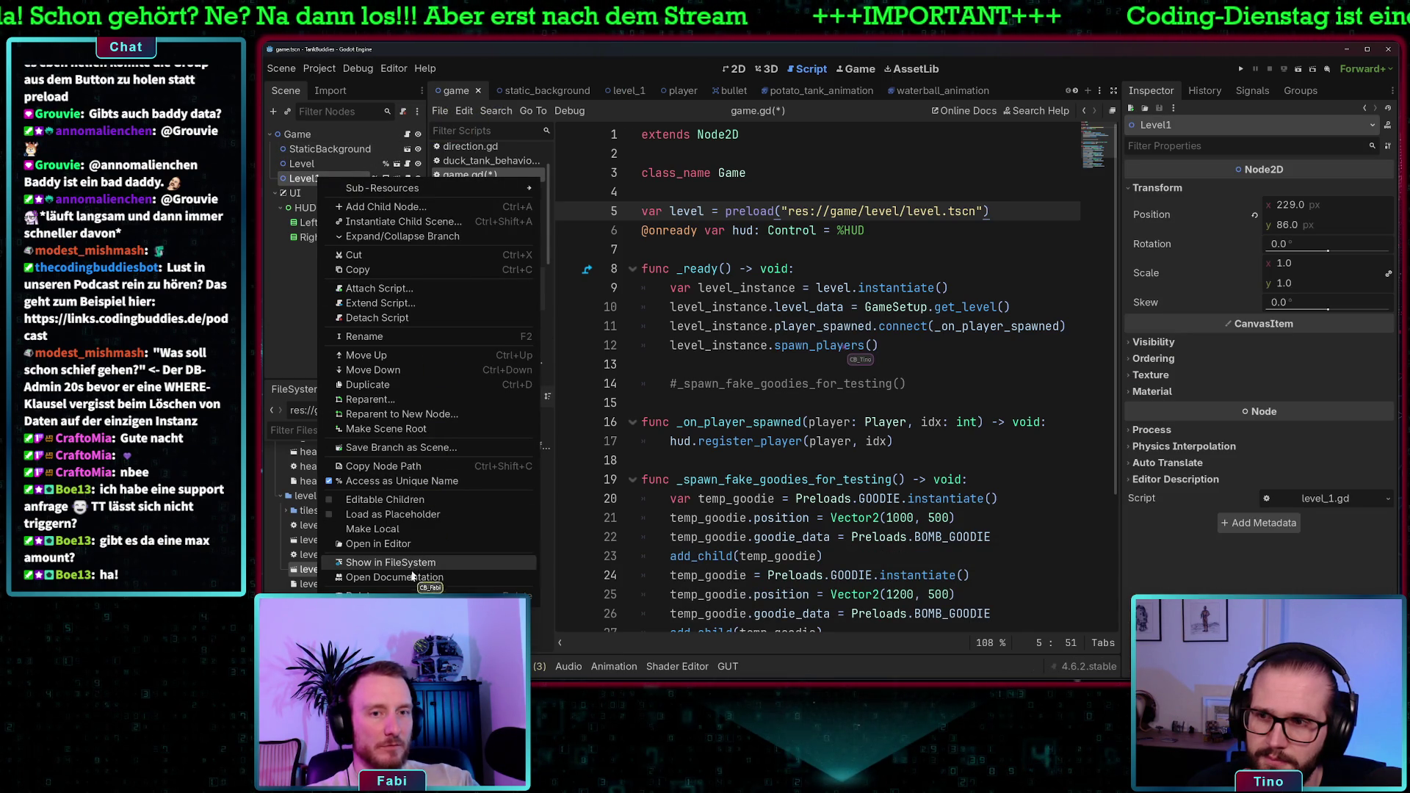
click(382, 595)
click(852, 376)
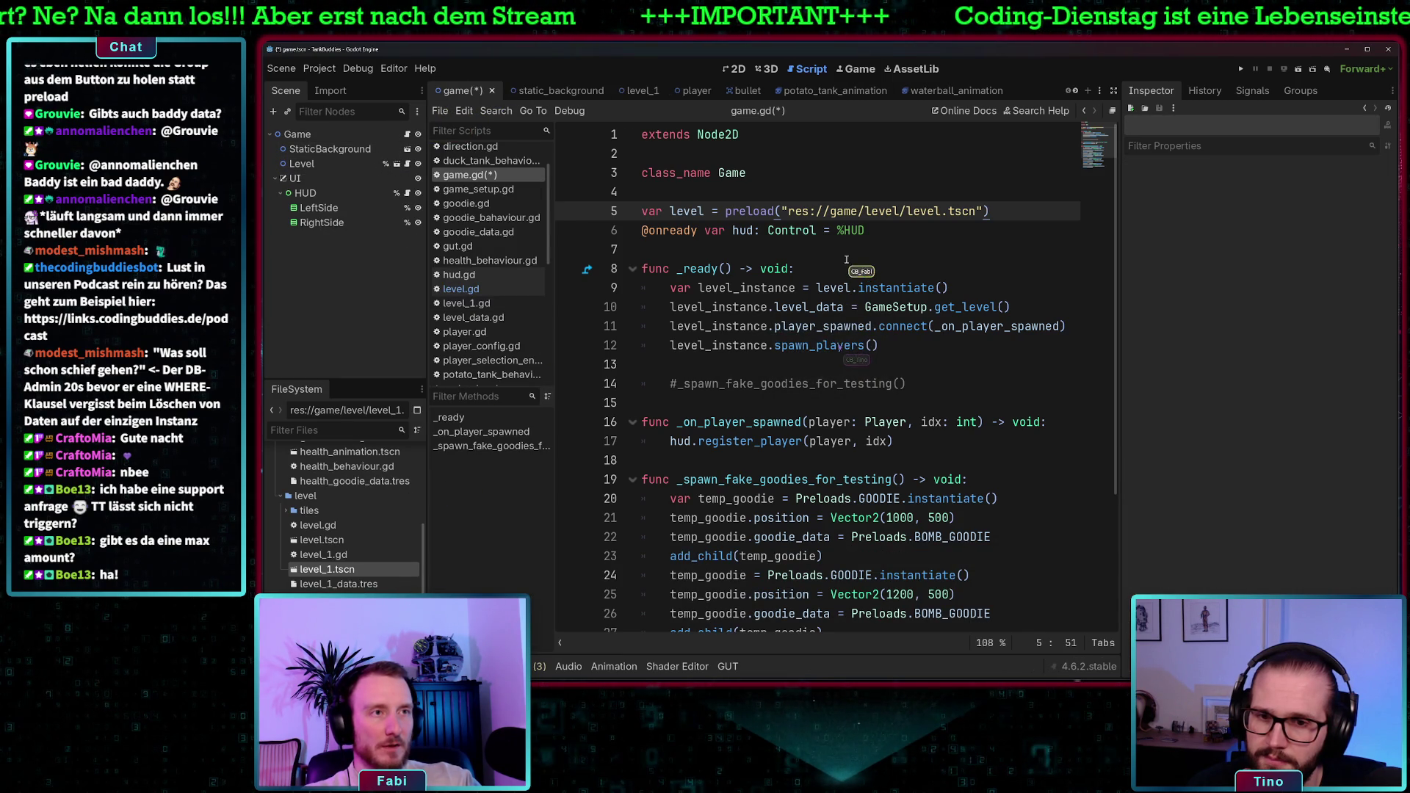
click(846, 264)
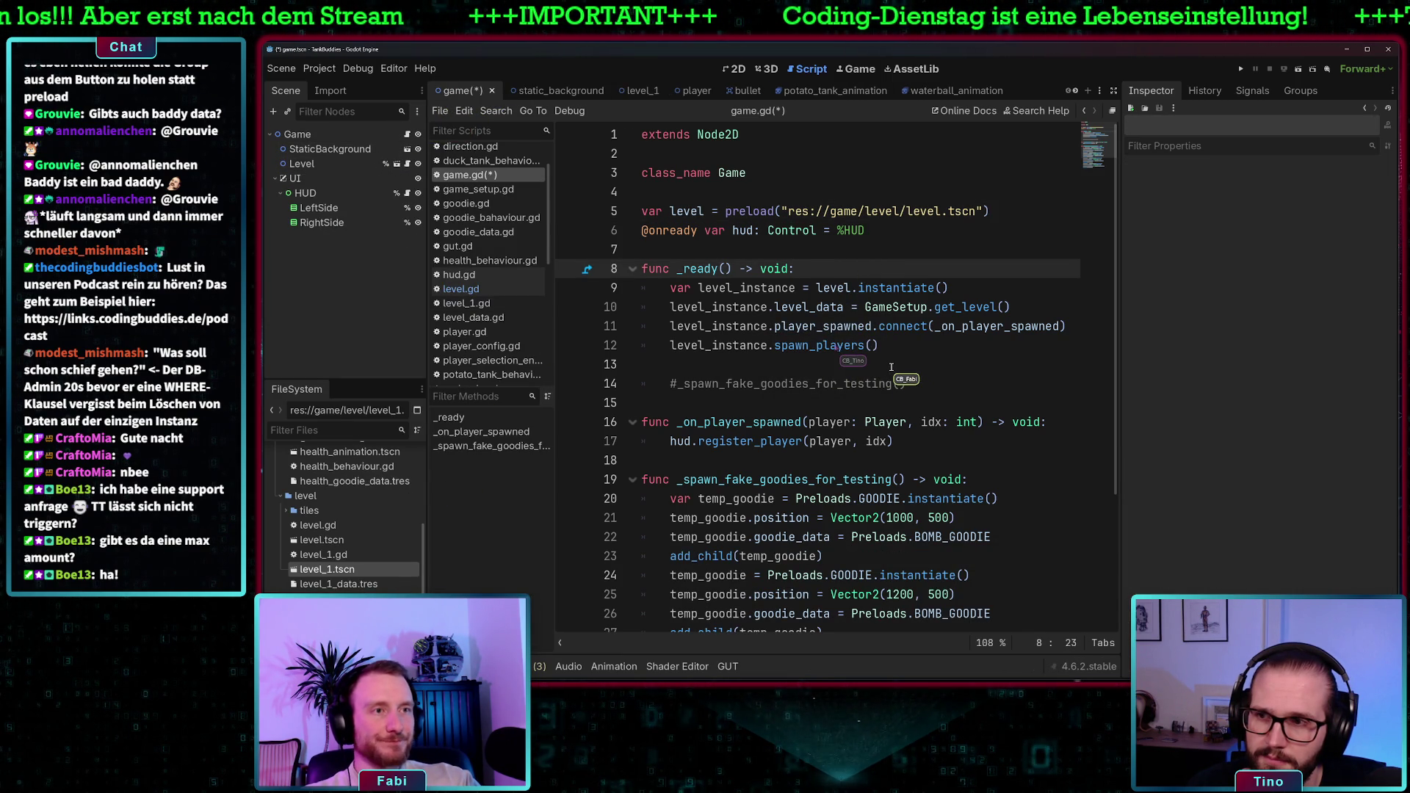
click(891, 365)
key(ctrl+s)
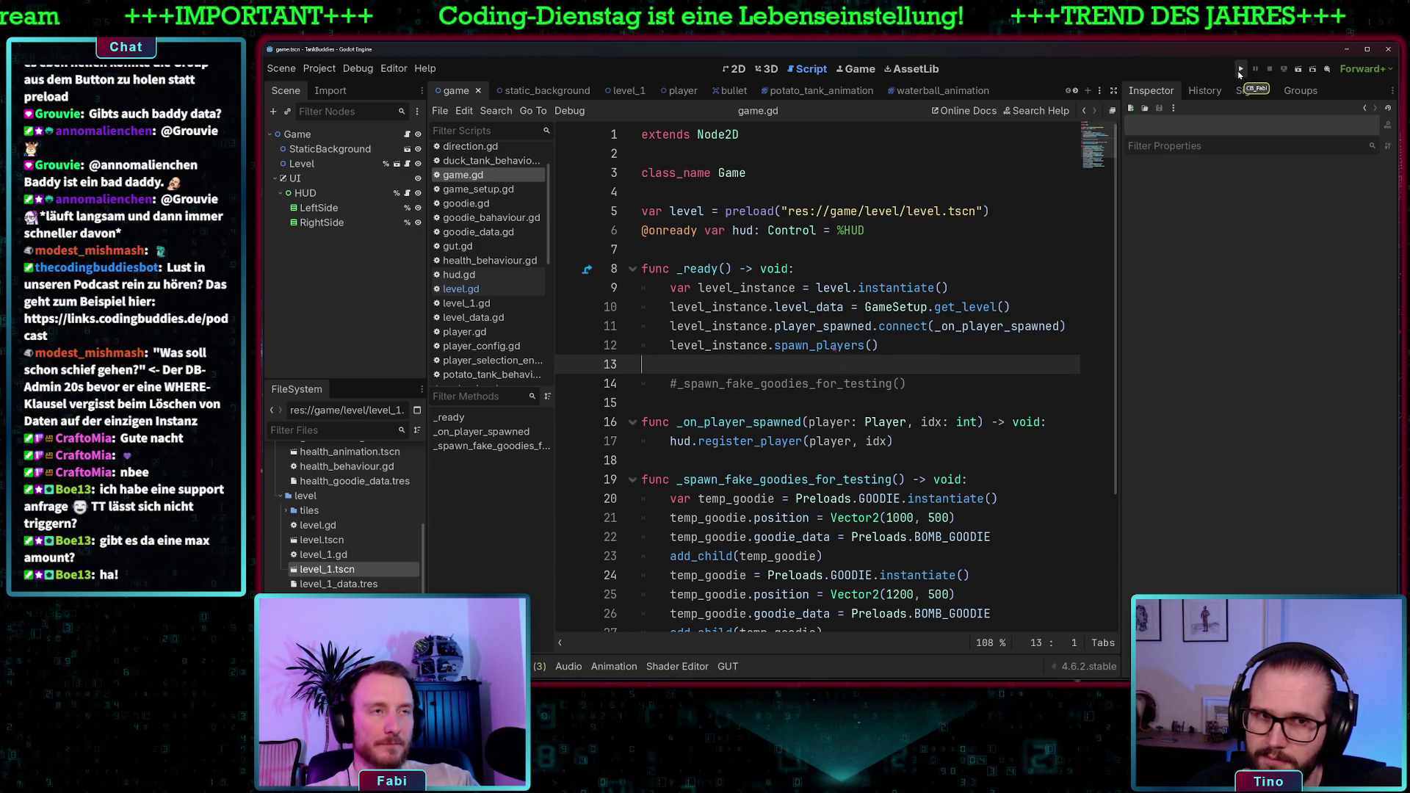
Run the project, add two players and start the match, hitting the null duplicate error at level.gd line 10.
click(1239, 71)
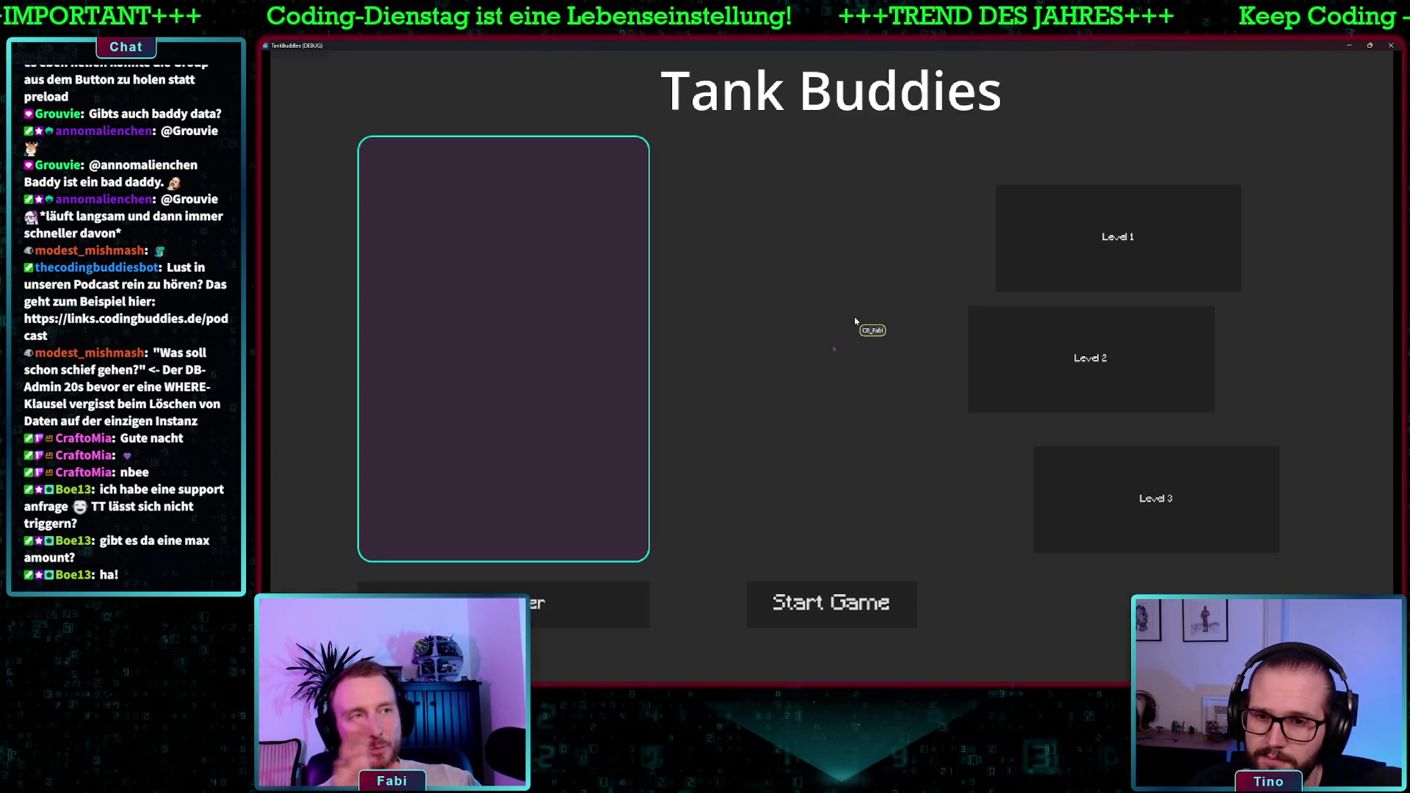
click(1369, 46)
drag(1006, 115, 1050, 117)
click(707, 541)
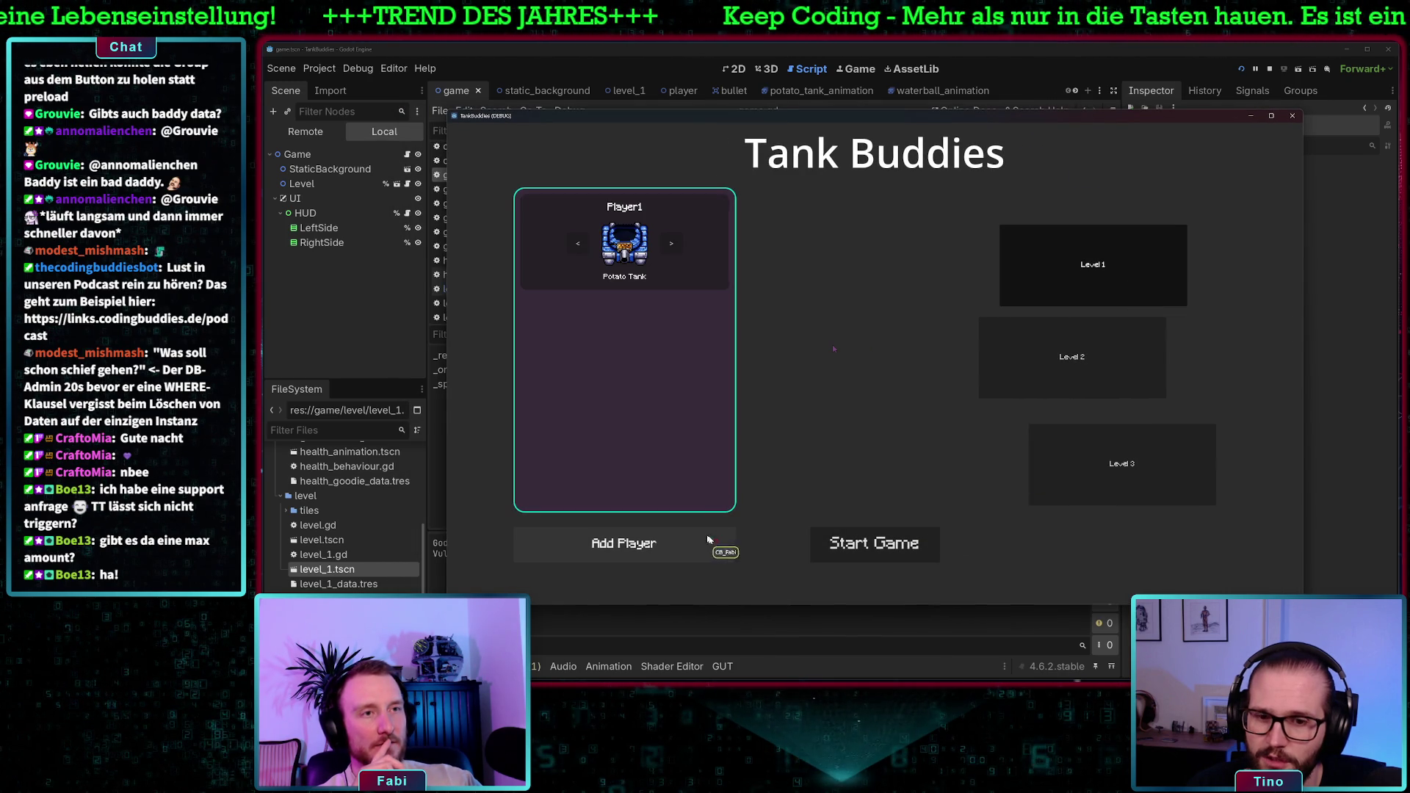
click(654, 558)
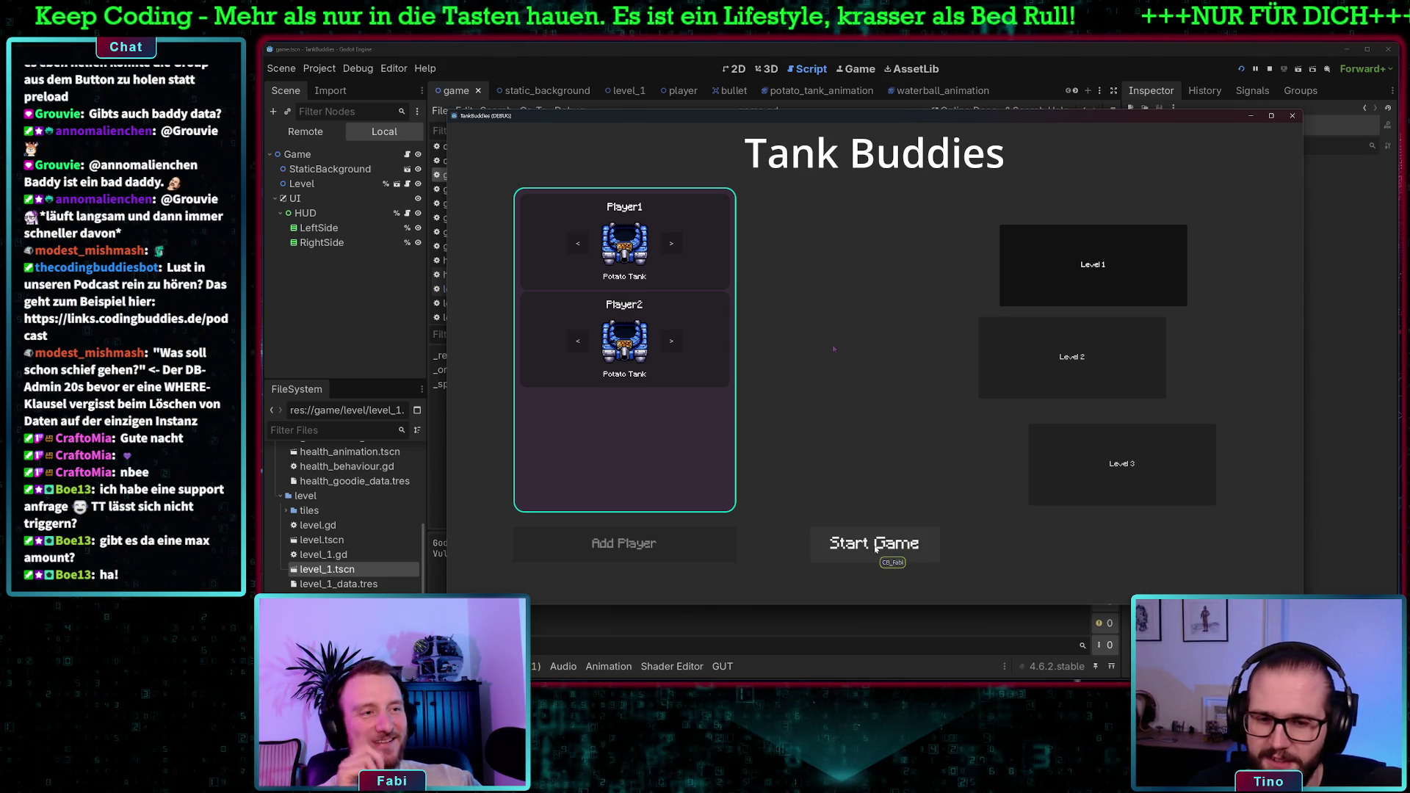
click(875, 547)
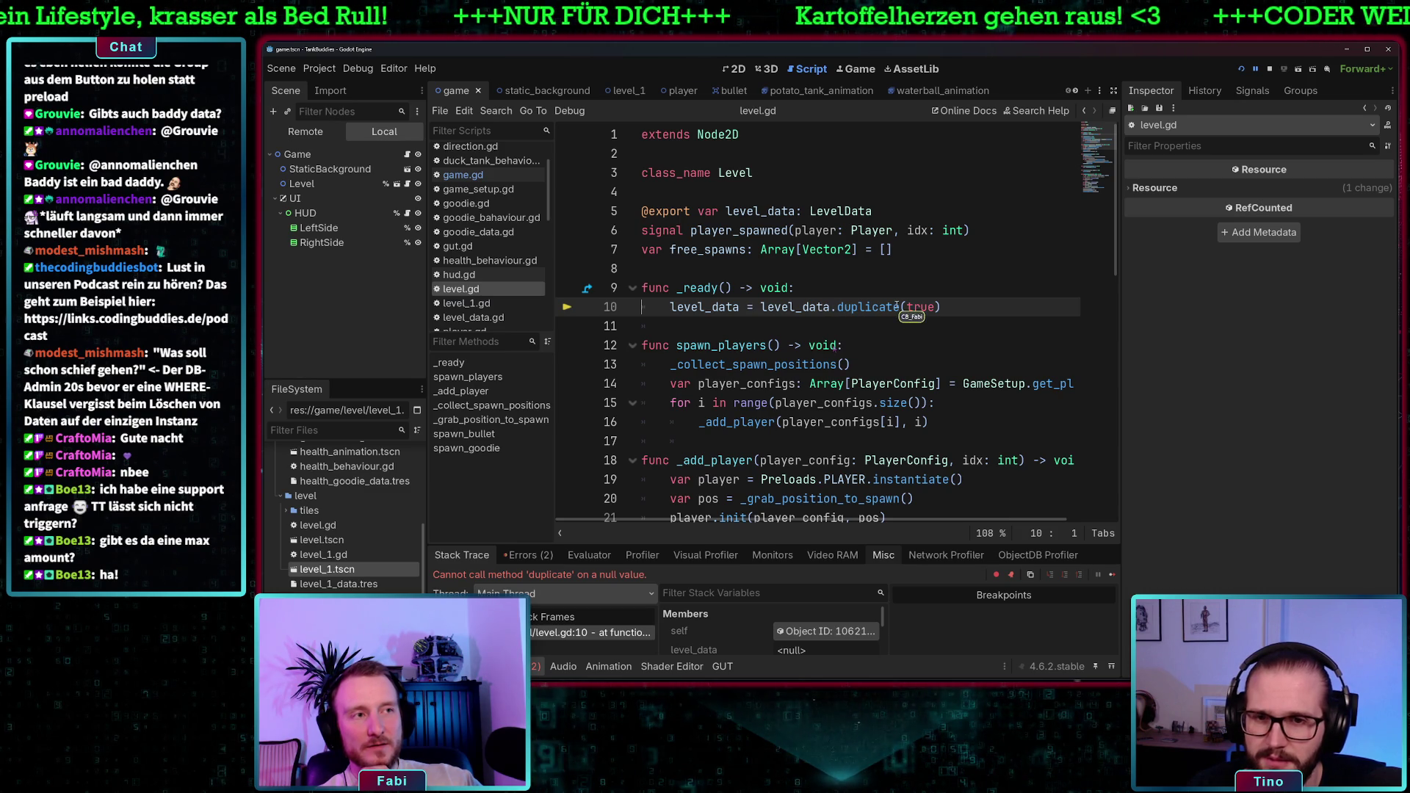
Inspect goodie.gd's goodie_data.duplicate(true) call on line 10.
mouse_move(876, 303)
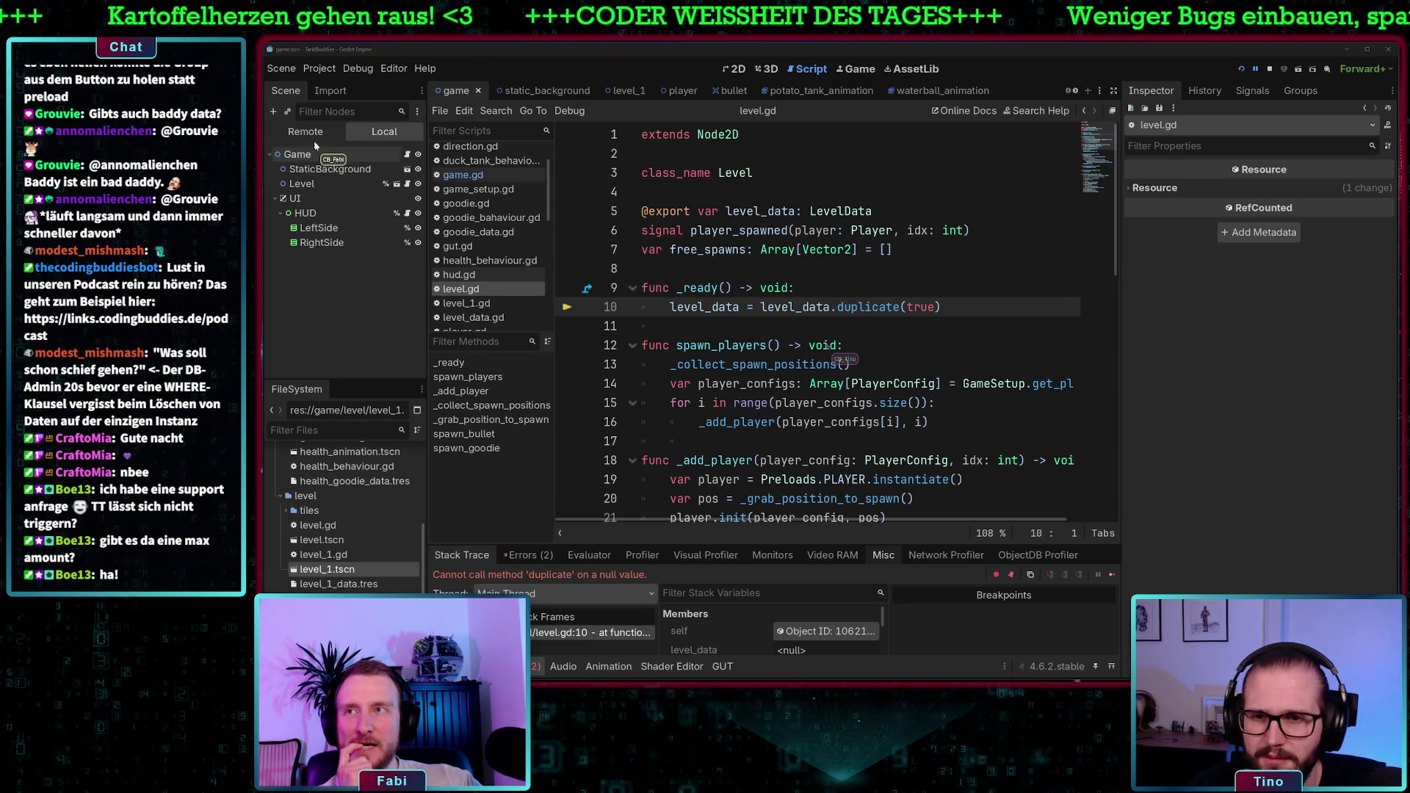
click(488, 205)
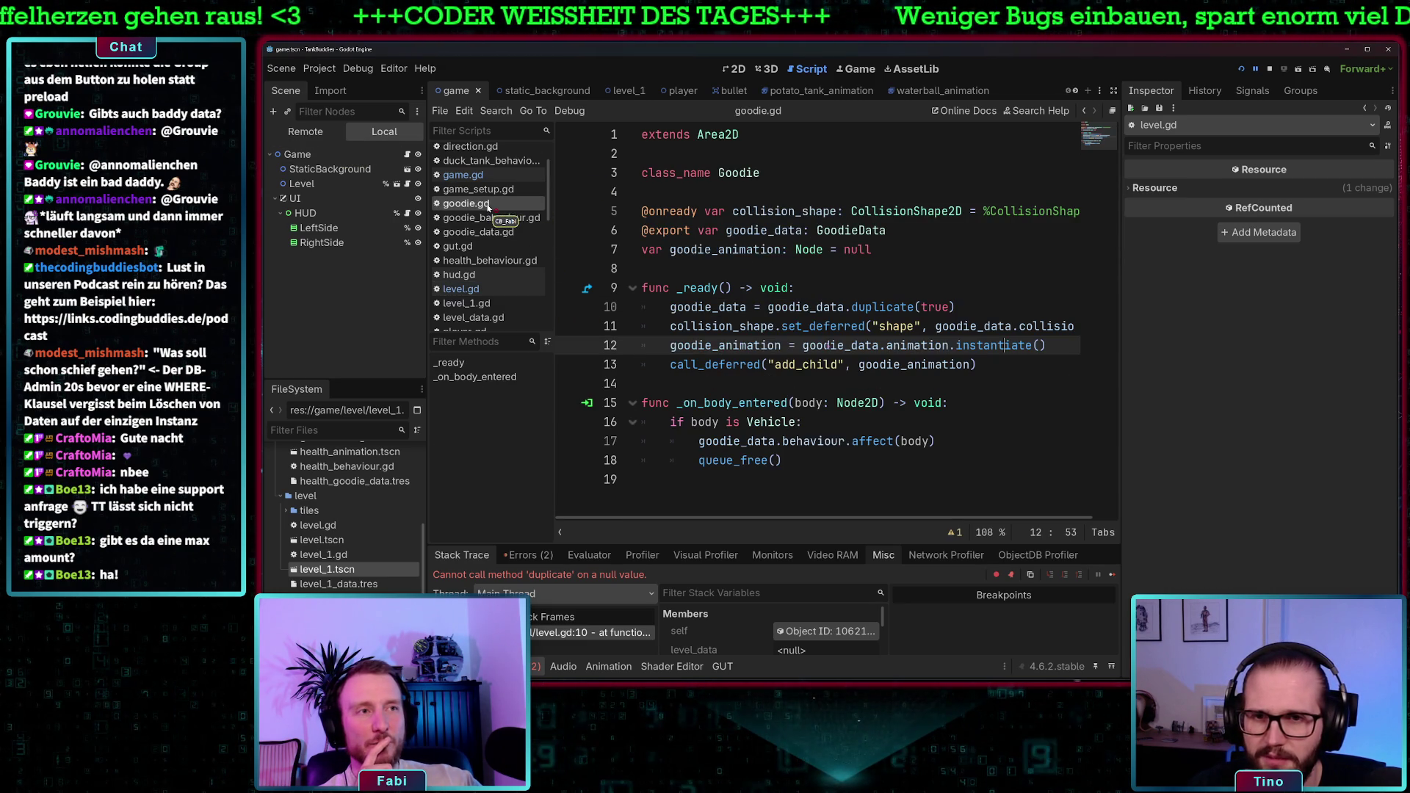
double_click(708, 307)
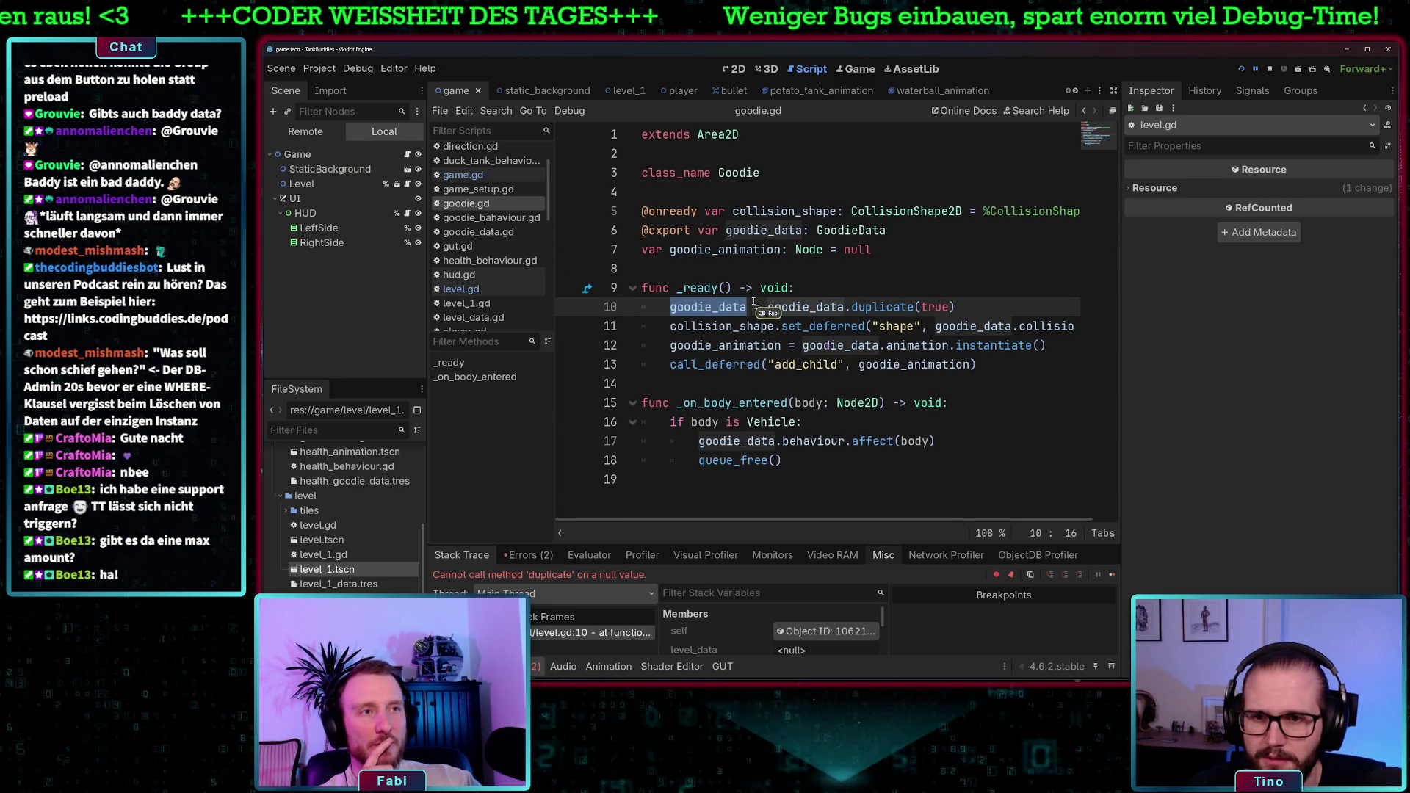
drag(955, 307, 806, 307)
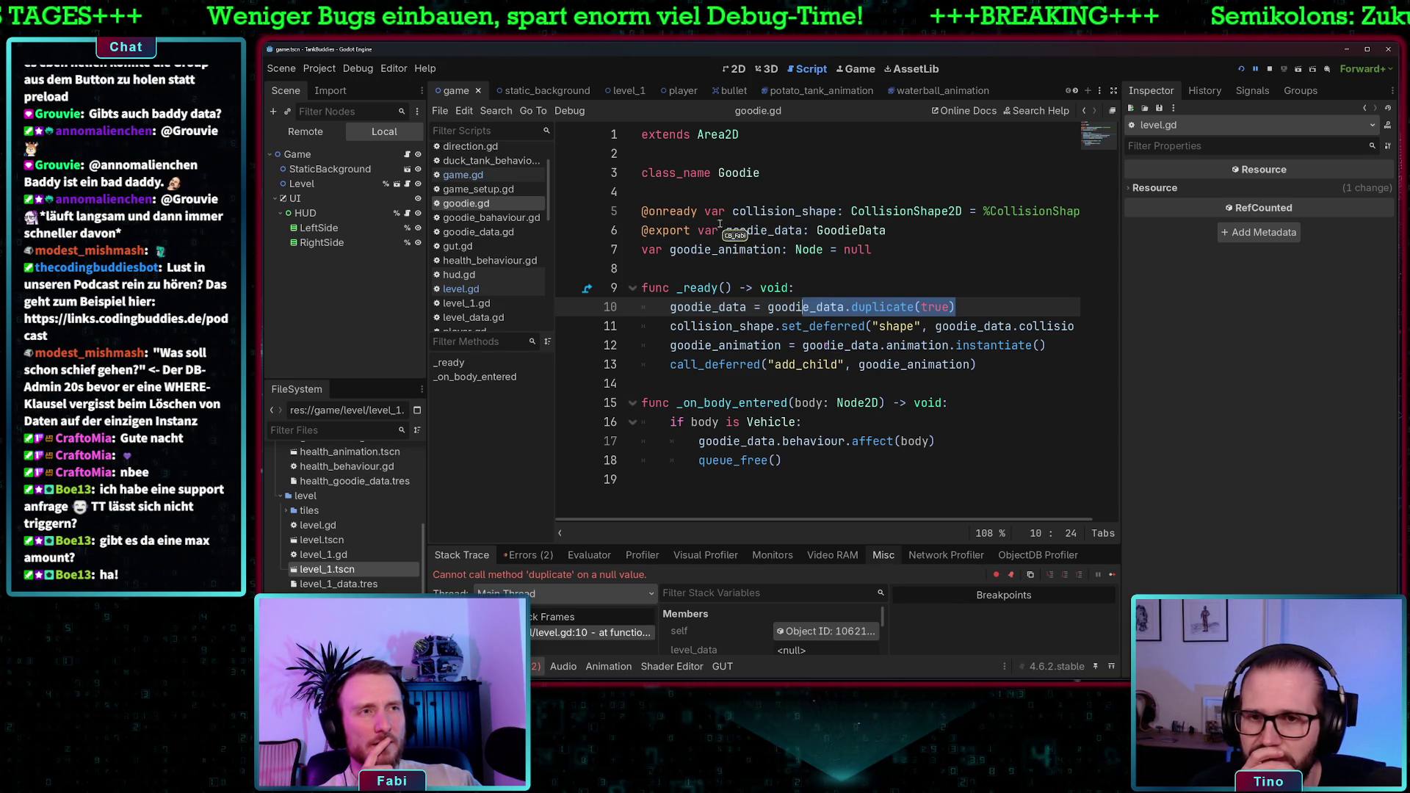
Scroll through game.gd's _ready function that instantiates the level.
click(494, 176)
scroll(790, 364, down, 4)
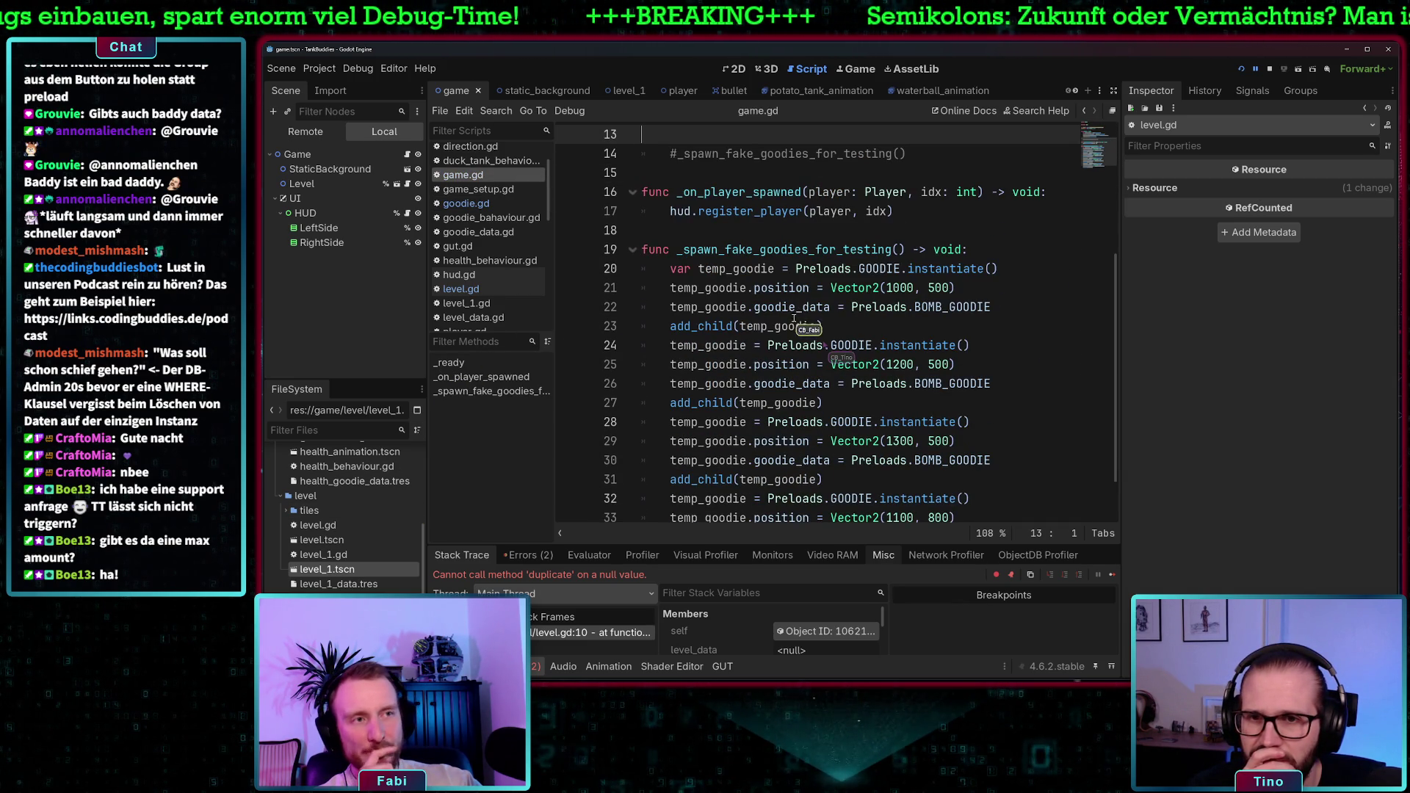
scroll(712, 328, up, 4)
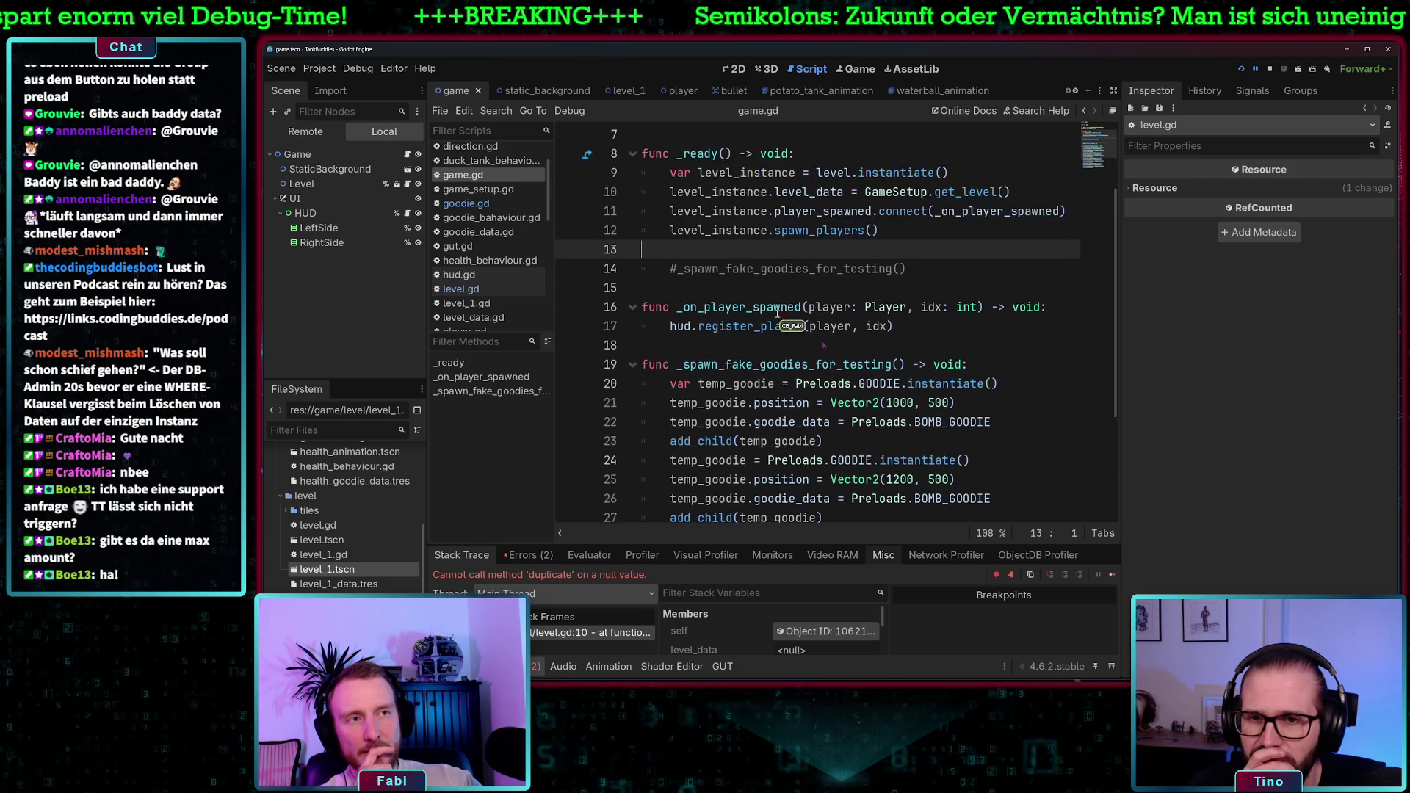
scroll(941, 347, down, 3)
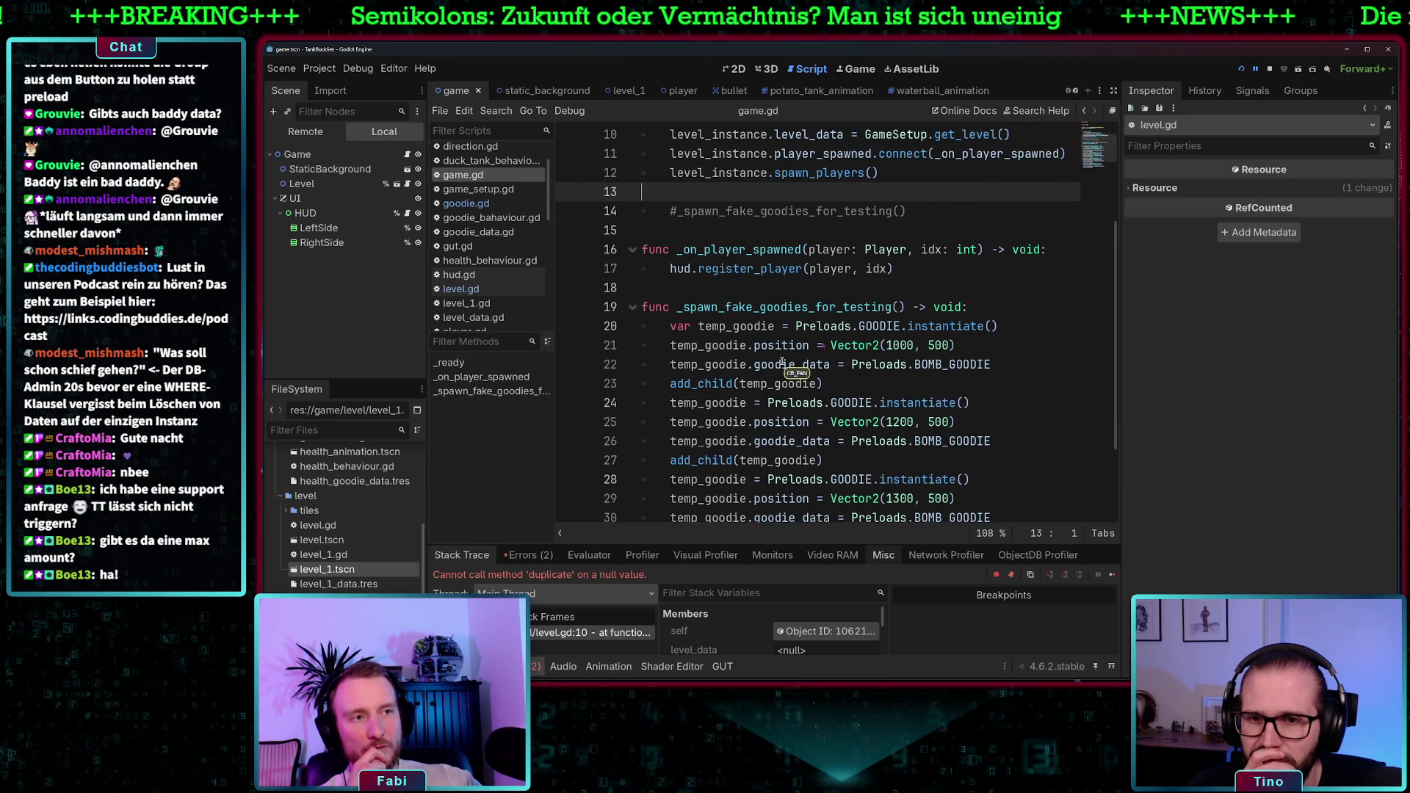
scroll(782, 362, up, 1)
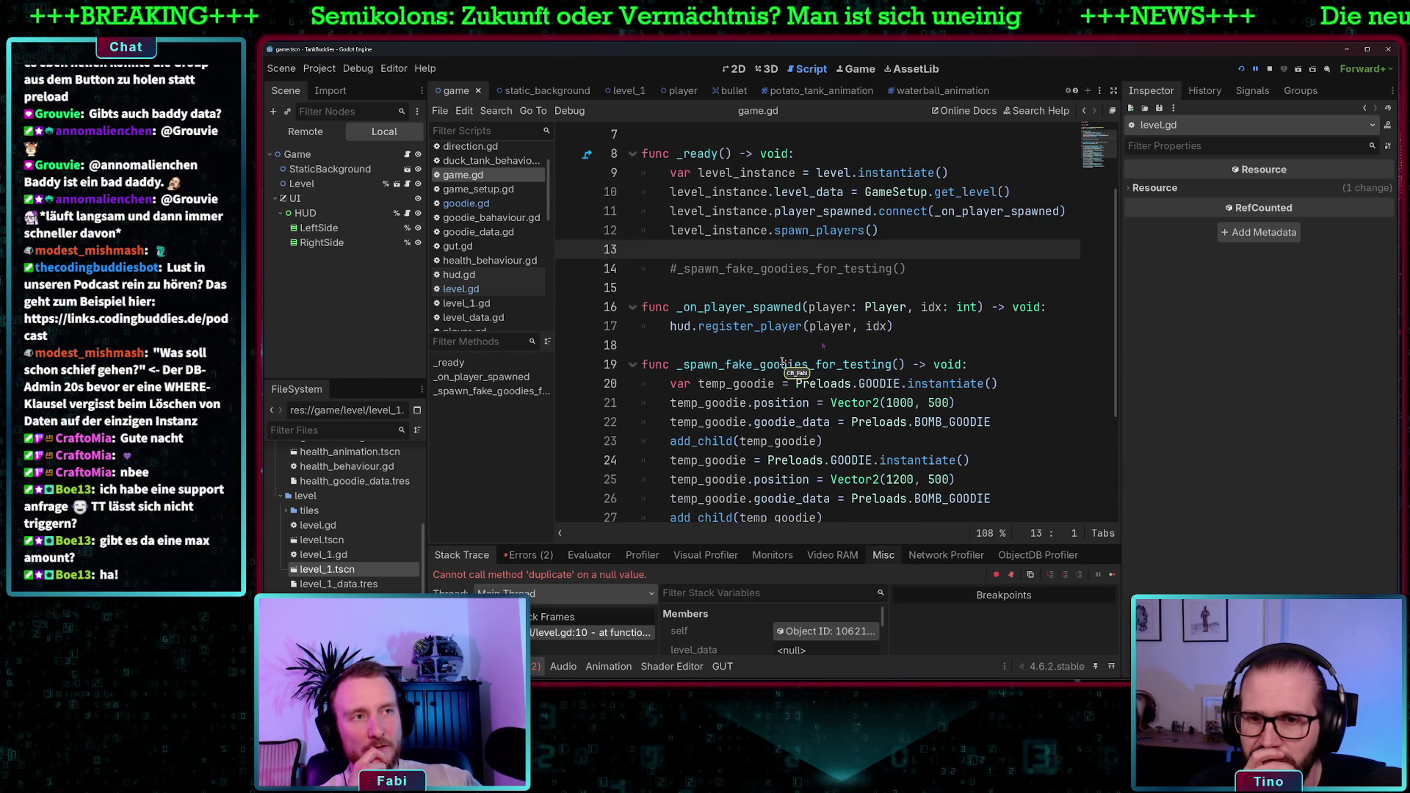
Insert add_child(level_instance) on new line 11, right after the level_data assignment in _ready.
click(1034, 191)
key(Return)
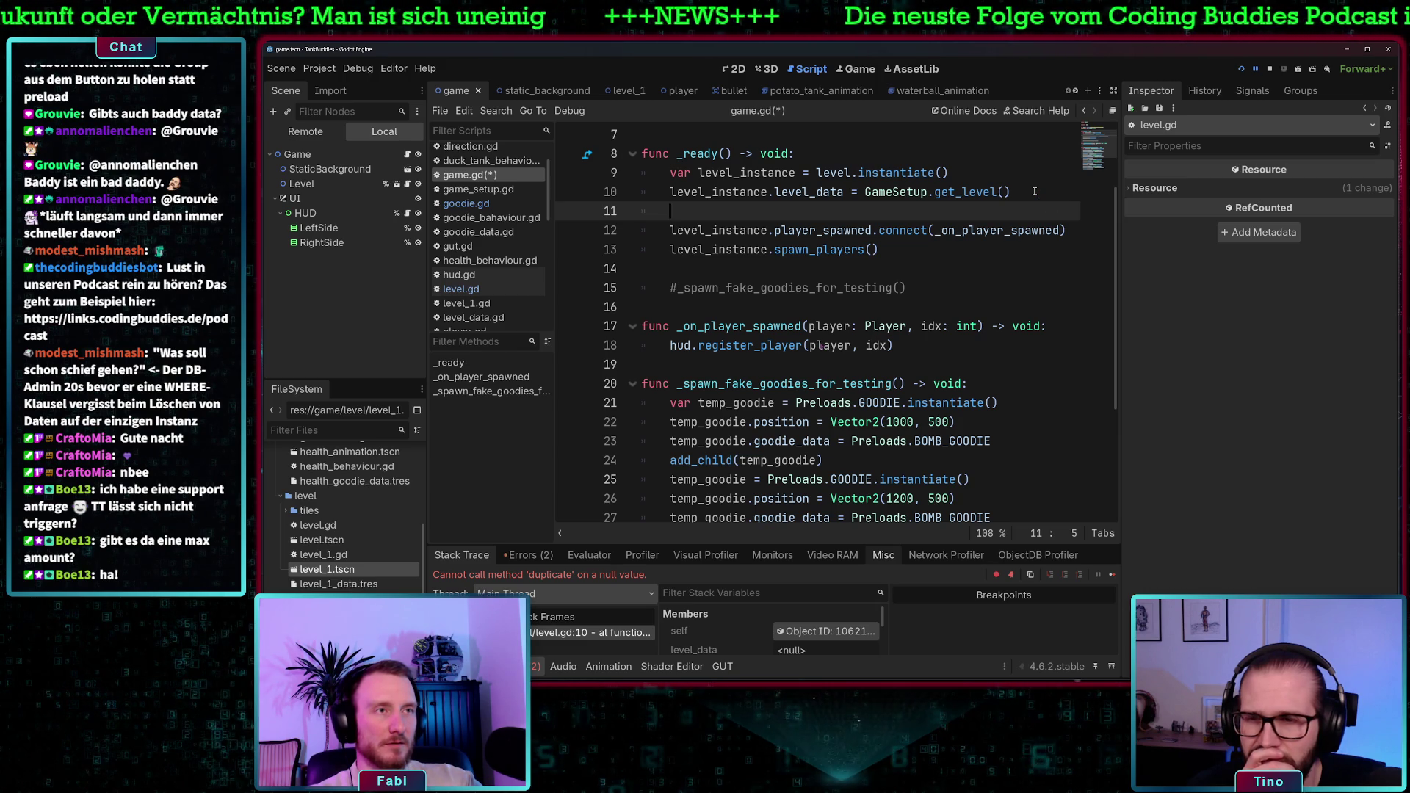
text(a)
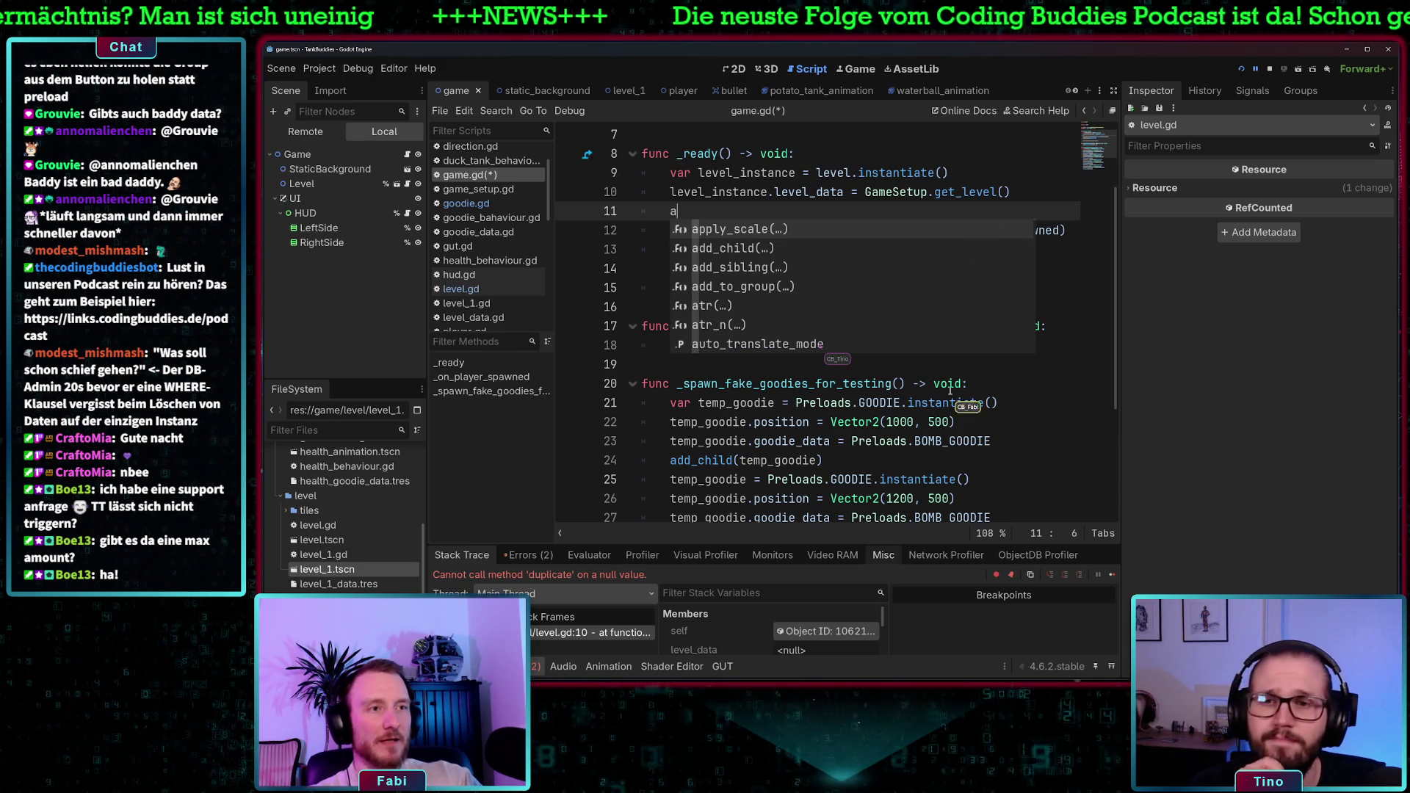
click(976, 421)
drag(998, 403, 742, 398)
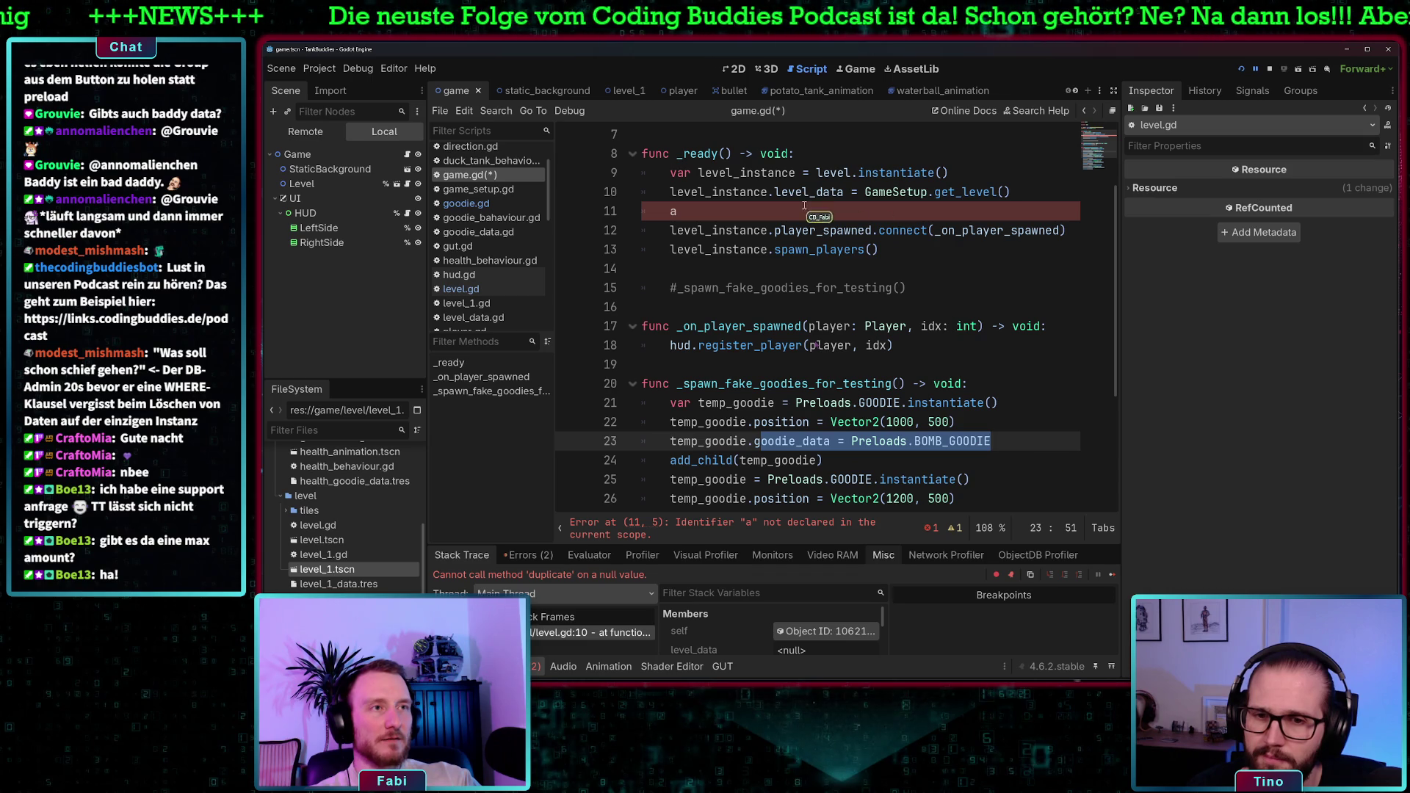
click(1021, 193)
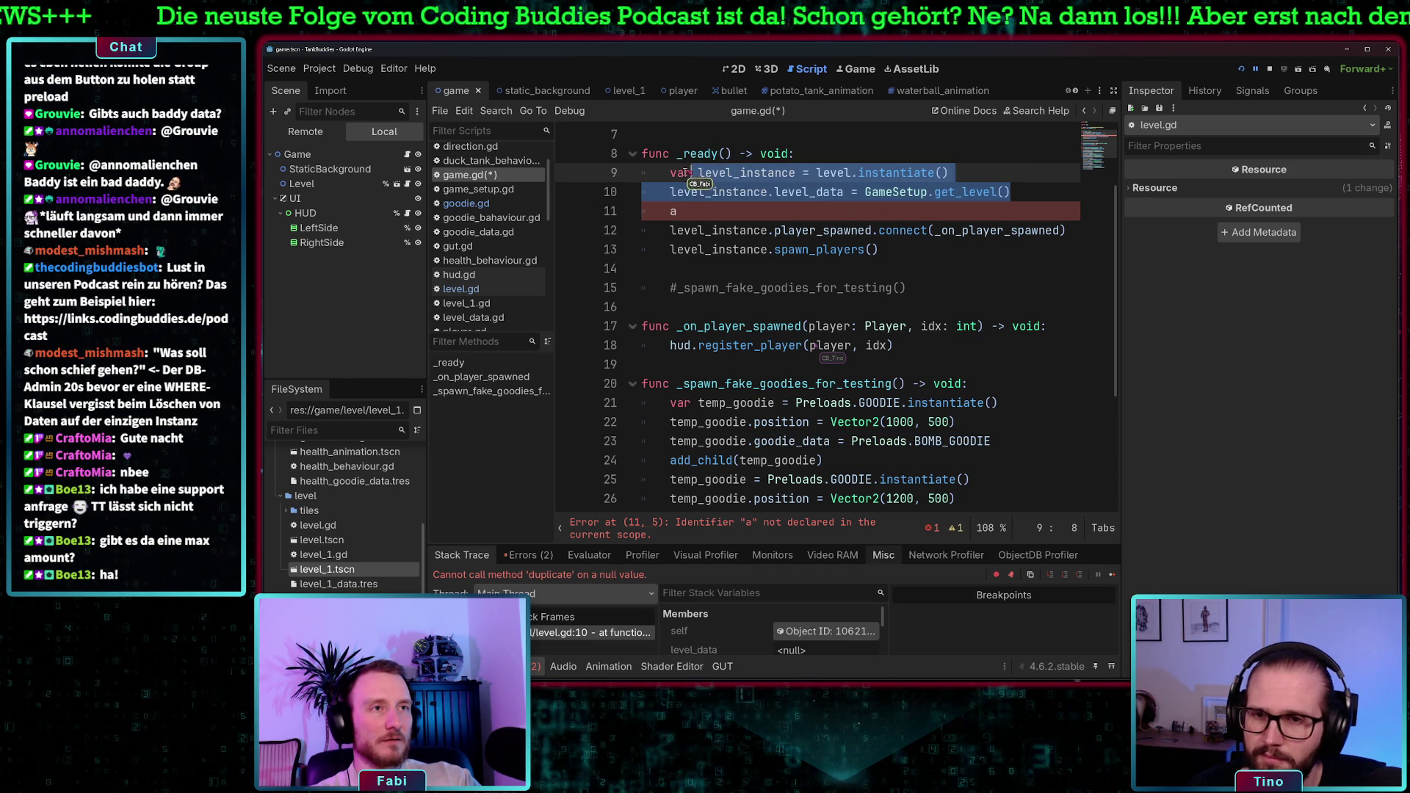
click(702, 212)
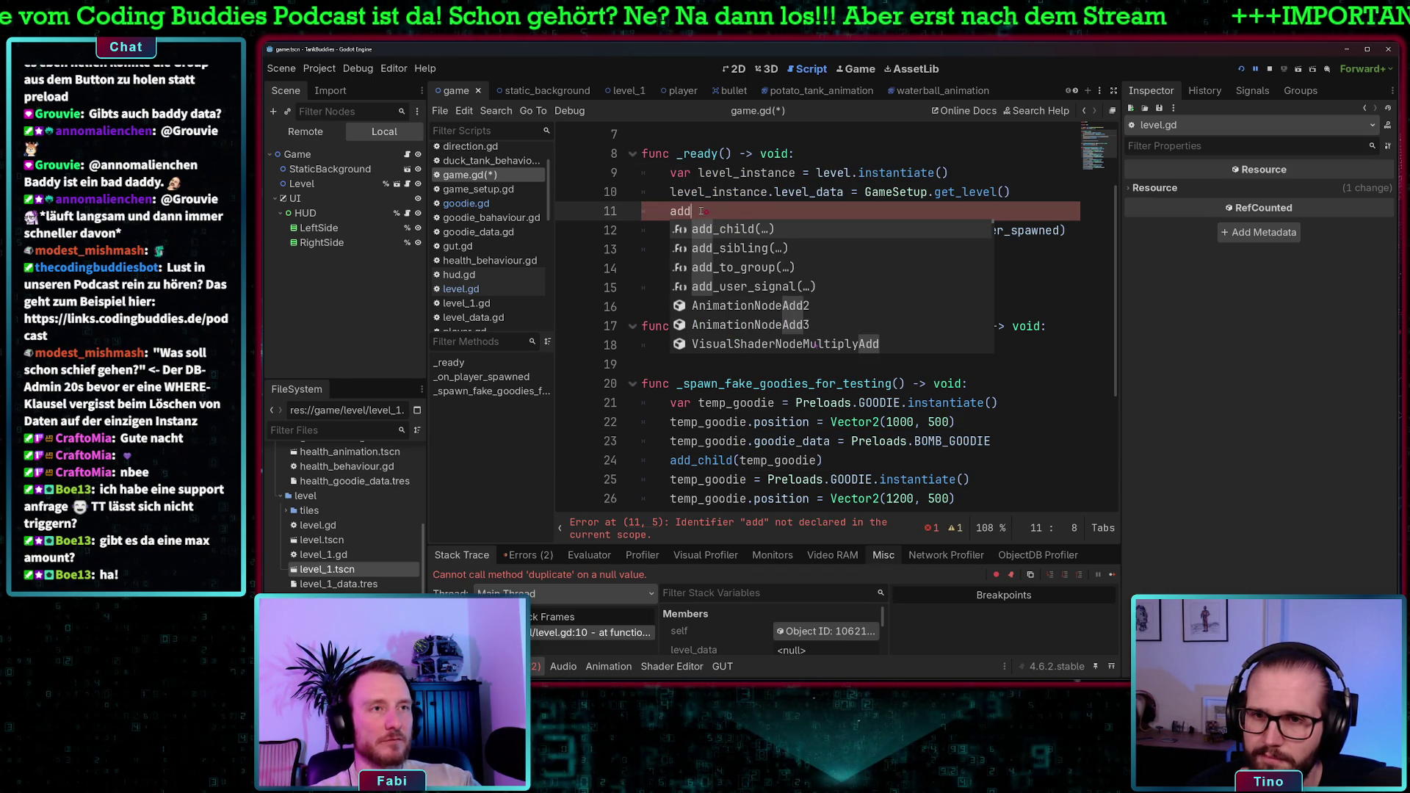
key(Return)
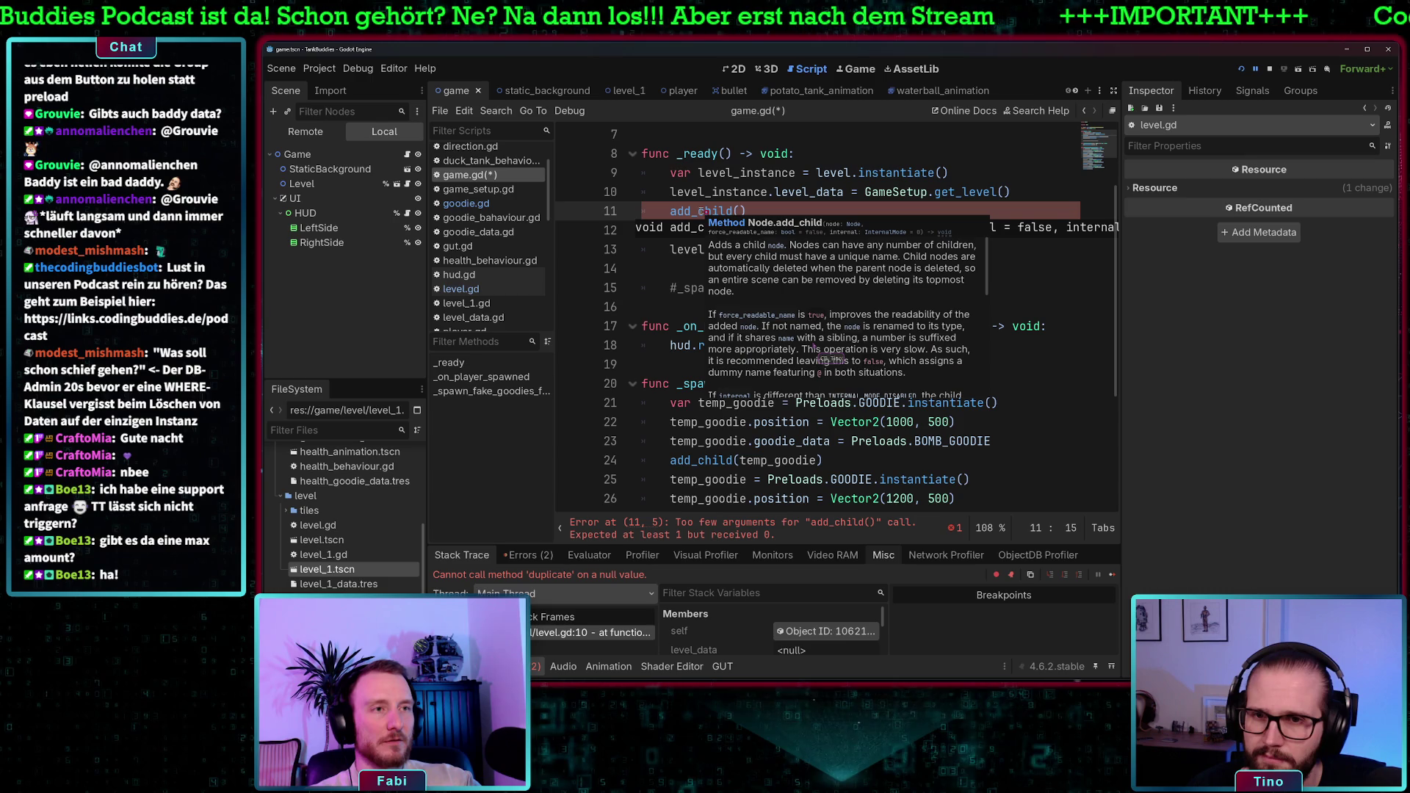
text(level)
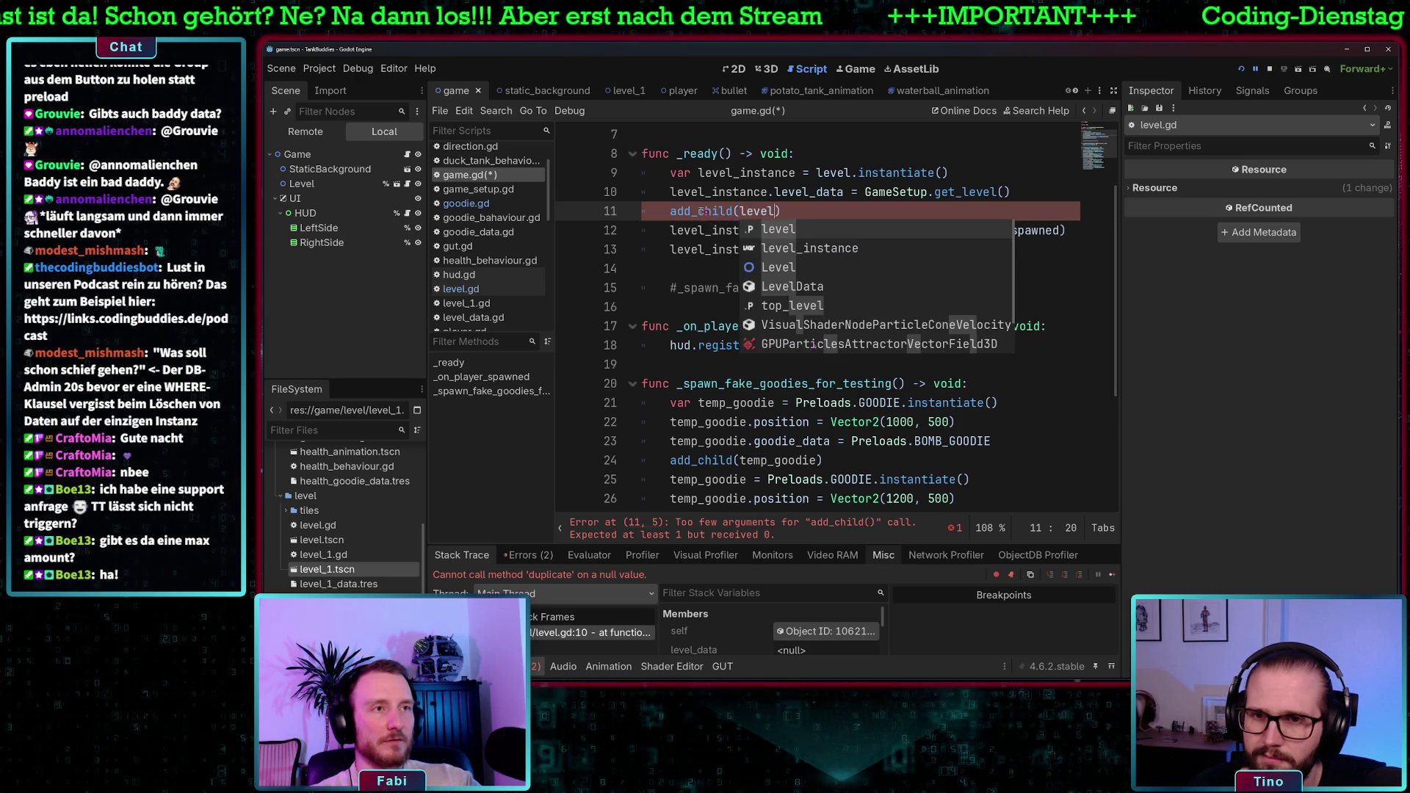
key(Return)
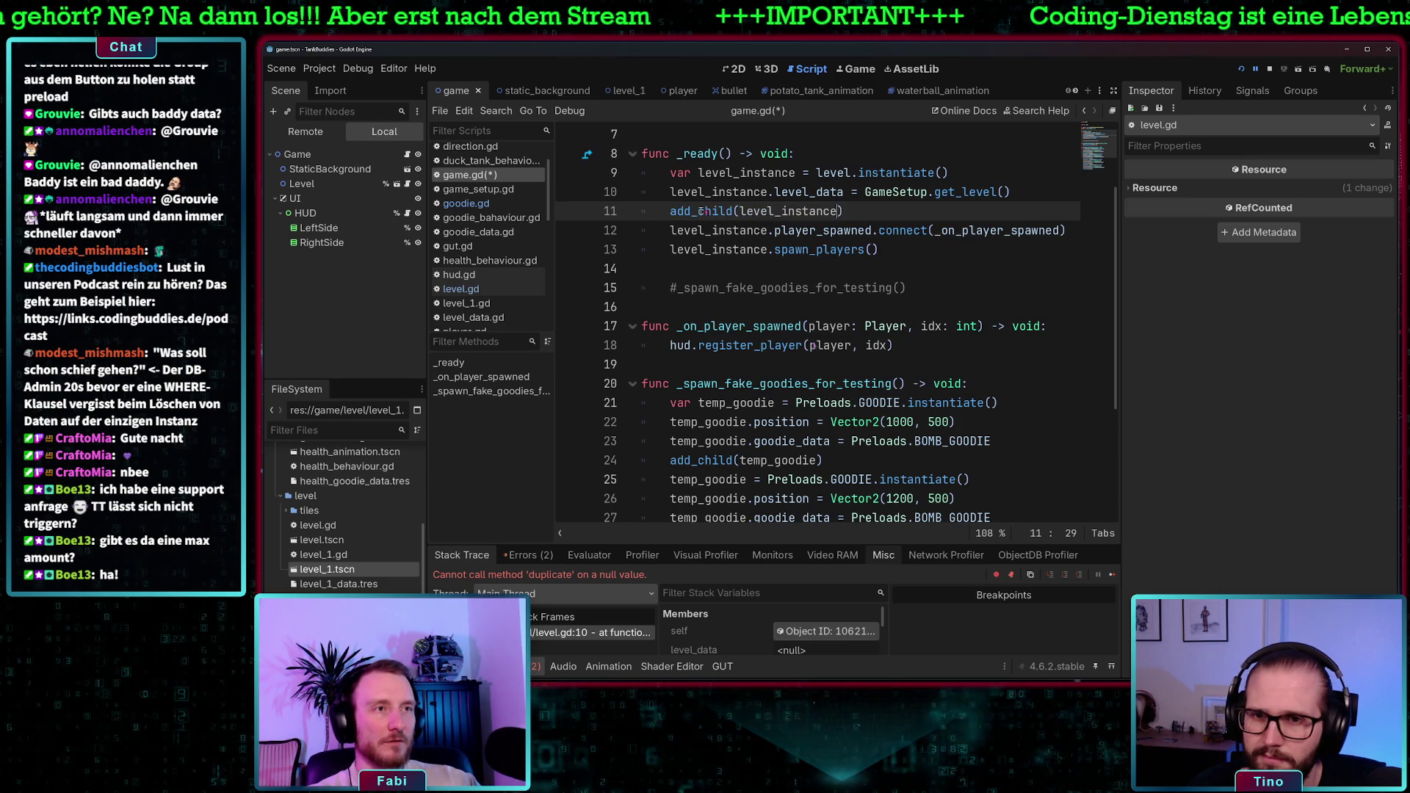
click(1038, 441)
scroll(874, 418, down, 1)
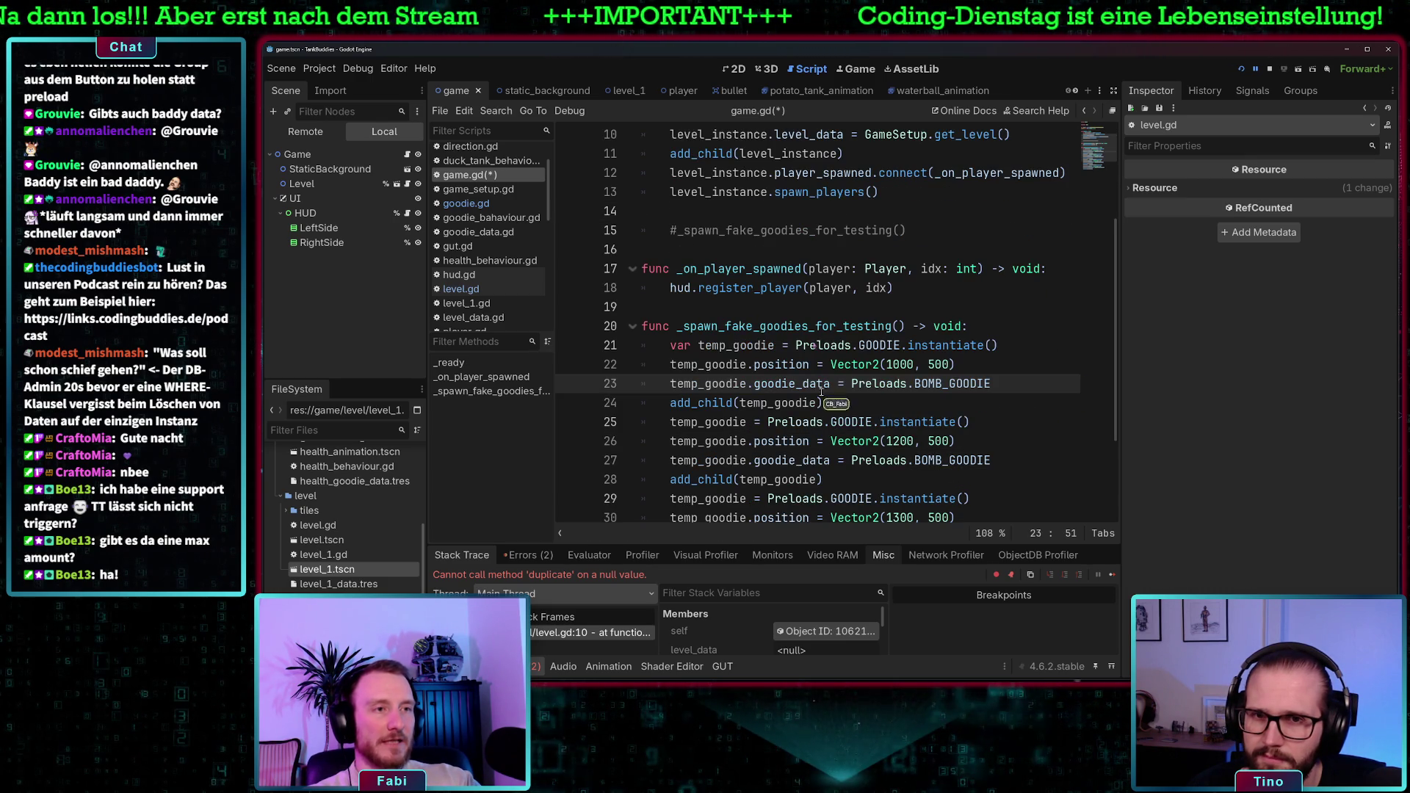
click(812, 404)
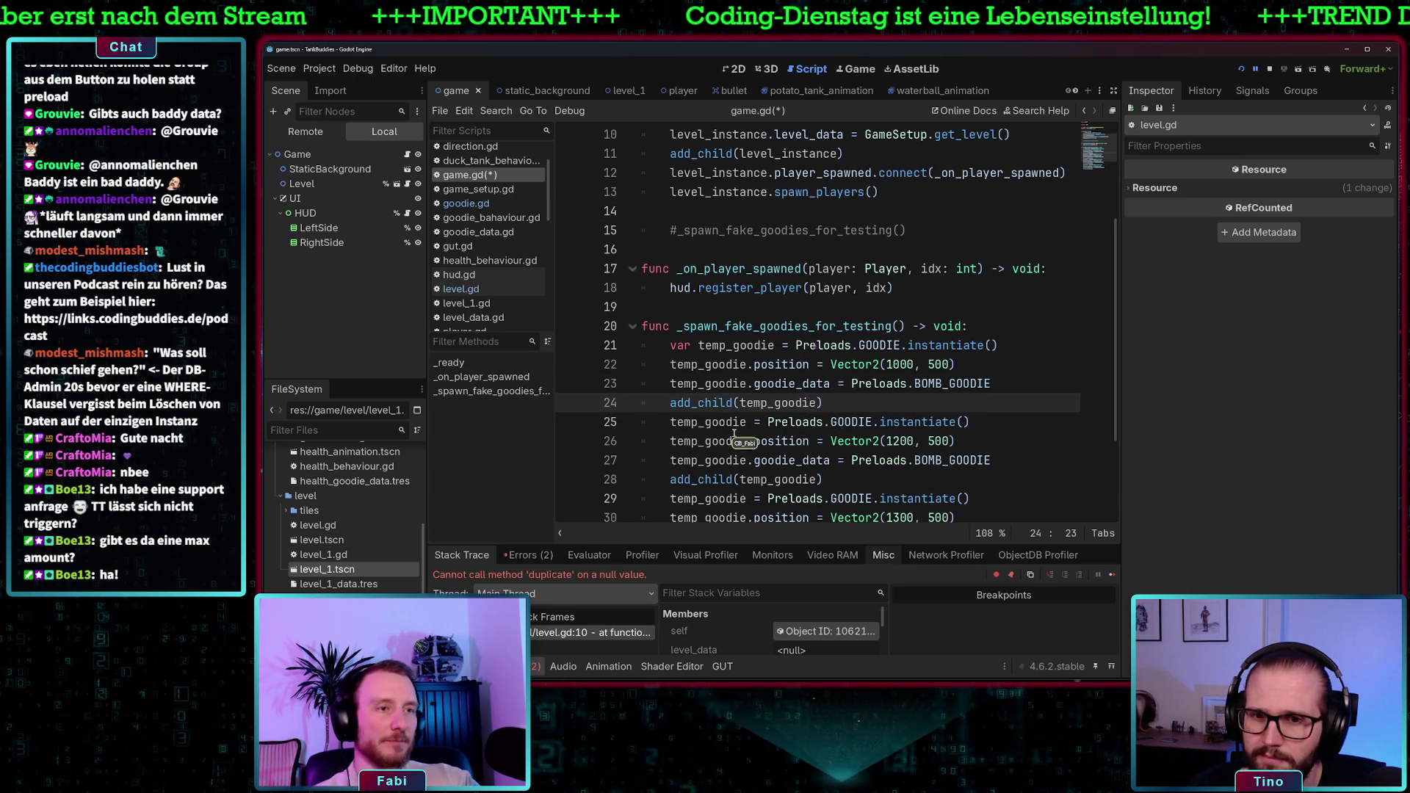
scroll(850, 439, down, 2)
scroll(850, 439, up, 5)
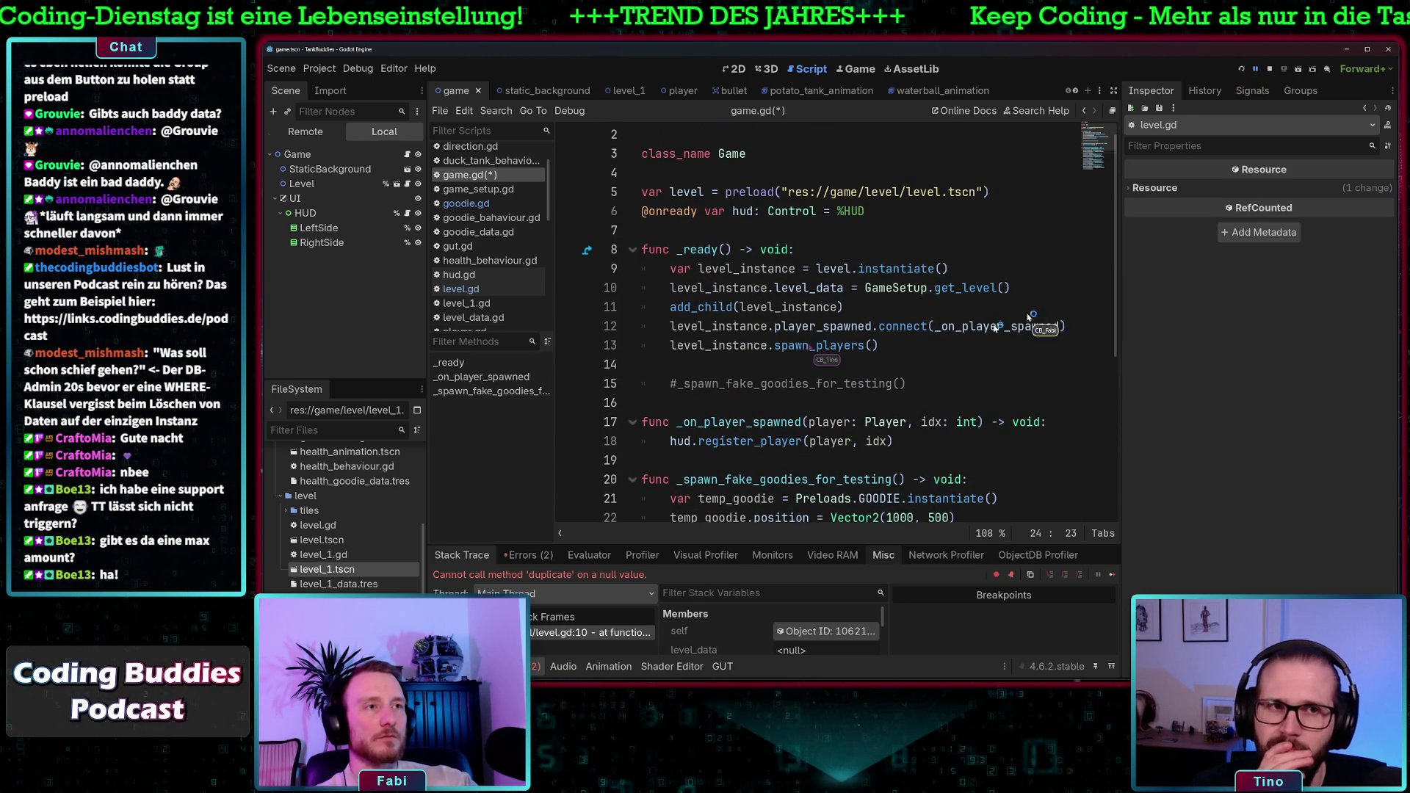
Run the game, shrink its window, add two players and start the match.
key(F5)
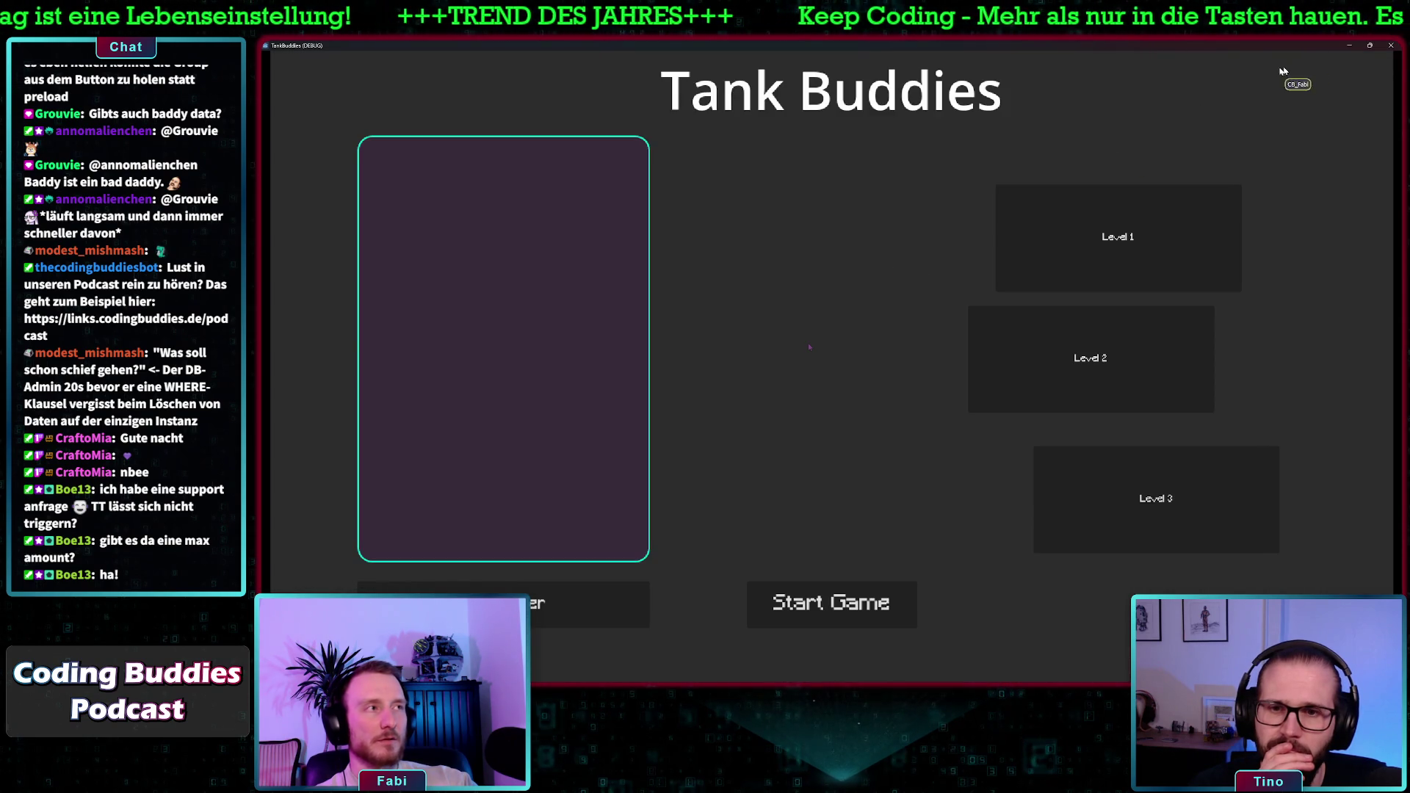
click(1371, 46)
click(580, 542)
click(580, 542)
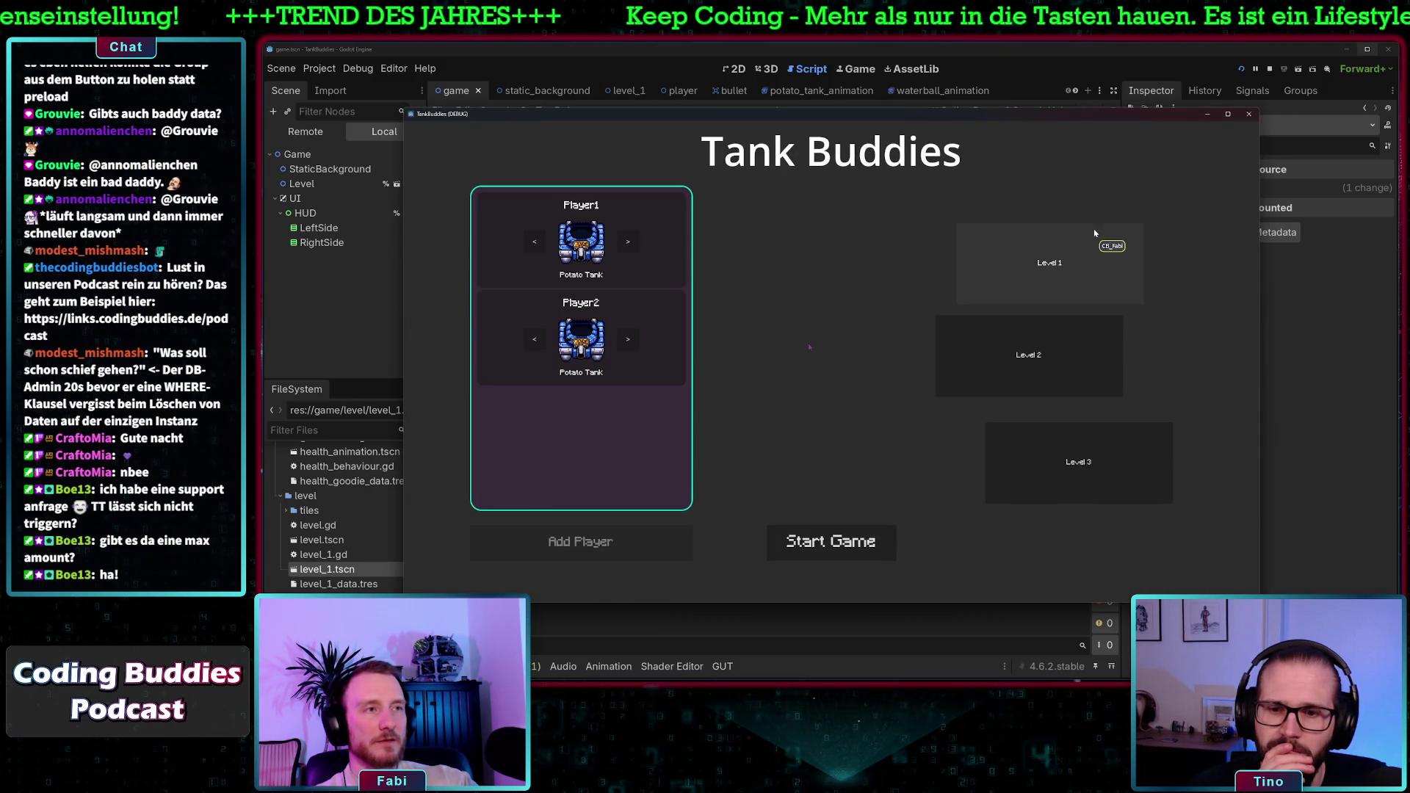
click(830, 547)
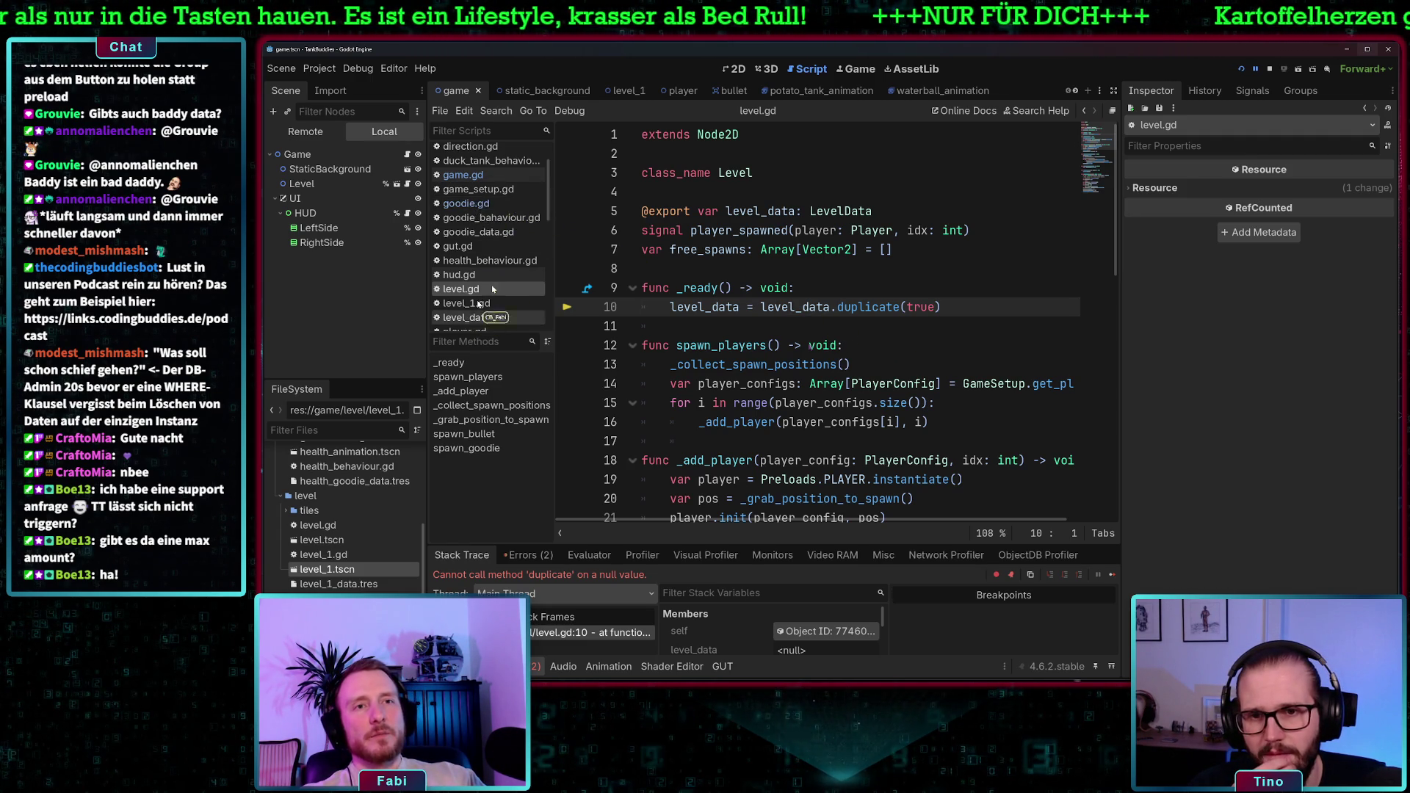
In game.gd, inspect the level_instance variable and level_data assignment on lines 9-10.
scroll(471, 312, down, 2)
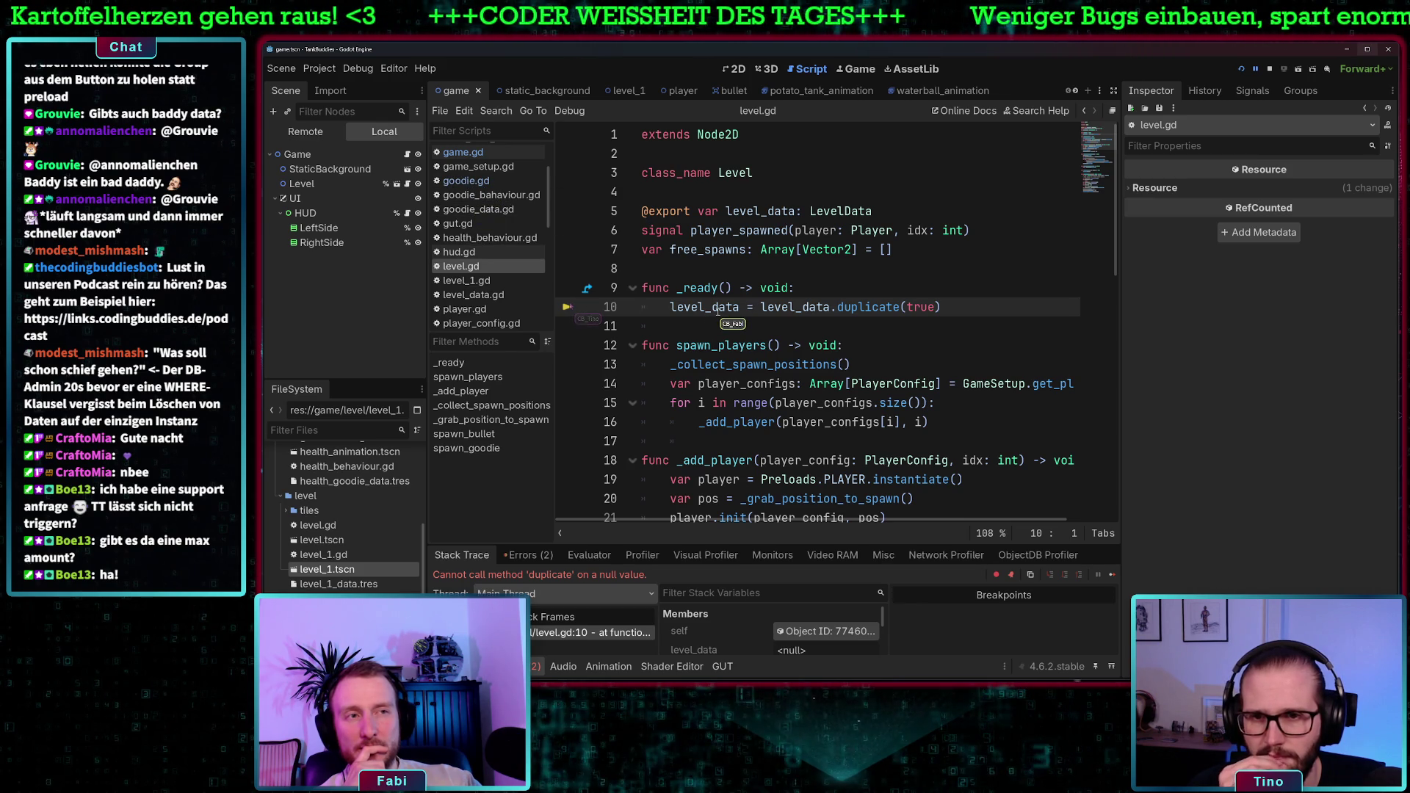
mouse_move(718, 311)
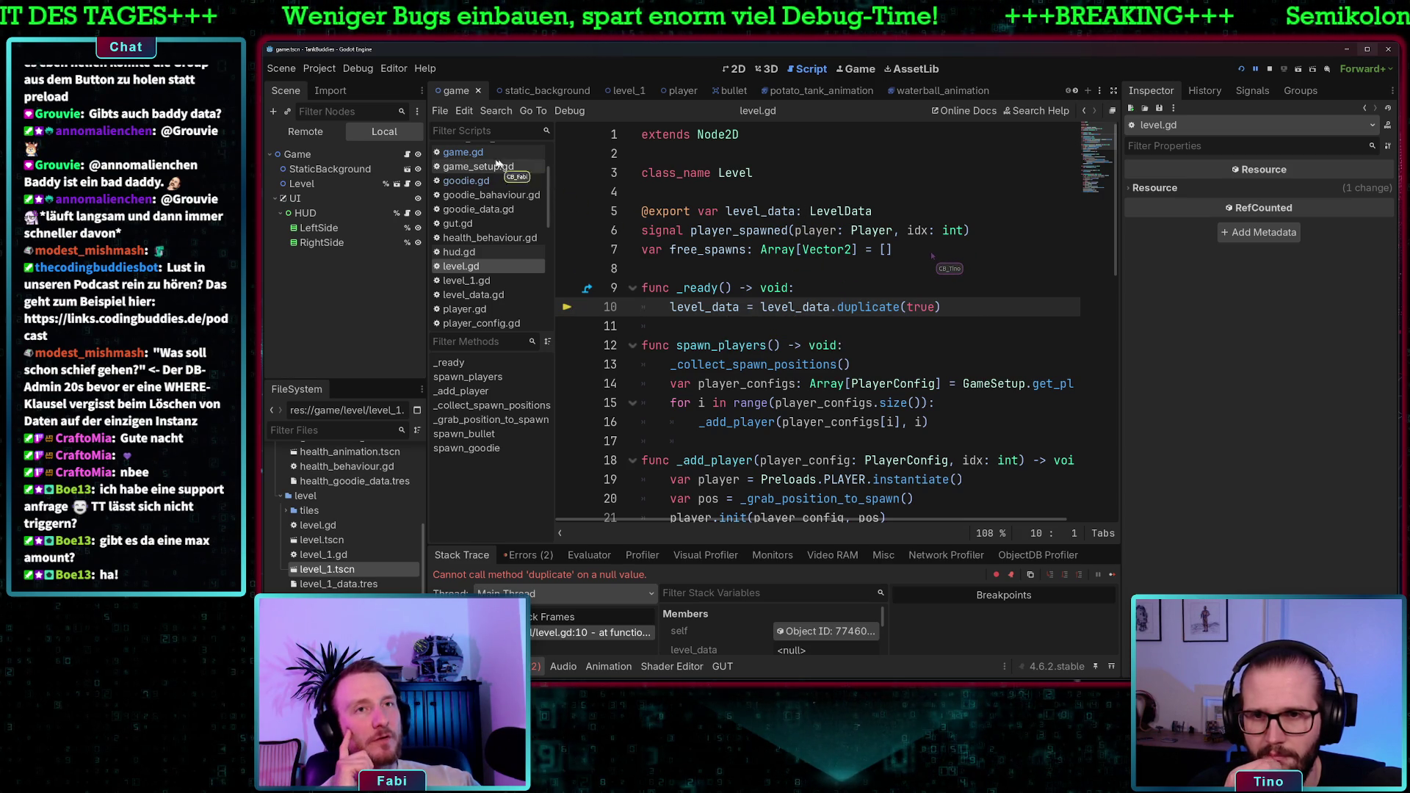
click(462, 152)
double_click(748, 268)
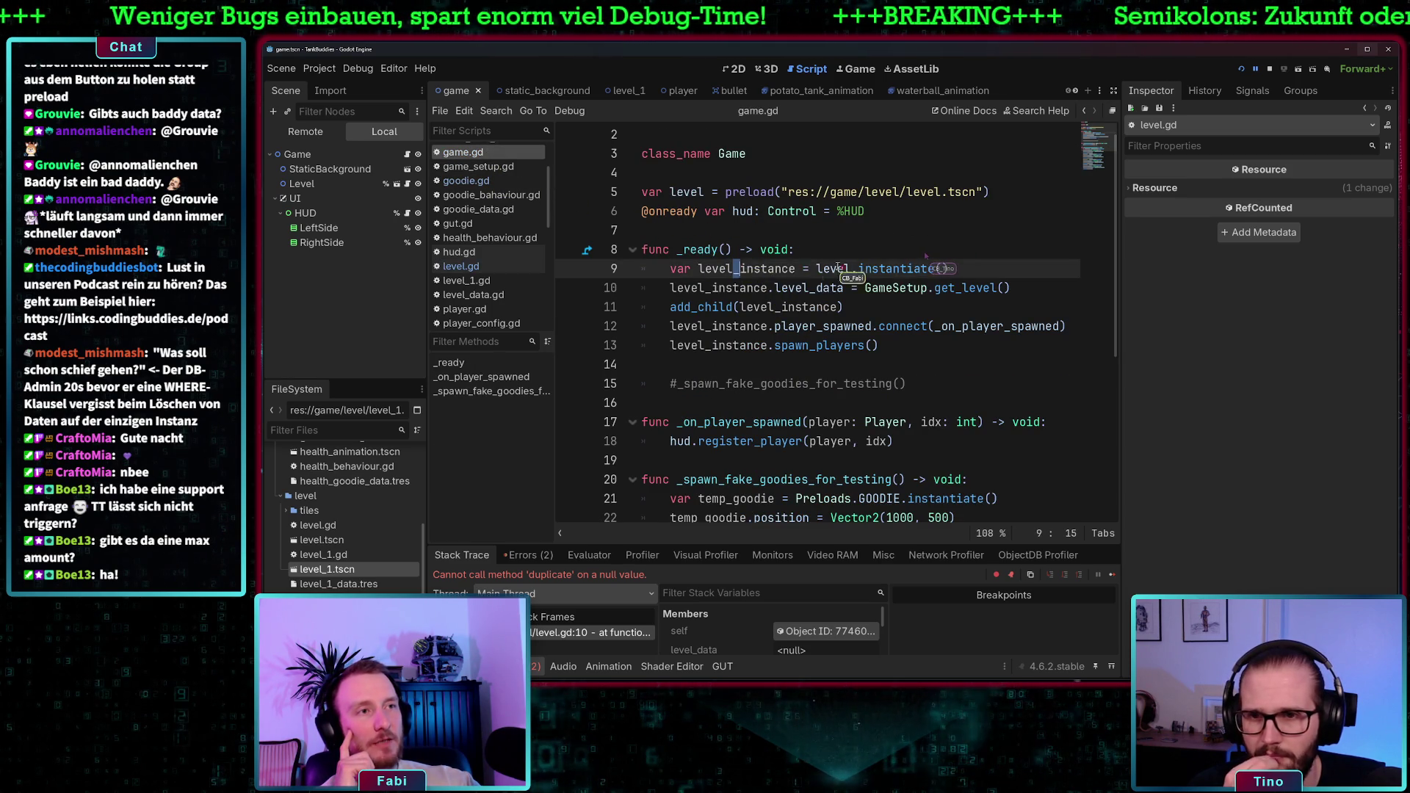
drag(782, 288, 1018, 287)
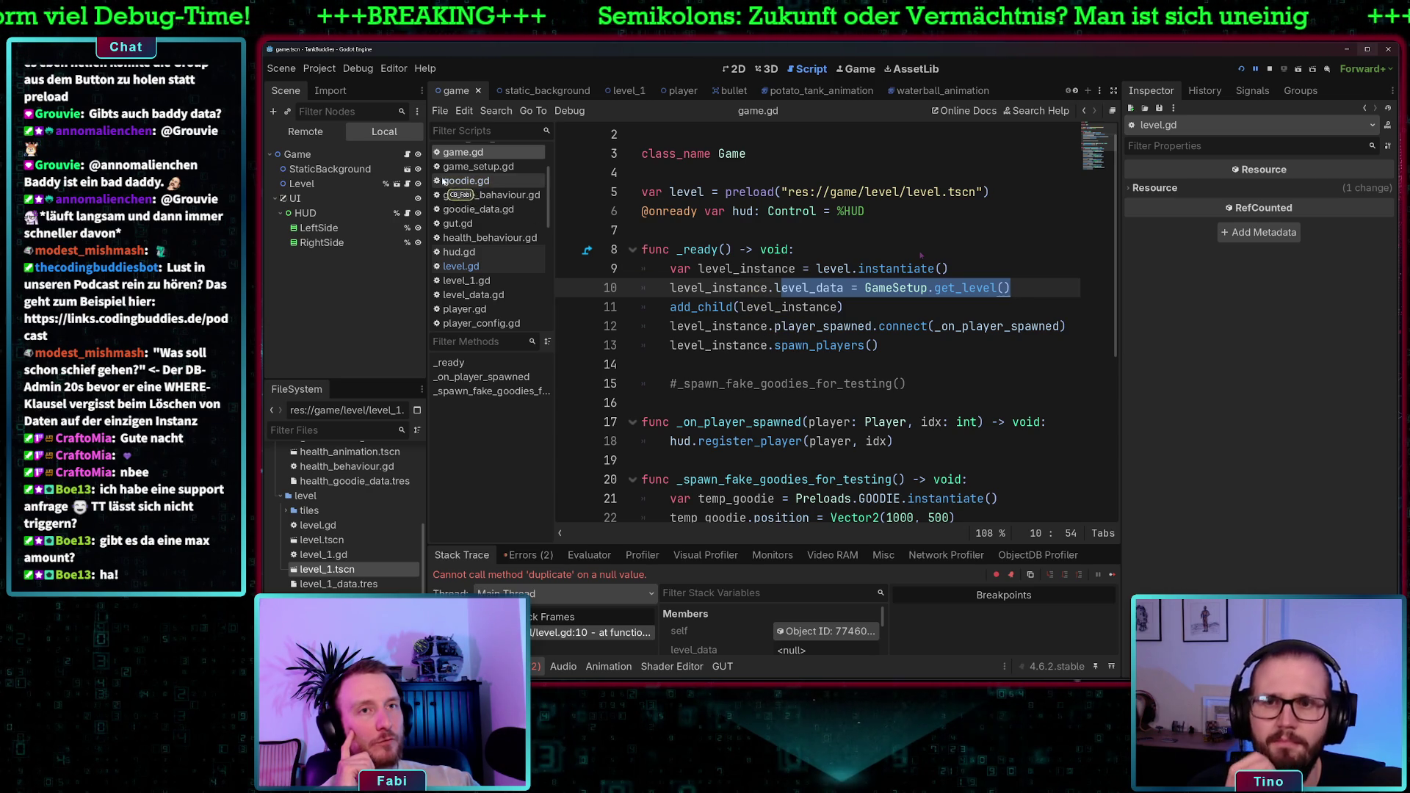
In level.gd, review the exported level_data declaration and the _ready duplicate(true) line.
click(460, 265)
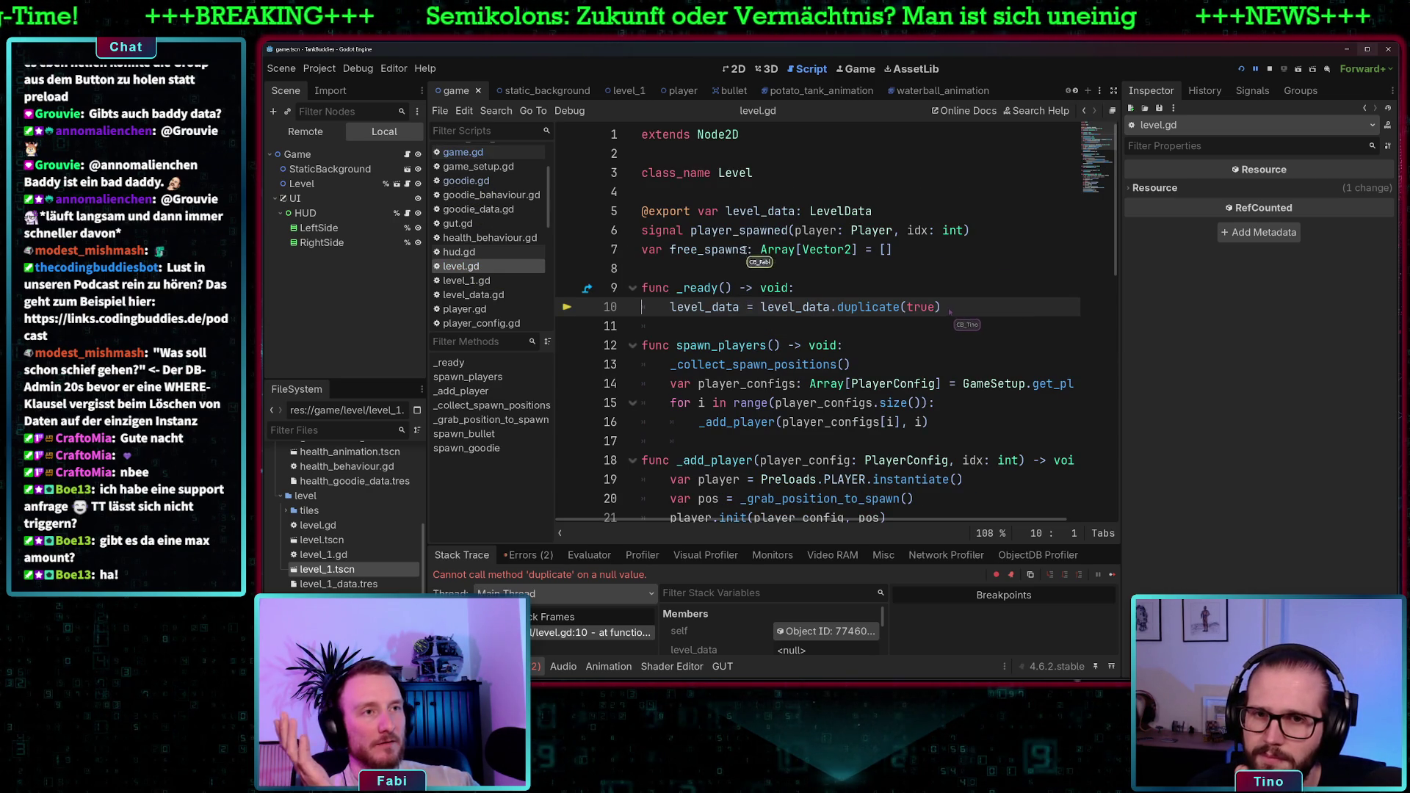
click(740, 210)
drag(739, 211, 881, 211)
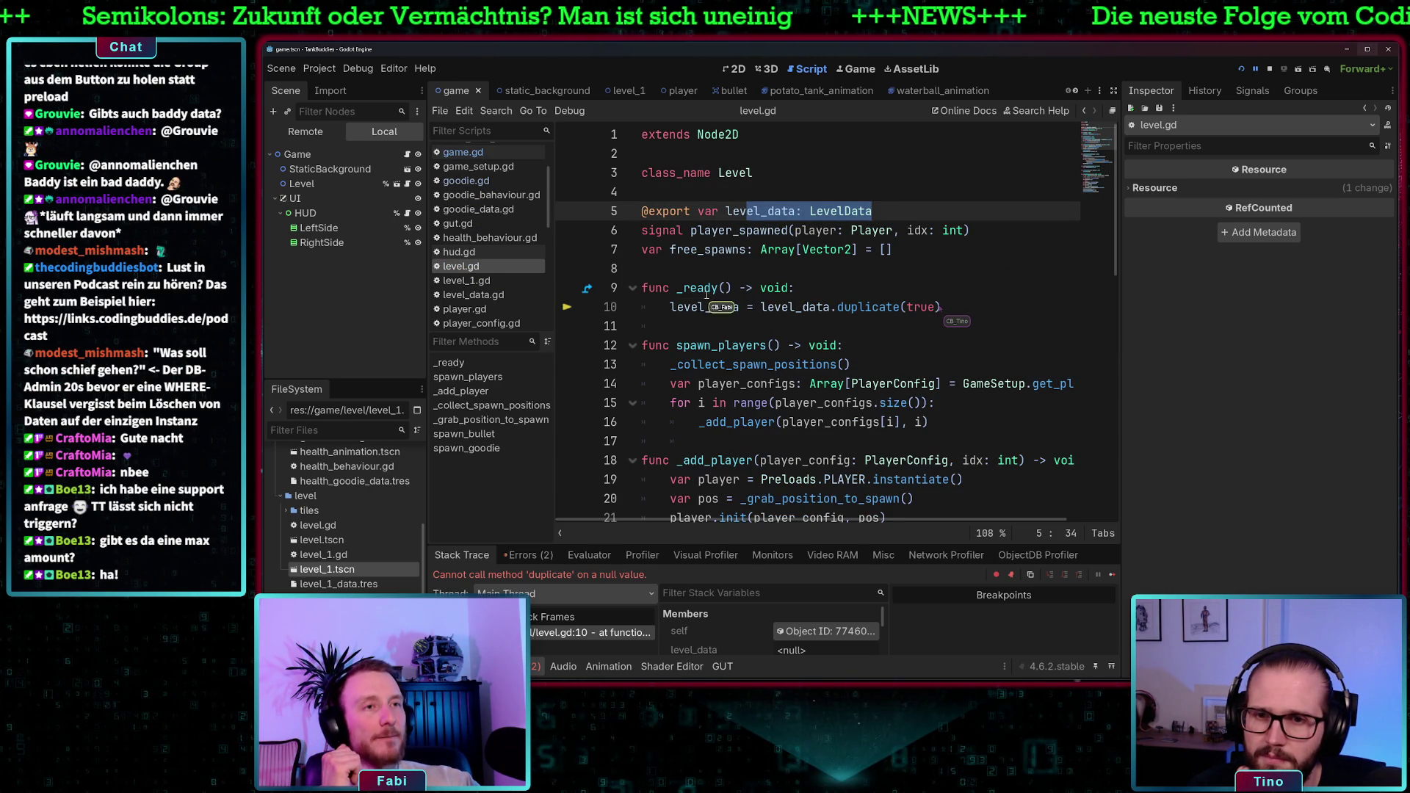
drag(664, 289, 795, 288)
drag(711, 307, 947, 308)
click(953, 307)
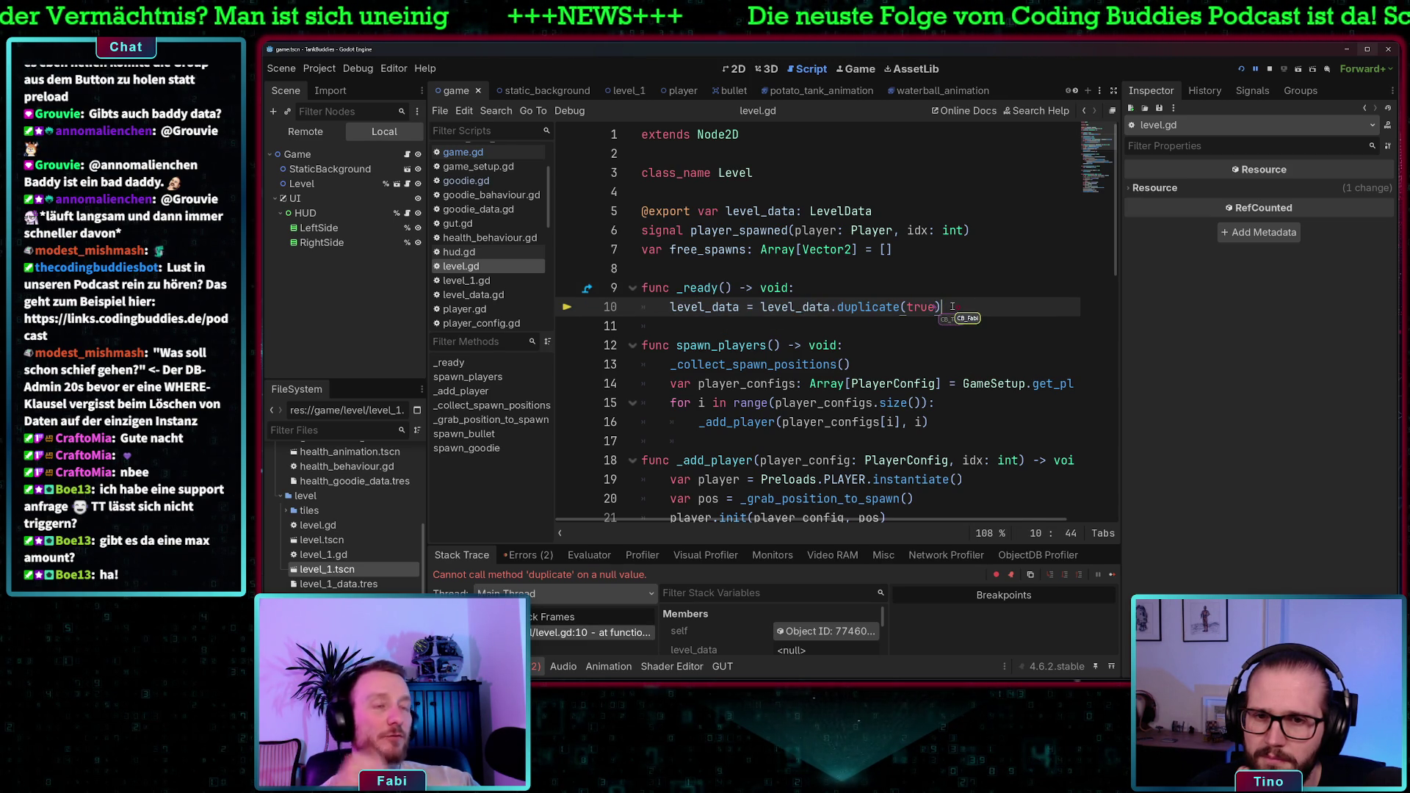